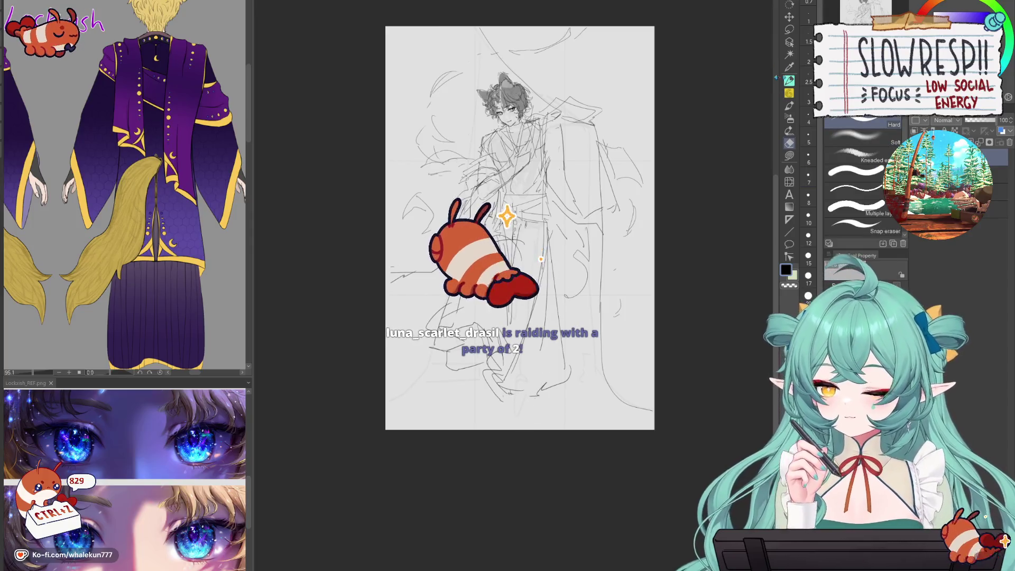
- Nudge the figure sketch layer slightly upward with the Move layer tool (K)
key(k)
drag(575, 317, 575, 307)
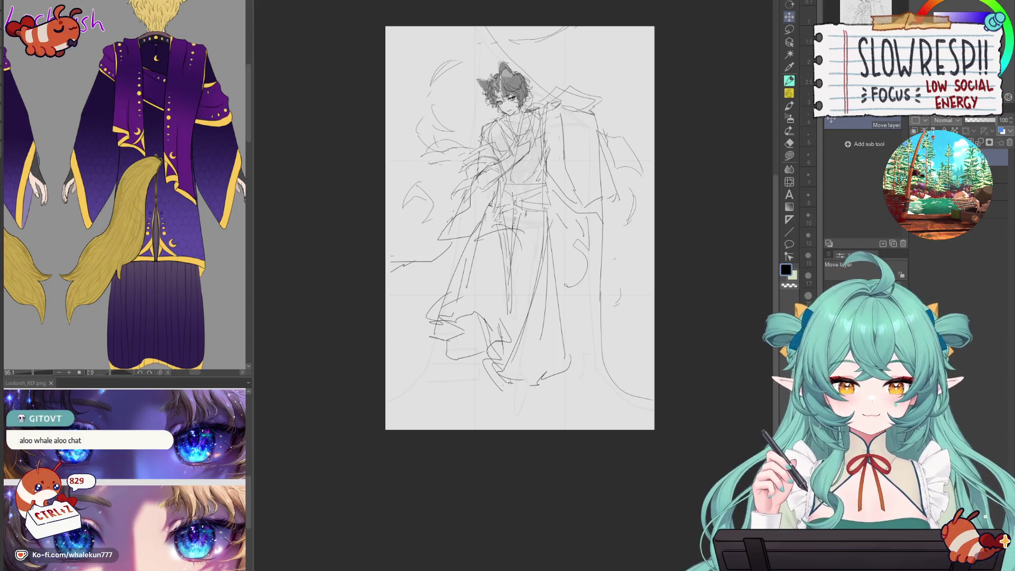
- Pen in the feet and lower legs beneath the robe hem, redrawing after undoing the first try
key(p)
scroll(520, 222, down, 1)
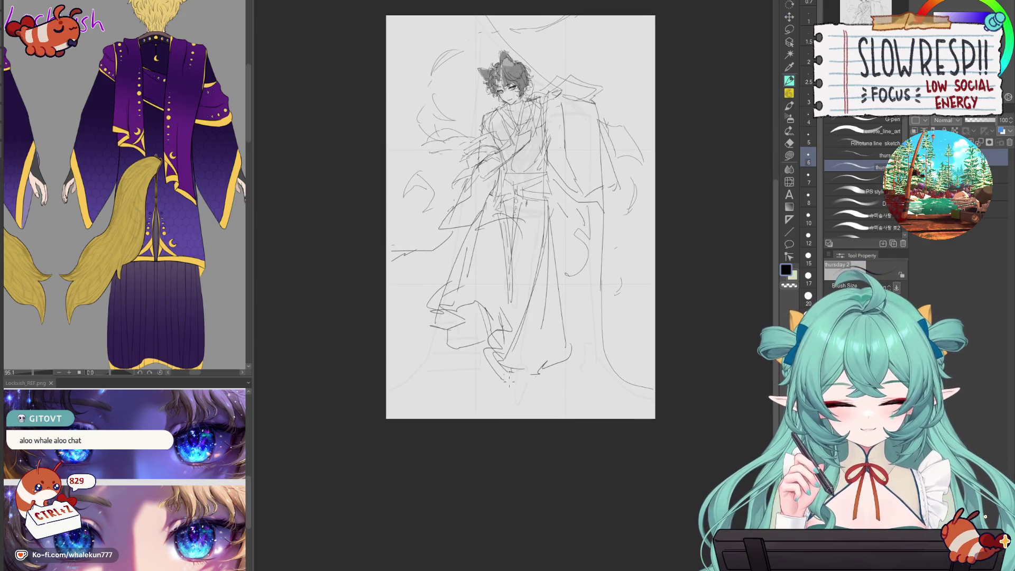
mouse_move(511, 382)
mouse_down()
mouse_move(516, 404)
mouse_move(530, 380)
mouse_move(526, 399)
mouse_up()
scroll(126, 212, down, 3)
key(ctrl+z)
key(ctrl+z)
key(ctrl+z)
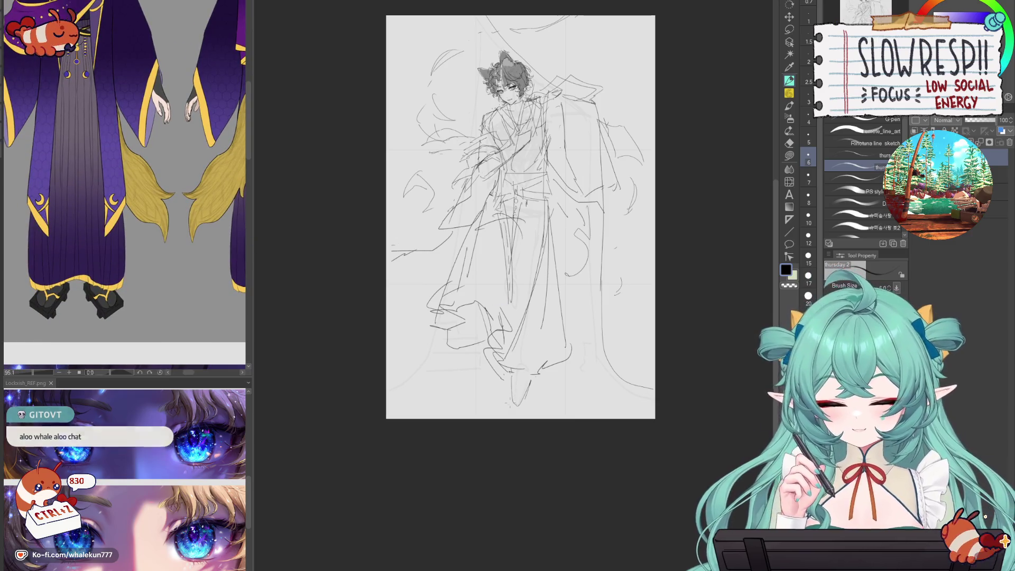
key(ctrl+z)
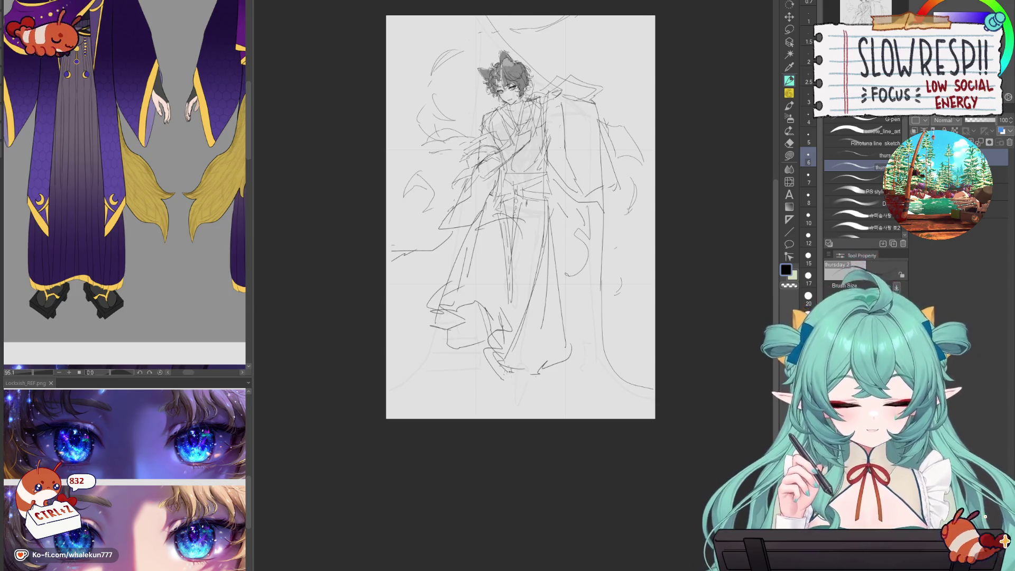
mouse_move(507, 374)
mouse_down()
mouse_move(512, 399)
mouse_move(527, 398)
mouse_move(524, 406)
mouse_move(515, 399)
mouse_up()
mouse_move(512, 382)
mouse_down()
mouse_move(518, 398)
mouse_move(538, 384)
mouse_up()
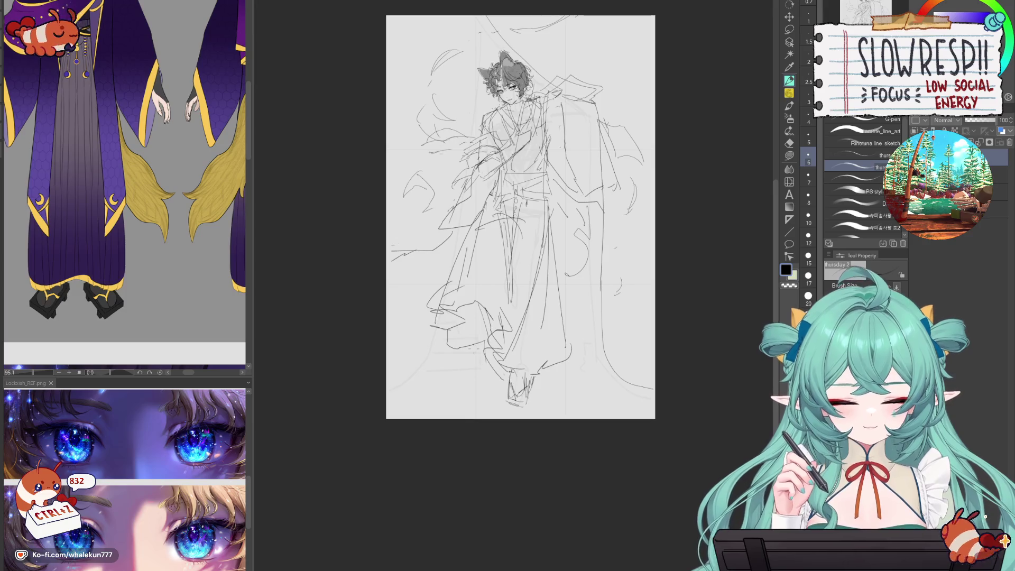
mouse_move(603, 416)
mouse_down()
mouse_move(580, 422)
mouse_move(575, 405)
mouse_up()
- Confirm a sketch transform, then narrow the canvas equally from both sides
key(ctrl+t)
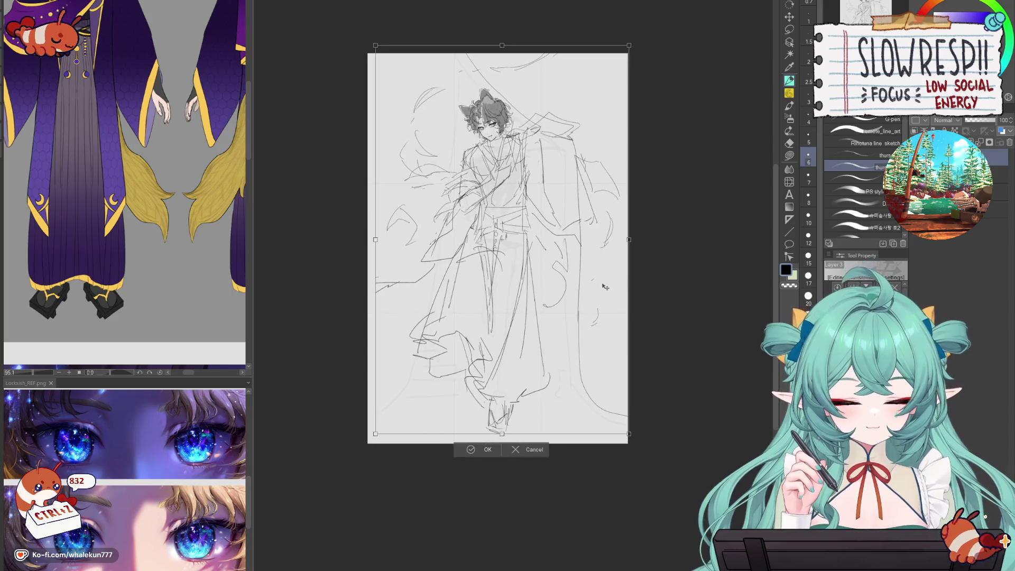
click(481, 449)
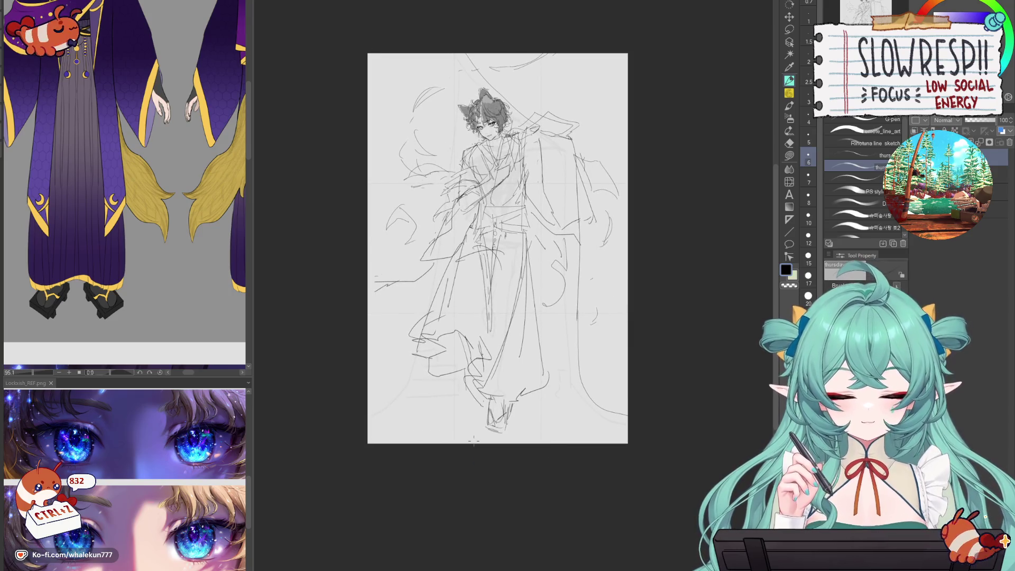
key(ctrl+t)
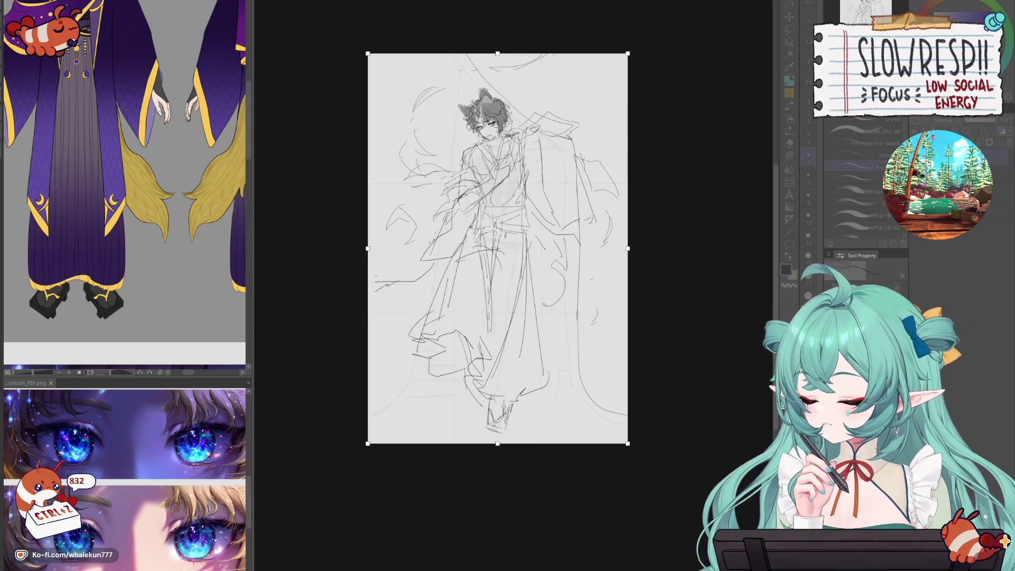
mouse_move(627, 248)
mouse_down()
mouse_move(497, 247)
mouse_move(606, 248)
mouse_up()
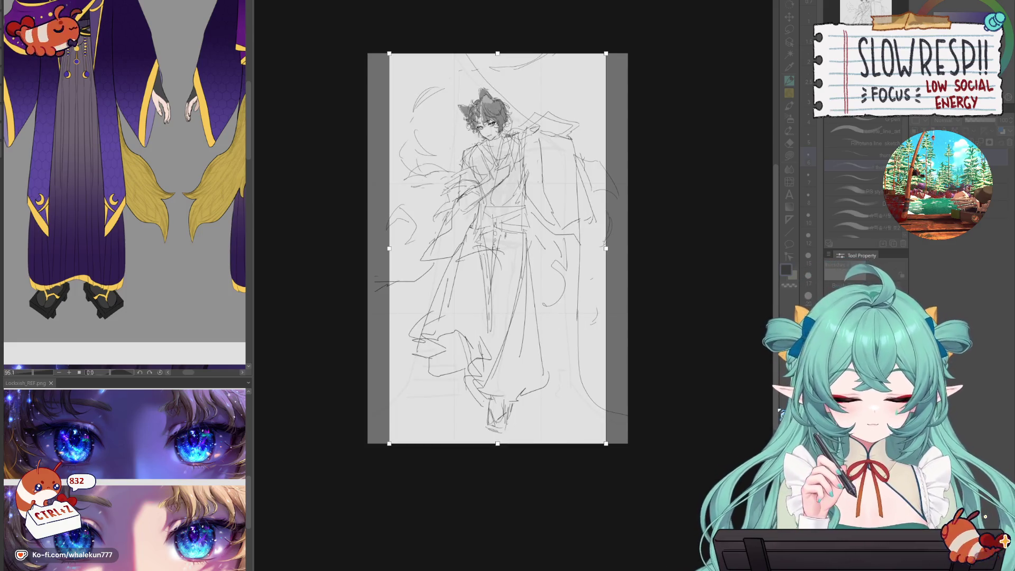
key(Return)
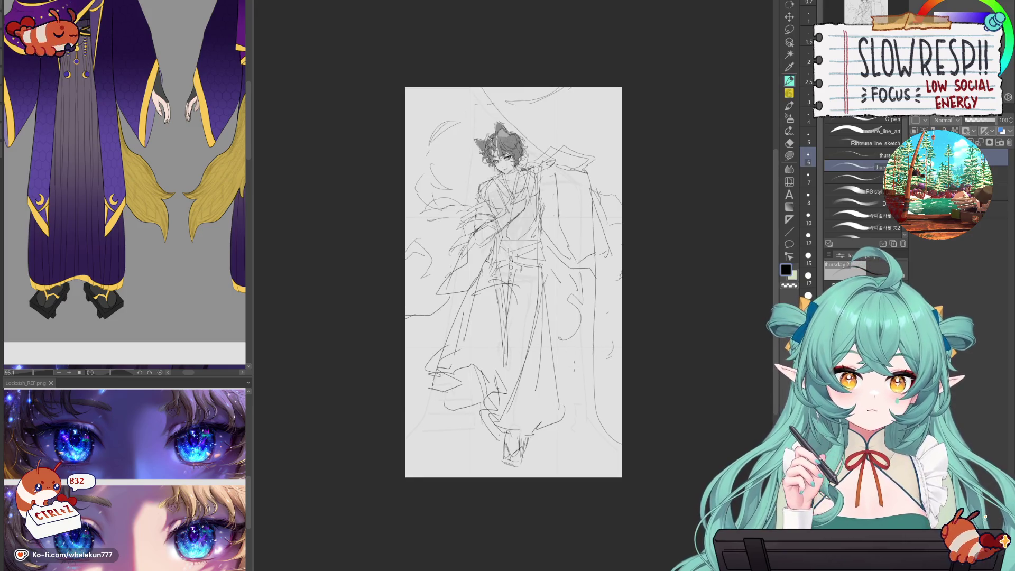
- Add a flowing stroke and a curving stroke along the figure's right side
scroll(552, 408, up, 3)
mouse_move(552, 408)
mouse_down()
mouse_move(549, 460)
mouse_move(608, 353)
mouse_up()
scroll(550, 460, down, 1)
scroll(549, 459, up, 1)
scroll(549, 457, down, 1)
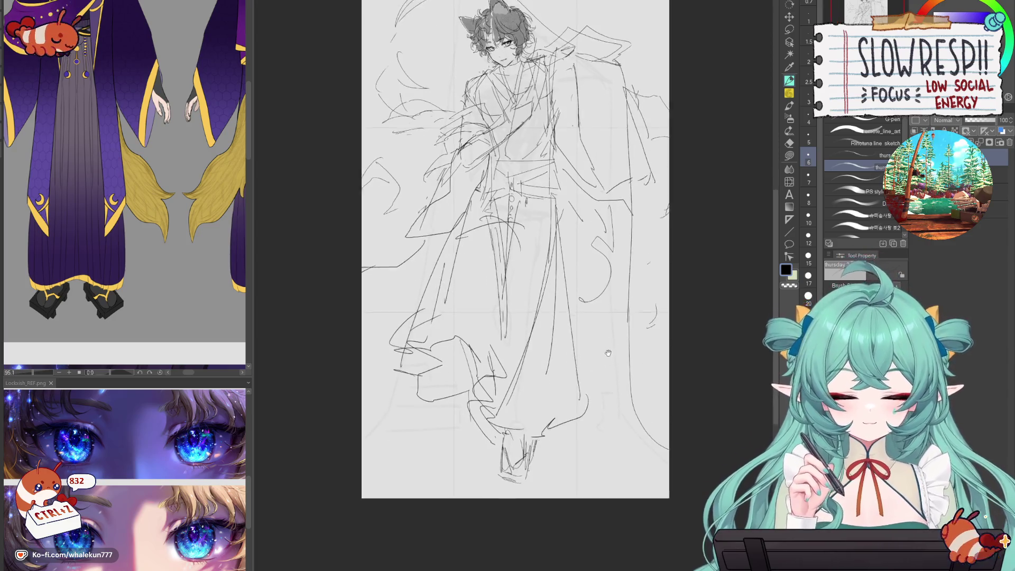
scroll(607, 353, down, 2)
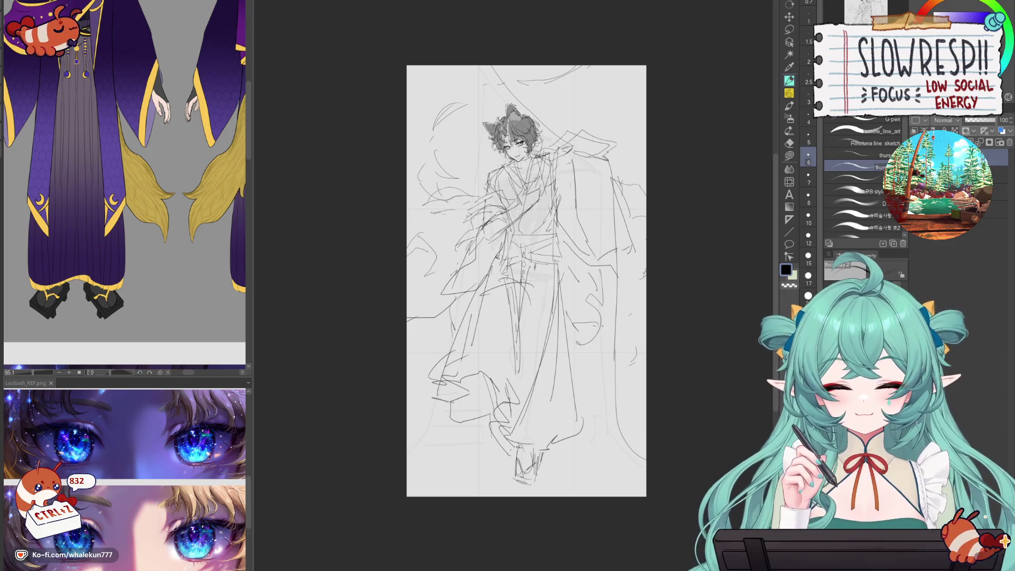
drag(595, 333, 644, 259)
mouse_move(645, 353)
mouse_down()
mouse_move(579, 399)
mouse_move(622, 390)
mouse_move(583, 372)
mouse_move(623, 370)
mouse_up()
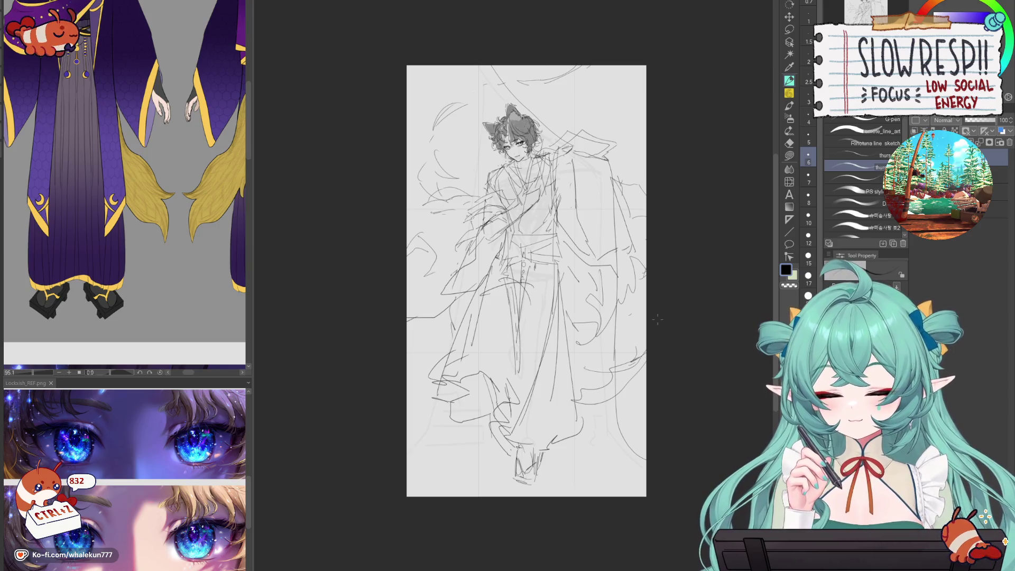
- Paint grey watercolor washes over the left and right lower robe
click(789, 106)
drag(465, 293, 455, 336)
mouse_move(580, 313)
mouse_down()
mouse_move(570, 327)
mouse_move(607, 391)
mouse_move(640, 267)
mouse_move(582, 395)
mouse_up()
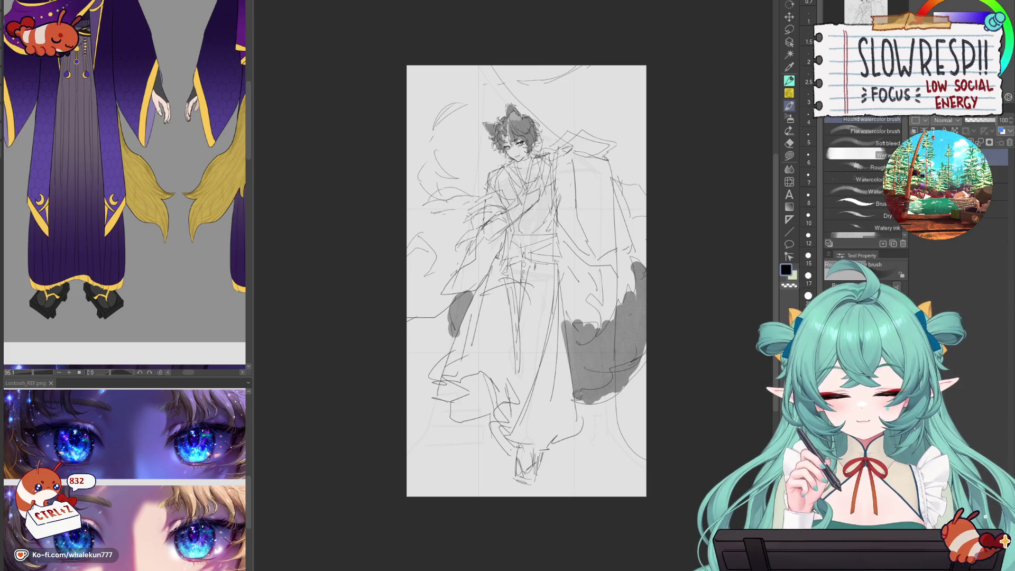
- With the soft pencil, sketch the robe's lower-left hem and outline down to it
scroll(646, 289, down, 3)
scroll(646, 267, up, 5)
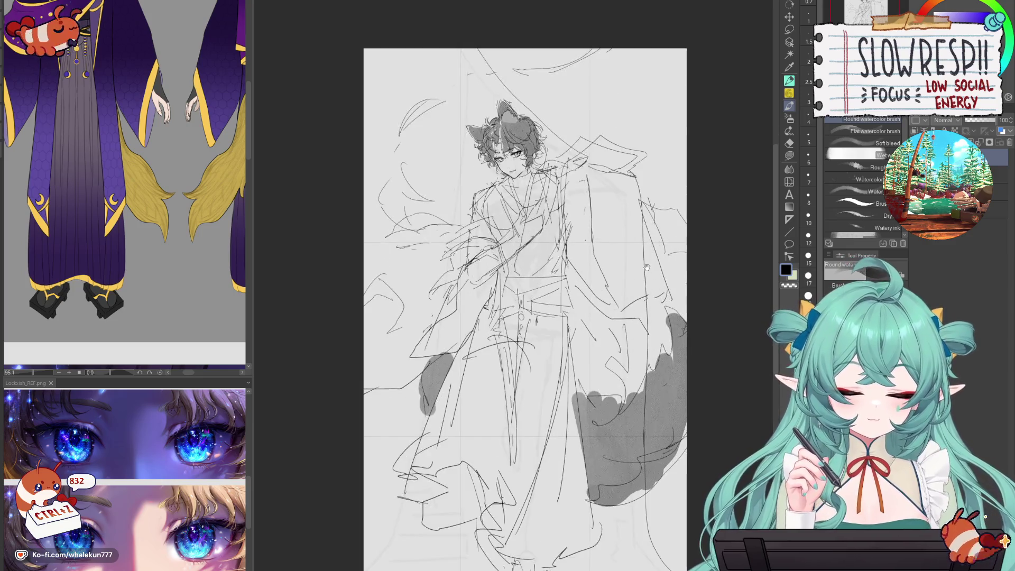
key(p)
drag(533, 398, 529, 290)
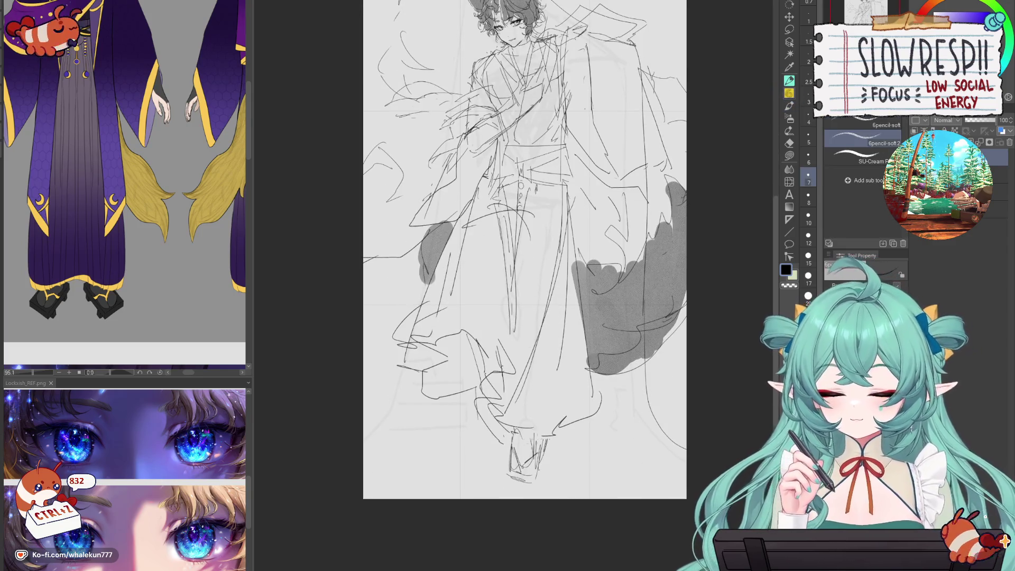
mouse_move(497, 407)
mouse_down()
mouse_move(447, 415)
mouse_move(388, 391)
mouse_move(365, 356)
mouse_up()
mouse_move(370, 291)
mouse_down()
mouse_move(413, 442)
mouse_move(491, 453)
mouse_up()
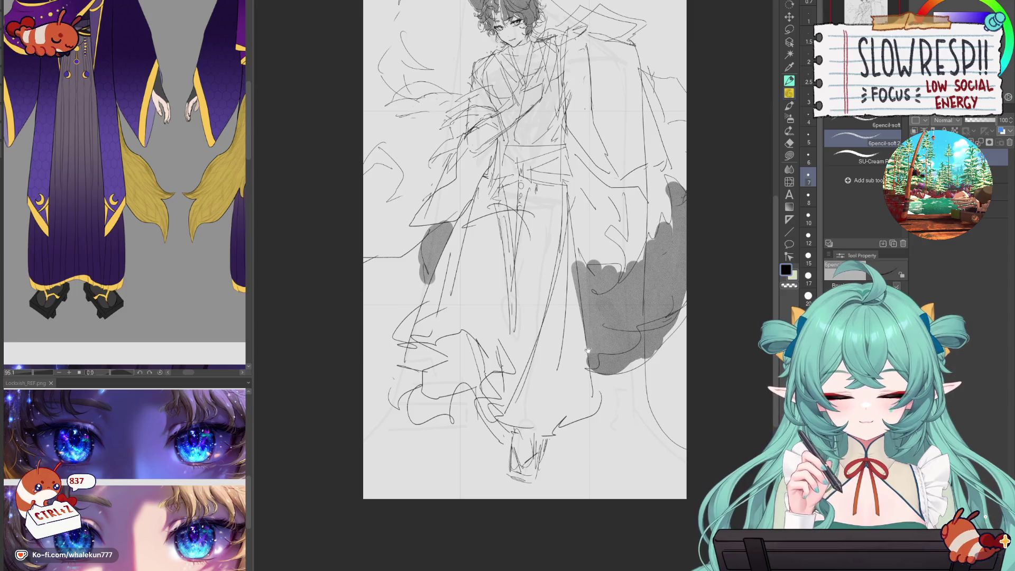
- Try horizontal and vertical sleeve edge lines on both sleeves, undoing the attempts
drag(568, 309, 590, 446)
drag(431, 179, 498, 174)
key(ctrl+z)
mouse_move(425, 181)
mouse_down()
mouse_move(427, 274)
mouse_move(418, 241)
mouse_move(430, 278)
mouse_move(471, 279)
mouse_up()
key(ctrl+z)
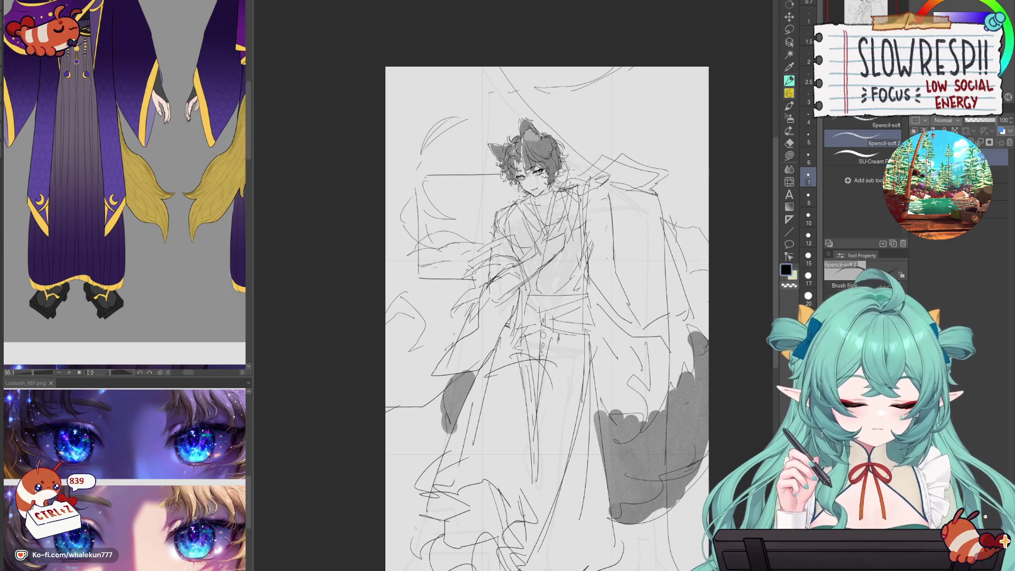
drag(688, 181, 688, 262)
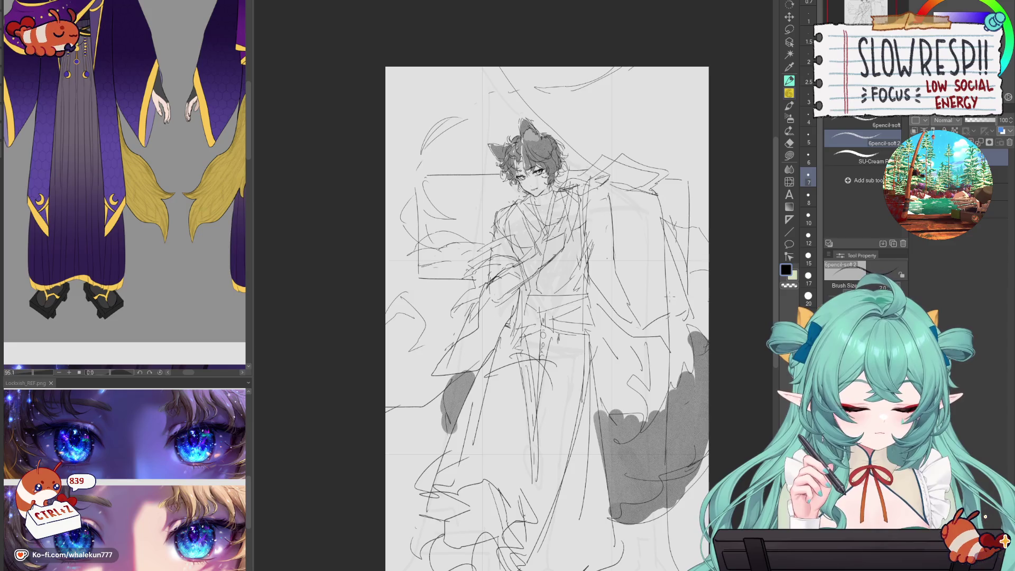
key(ctrl+z)
key(ctrl+z)
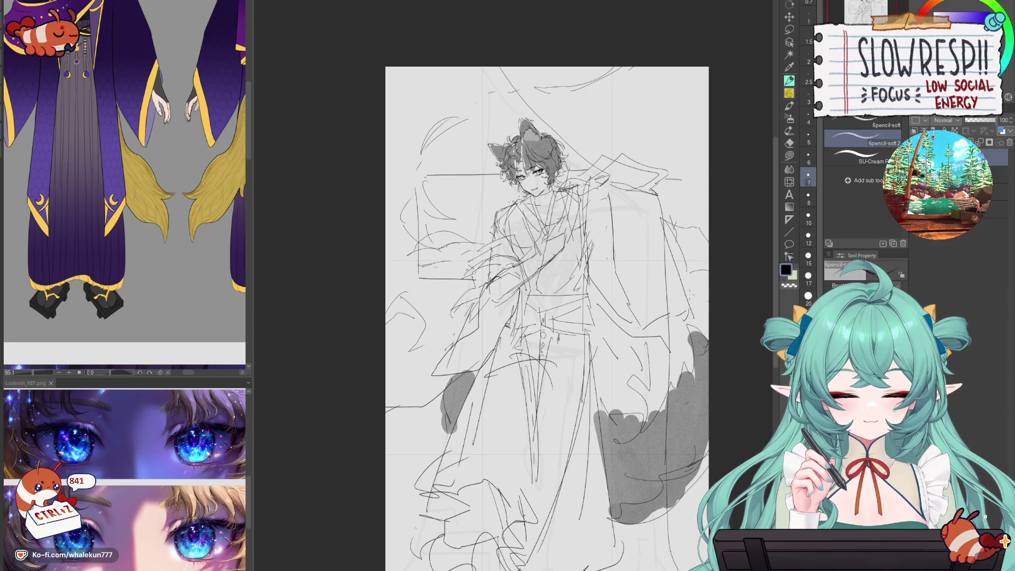
key(ctrl+z)
- Outline the left sleeve and retry the robe's centre stroke, then mirror the view to check
scroll(612, 346, down, 5)
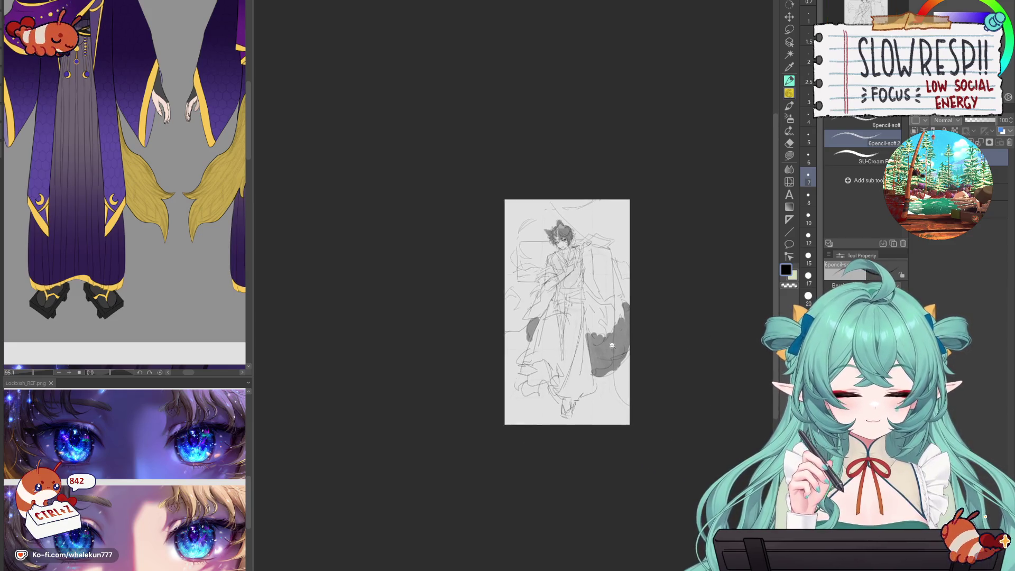
scroll(611, 345, up, 4)
scroll(612, 345, down, 2)
mouse_move(615, 440)
mouse_down()
mouse_move(611, 381)
mouse_move(584, 378)
mouse_up()
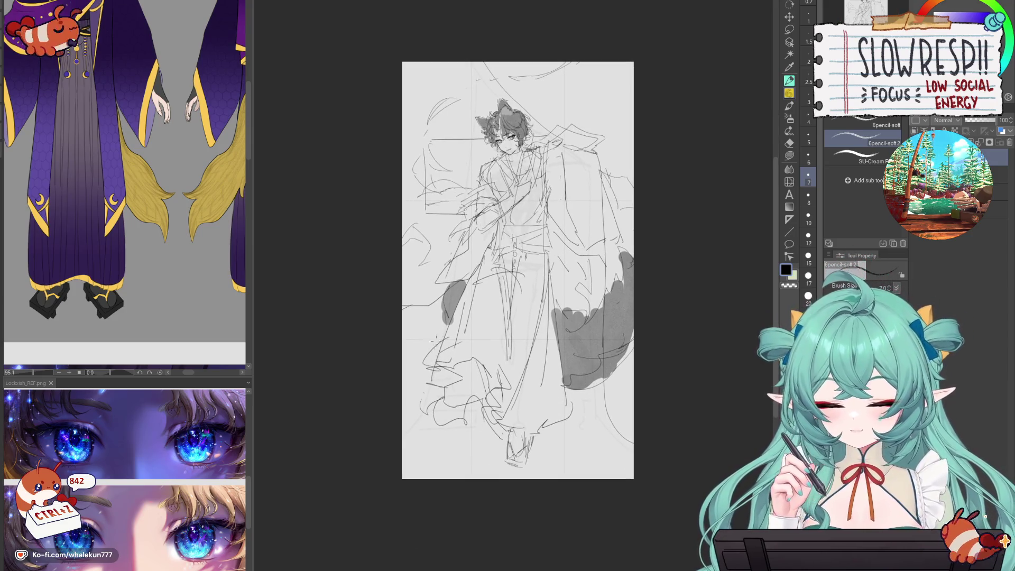
mouse_move(494, 244)
mouse_down()
mouse_move(458, 298)
mouse_move(414, 325)
mouse_move(451, 279)
mouse_up()
drag(545, 214, 533, 290)
key(ctrl+z)
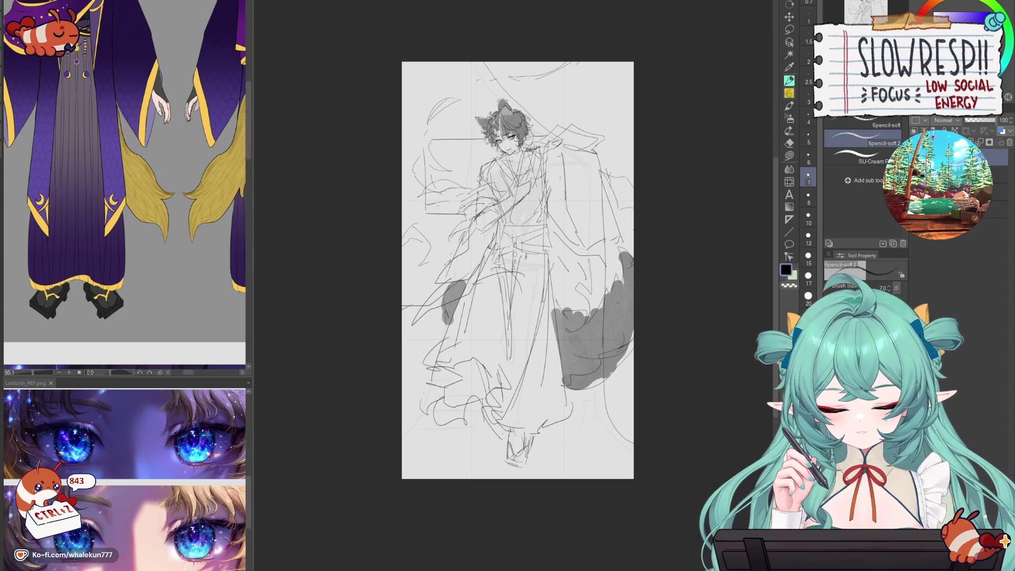
mouse_move(541, 212)
mouse_down()
mouse_move(530, 289)
mouse_move(558, 310)
mouse_up()
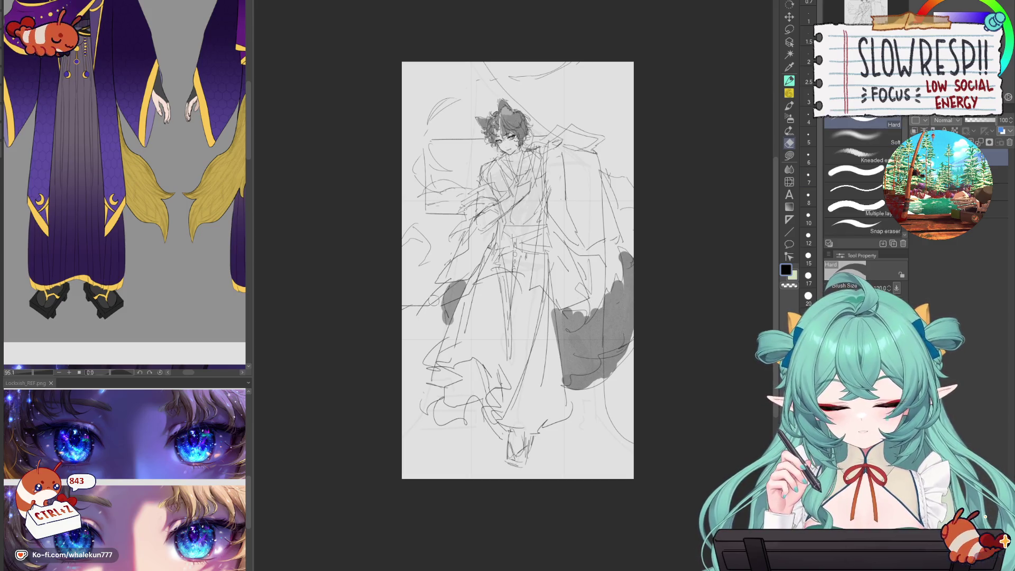
key(ctrl+z)
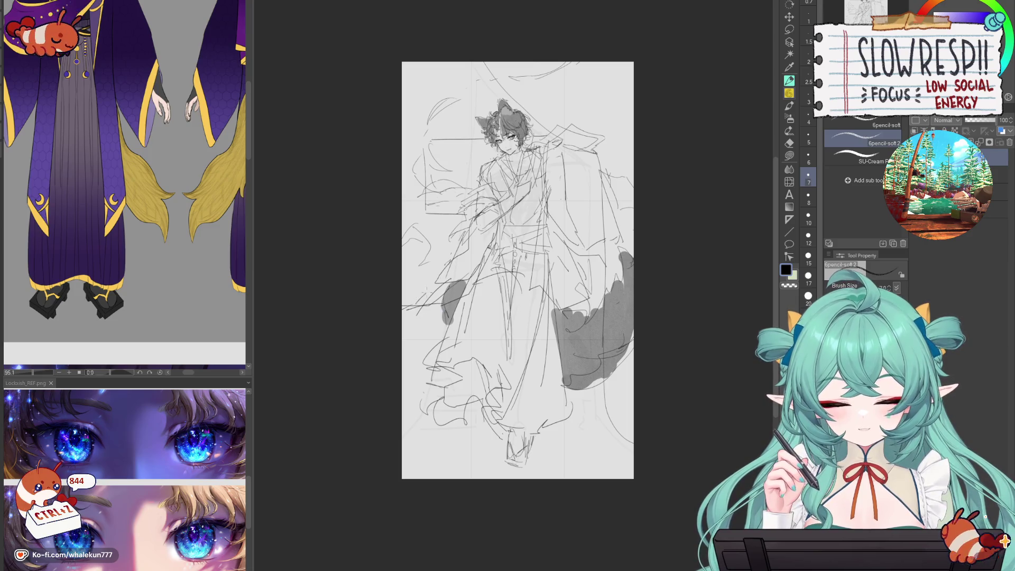
key(h)
key(h)
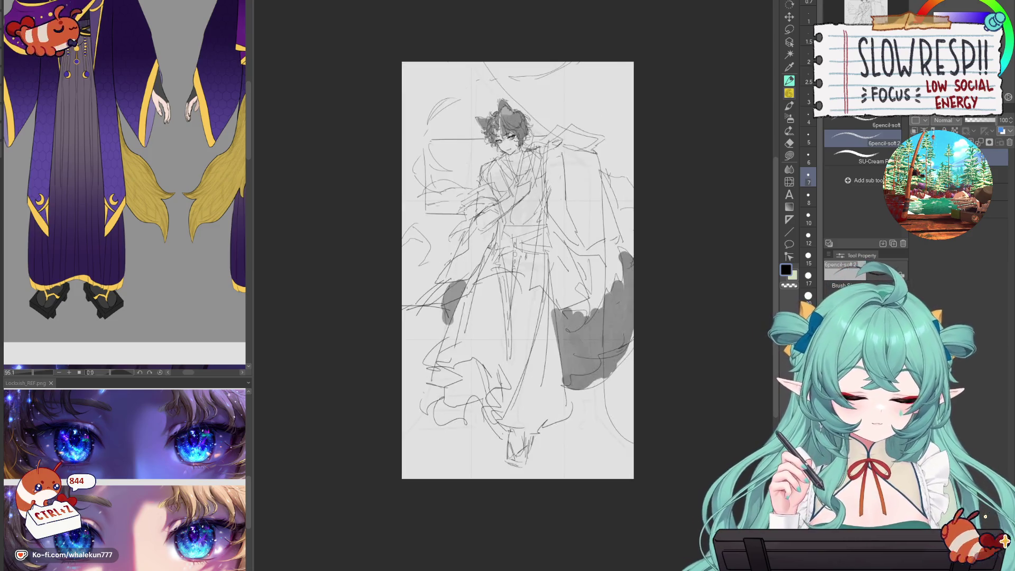
- Zoom in, pick the Pen tool again and centre the view on the upper figure
key(k)
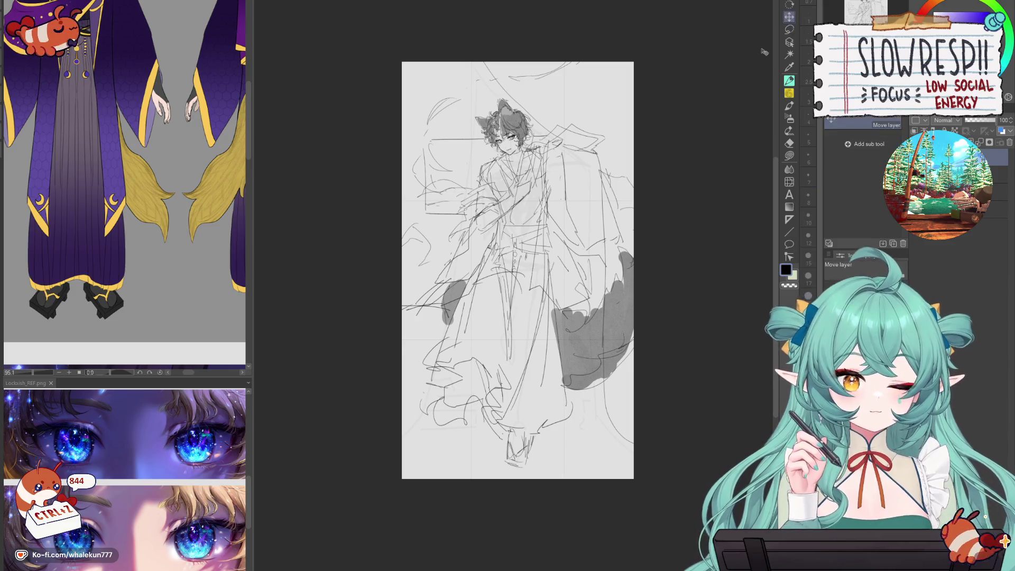
scroll(585, 346, up, 3)
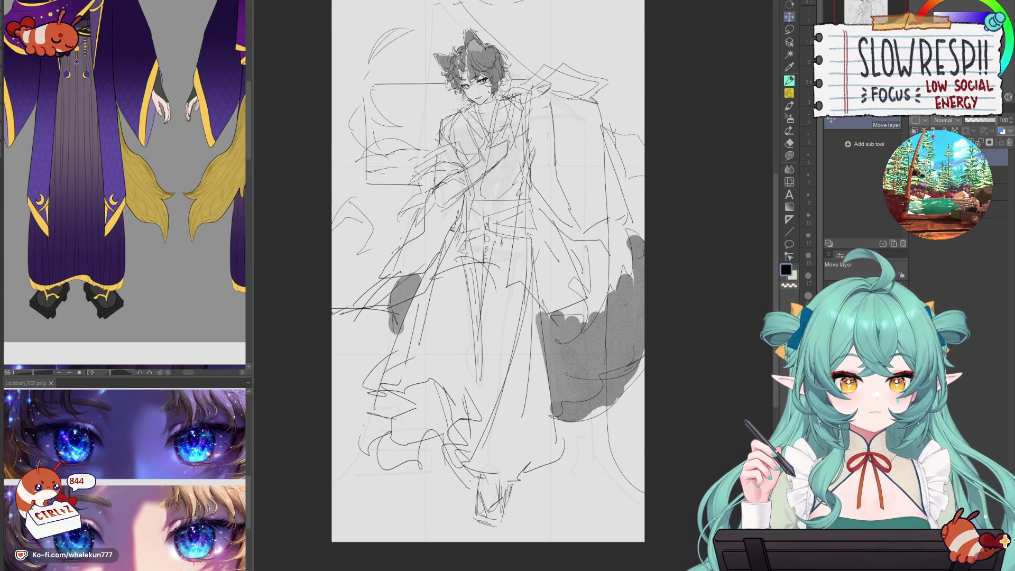
click(789, 80)
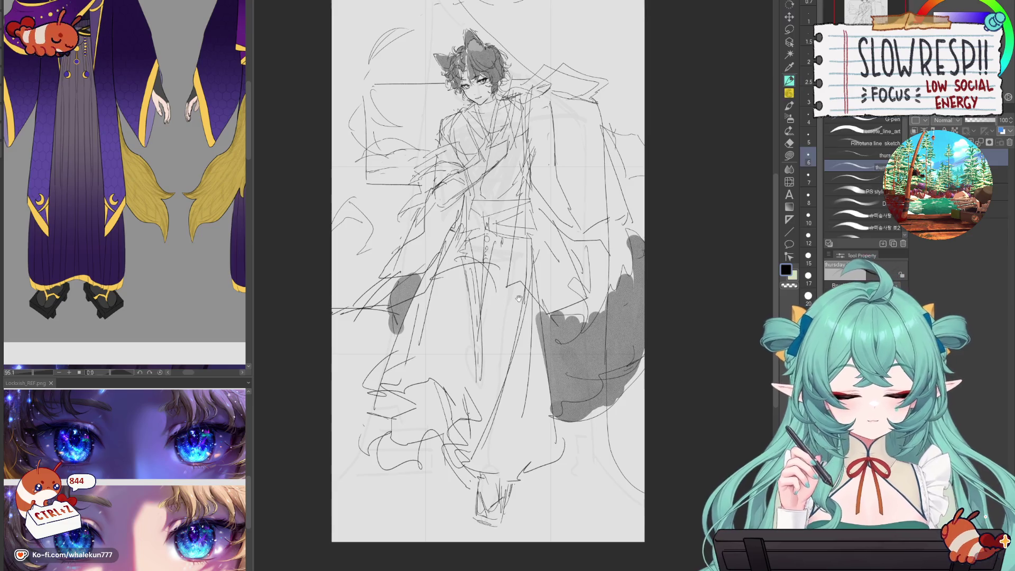
drag(518, 298, 522, 354)
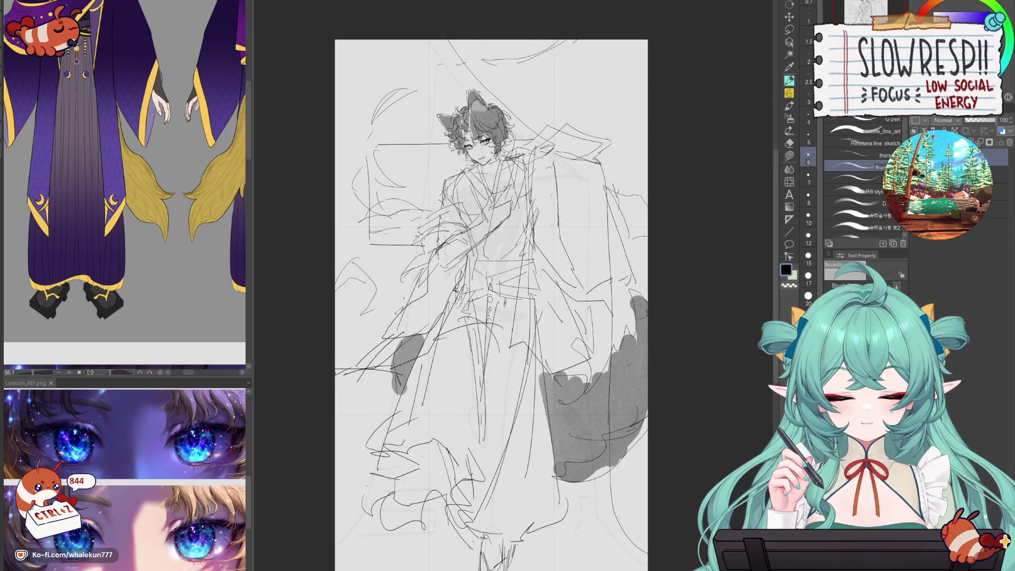
scroll(491, 305, down, 3)
- Zoom in on the character's face and test, then undo, a small cheek stroke
scroll(491, 305, up, 5)
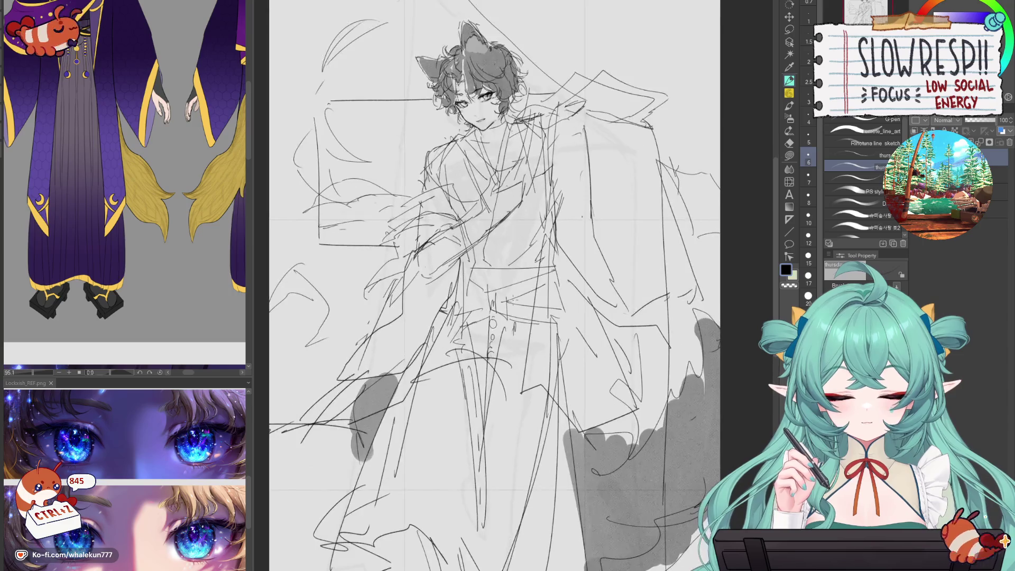
scroll(491, 285, up, 2)
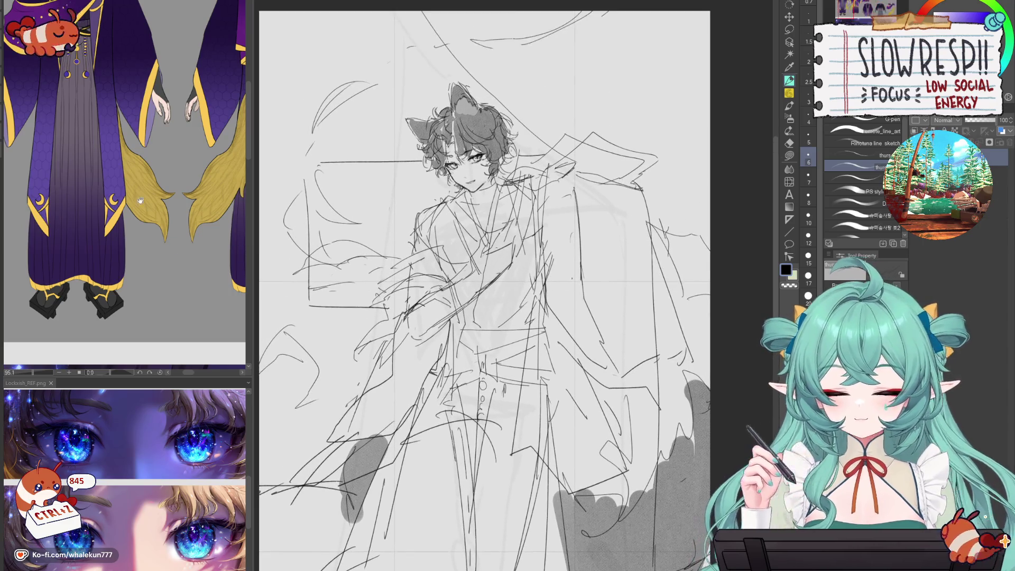
scroll(102, 172, up, 4)
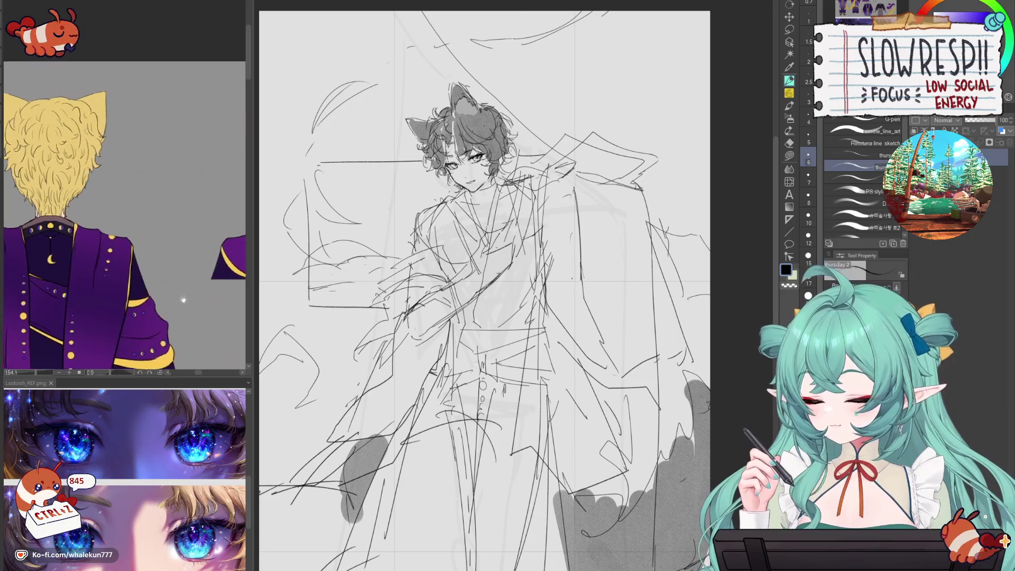
scroll(102, 172, down, 2)
scroll(147, 217, up, 3)
scroll(147, 218, up, 1)
scroll(449, 107, up, 5)
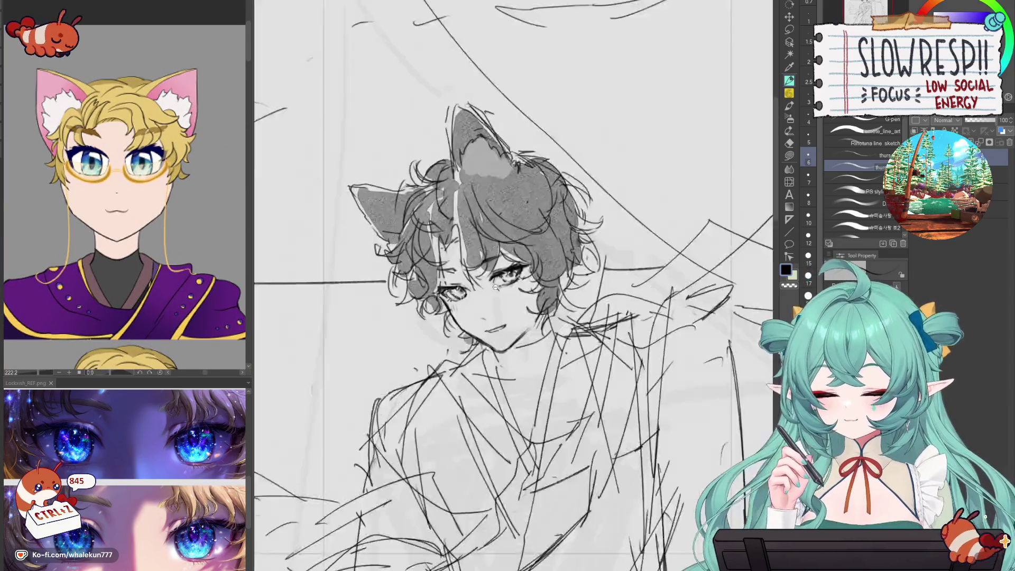
mouse_move(447, 364)
mouse_down()
mouse_move(470, 351)
mouse_move(448, 367)
mouse_up()
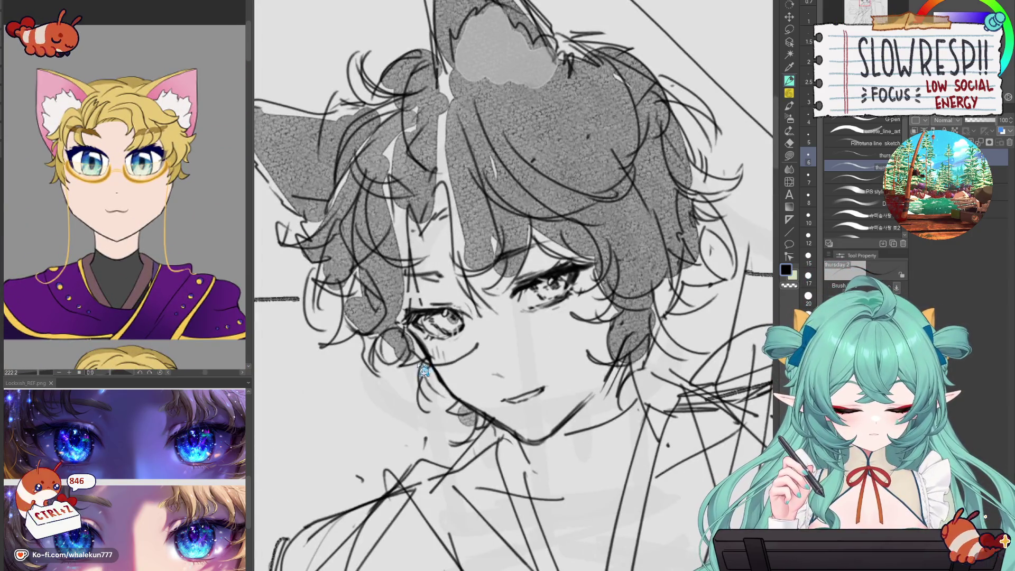
key(ctrl+z)
key(ctrl+z)
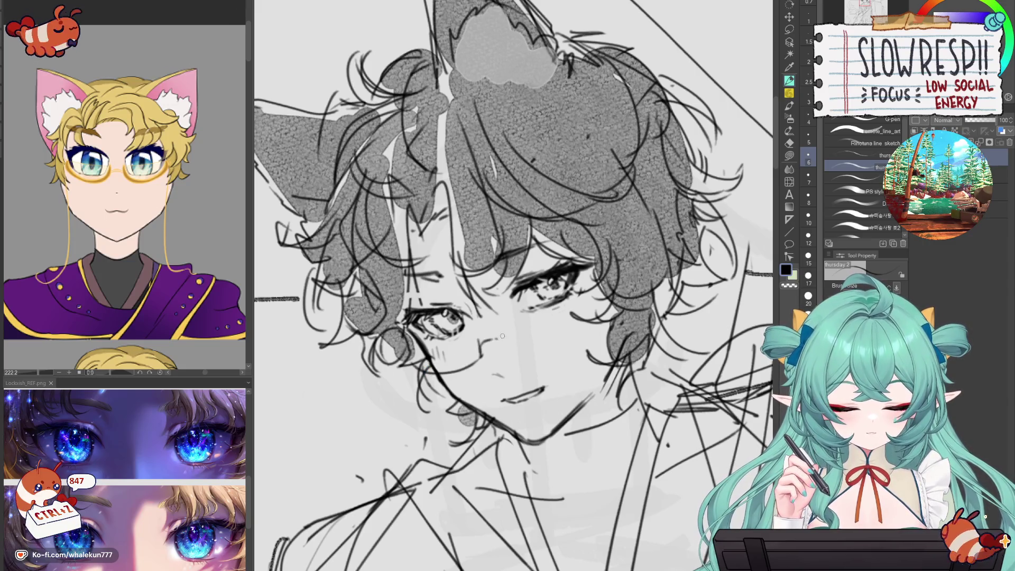
- Draw the lower rim of the glasses, then undo the recent strokes around it
mouse_move(507, 346)
mouse_down()
mouse_move(552, 341)
mouse_move(543, 341)
mouse_up()
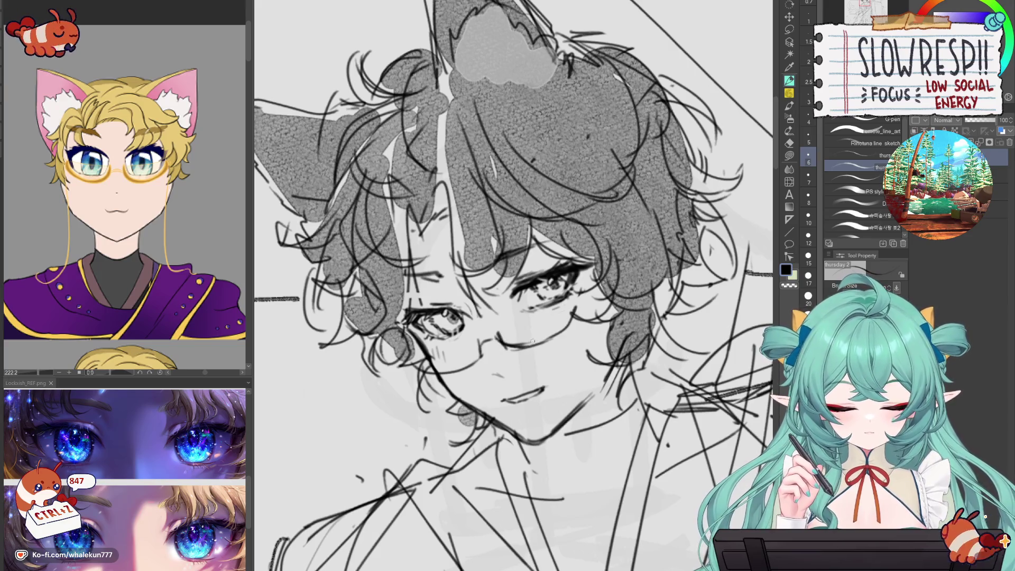
key(ctrl+z)
key(ctrl+z)
key(ctrl+z)
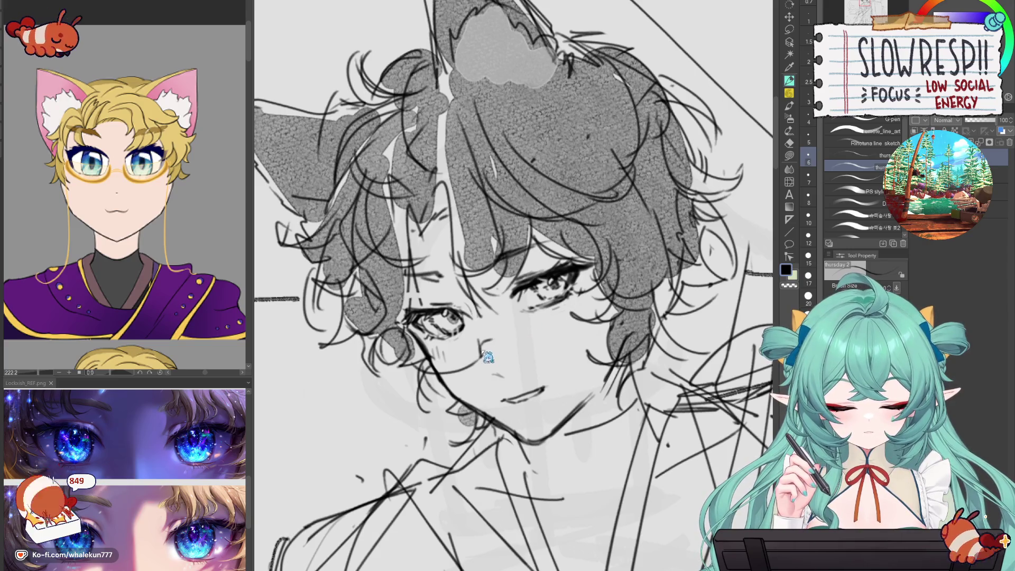
key(ctrl+z)
key(ctrl+z)
key(ctrl+z)
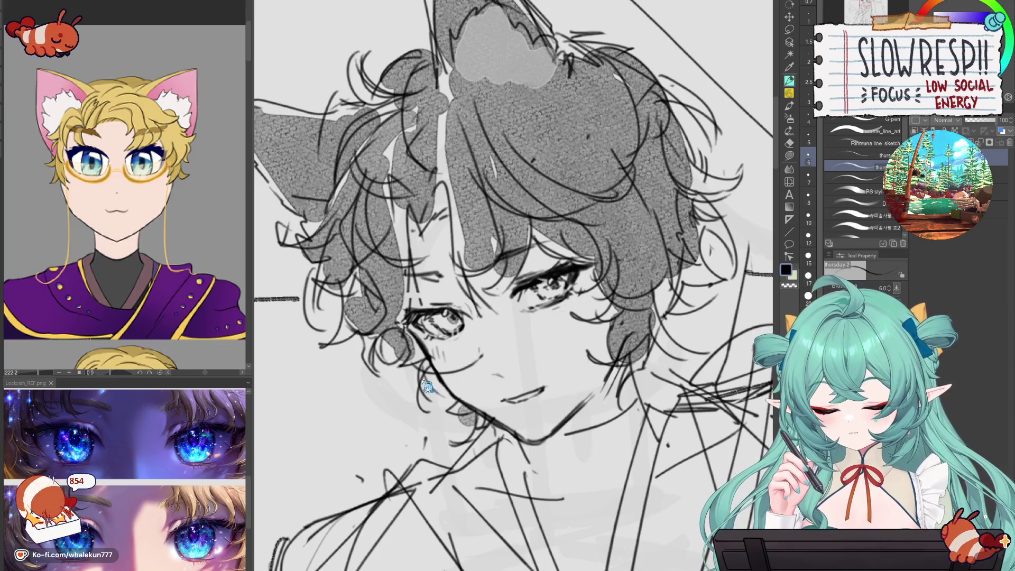
key(ctrl+z)
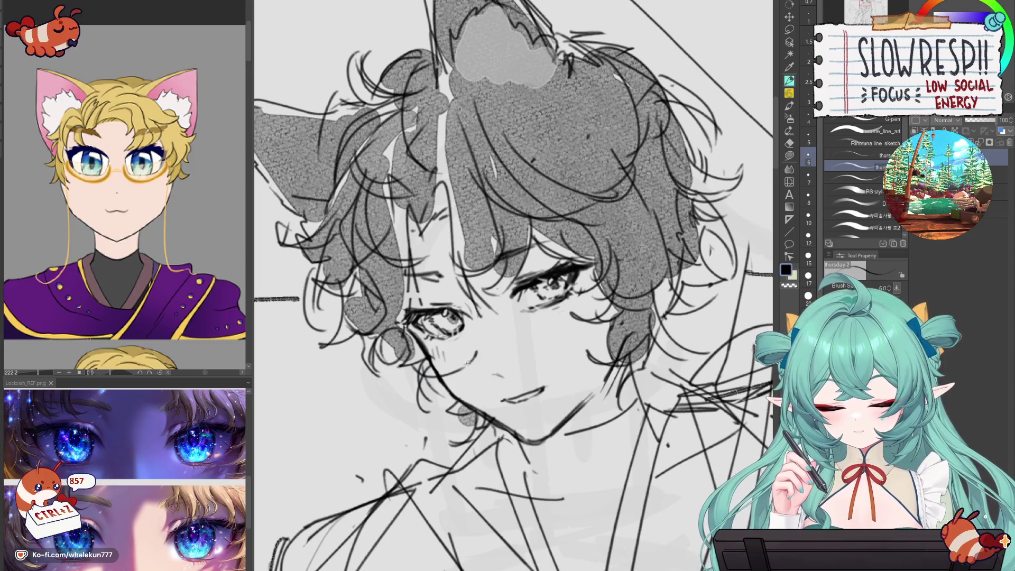
key(ctrl+z)
key(ctrl+z)
key(ctrl+z)
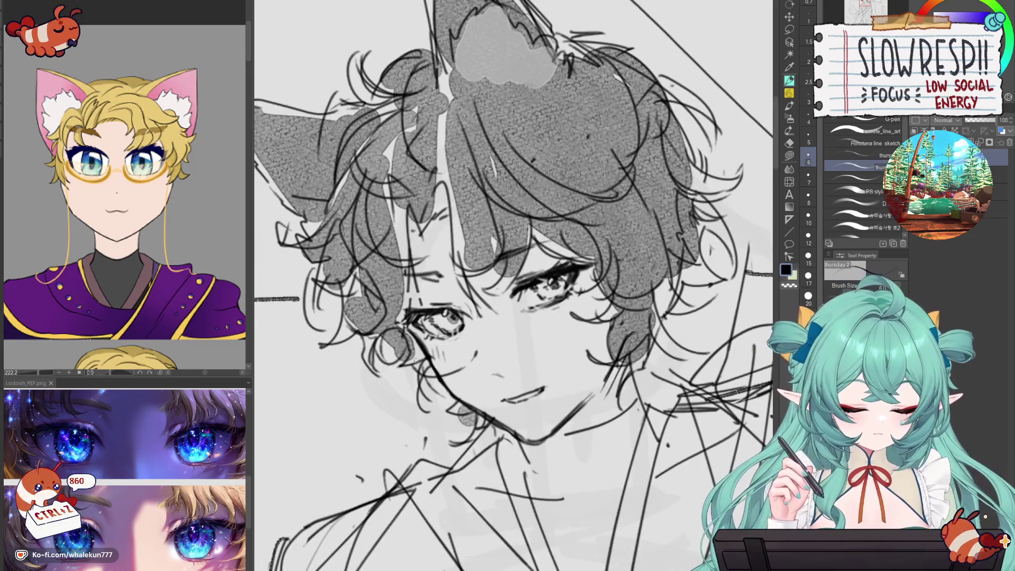
- Draw the right lens rim and short strokes by the eye, mirror-check, then zoom out
mouse_move(435, 368)
mouse_down()
mouse_move(480, 358)
mouse_move(426, 364)
mouse_up()
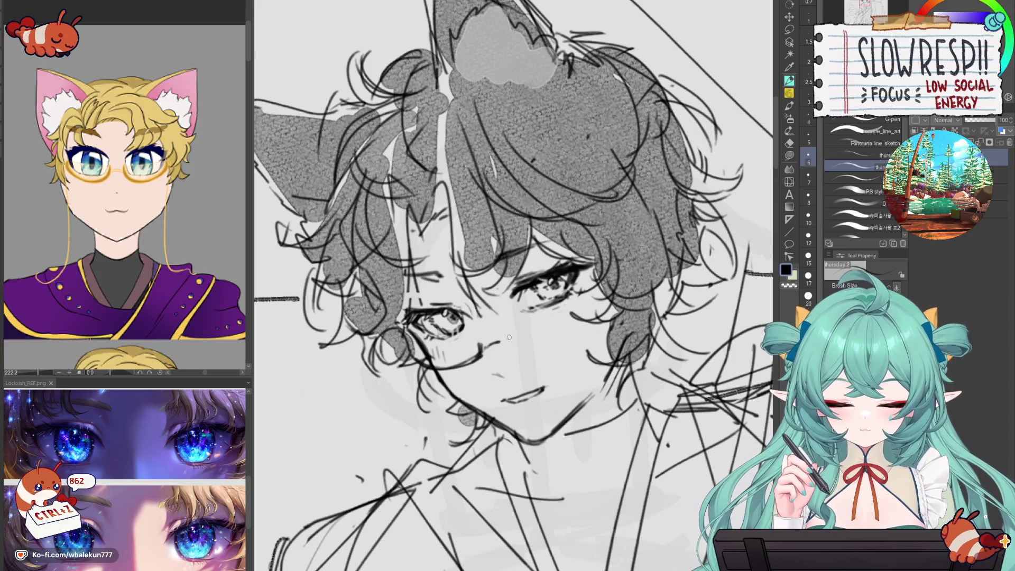
mouse_move(511, 344)
mouse_down()
mouse_move(576, 330)
mouse_move(519, 347)
mouse_move(558, 299)
mouse_up()
drag(419, 347, 478, 332)
key(ctrl+z)
drag(442, 374, 478, 348)
key(h)
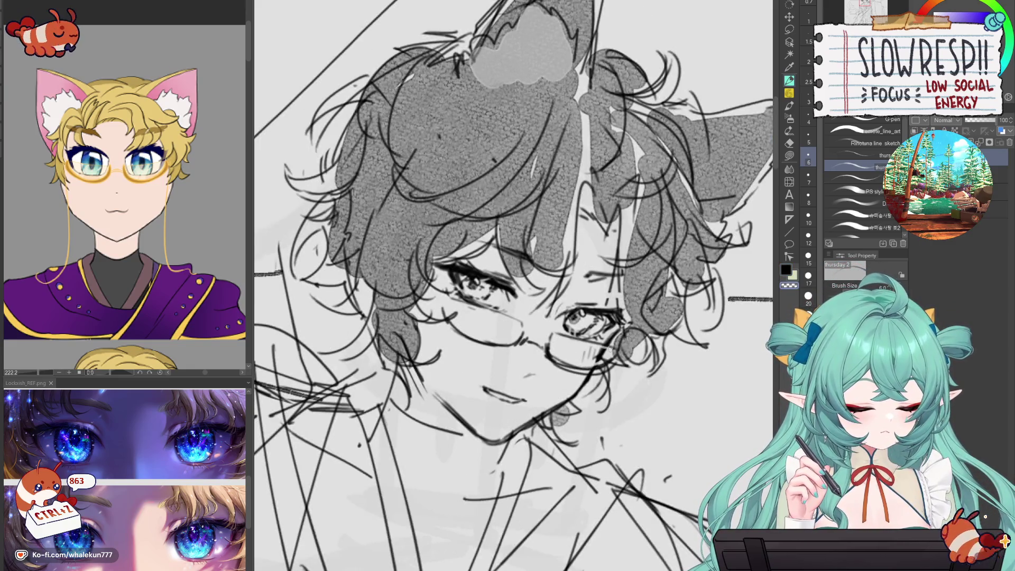
key(h)
key(ctrl+minus)
key(ctrl+minus)
key(ctrl+minus)
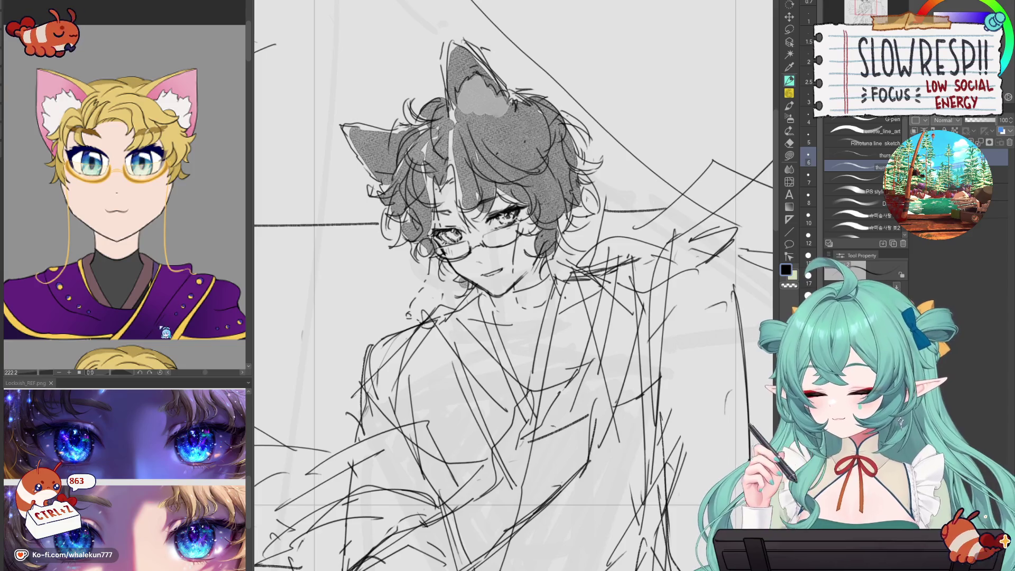
scroll(162, 217, down, 4)
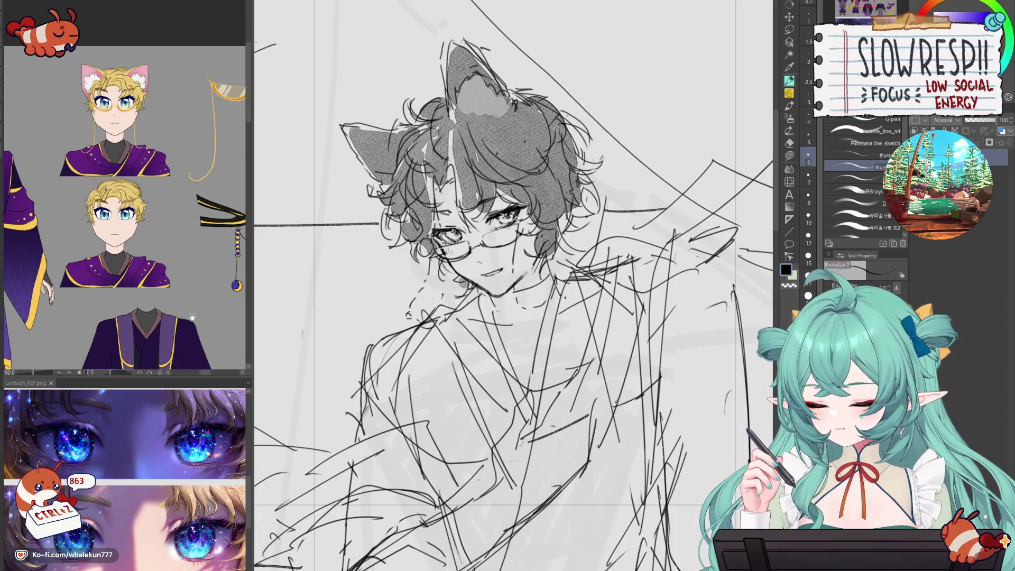
- Bring the glasses and necklace references into view on the reference sheet
mouse_move(191, 317)
mouse_down()
mouse_move(141, 299)
mouse_move(170, 312)
mouse_up()
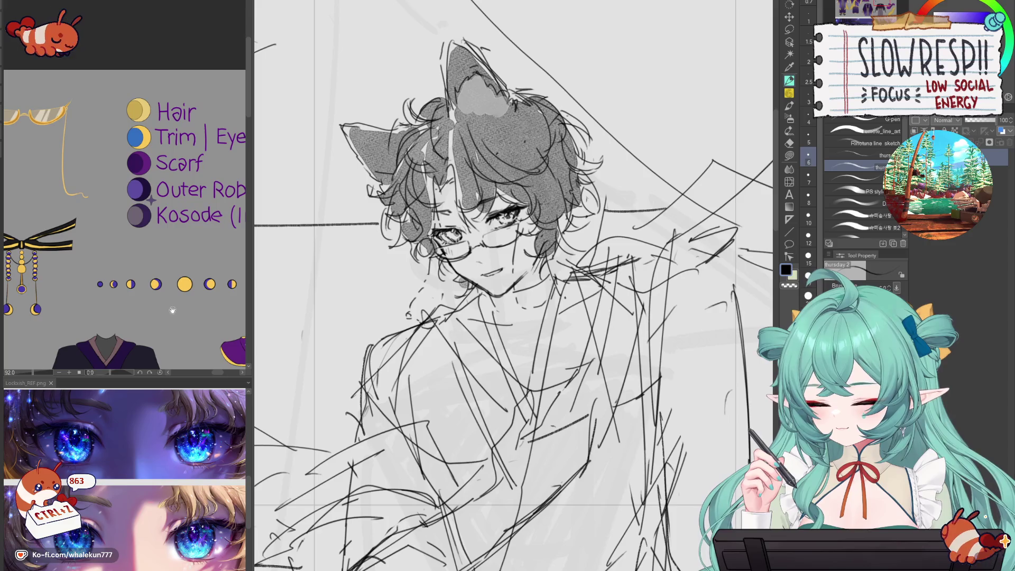
scroll(173, 310, up, 5)
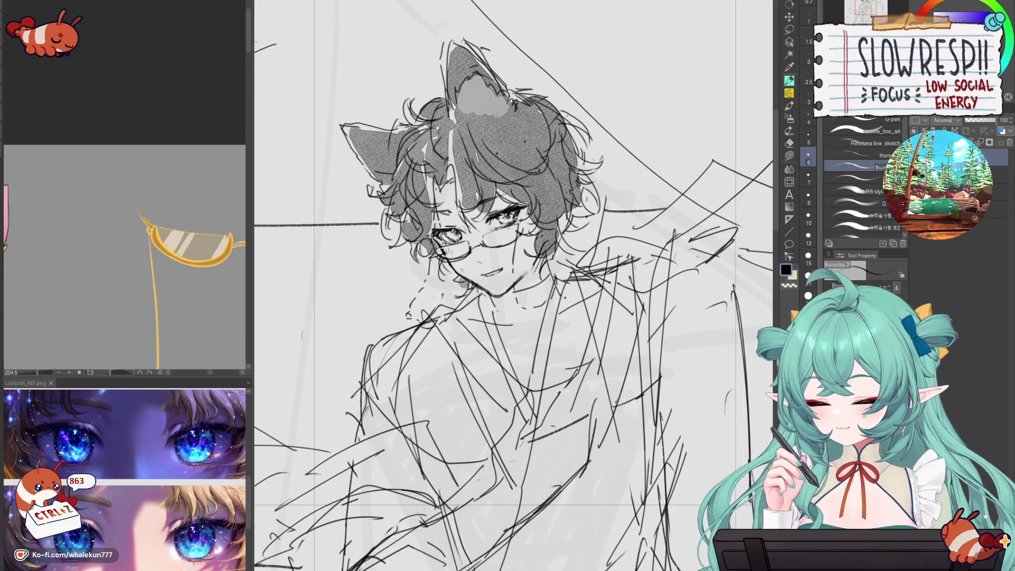
scroll(169, 251, down, 5)
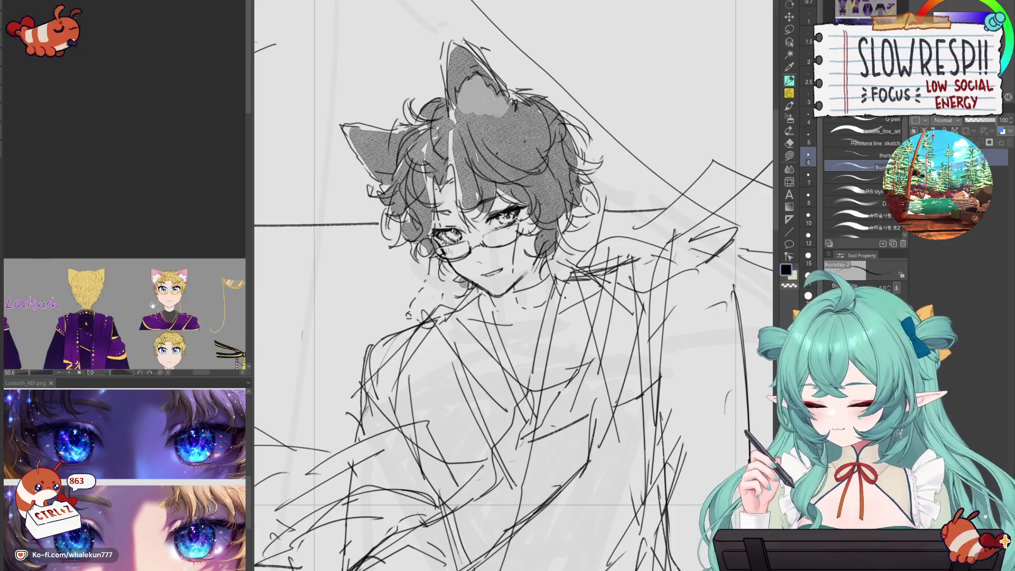
scroll(168, 251, up, 3)
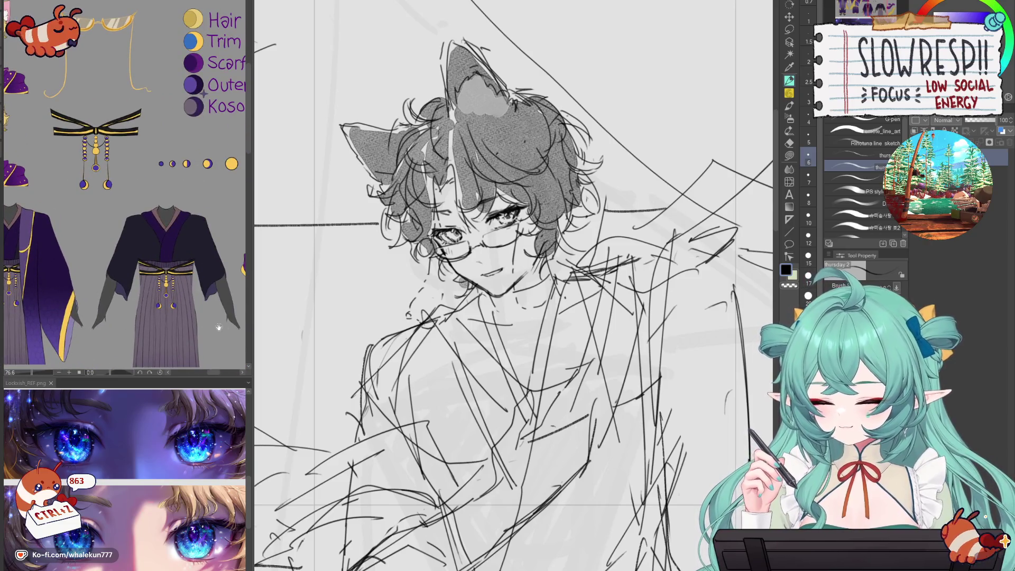
scroll(176, 305, down, 3)
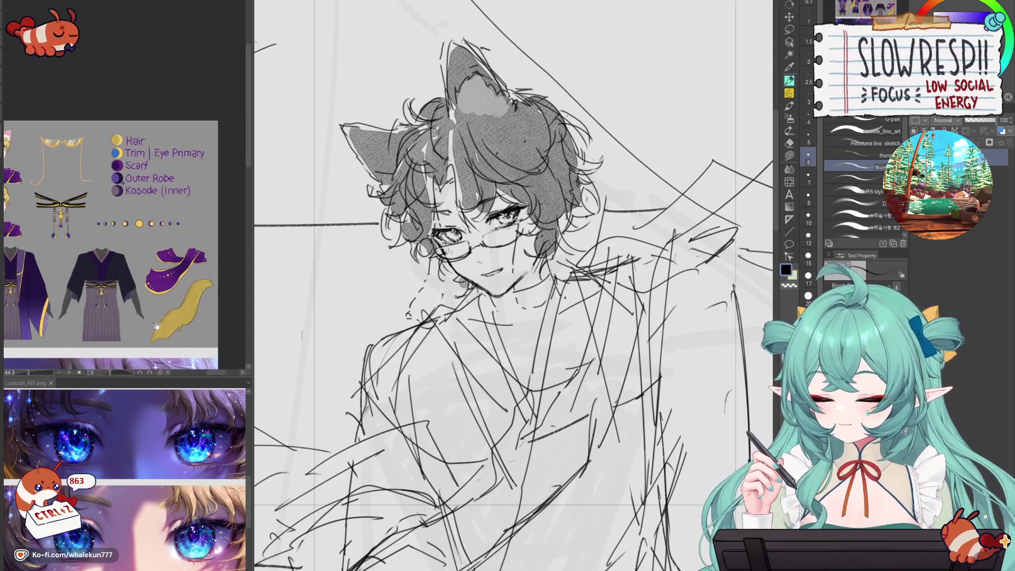
scroll(193, 297, up, 7)
scroll(569, 344, down, 5)
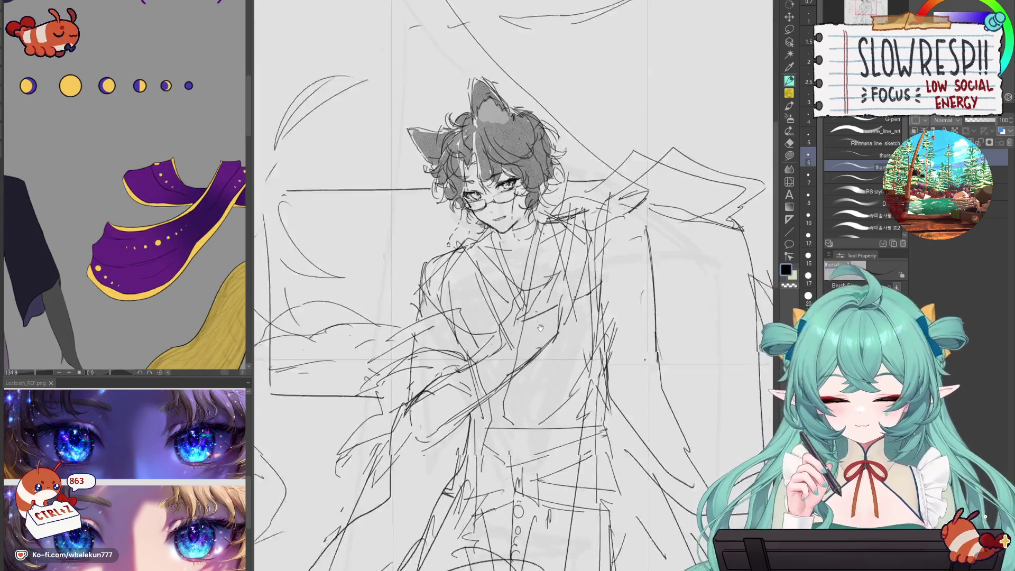
scroll(569, 344, up, 2)
scroll(569, 344, down, 3)
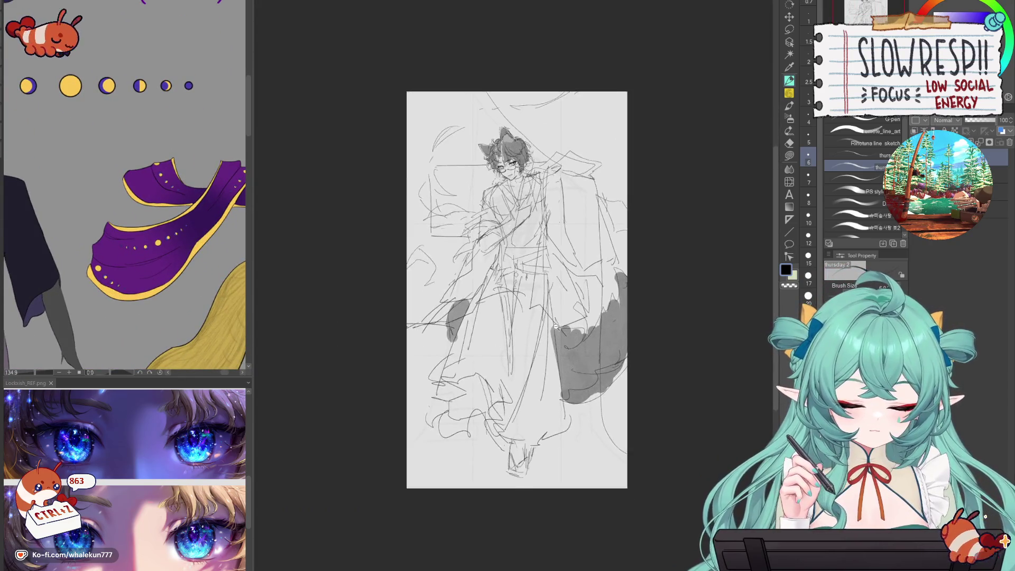
scroll(569, 344, up, 3)
scroll(569, 346, up, 1)
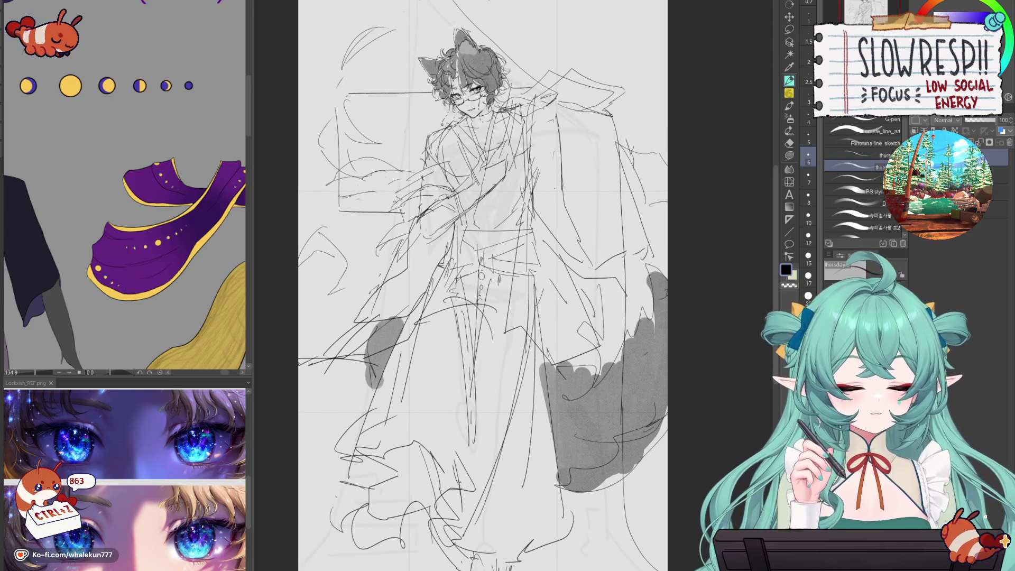
- Select the sketch layer and set its opacity to 32%
click(993, 174)
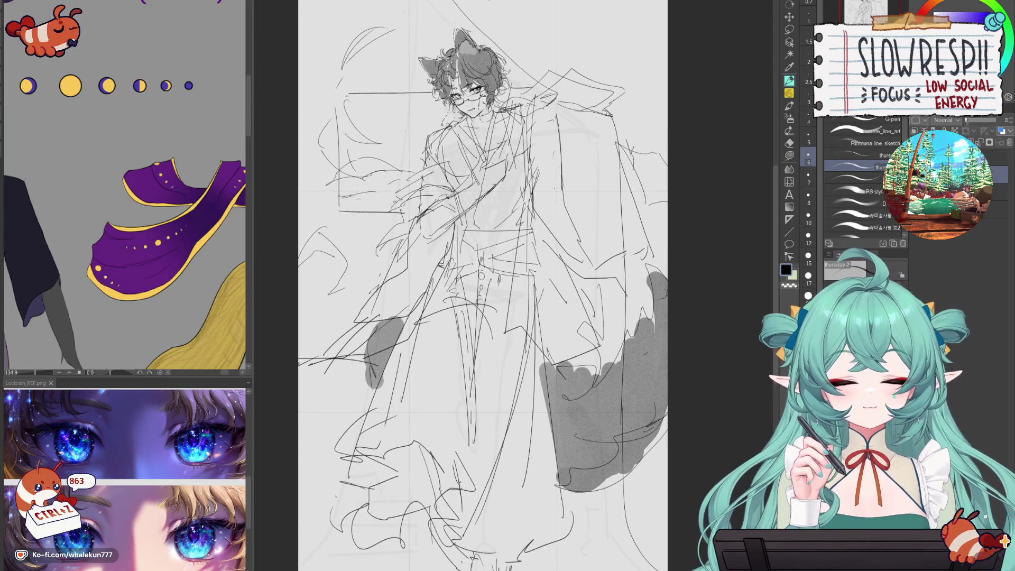
click(994, 158)
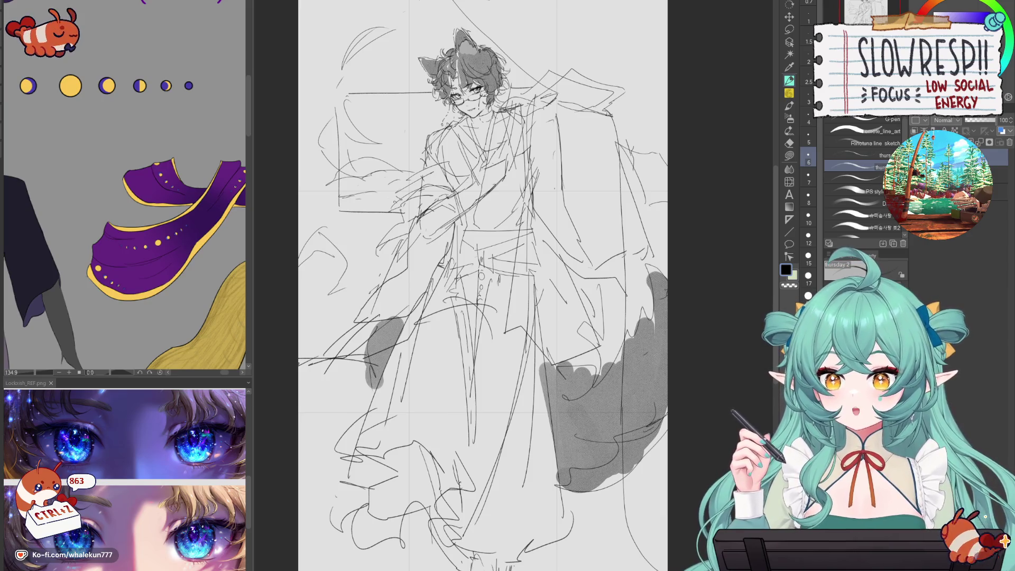
click(974, 120)
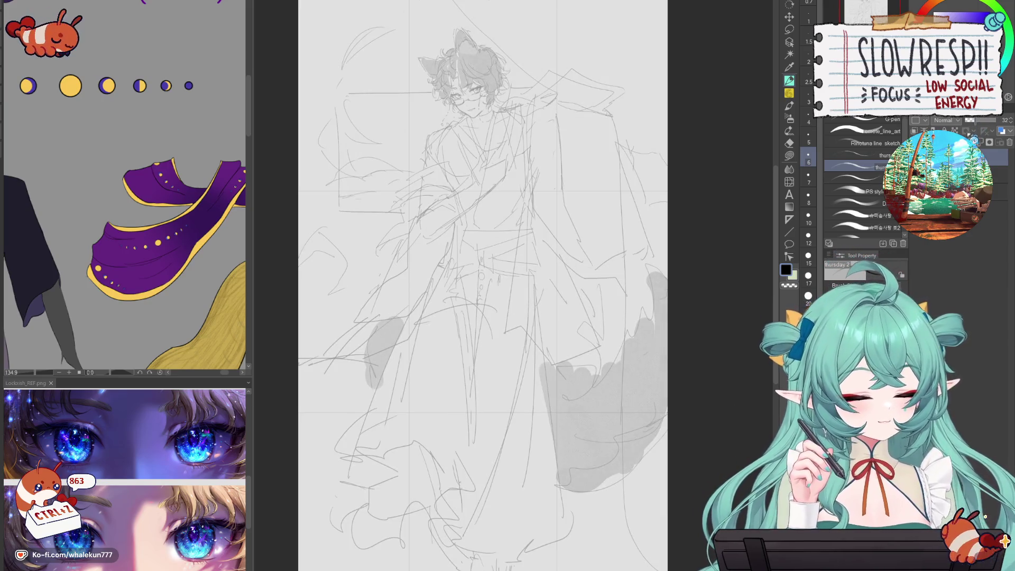
- With the soft pencil and face zoomed in, undo the dark eye stroke and restore full sketch darkness
key(p)
scroll(525, 309, up, 3)
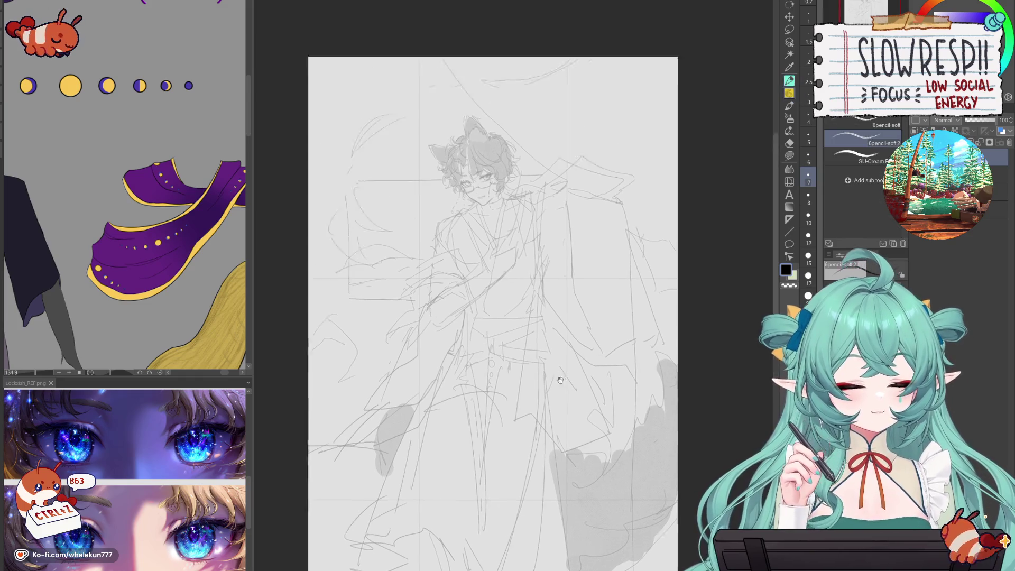
scroll(524, 310, up, 2)
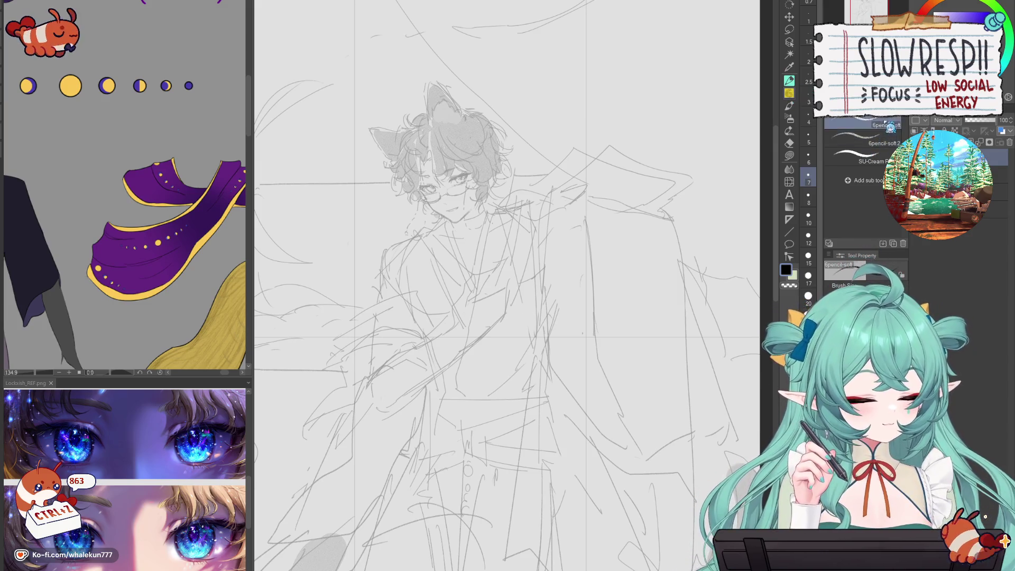
scroll(456, 205, up, 5)
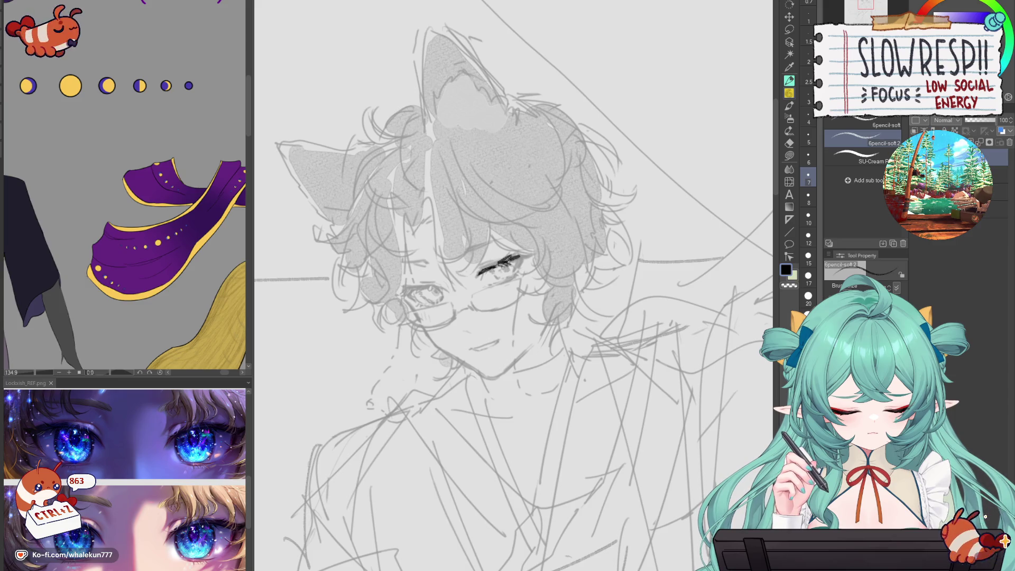
key(ctrl+z)
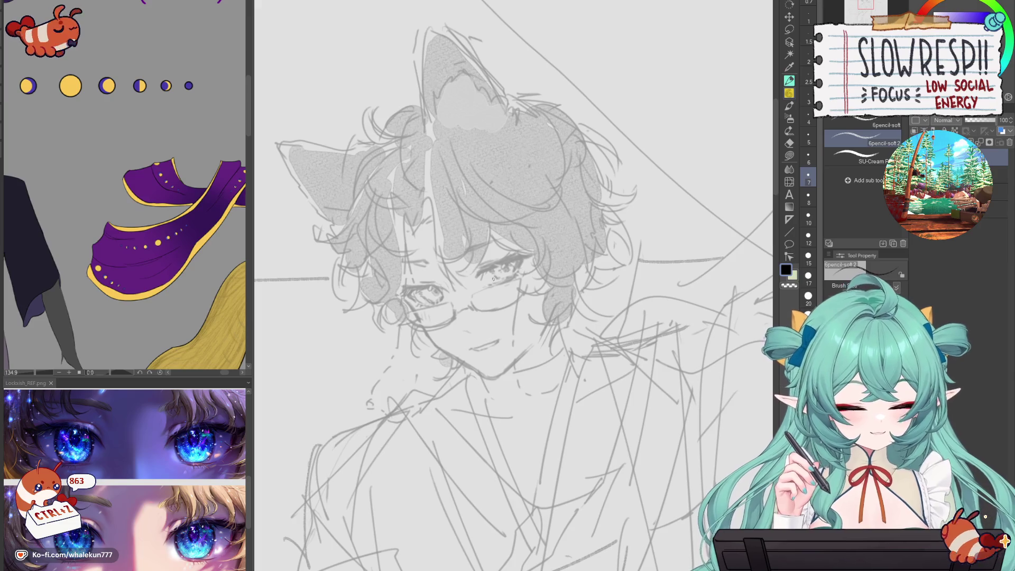
key(ctrl+y)
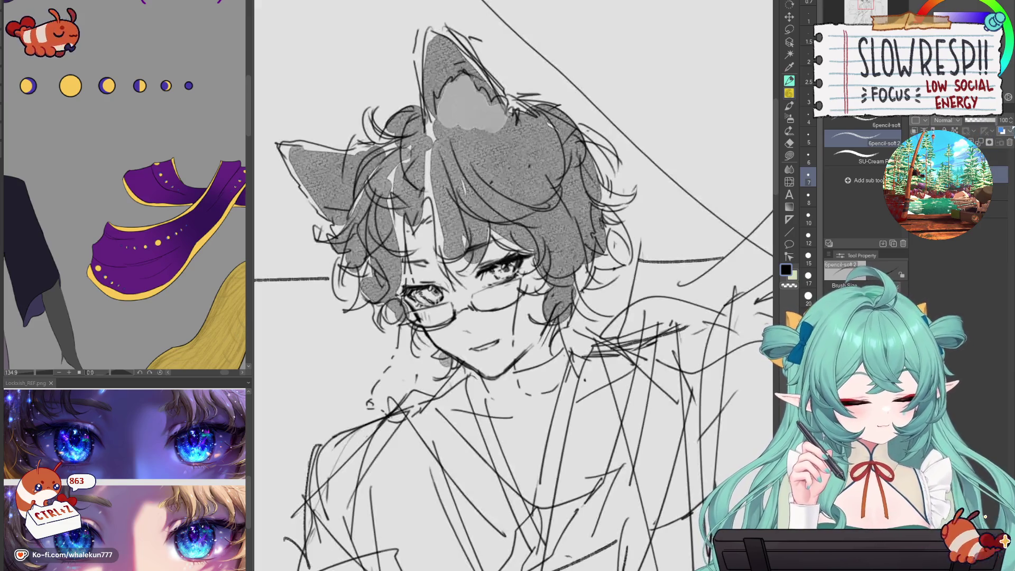
key(m)
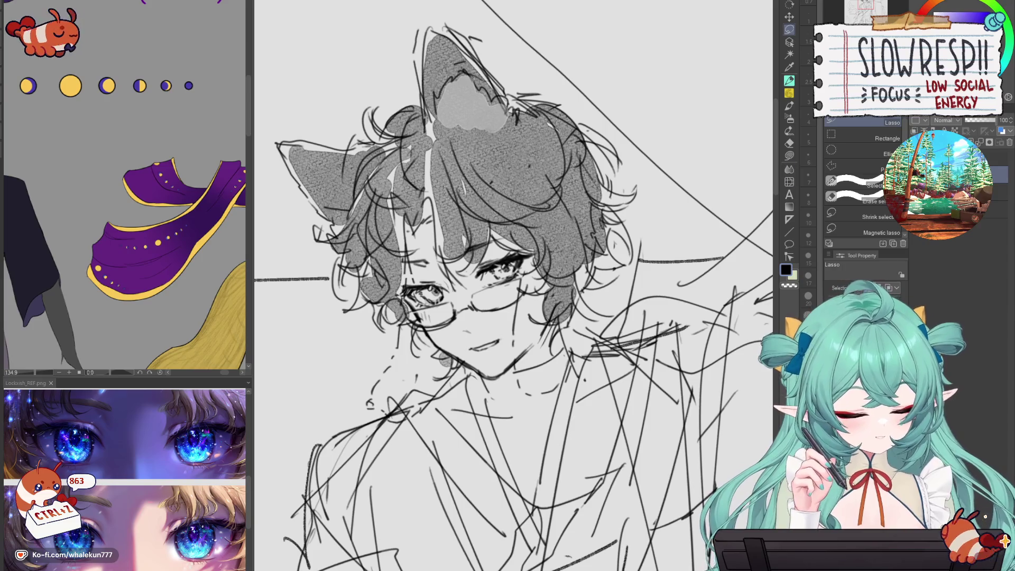
- Scroll the reference panel to show both full figures of the character sheet
scroll(520, 257, down, 5)
scroll(520, 258, up, 4)
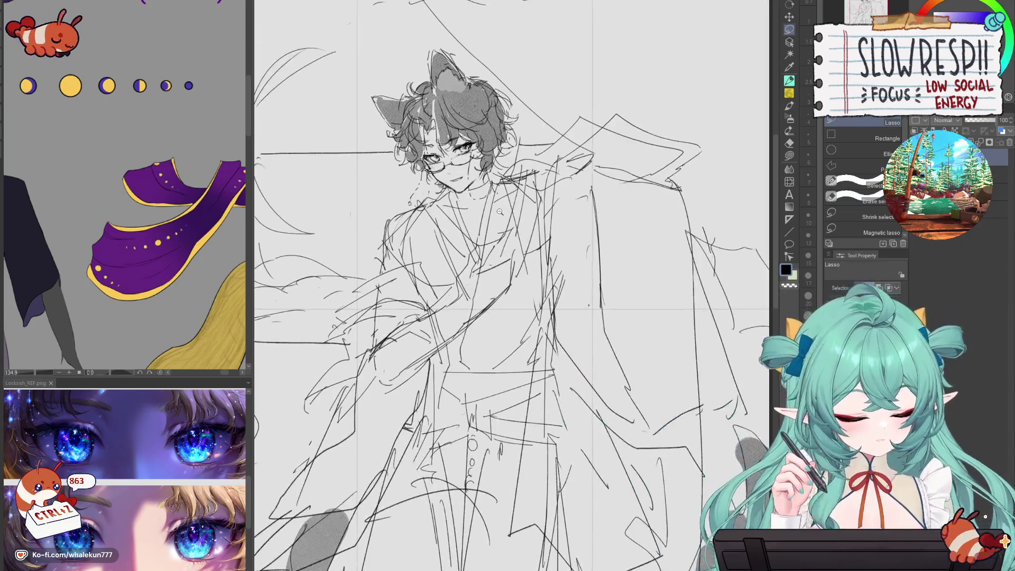
scroll(520, 257, down, 2)
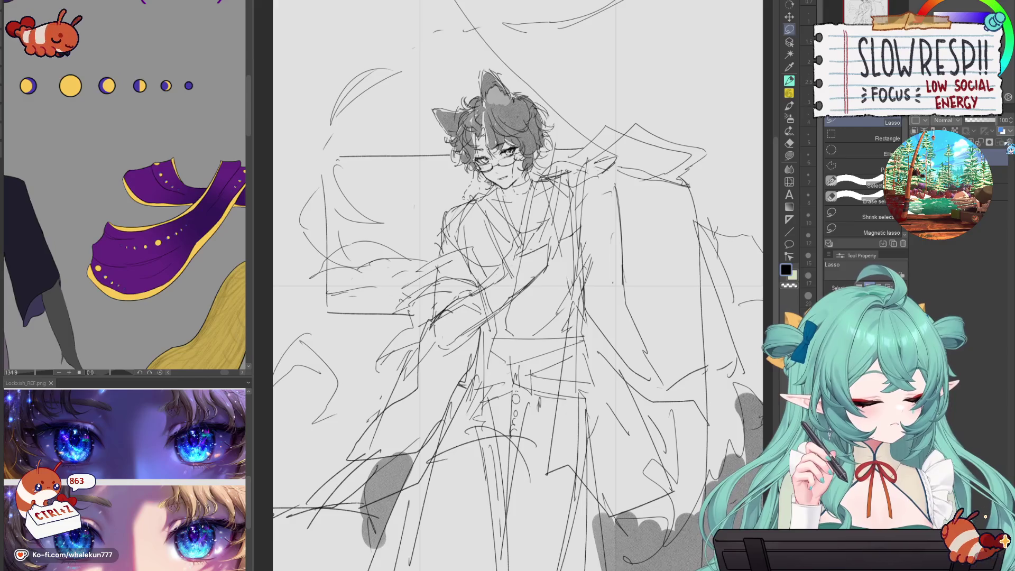
scroll(479, 182, up, 2)
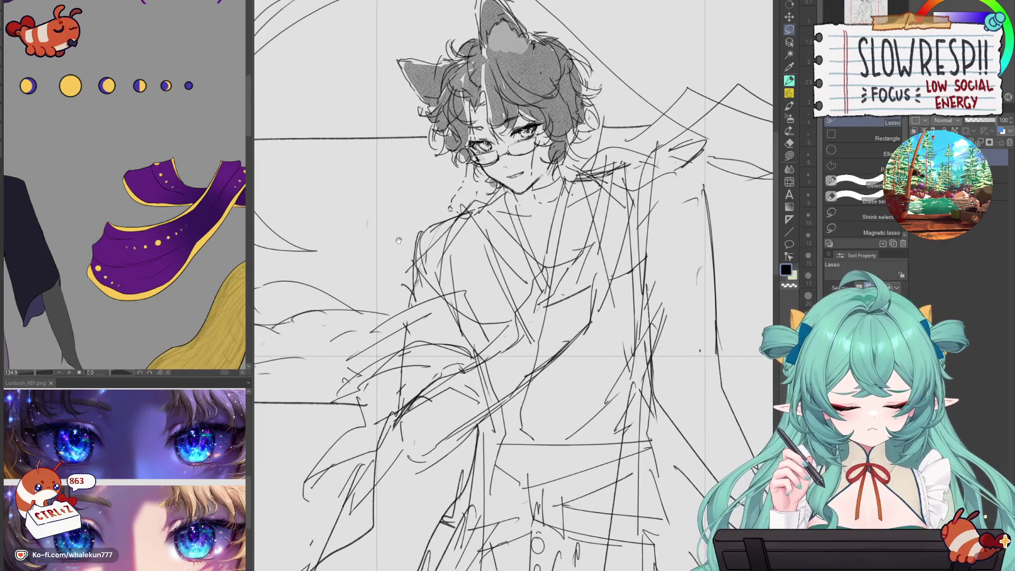
scroll(209, 309, up, 10)
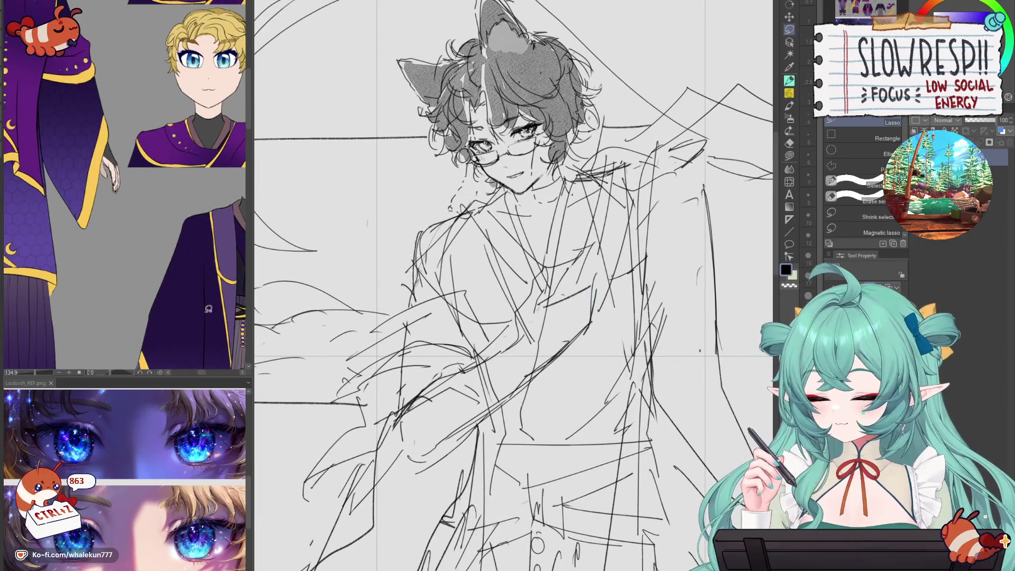
scroll(208, 309, down, 5)
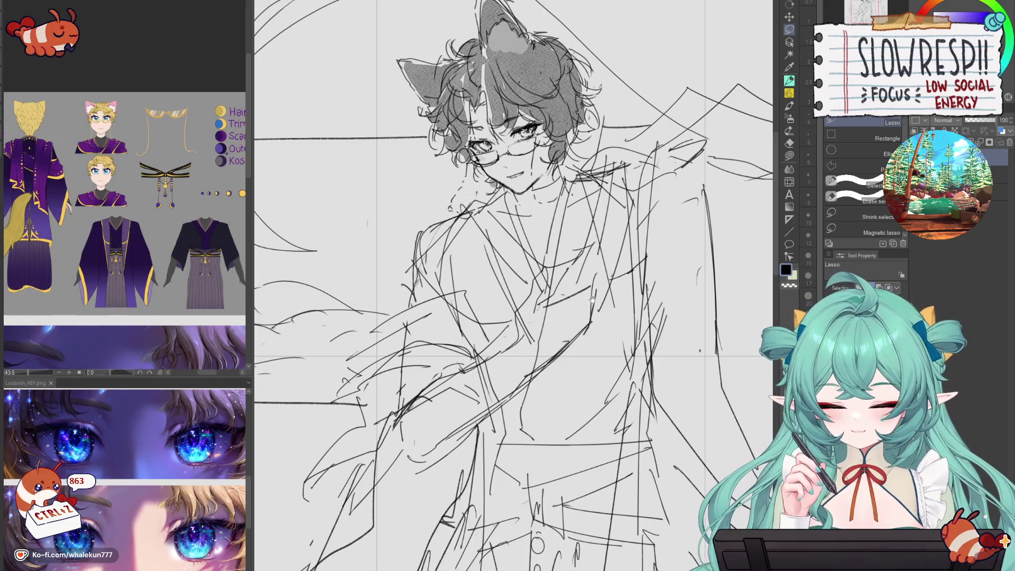
scroll(188, 482, up, 10)
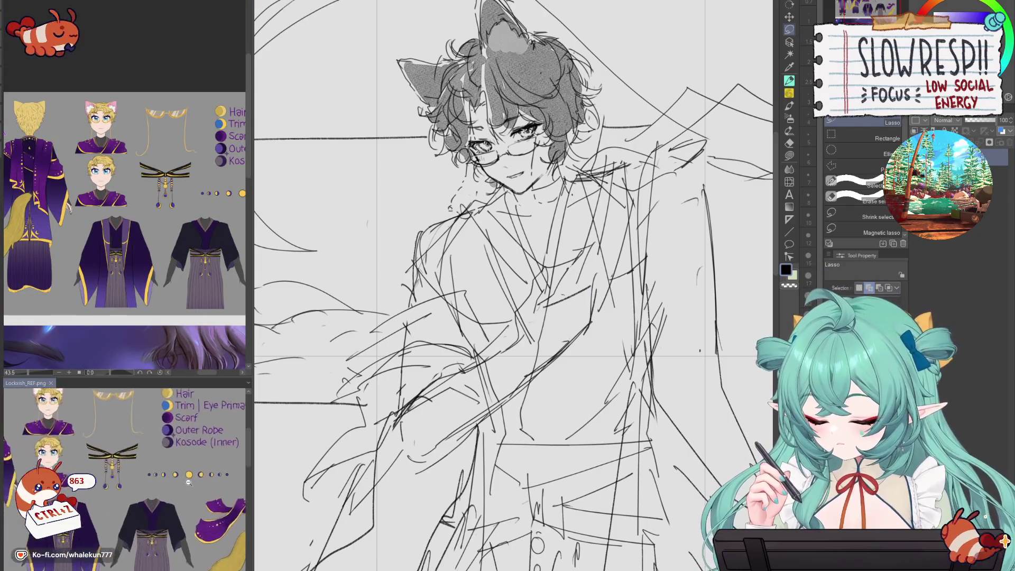
scroll(189, 482, down, 3)
scroll(206, 262, up, 4)
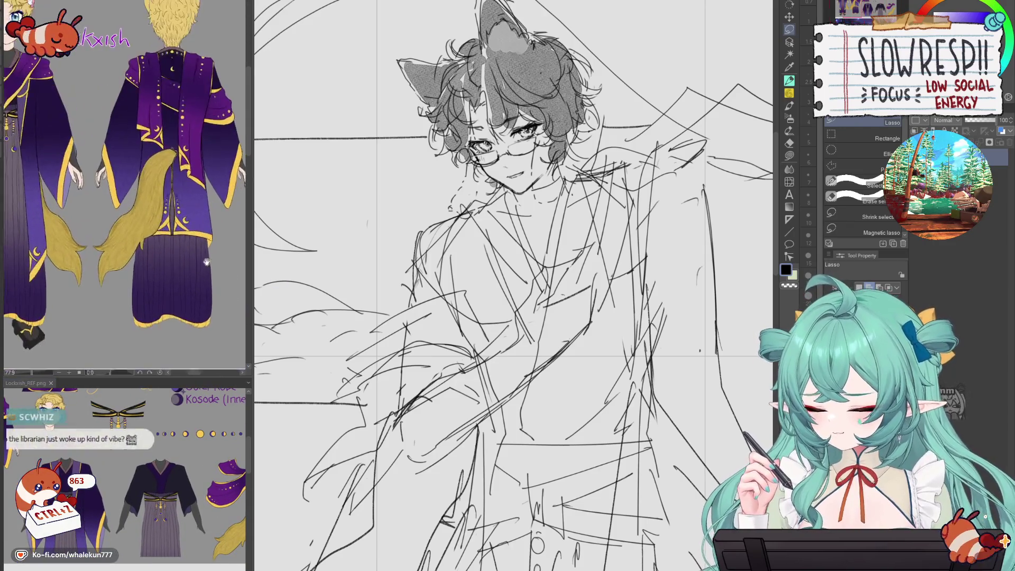
scroll(206, 262, down, 1)
drag(206, 262, 243, 291)
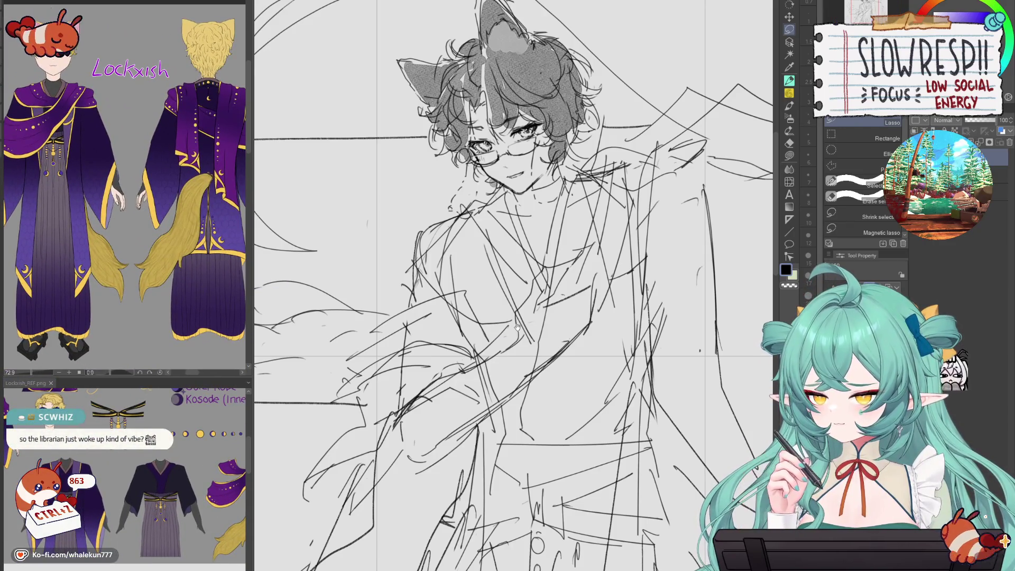
- Reframe the whole sketch, switch to the pencil and zoom into the face
scroll(520, 324, down, 5)
scroll(618, 352, up, 3)
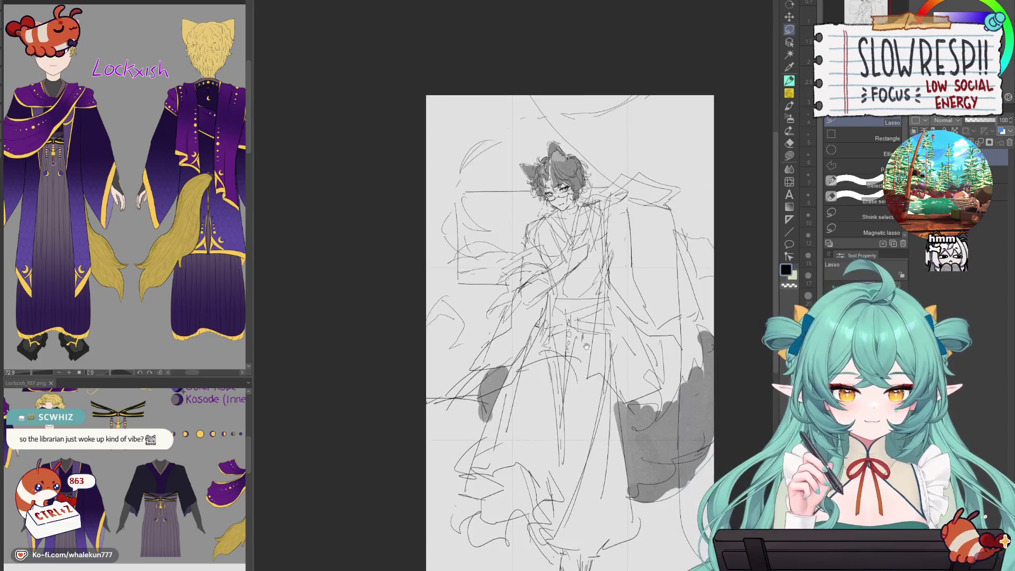
scroll(619, 352, down, 1)
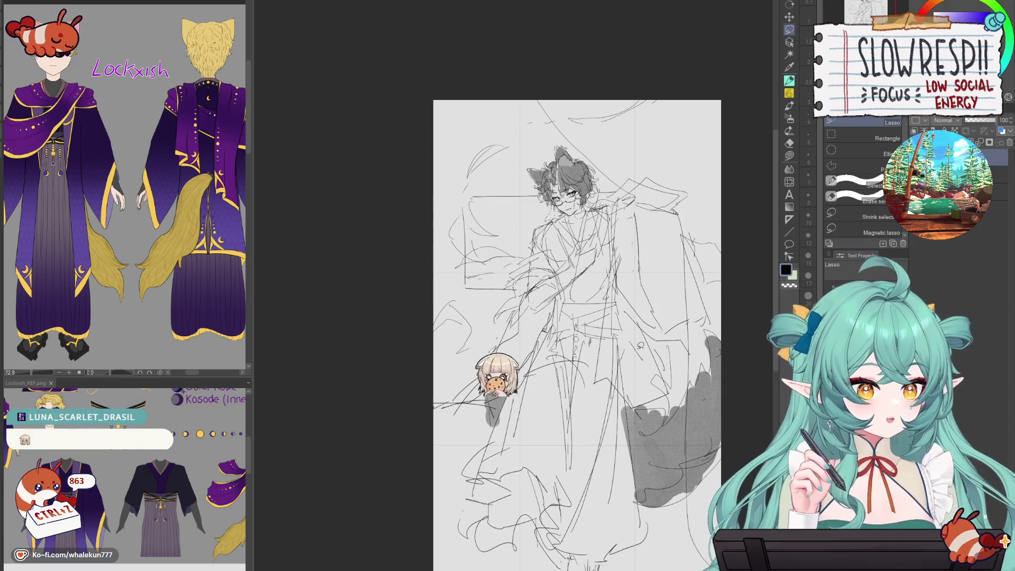
drag(576, 317, 549, 344)
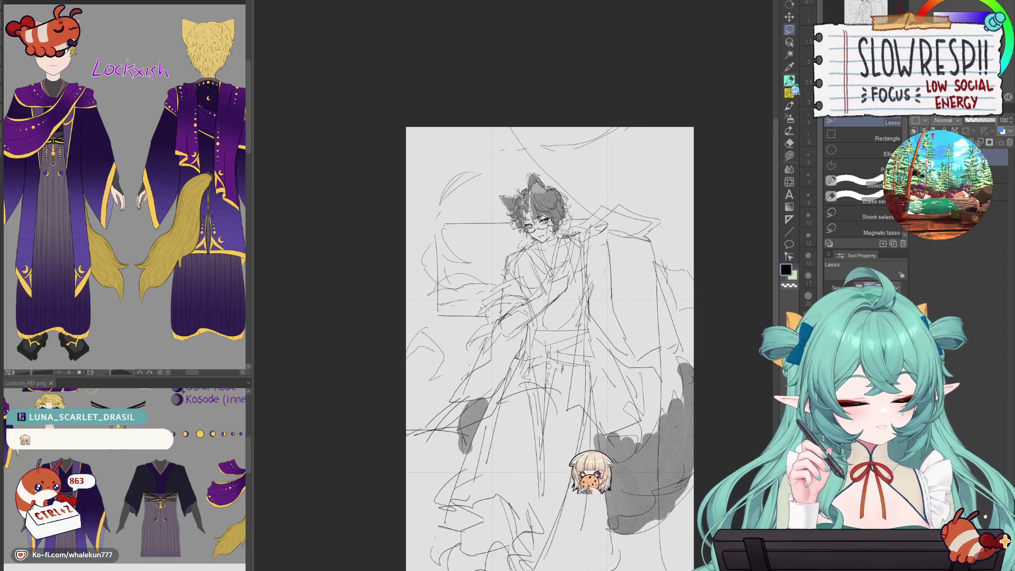
key(p)
scroll(539, 236, up, 3)
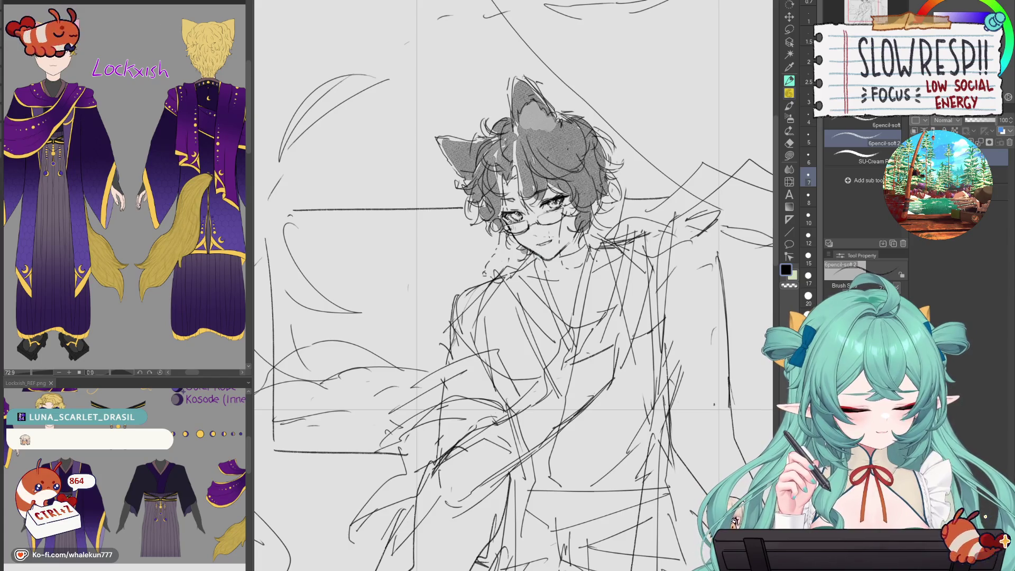
- Choose the line sketch pen at size 7 and try a jaw line
key(p)
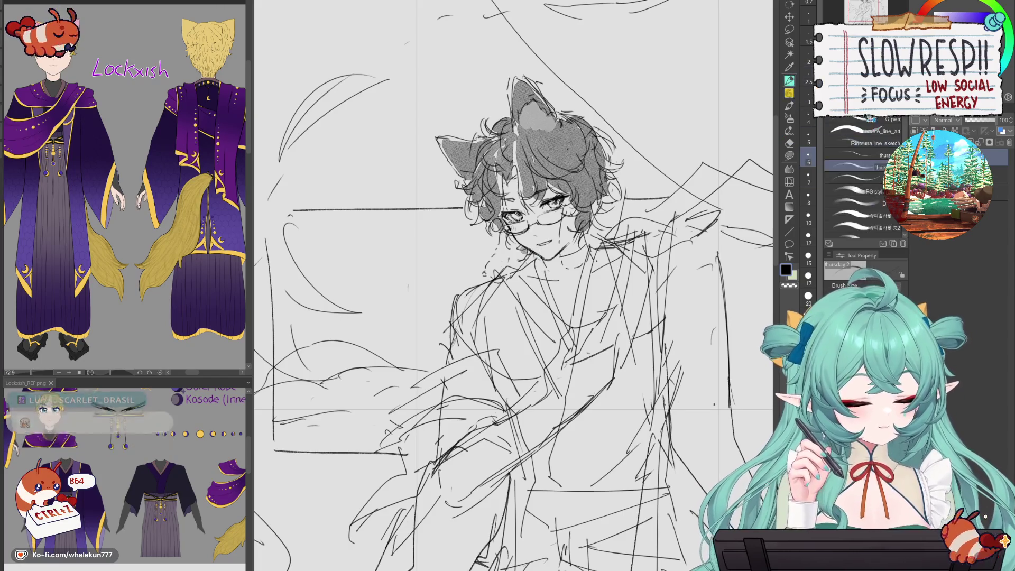
click(866, 143)
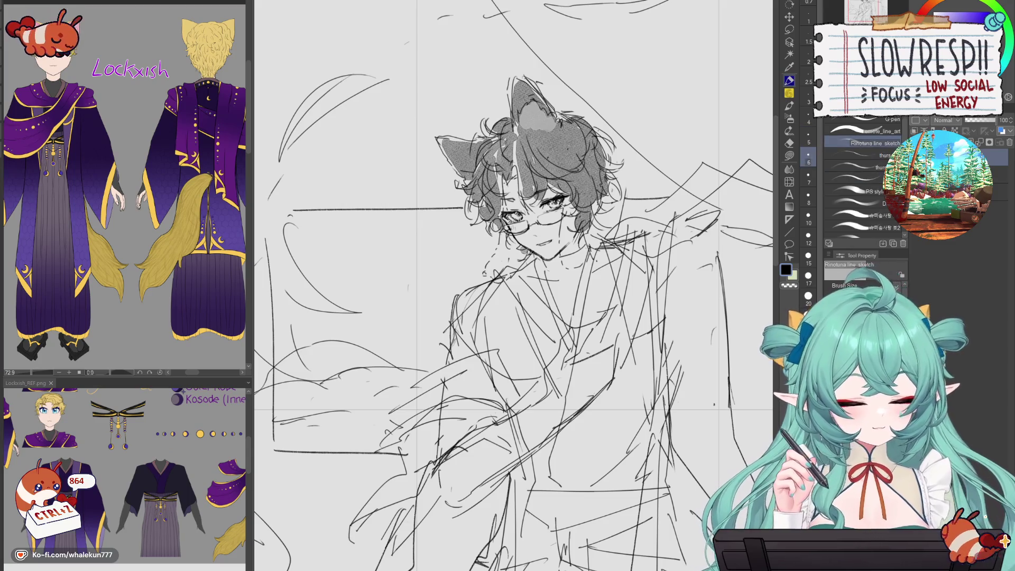
key(bracketright)
key(ctrl+z)
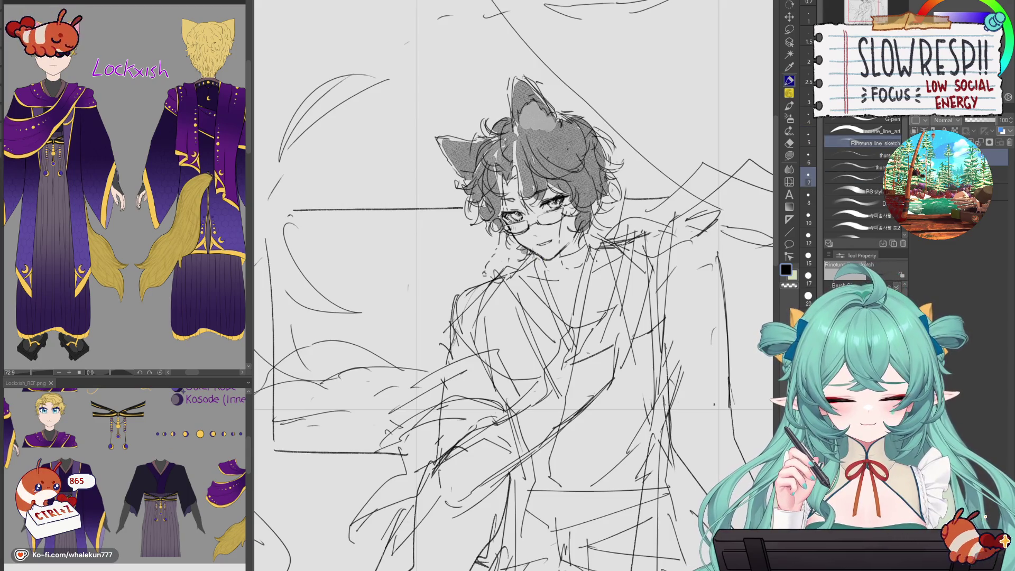
drag(531, 244, 517, 271)
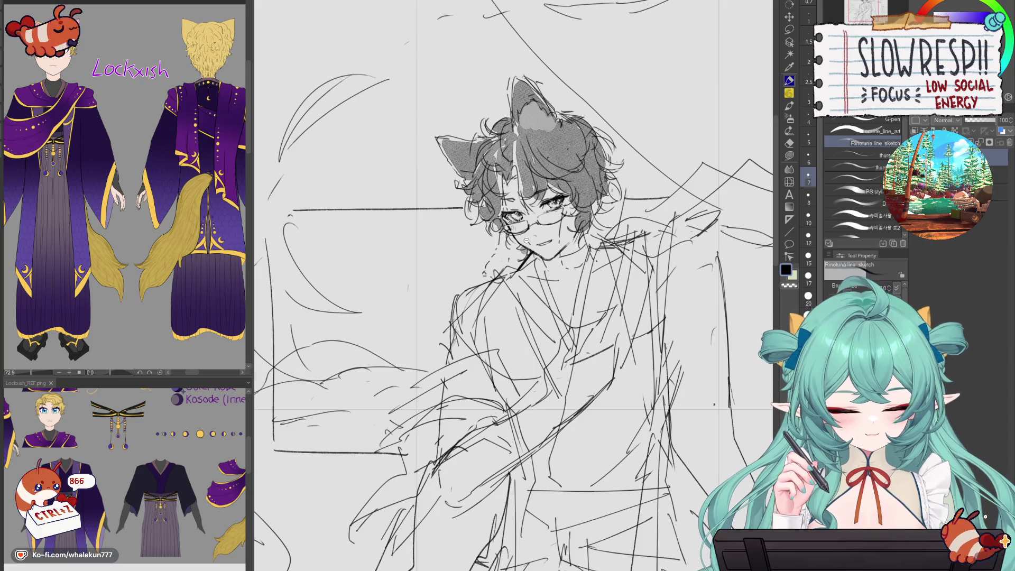
key(ctrl+z)
scroll(526, 241, up, 3)
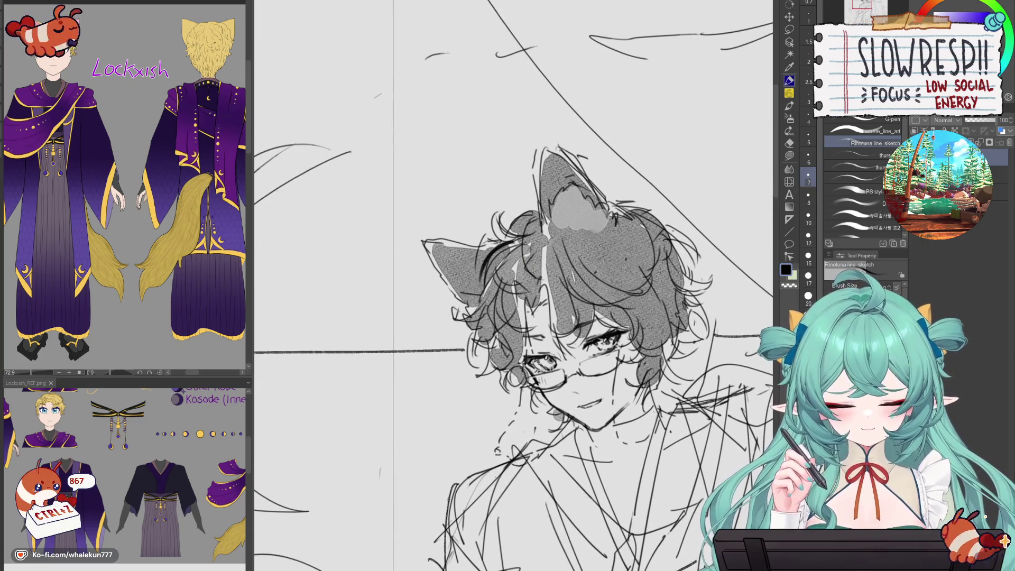
- Draw and retry dark hair strokes beside the ear, undoing the bad attempts
key(ctrl+z)
drag(511, 243, 485, 284)
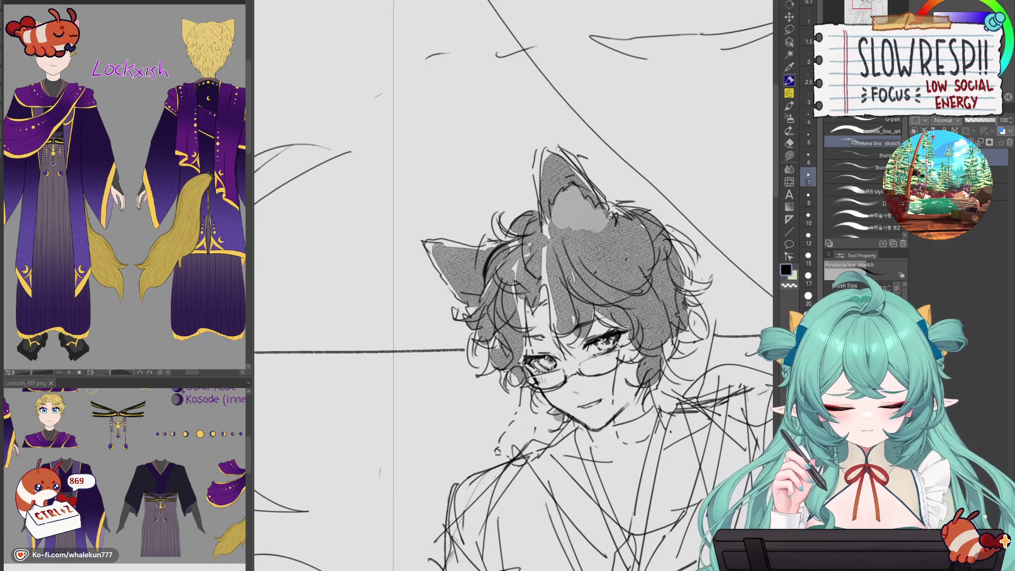
drag(511, 247, 483, 283)
key(ctrl+z)
drag(509, 249, 478, 307)
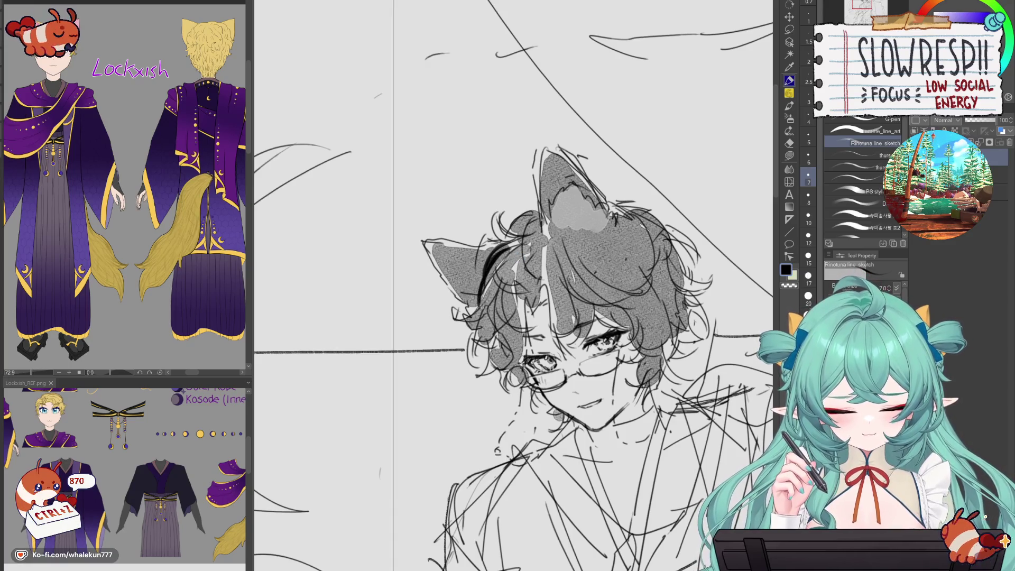
key(ctrl+z)
key(ctrl+z)
key(ctrl+z)
scroll(499, 289, down, 3)
scroll(499, 289, up, 3)
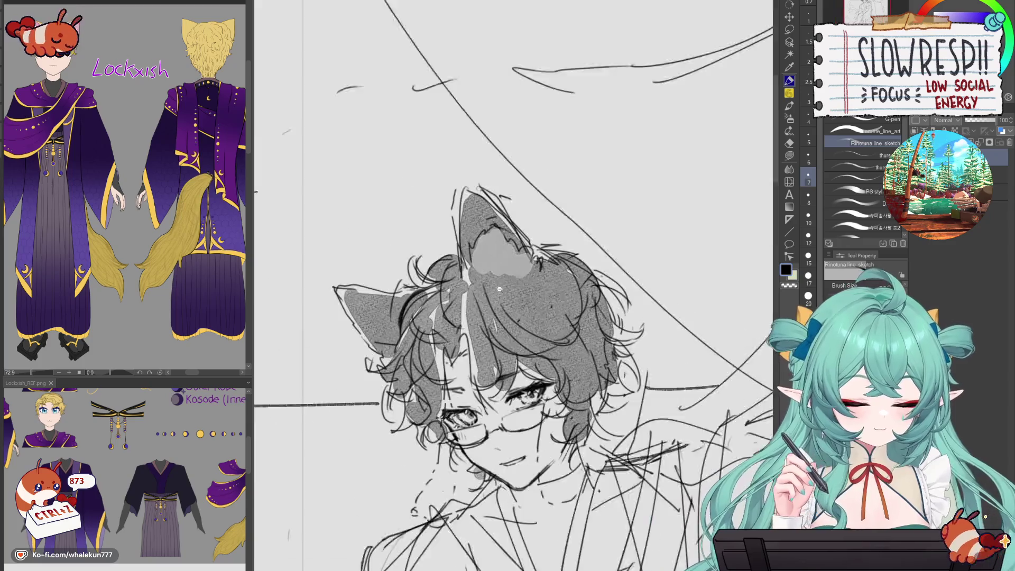
scroll(499, 289, up, 1)
- Ink the left cat ear's outer and top edges, then zoom out to the whole sketch
mouse_move(396, 335)
mouse_down()
mouse_move(381, 368)
mouse_move(353, 379)
mouse_move(379, 403)
mouse_move(376, 420)
mouse_up()
scroll(499, 289, down, 3)
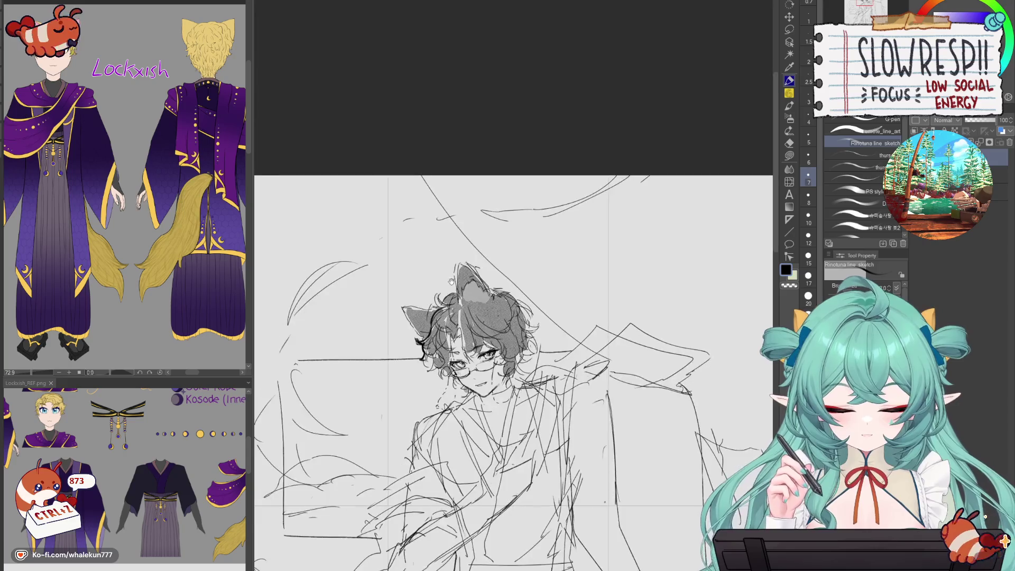
scroll(535, 273, up, 2)
key(ctrl+z)
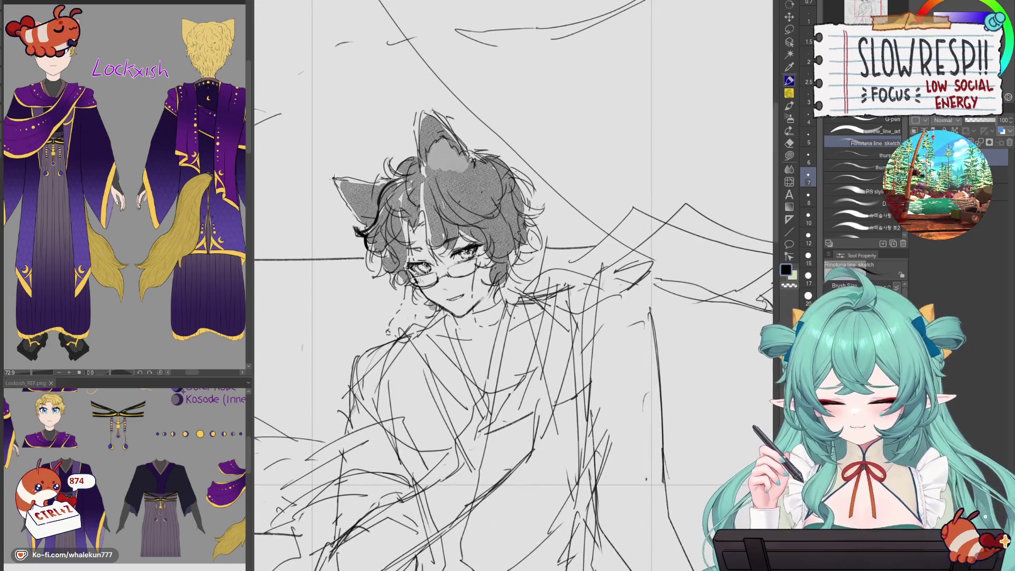
drag(333, 178, 362, 222)
drag(334, 178, 355, 180)
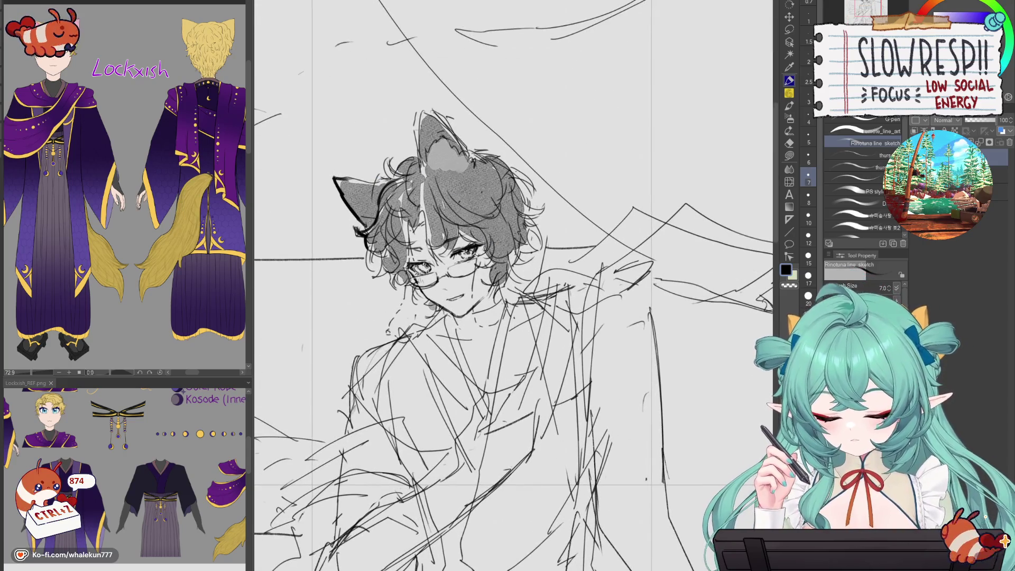
drag(418, 165, 421, 122)
key(ctrl+0)
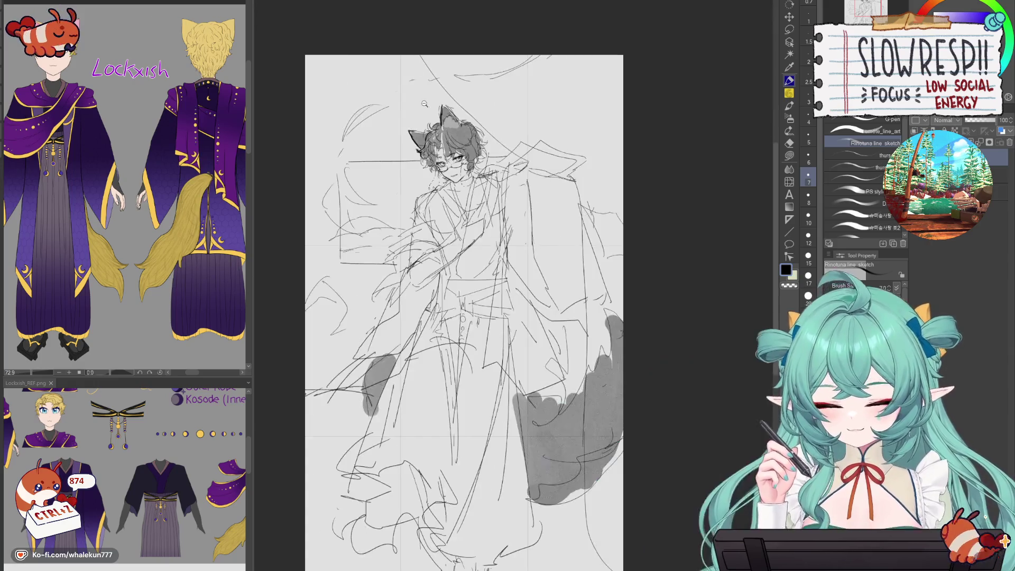
scroll(518, 236, up, 5)
drag(517, 236, 644, 408)
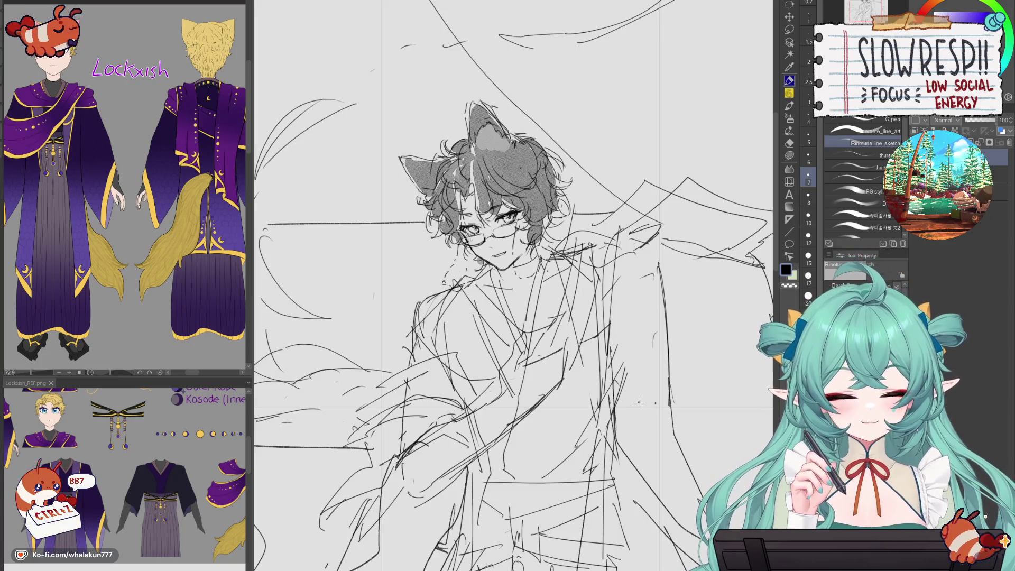
key(e)
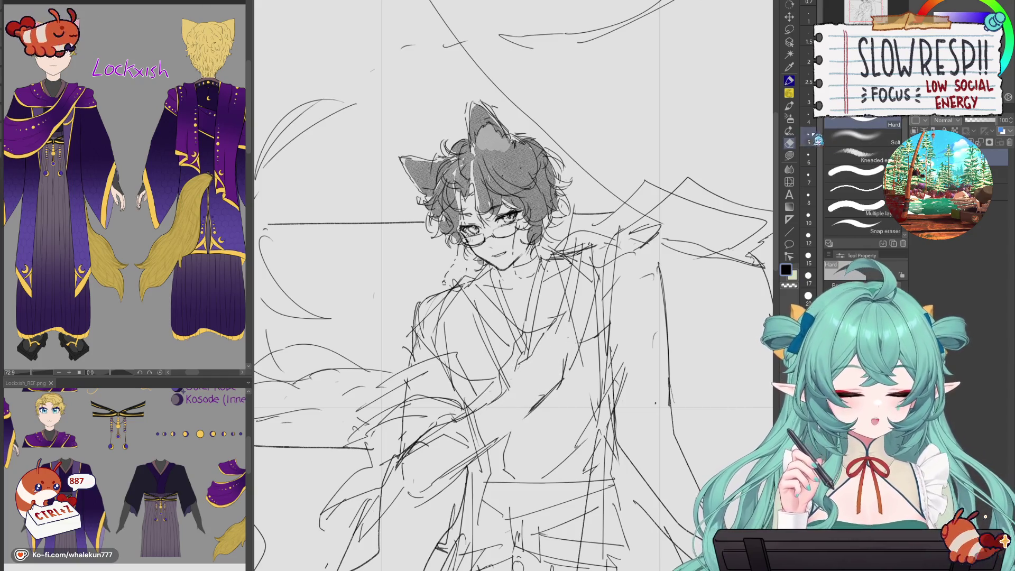
- Draw collar lines across the chest with the pen, removing a stray stroke
key(p)
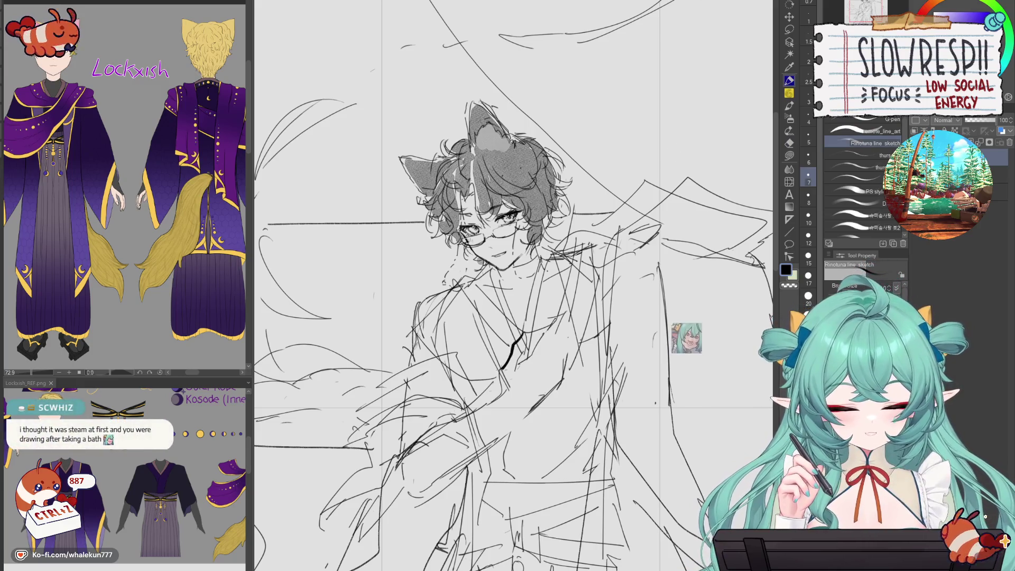
drag(503, 365, 496, 393)
mouse_move(522, 331)
mouse_down()
mouse_move(517, 367)
mouse_move(557, 323)
mouse_up()
key(ctrl+z)
key(ctrl+z)
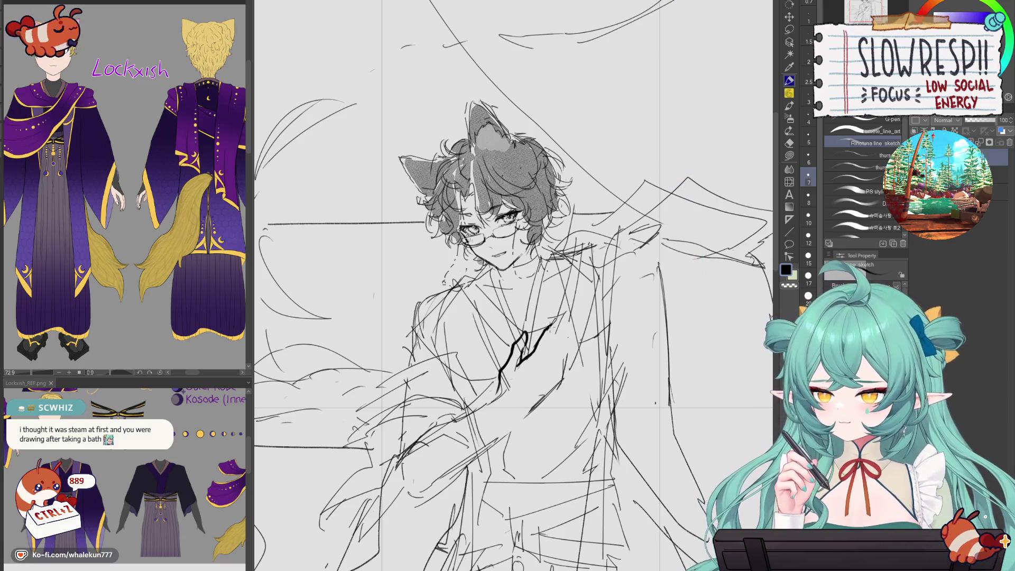
click(549, 355)
drag(575, 510, 575, 351)
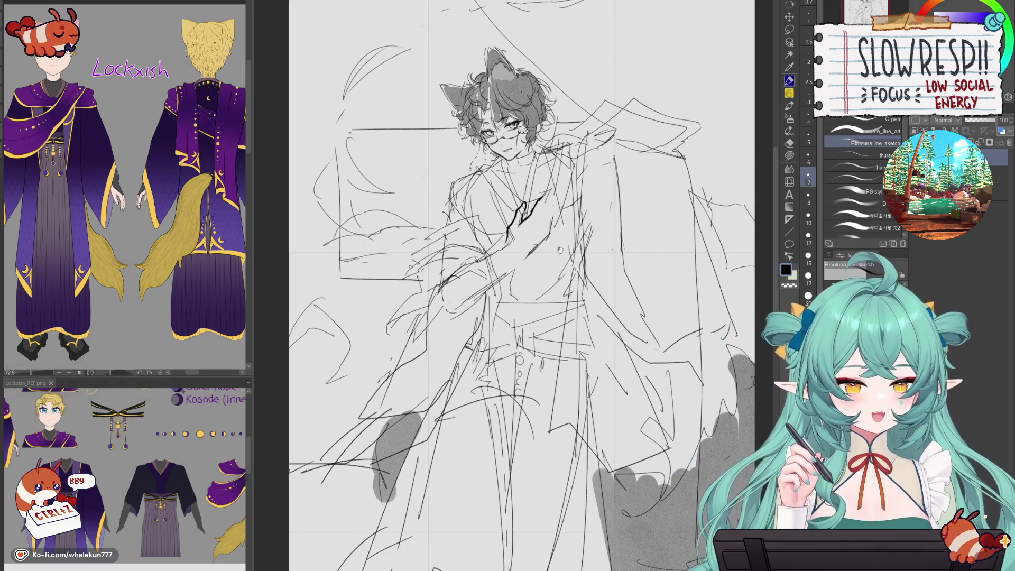
drag(560, 250, 589, 324)
scroll(591, 324, up, 3)
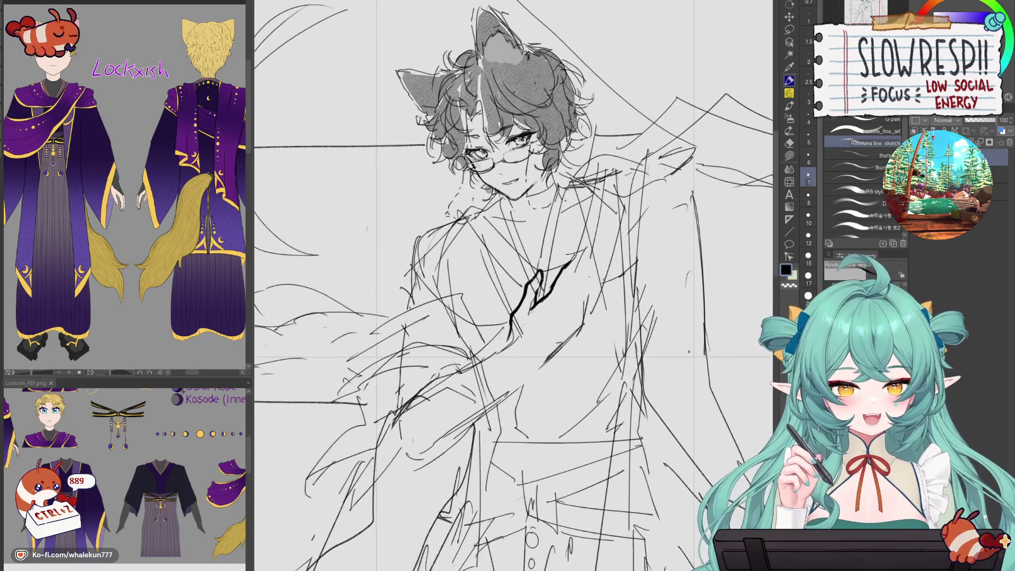
- Erase part of the thick collar stroke and extend the line toward the sleeve and up the chest
key(e)
mouse_move(527, 323)
mouse_down()
mouse_move(513, 354)
mouse_move(529, 291)
mouse_move(543, 316)
mouse_move(497, 355)
mouse_up()
key(p)
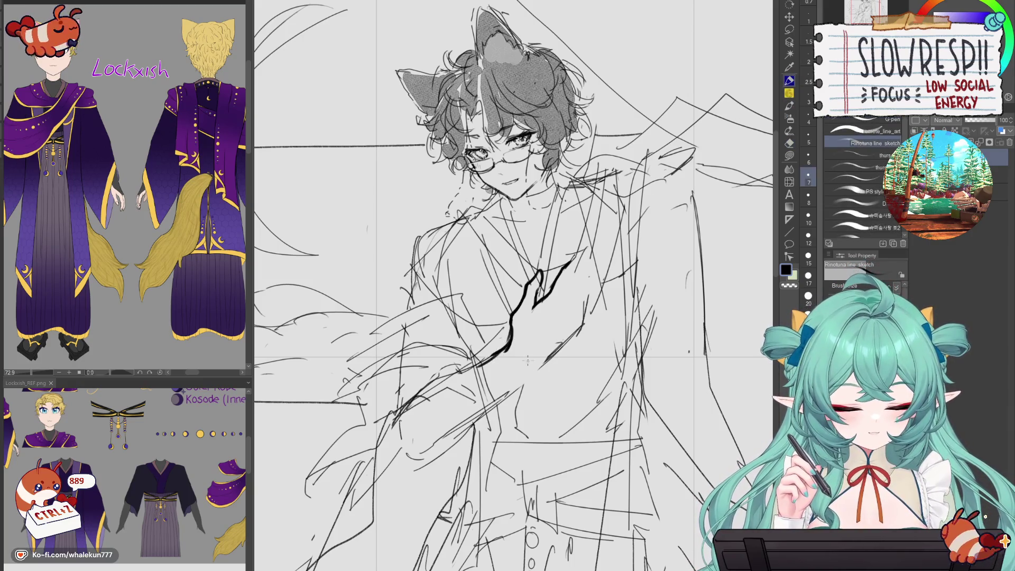
key(ctrl+z)
key(ctrl+z)
key(ctrl+z)
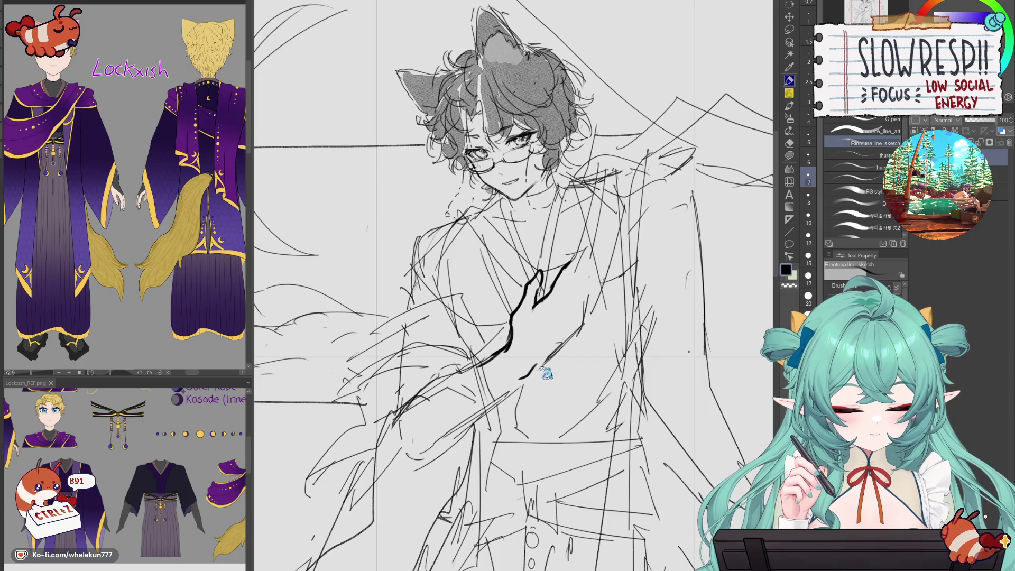
drag(513, 387, 494, 397)
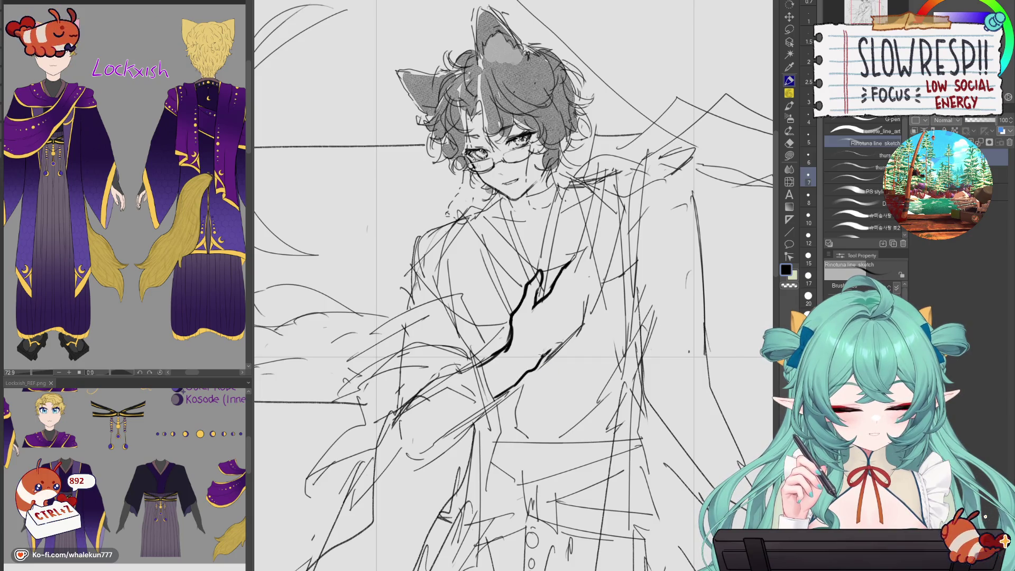
drag(544, 353, 583, 311)
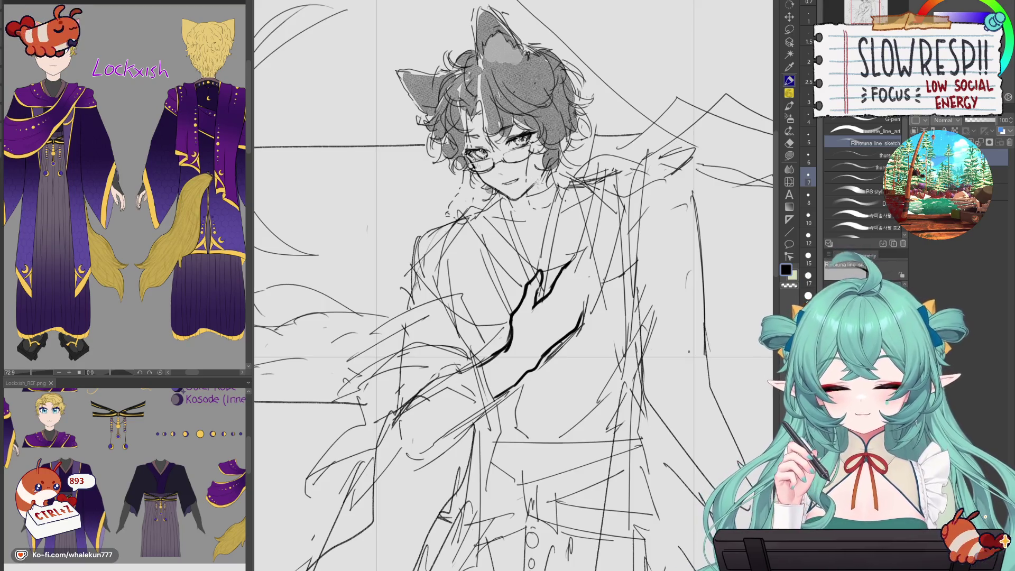
scroll(574, 274, up, 3)
- Redraw the jawline from chin to ear, add a short neck line, then zoom out
scroll(524, 227, up, 2)
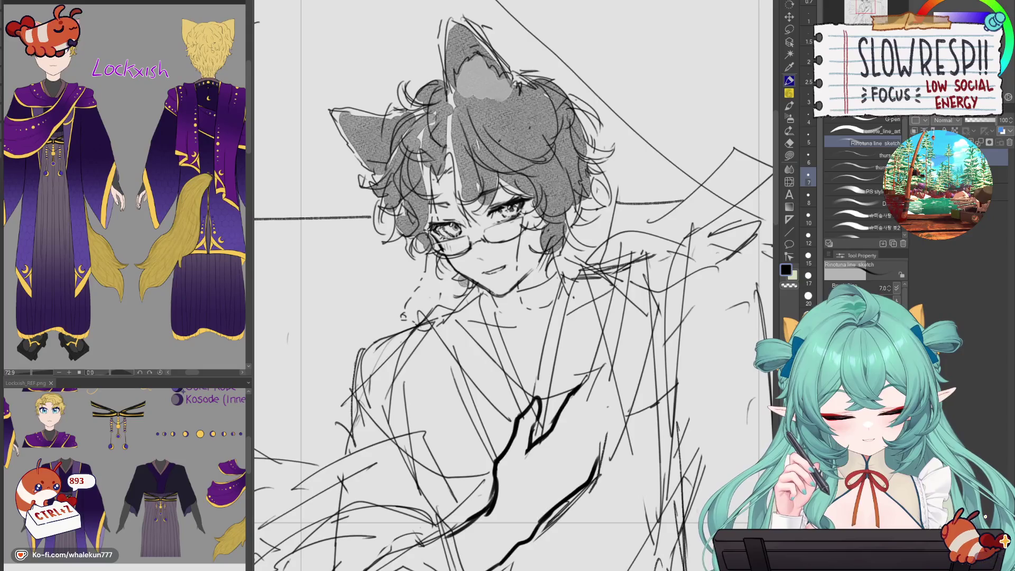
key(ctrl+z)
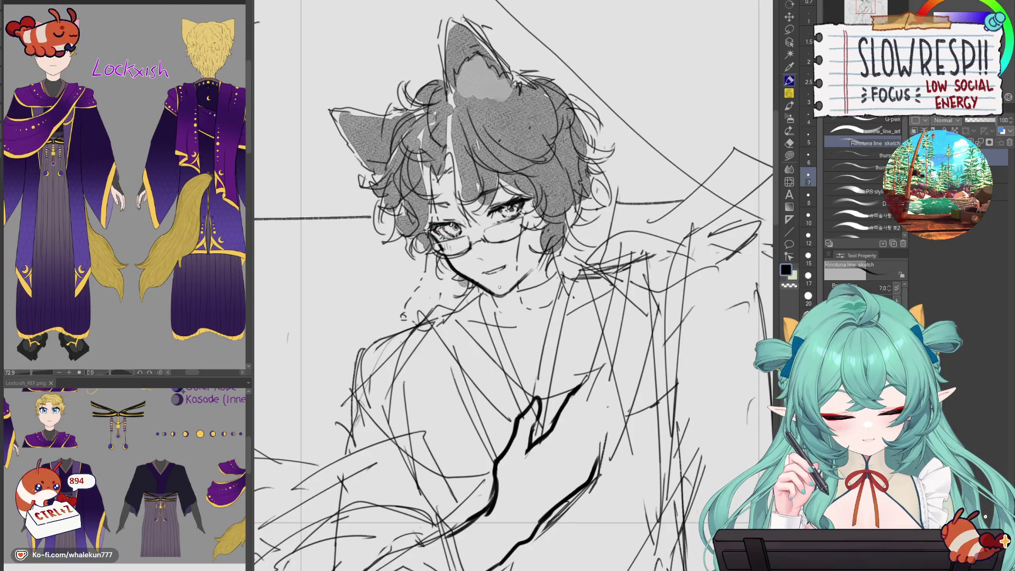
mouse_move(530, 267)
mouse_down()
mouse_move(503, 293)
mouse_move(524, 276)
mouse_up()
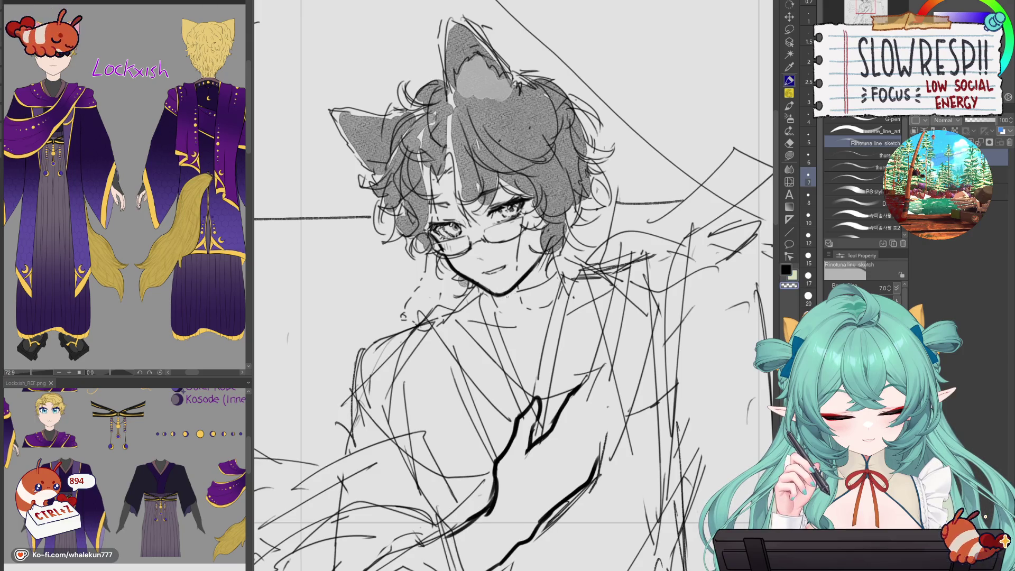
key(ctrl+z)
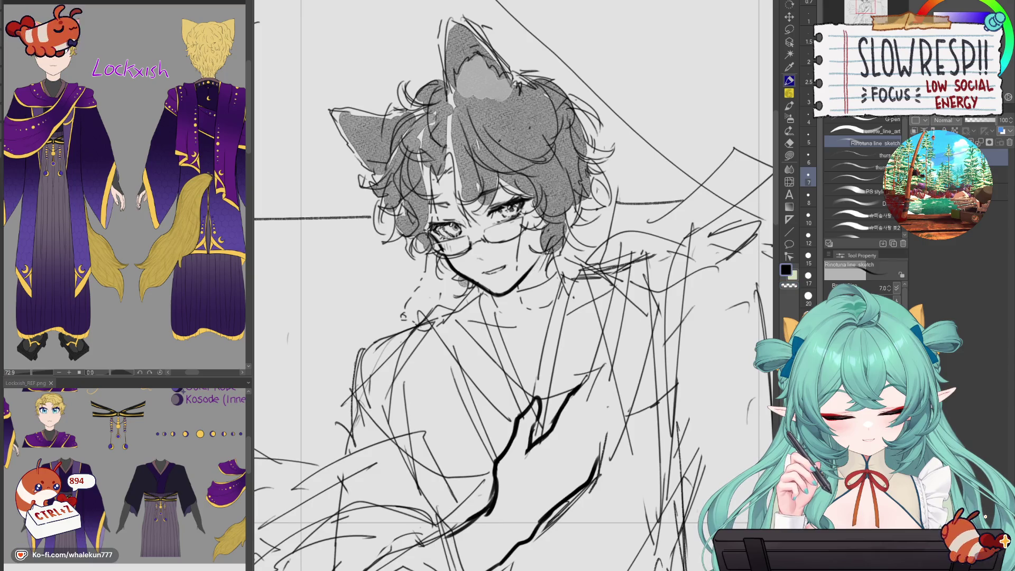
drag(511, 292, 558, 269)
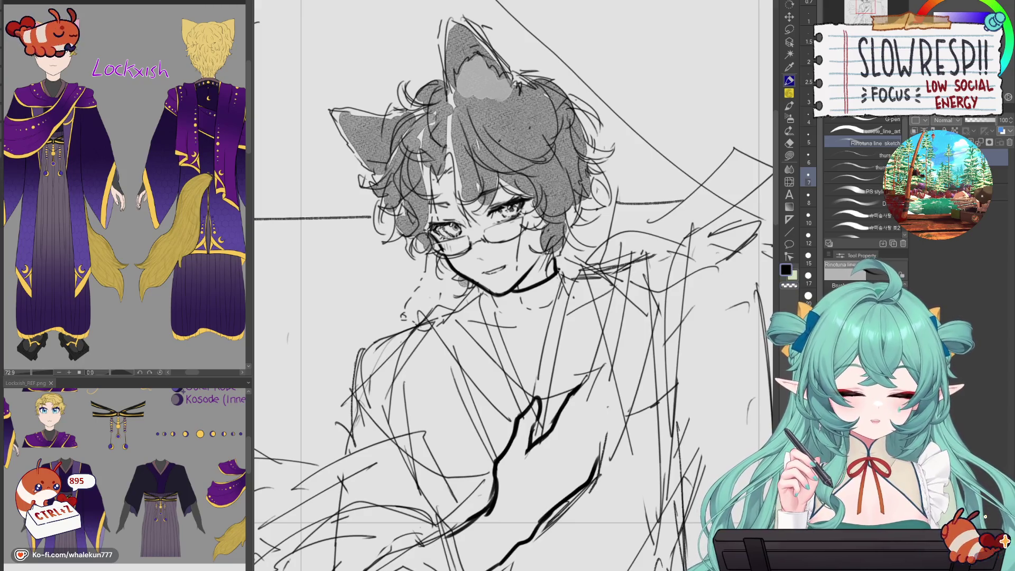
drag(495, 296, 496, 310)
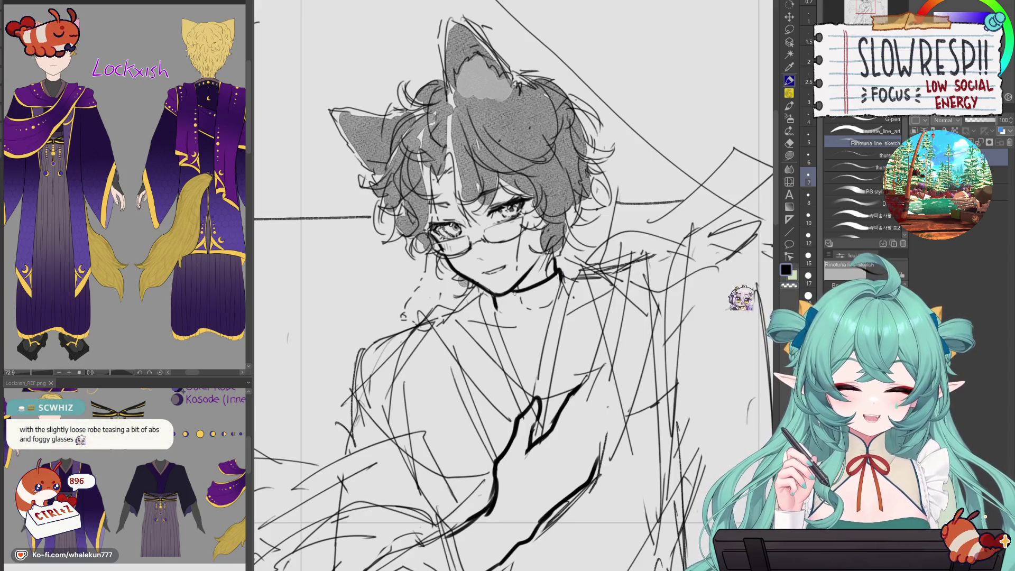
key(ctrl+minus)
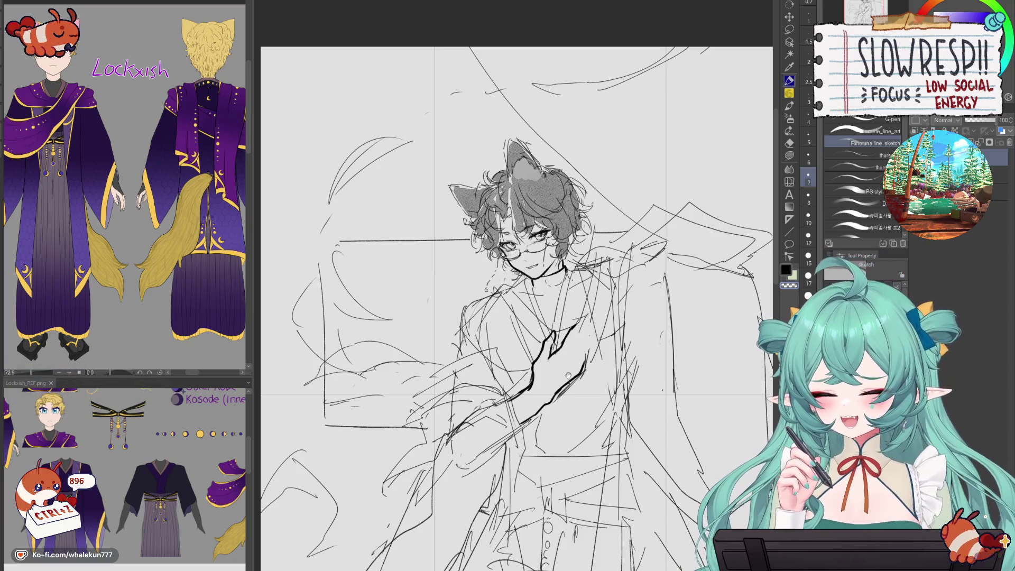
drag(568, 375, 545, 395)
- Reduce the pen size to 6.0 and try small strokes by the left ear
scroll(514, 260, up, 3)
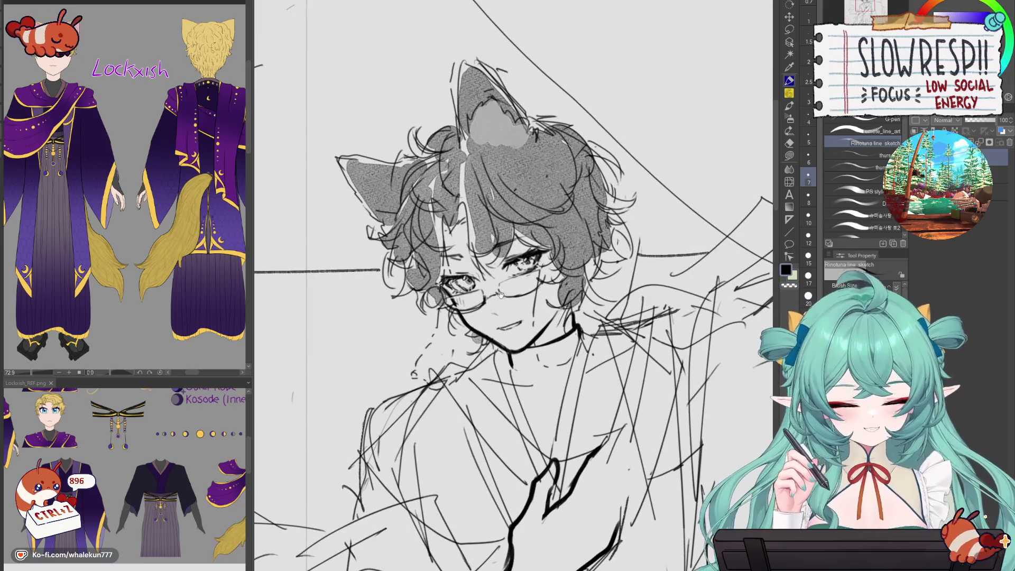
drag(499, 293, 564, 342)
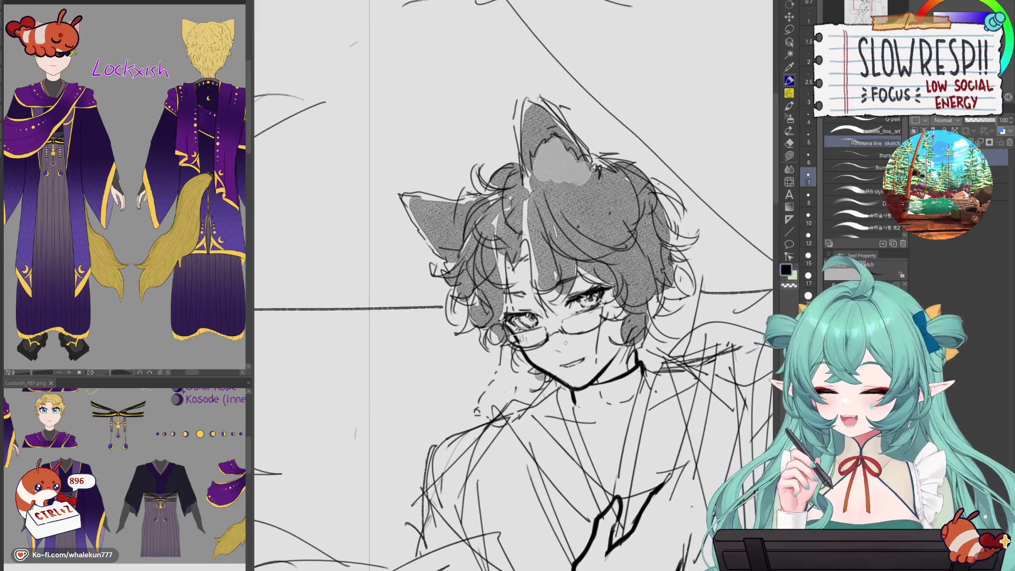
mouse_move(460, 260)
mouse_down()
mouse_move(431, 282)
mouse_move(430, 272)
mouse_move(446, 293)
mouse_move(429, 281)
mouse_move(449, 272)
mouse_move(428, 280)
mouse_move(446, 296)
mouse_up()
key(ctrl+z)
key(ctrl+z)
key(ctrl+z)
key(ctrl+z)
key([)
key(ctrl+z)
key(ctrl+z)
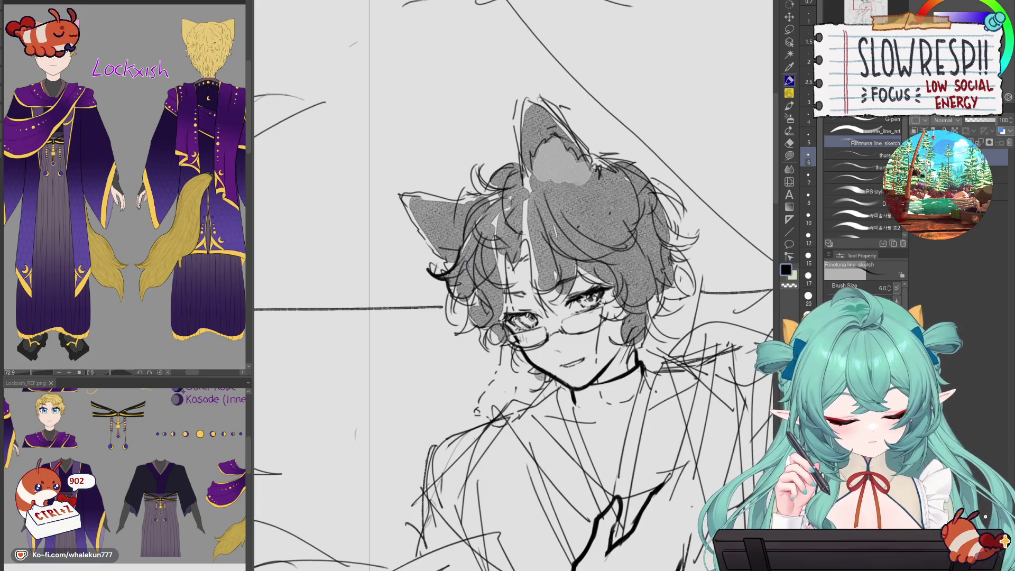
drag(517, 264, 531, 239)
key(ctrl+z)
key(ctrl+z)
mouse_move(535, 296)
mouse_down()
mouse_move(552, 315)
mouse_move(570, 280)
mouse_move(535, 293)
mouse_move(563, 280)
mouse_move(569, 288)
mouse_move(563, 281)
mouse_move(576, 264)
mouse_move(561, 300)
mouse_up()
key(ctrl+z)
key(ctrl+z)
key(ctrl+z)
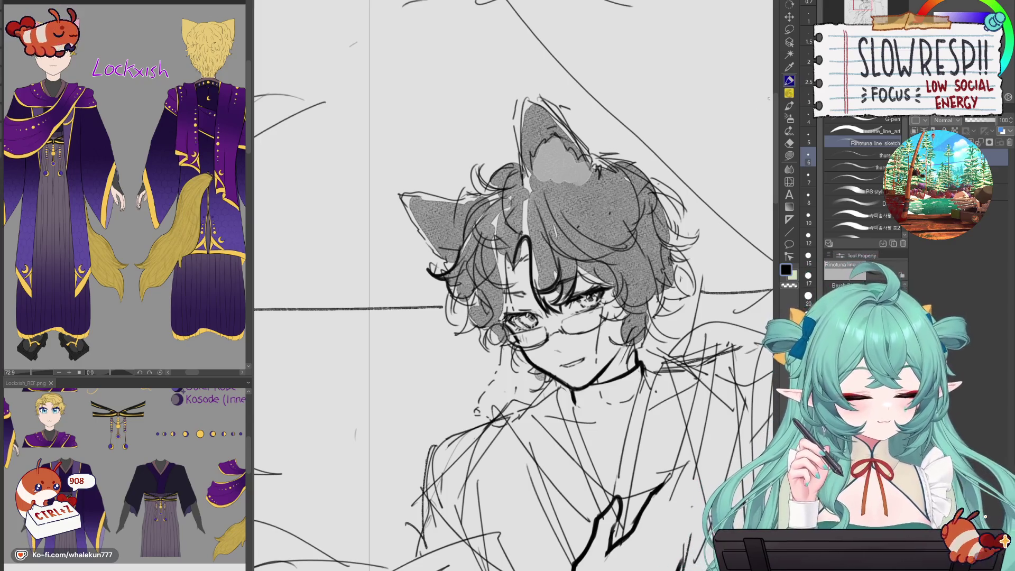
- Add hair strands and try white highlight strokes, switching back to black
drag(578, 300, 548, 239)
mouse_move(483, 191)
mouse_down()
mouse_move(478, 245)
mouse_move(453, 227)
mouse_move(488, 232)
mouse_up()
key(ctrl+z)
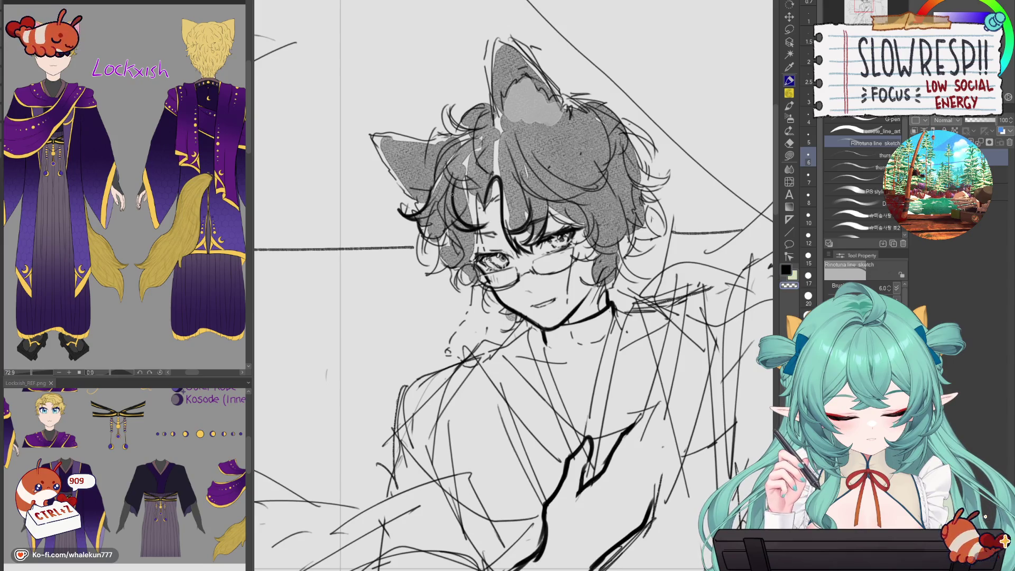
mouse_move(449, 185)
mouse_down()
mouse_move(468, 230)
mouse_move(482, 227)
mouse_move(457, 209)
mouse_move(487, 234)
mouse_up()
key(x)
key(x)
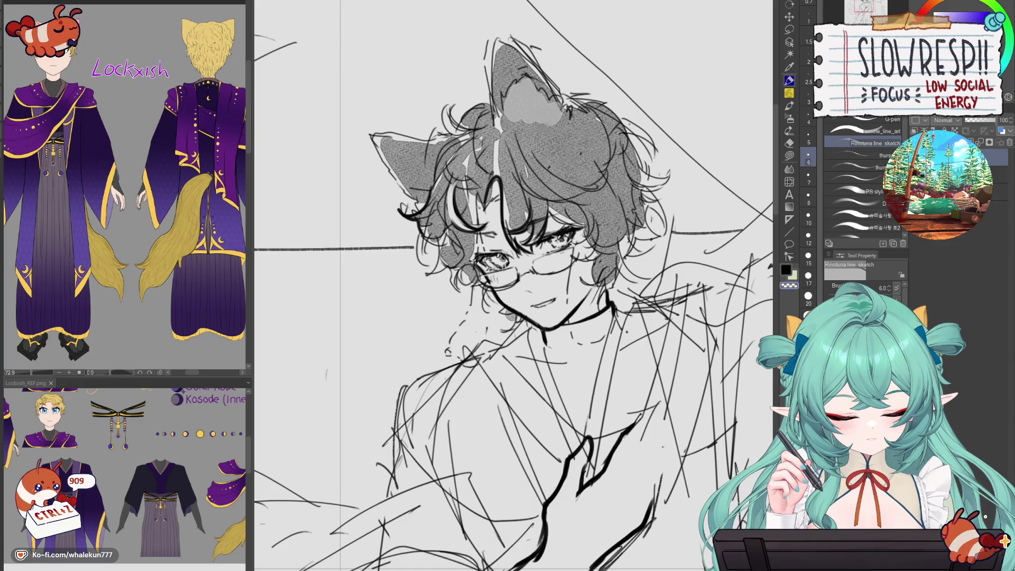
drag(485, 194, 471, 272)
key(ctrl+z)
key(x)
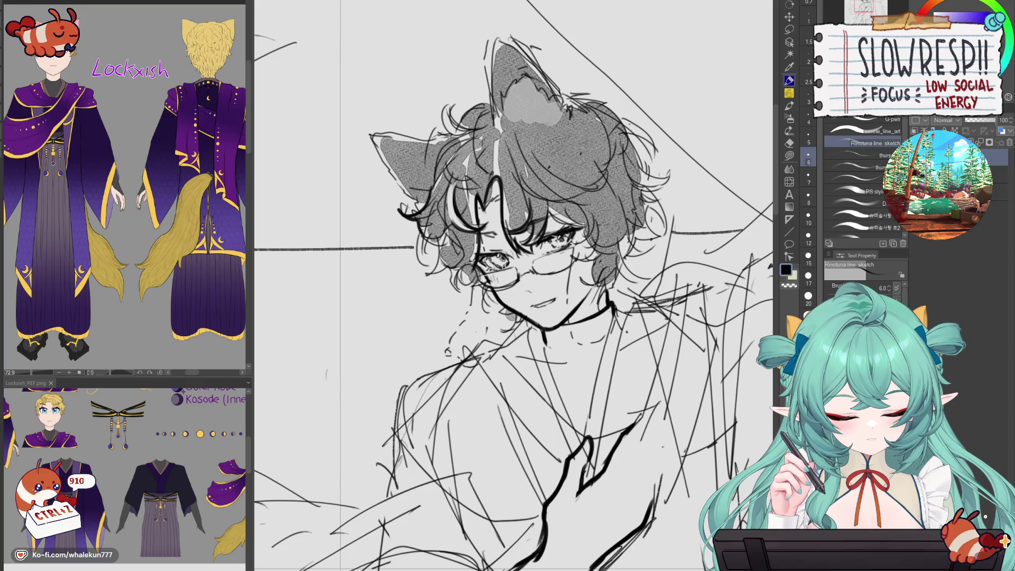
- Flip the canvas to check, then redraw the hair's right edge
key(ctrl+z)
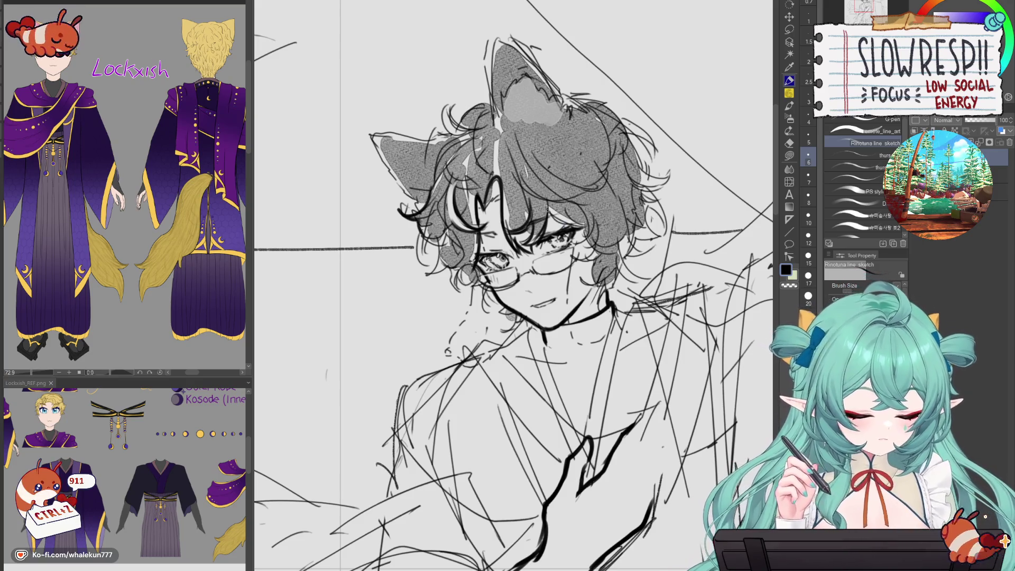
key(h)
key(ctrl+z)
key(h)
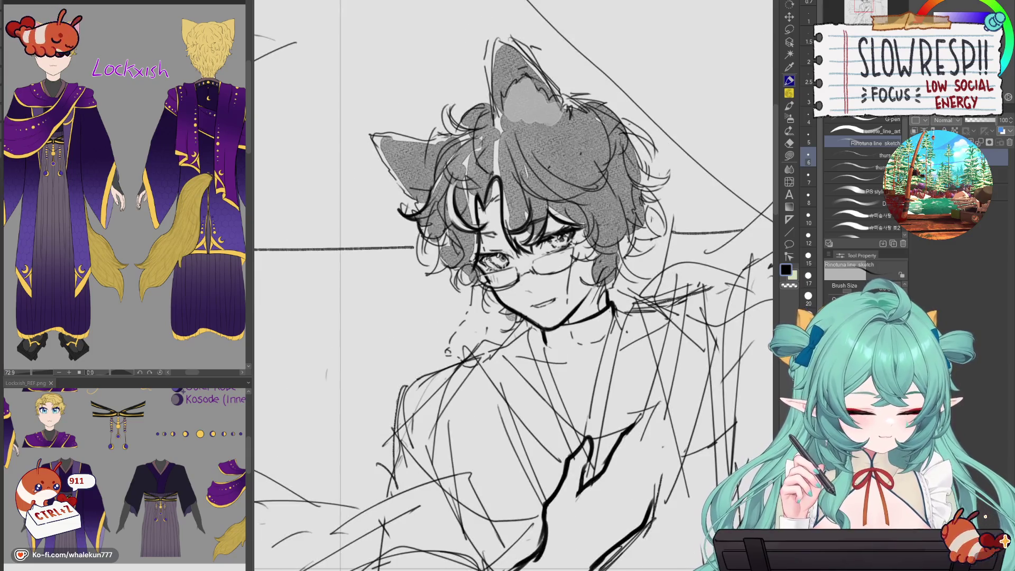
key(ctrl+z)
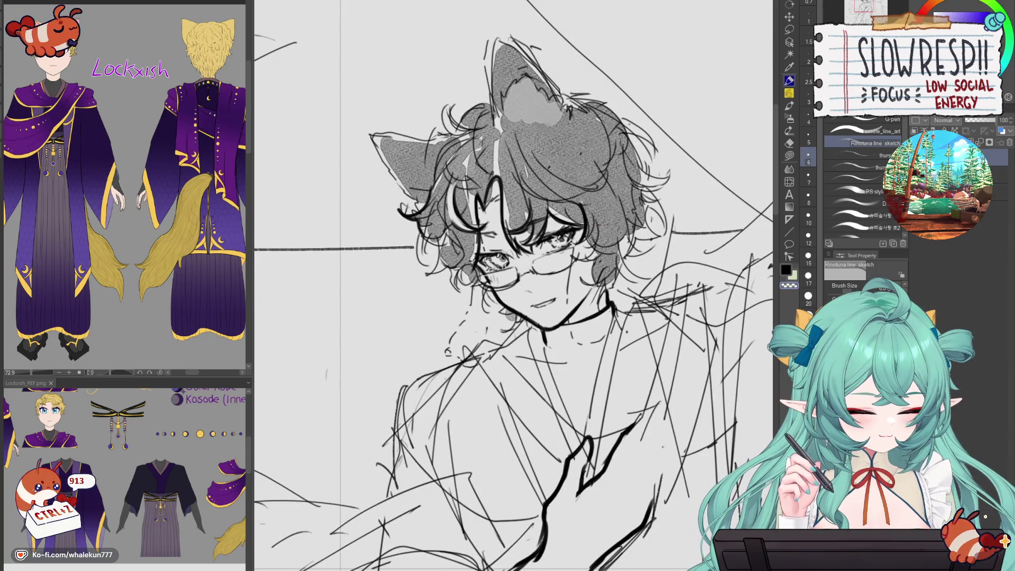
key(ctrl+z)
drag(595, 211, 575, 245)
key(ctrl+z)
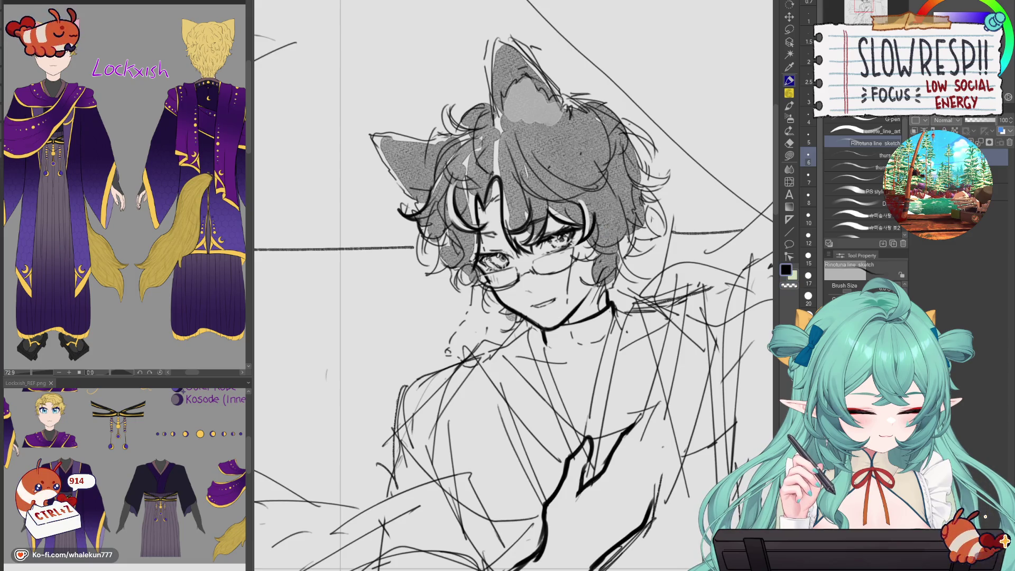
key(ctrl+z)
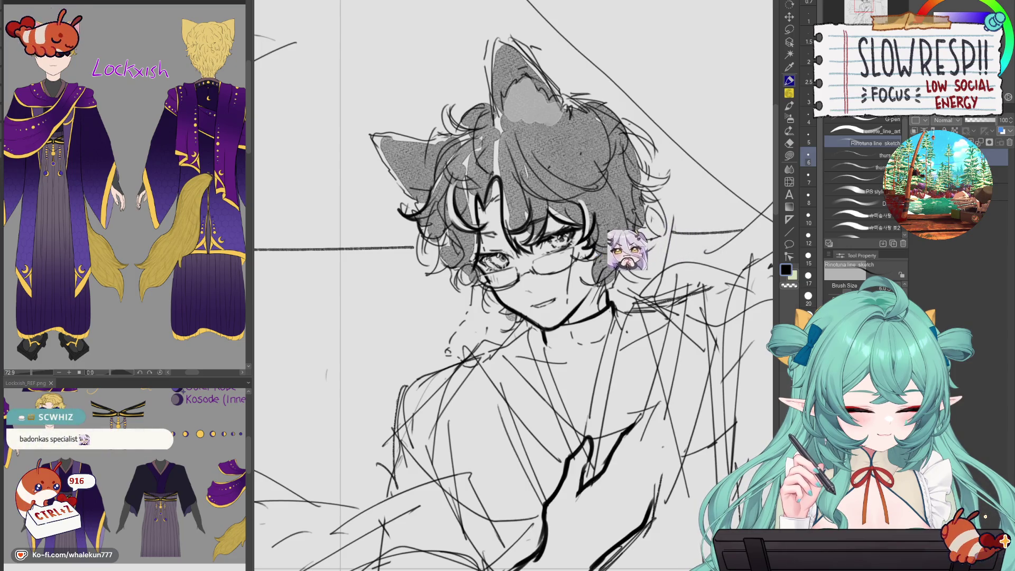
key(ctrl+z)
key(ctrl+z)
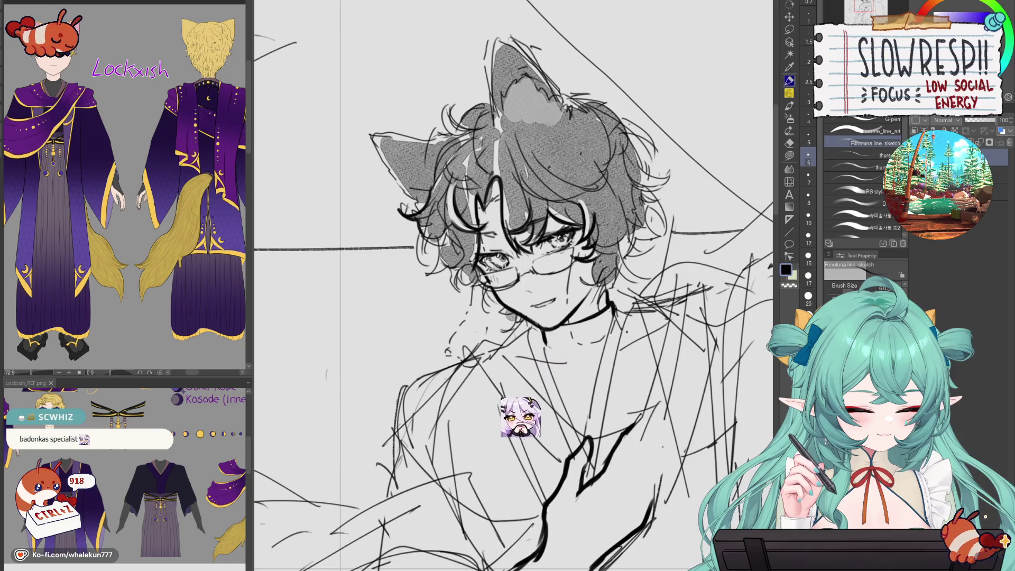
- Ink curling strands along the hair's left edge
drag(512, 286, 519, 303)
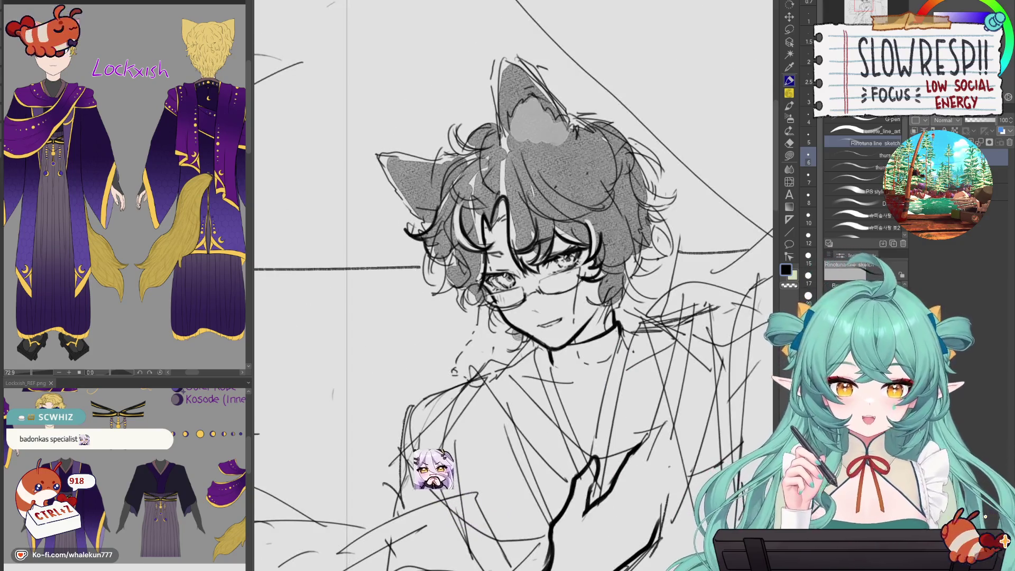
drag(647, 306, 623, 345)
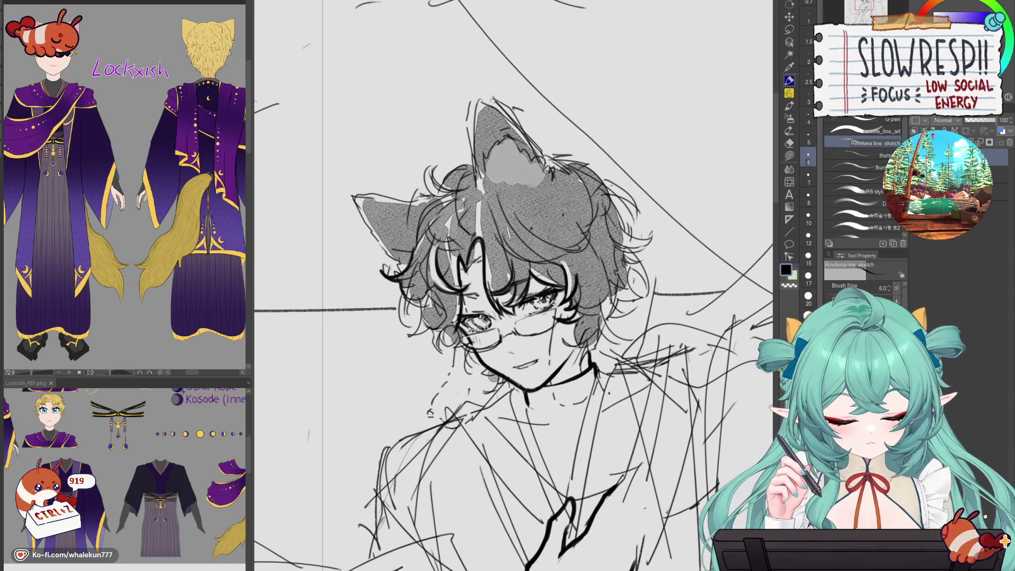
drag(400, 296, 423, 335)
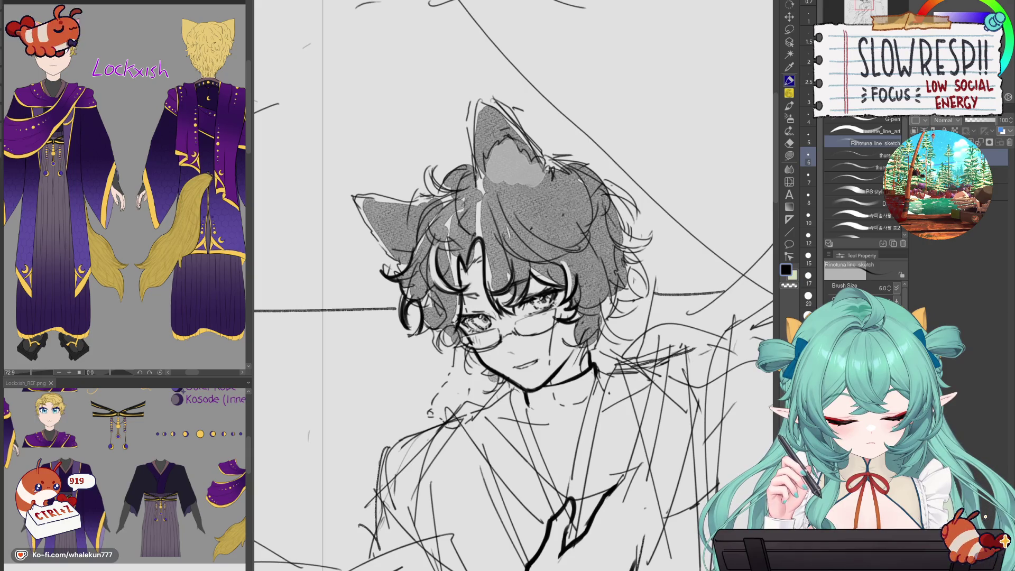
mouse_move(407, 297)
mouse_down()
mouse_move(405, 326)
mouse_move(427, 329)
mouse_move(444, 354)
mouse_move(467, 348)
mouse_up()
key(ctrl+z)
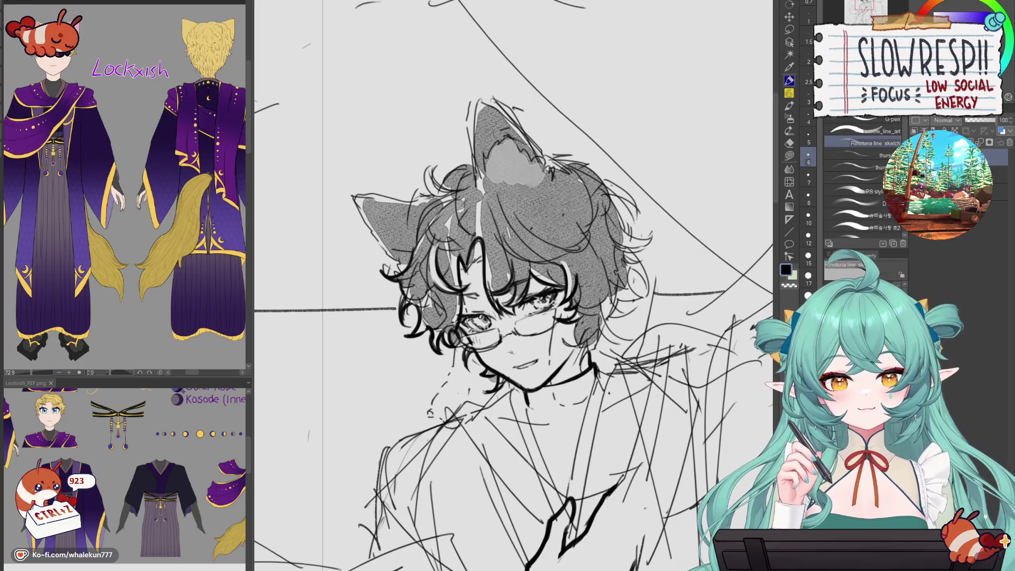
key(p)
- Try a curl at the hair's top left with the pen and undo it
drag(516, 286, 544, 315)
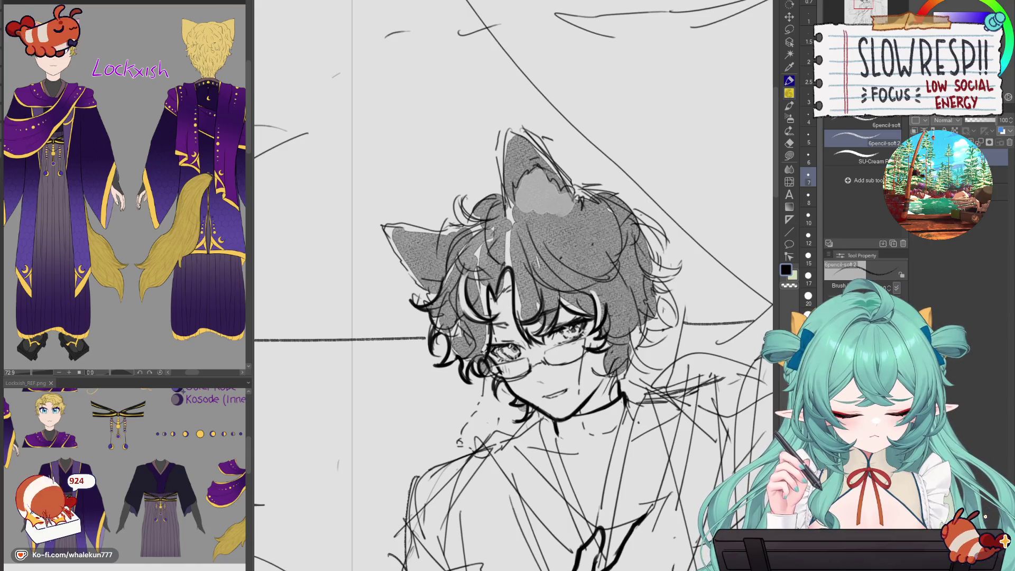
key(p)
mouse_move(475, 222)
mouse_down()
mouse_move(463, 200)
mouse_move(481, 221)
mouse_move(455, 230)
mouse_move(461, 224)
mouse_move(468, 241)
mouse_move(442, 279)
mouse_up()
key(ctrl+z)
key(ctrl+z)
key(ctrl+z)
key(ctrl+z)
scroll(513, 285, down, 4)
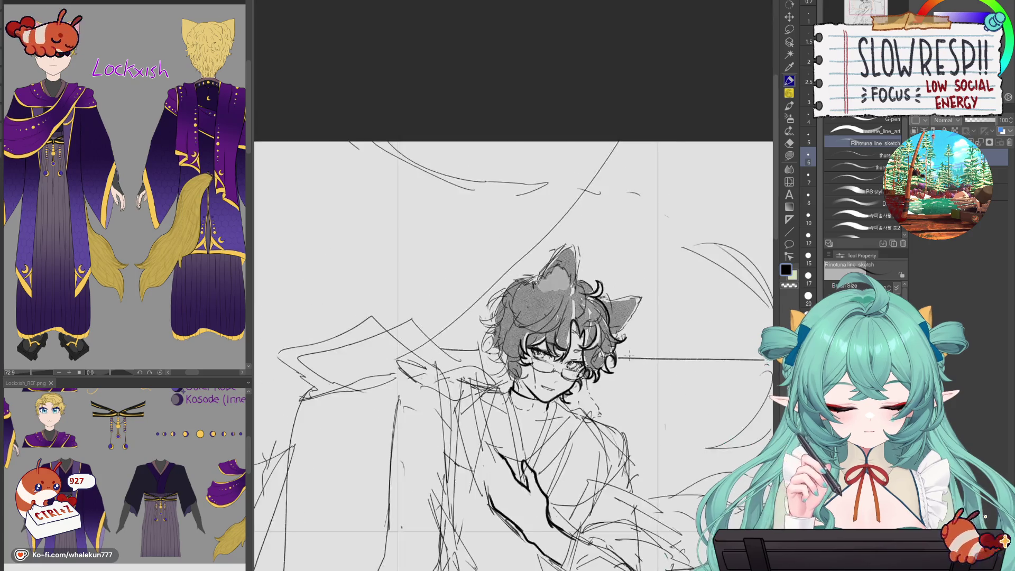
scroll(513, 285, up, 2)
scroll(572, 425, down, 3)
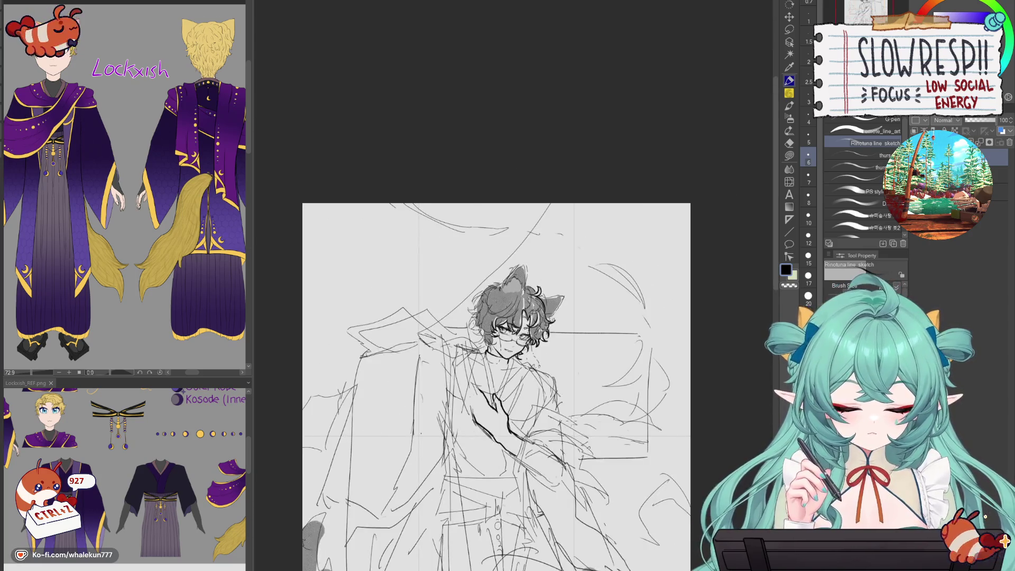
scroll(584, 292, up, 6)
- Mirror the view to check, undo the stray nose stroke, and activate Liquify
key(h)
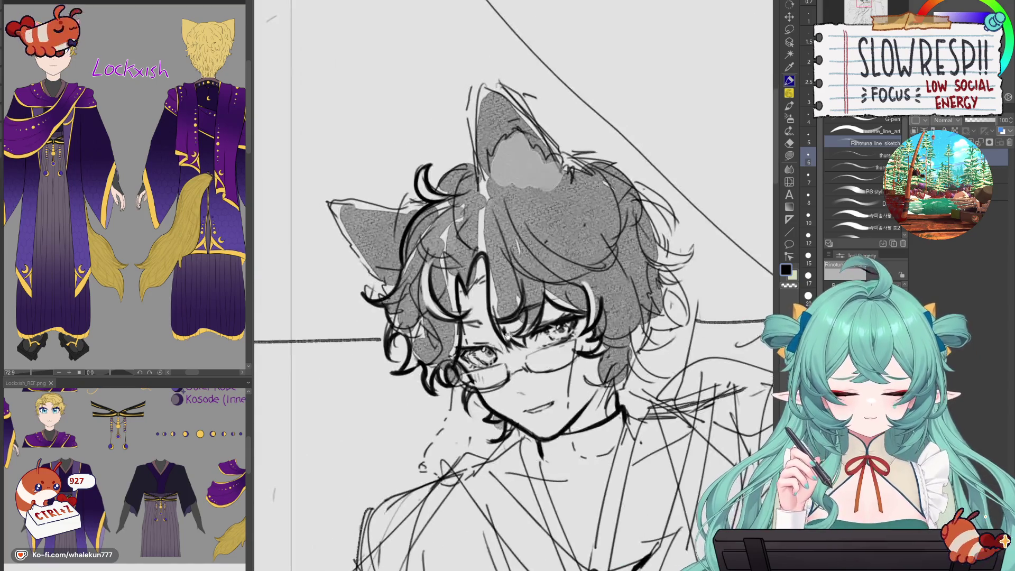
key(ctrl+z)
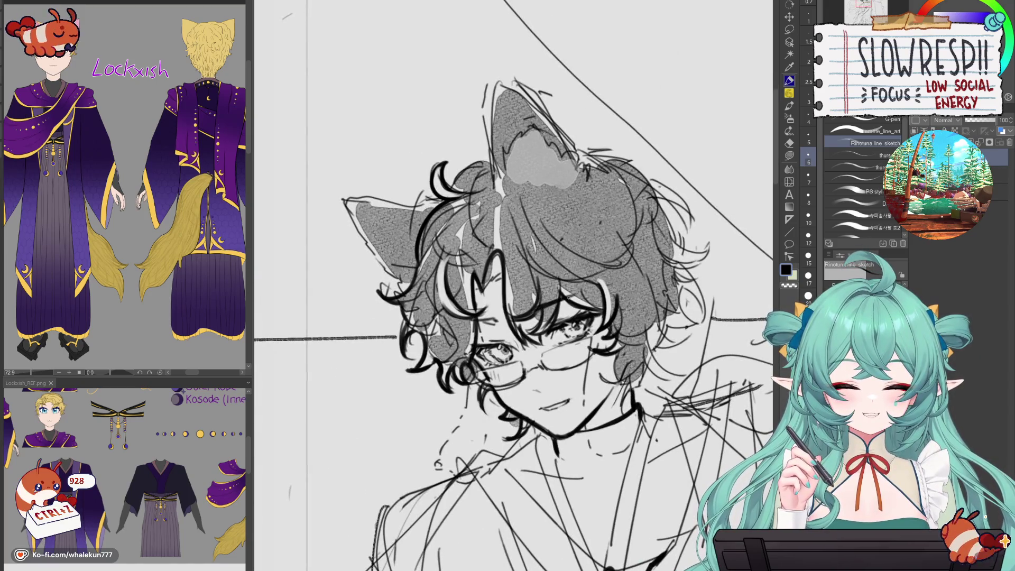
key(h)
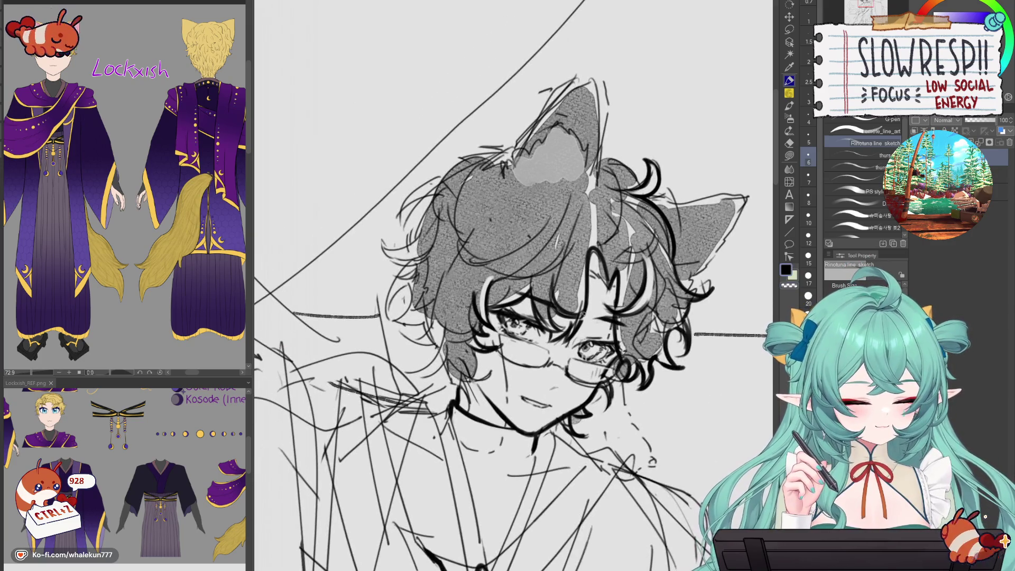
key(h)
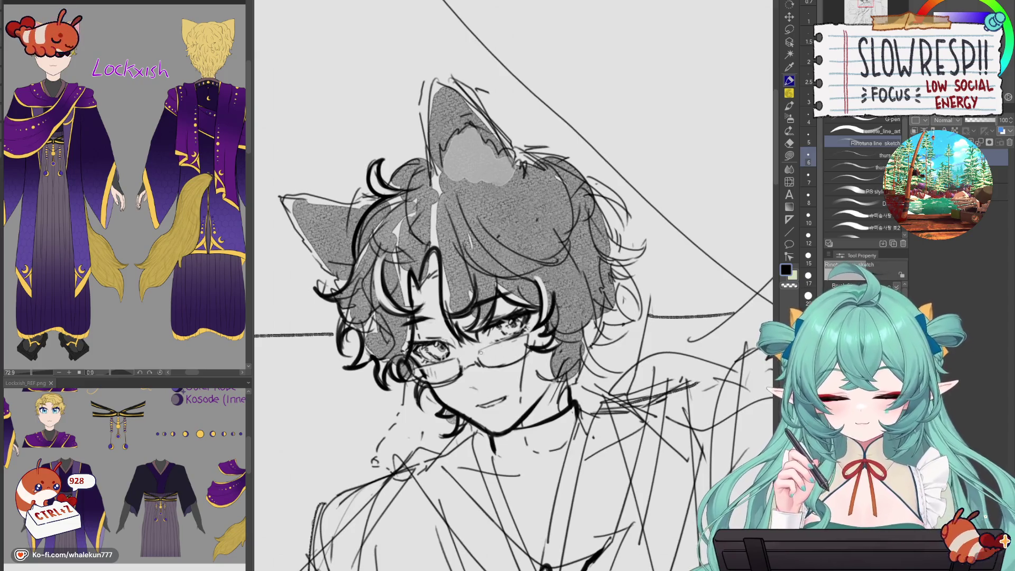
drag(480, 352, 512, 380)
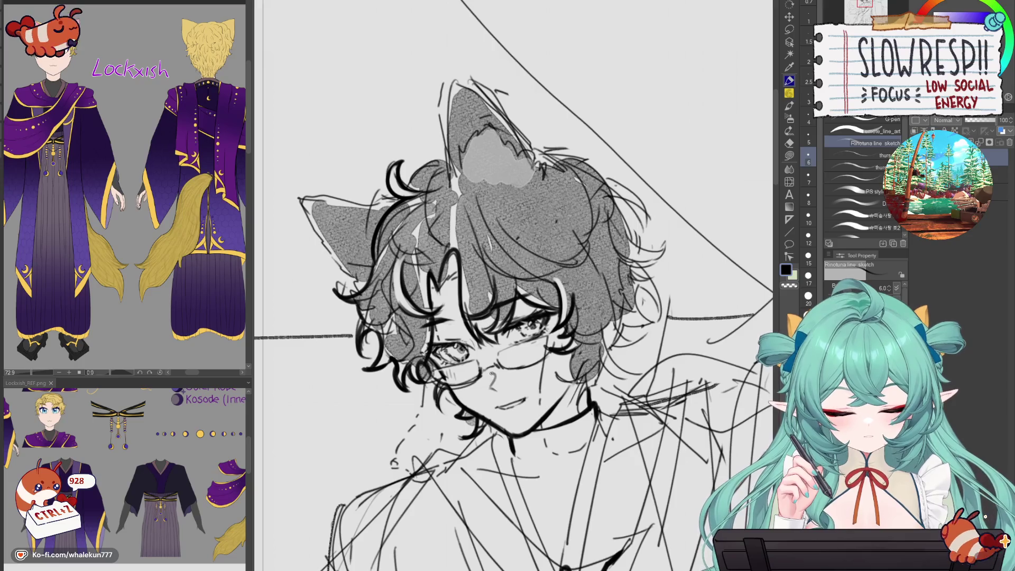
key(ctrl+z)
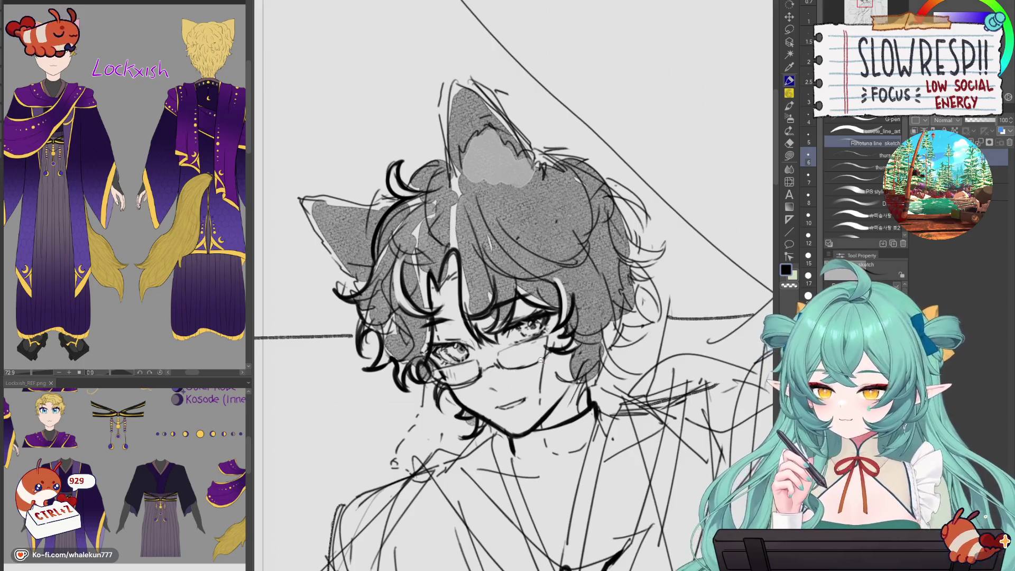
mouse_move(540, 360)
mouse_down()
mouse_move(534, 211)
mouse_move(555, 321)
mouse_up()
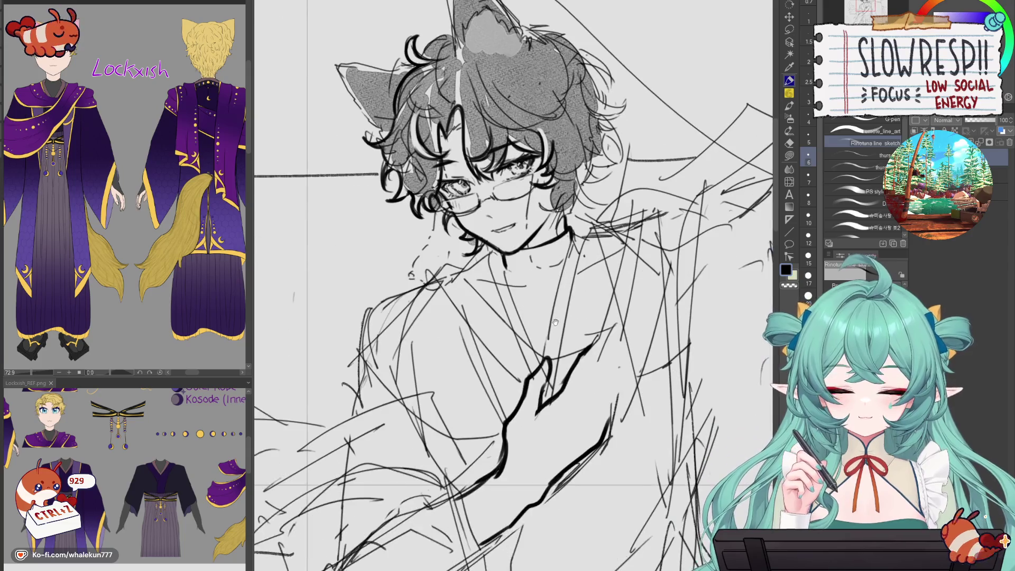
scroll(555, 321, down, 4)
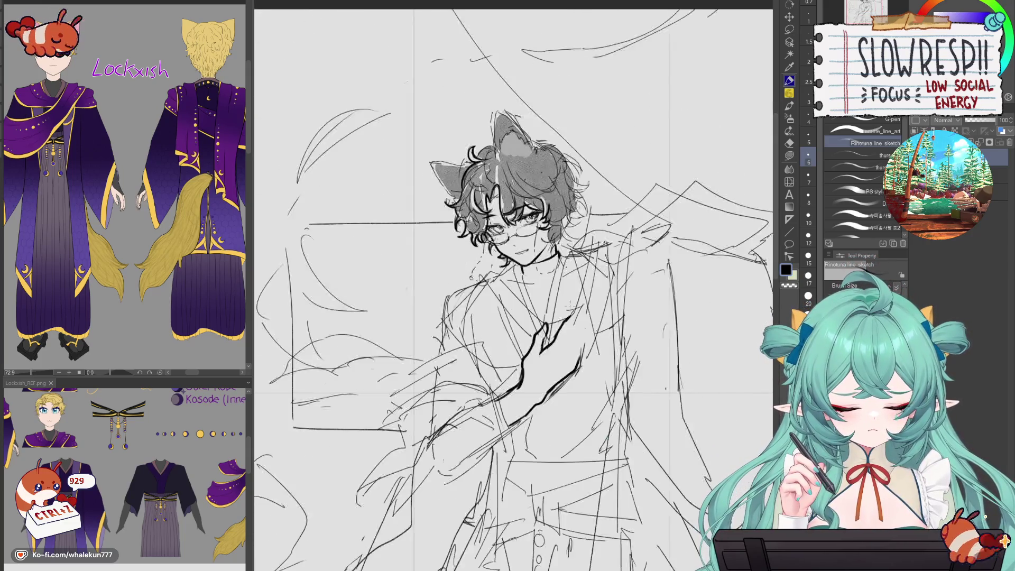
key(j)
scroll(533, 248, up, 4)
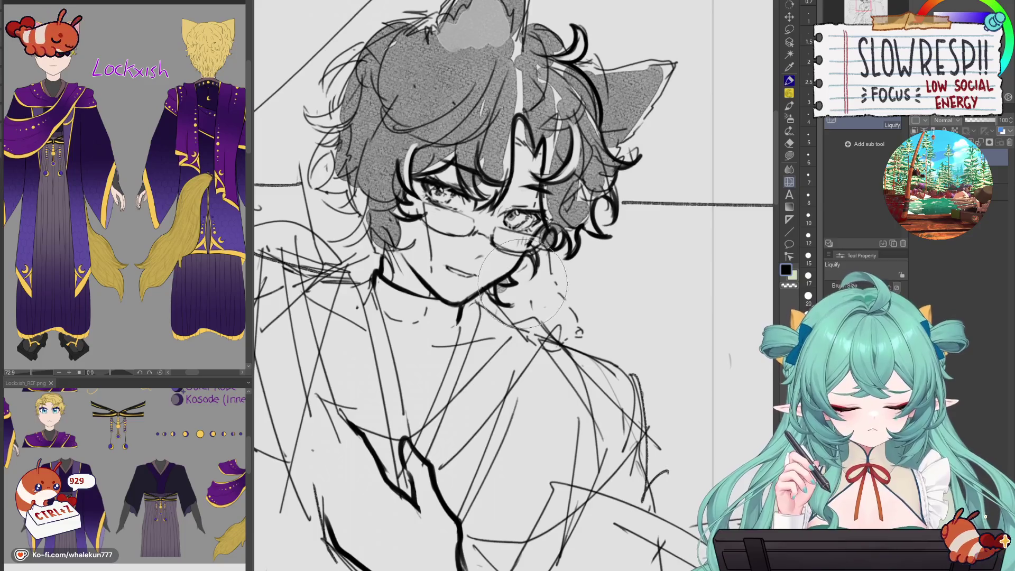
- Redraw the cat ear's left edge and darken its top-right edge with the sketch pen
scroll(523, 283, down, 2)
key(p)
scroll(481, 341, down, 3)
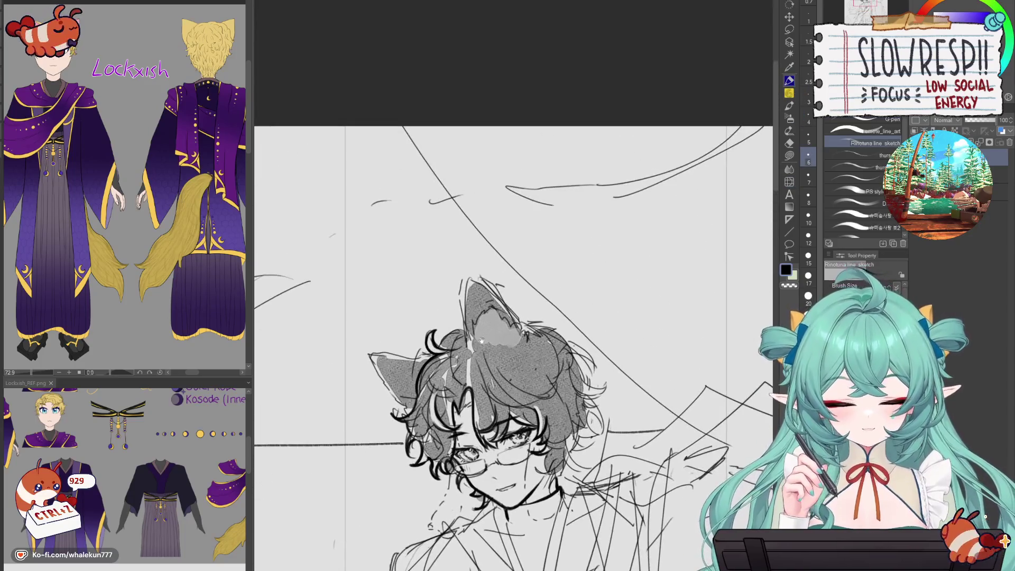
key(ctrl+z)
drag(469, 278, 465, 325)
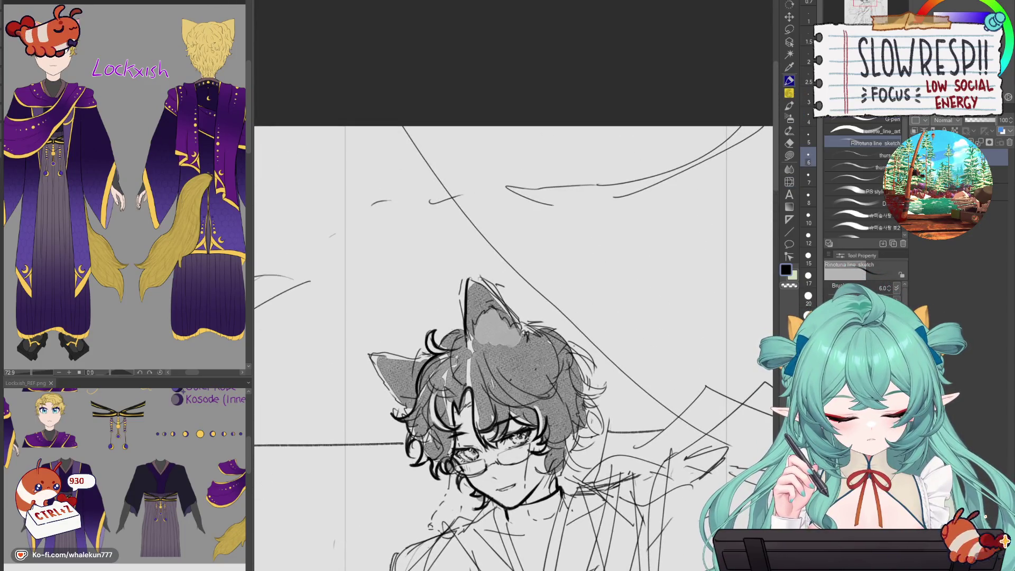
mouse_move(470, 274)
mouse_down()
mouse_move(521, 326)
mouse_move(572, 209)
mouse_up()
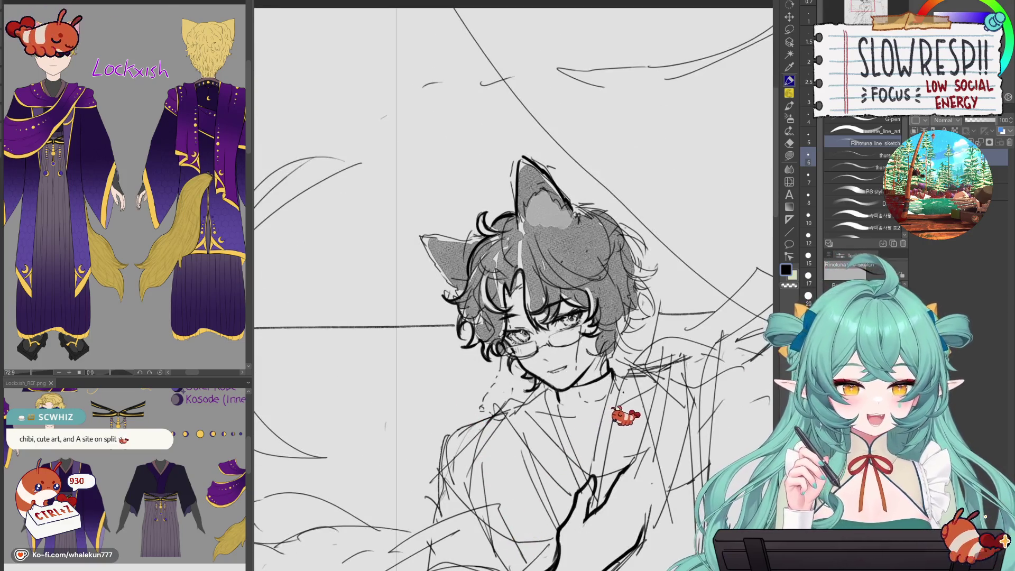
- Recentre and zoom the view and mirror the canvas to check the head
scroll(581, 357, up, 3)
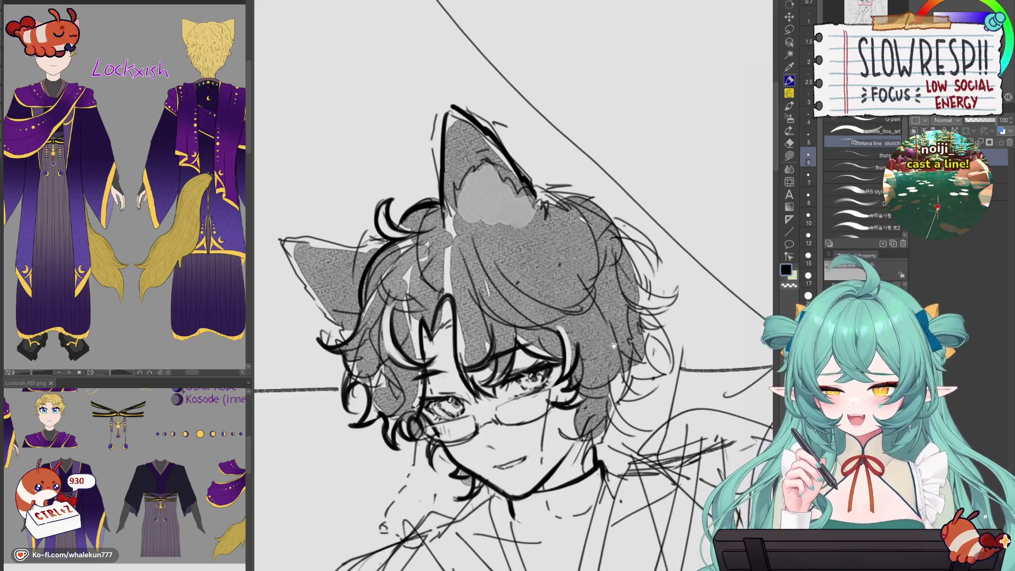
drag(613, 345, 599, 356)
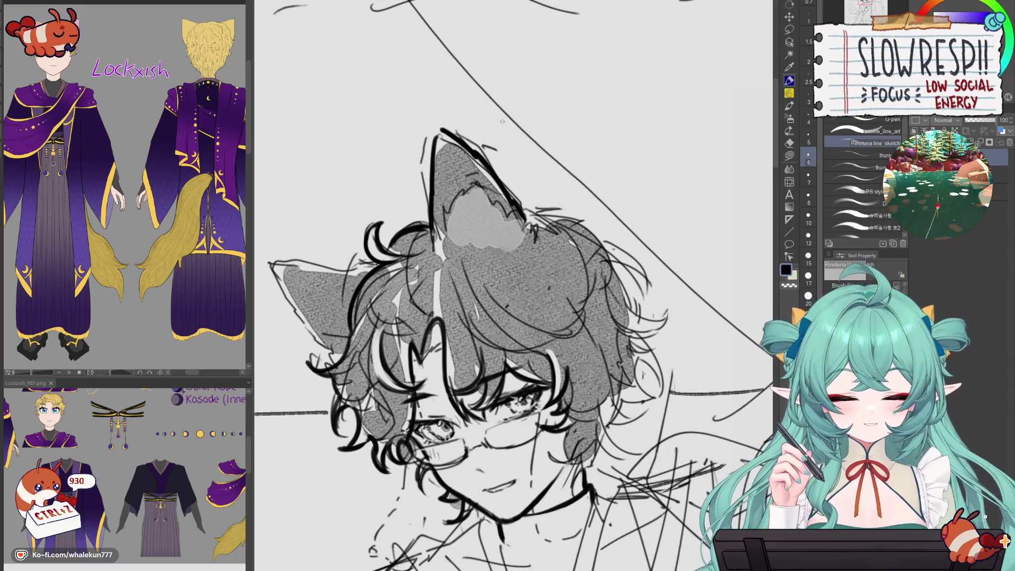
scroll(620, 279, down, 2)
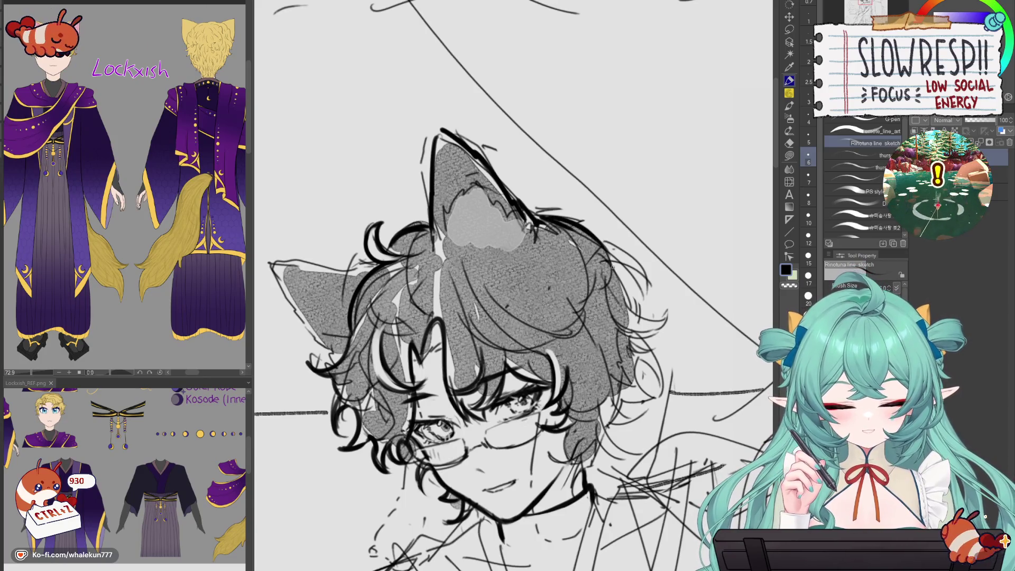
scroll(620, 280, down, 2)
key(h)
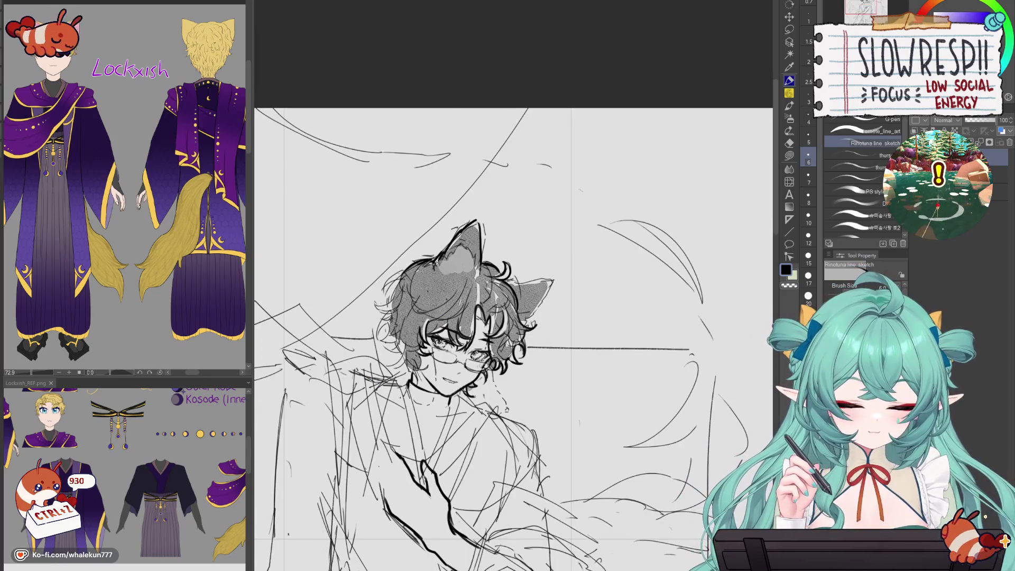
scroll(427, 295, up, 2)
scroll(524, 324, up, 1)
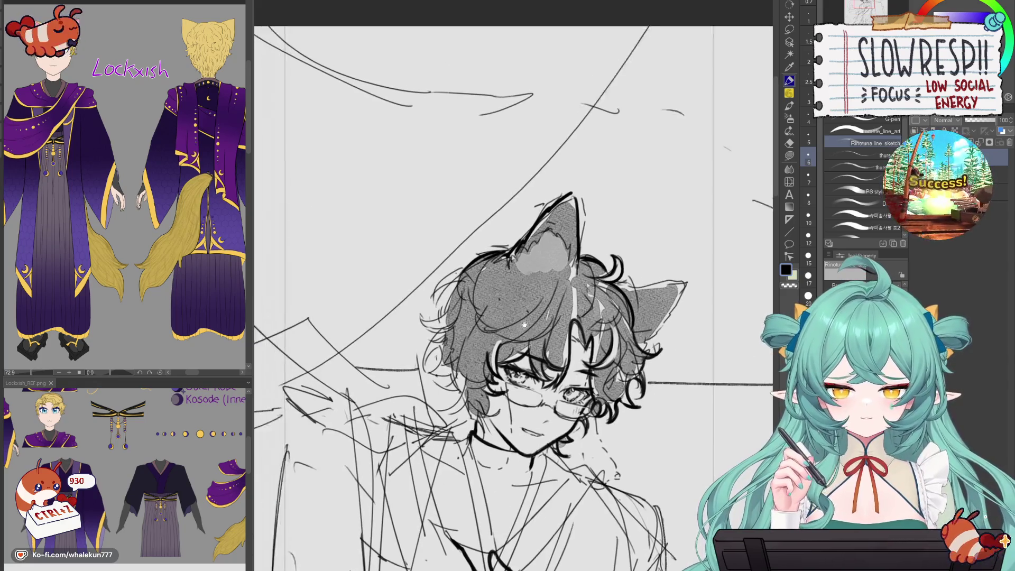
- Add lines along the hair's upper-left edge and a stroke at its right edge
drag(524, 324, 582, 326)
mouse_move(524, 269)
mouse_down()
mouse_move(494, 295)
mouse_move(535, 314)
mouse_up()
key(ctrl+z)
key(ctrl+z)
key(ctrl+z)
key(ctrl+z)
drag(555, 259, 532, 301)
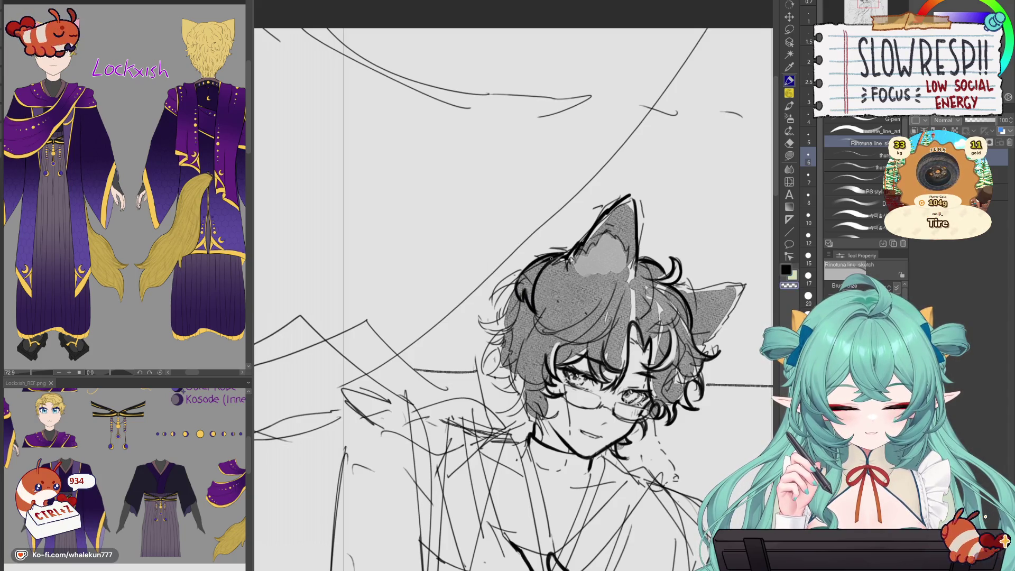
mouse_move(555, 254)
mouse_down()
mouse_move(529, 301)
mouse_move(508, 279)
mouse_up()
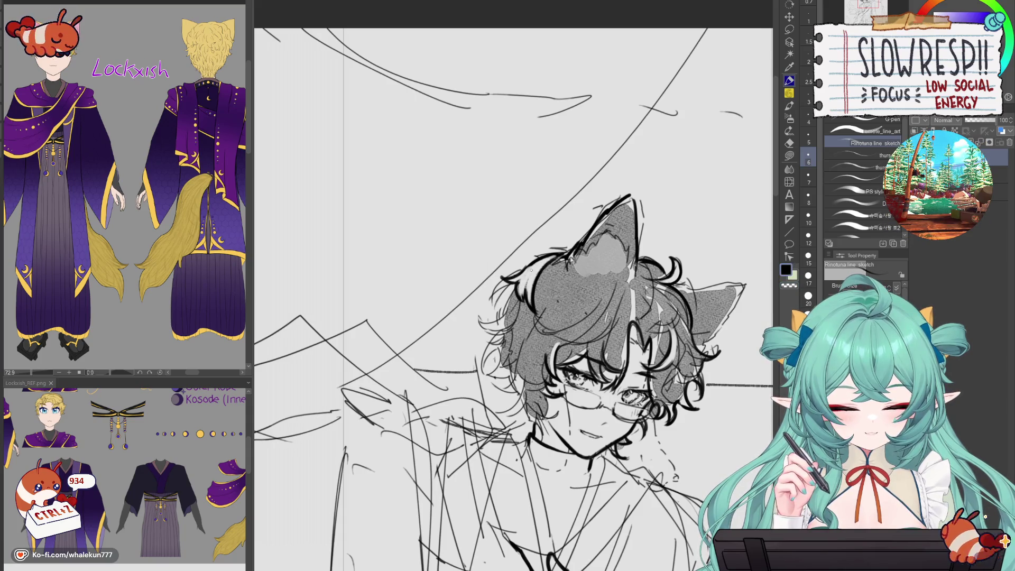
key(h)
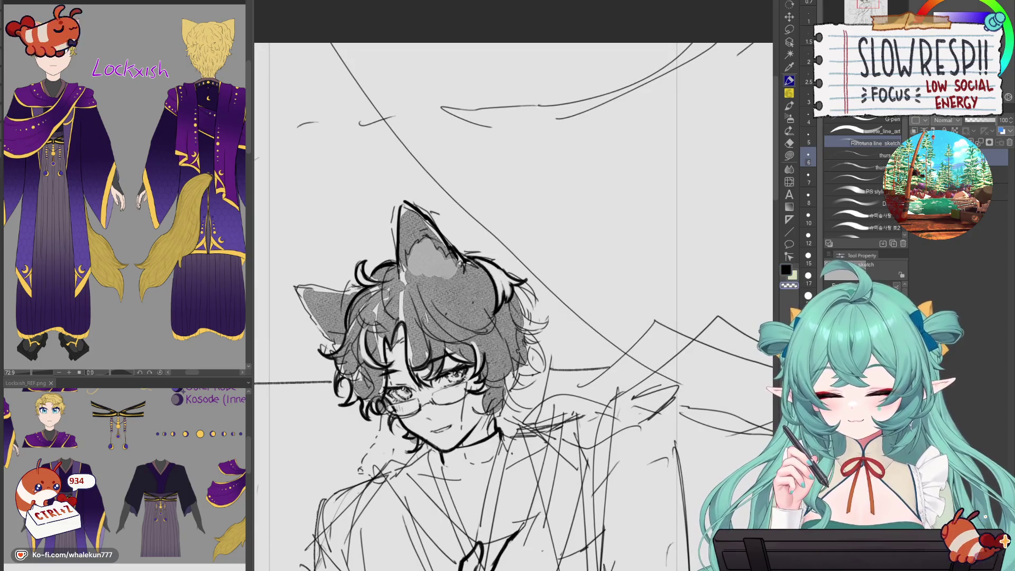
drag(533, 309, 512, 327)
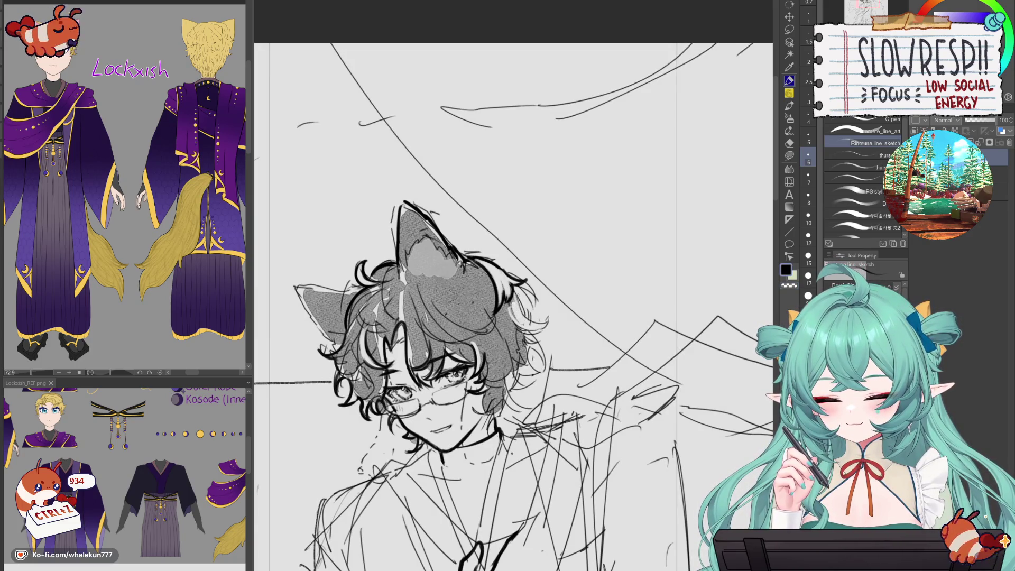
key(ctrl+z)
mouse_move(543, 290)
mouse_down()
mouse_move(516, 325)
mouse_move(547, 316)
mouse_up()
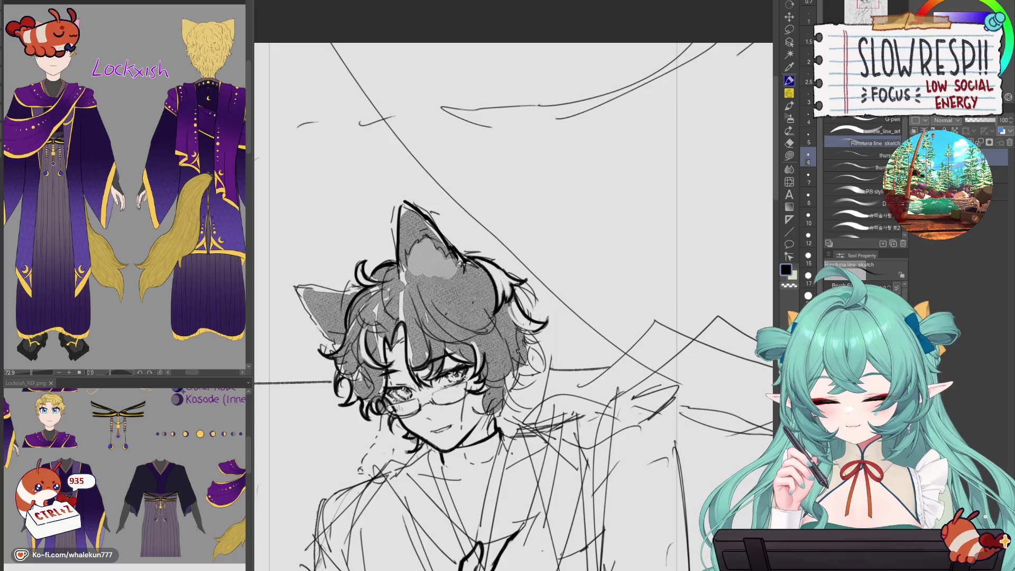
- Zoom in and retry small curl strokes in the hair, mirroring the canvas to check
key(ctrl+minus)
key(h)
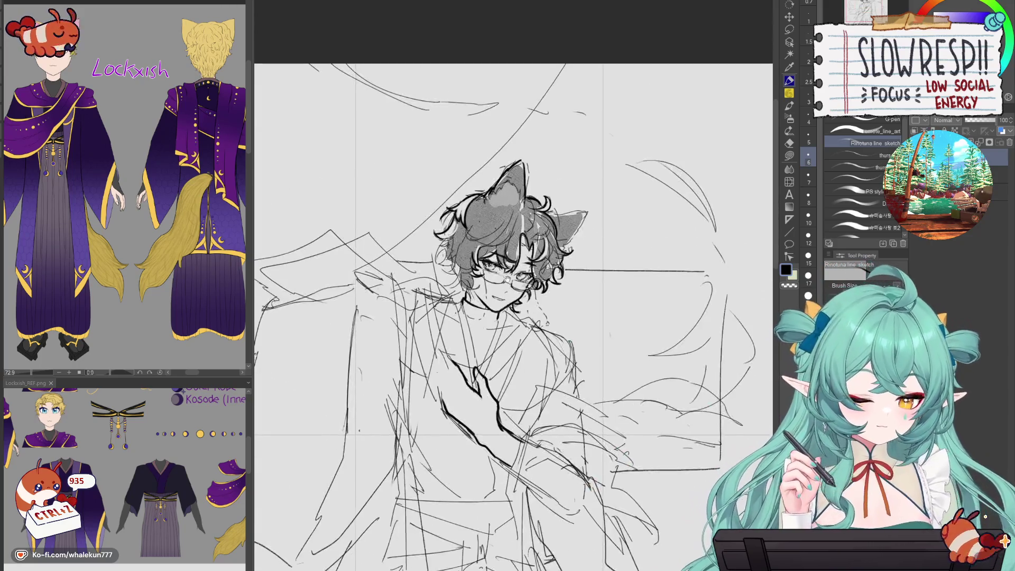
key(ctrl+plus)
drag(470, 347, 492, 353)
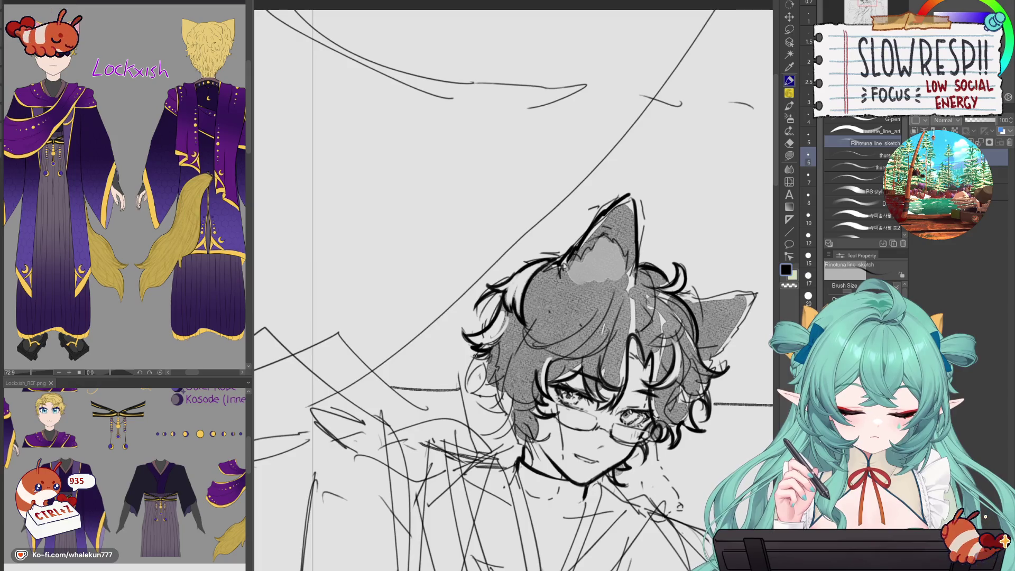
key(ctrl+z)
key(h)
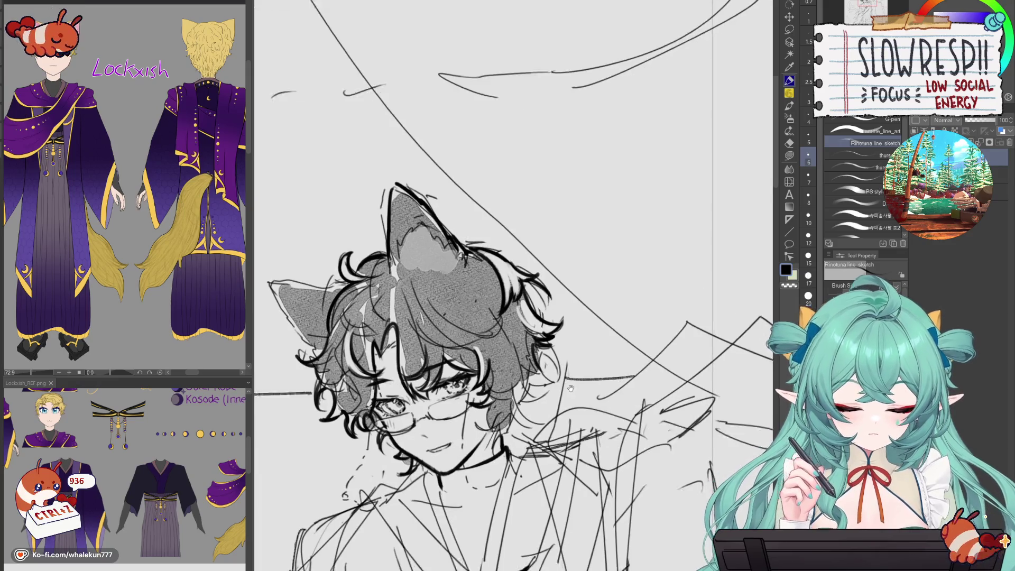
mouse_move(550, 323)
mouse_down()
mouse_move(519, 338)
mouse_move(538, 330)
mouse_up()
key(ctrl+z)
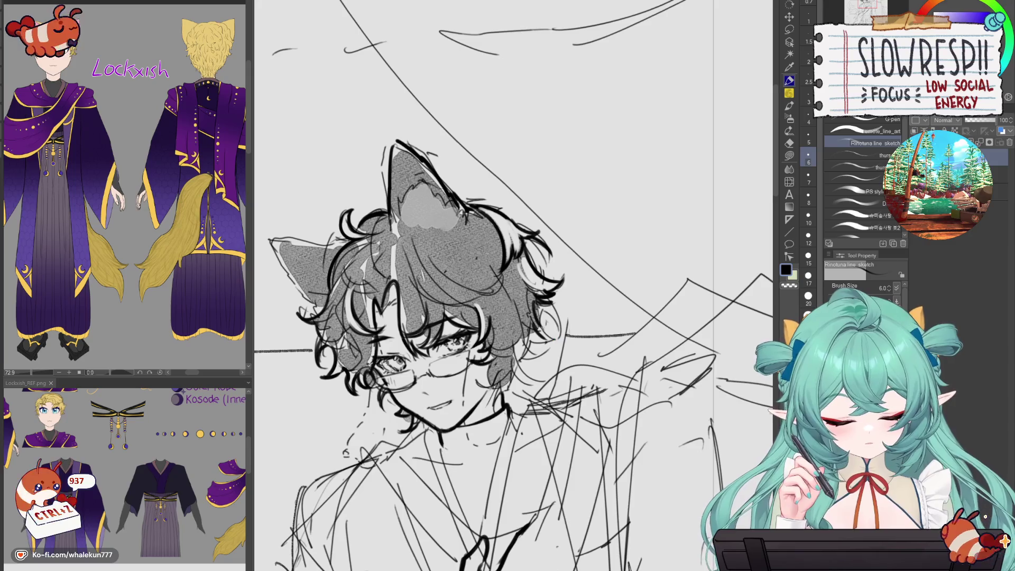
key(ctrl+z)
key(h)
mouse_move(473, 329)
mouse_down()
mouse_move(526, 356)
mouse_move(515, 389)
mouse_move(470, 385)
mouse_move(506, 373)
mouse_move(502, 399)
mouse_move(508, 391)
mouse_up()
key(h)
key(ctrl+z)
key(ctrl+z)
key(ctrl+z)
key(ctrl+z)
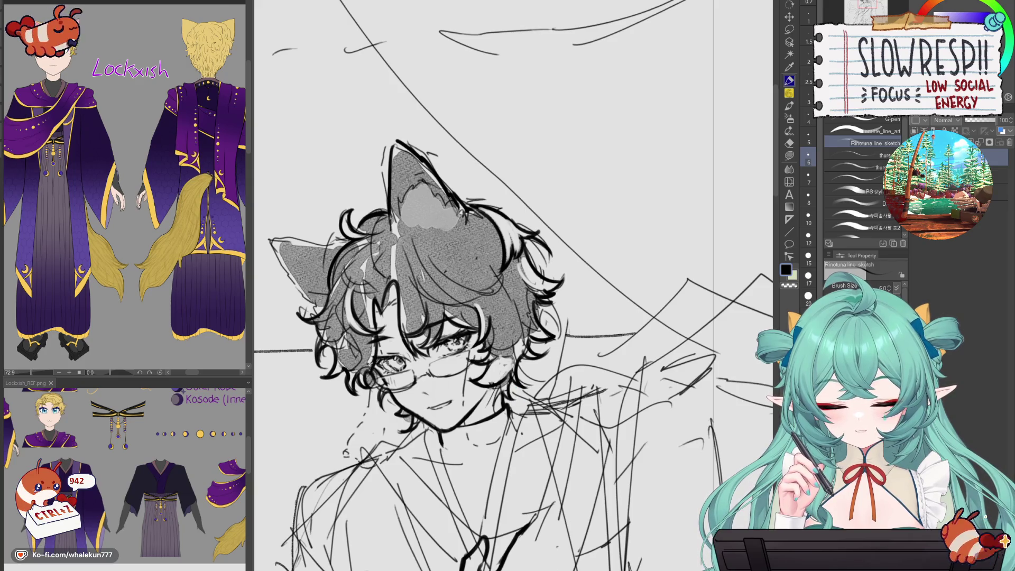
- Zoom out, recentre the sketch, and remove the black shape under the chin
key(ctrl+minus)
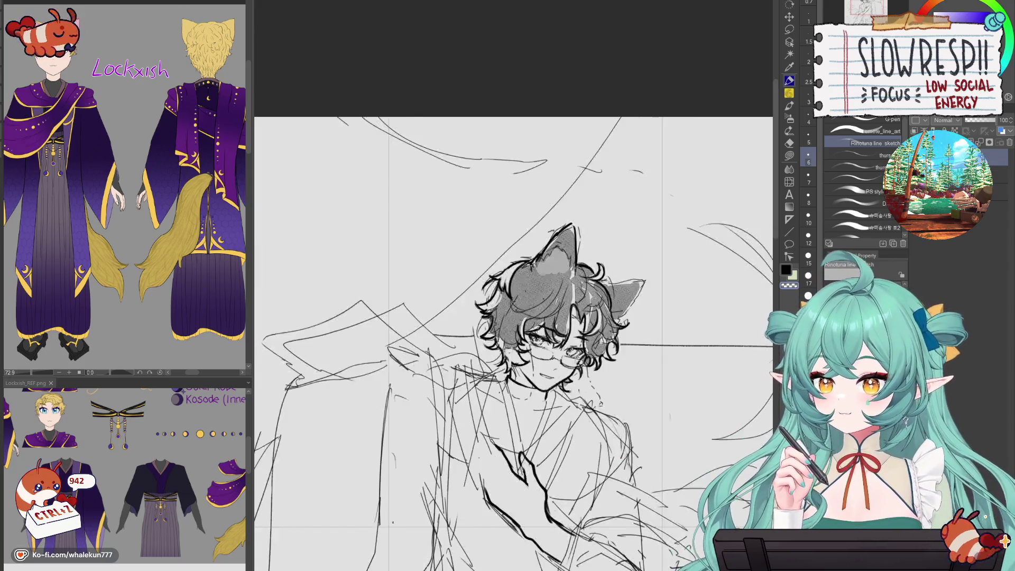
mouse_move(516, 409)
mouse_down()
mouse_move(546, 326)
mouse_move(548, 341)
mouse_move(502, 361)
mouse_move(514, 342)
mouse_move(501, 358)
mouse_up()
scroll(540, 294, up, 1)
key(ctrl+z)
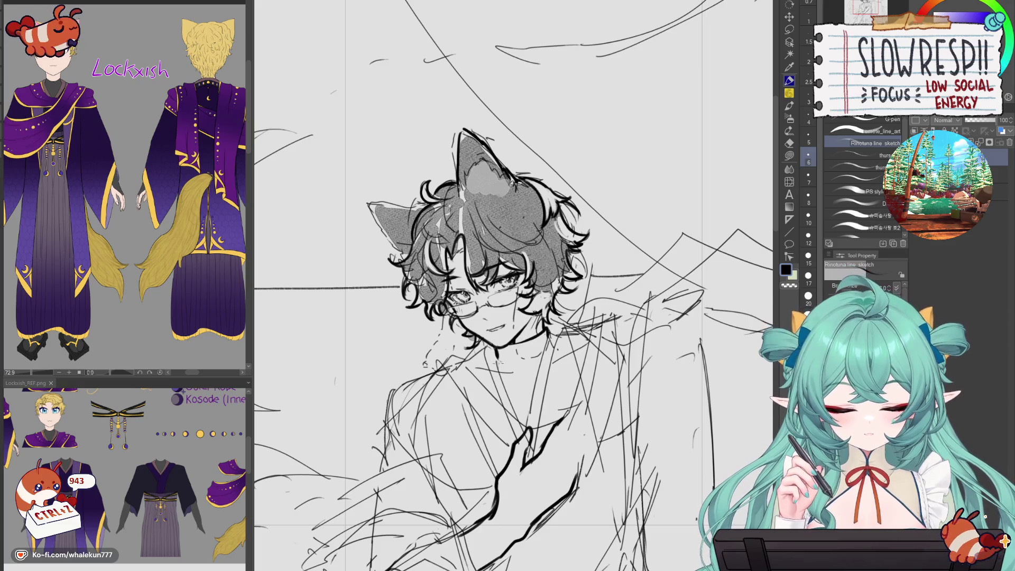
- Ink a bold collar line down from below the chin, undoing the failed attempts
drag(497, 357, 523, 431)
key(ctrl+z)
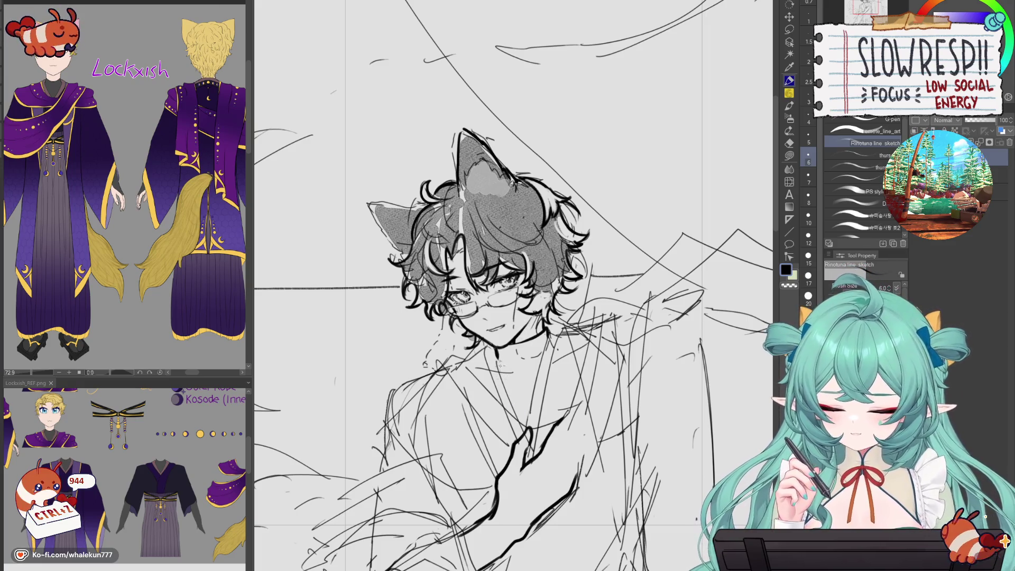
drag(497, 356, 523, 429)
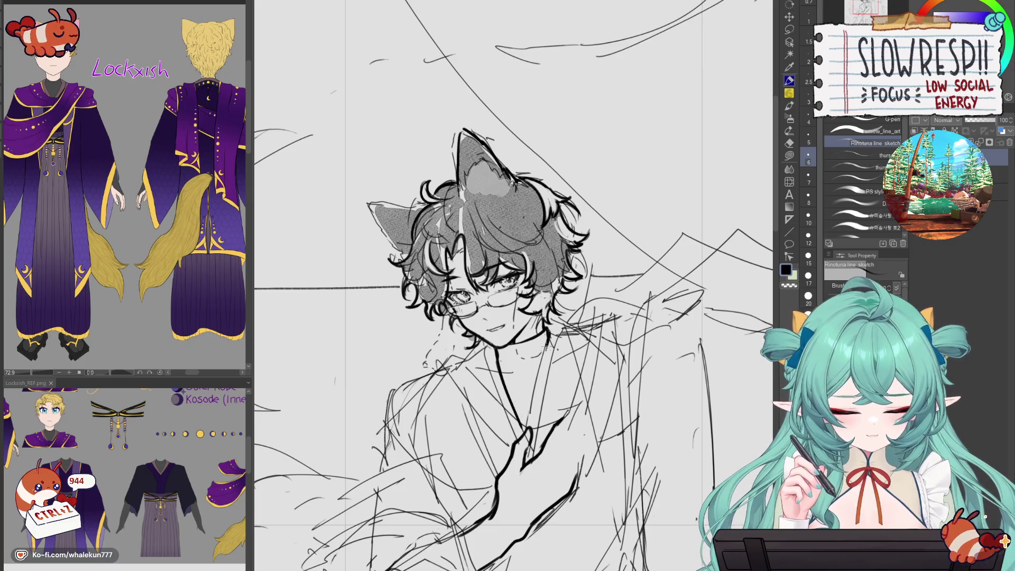
drag(549, 343, 526, 426)
key(ctrl+z)
drag(560, 333, 547, 355)
key(ctrl+z)
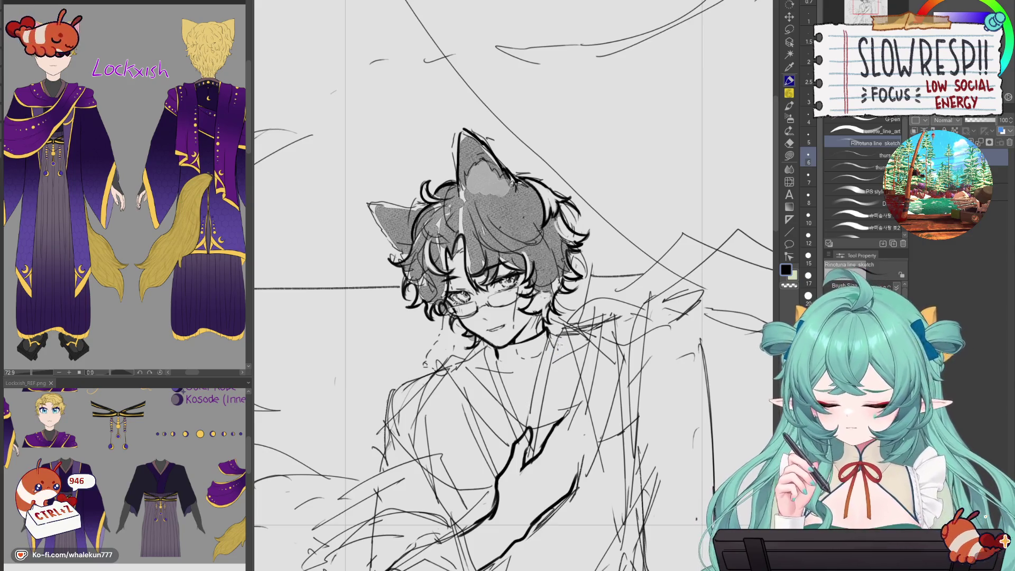
scroll(576, 342, down, 3)
scroll(581, 317, up, 2)
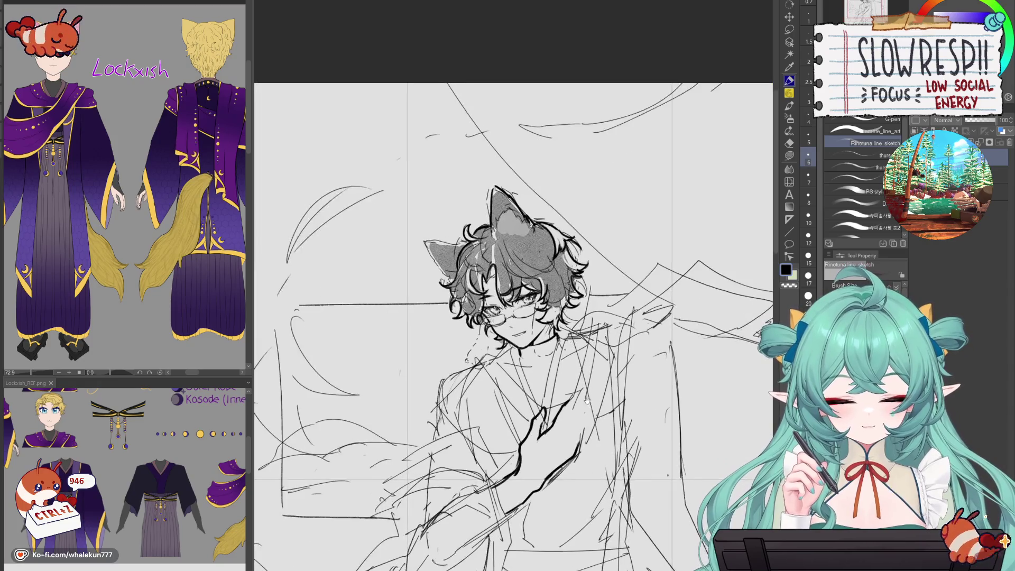
- Retry the collar stroke from under the chin, undoing the stray strokes near it
mouse_move(469, 312)
mouse_down()
mouse_move(512, 356)
mouse_move(542, 357)
mouse_up()
key(ctrl+z)
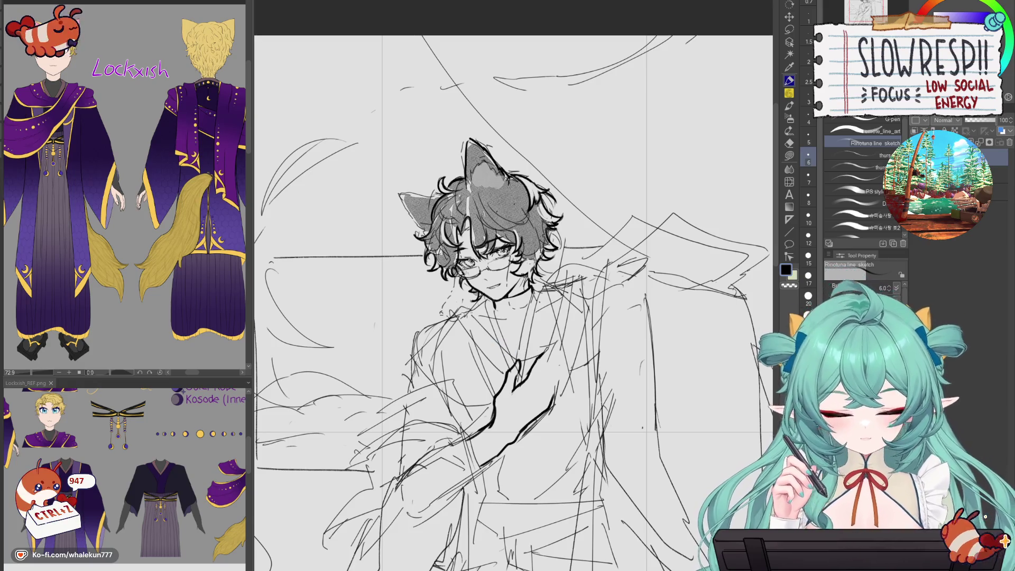
drag(528, 317, 516, 290)
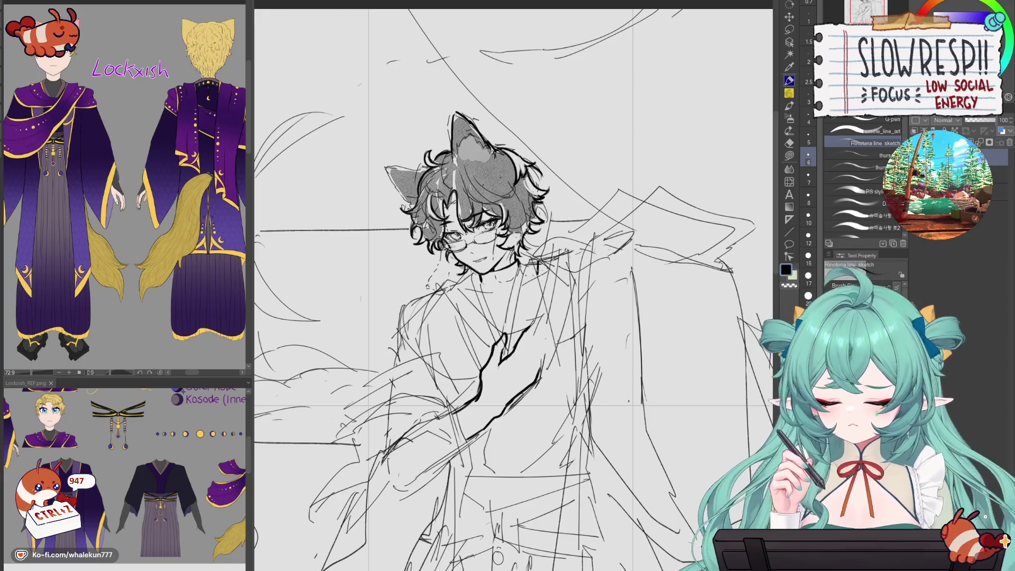
key(ctrl+z)
mouse_move(542, 270)
mouse_down()
mouse_move(531, 322)
mouse_move(527, 307)
mouse_move(507, 352)
mouse_up()
key(ctrl+z)
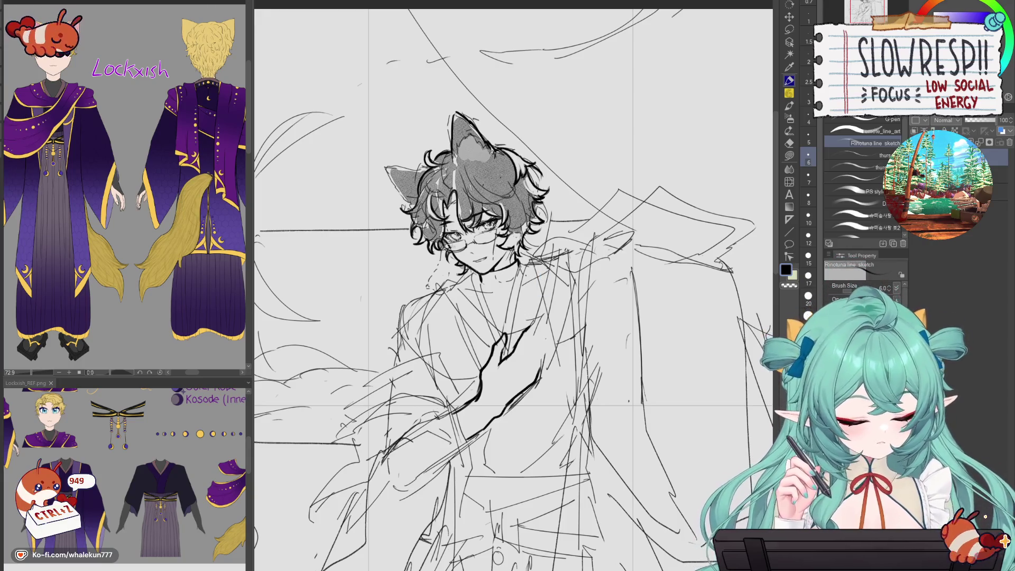
- Draw the line from the collar down to the hand, then redraw it sweeping down-left
drag(535, 257, 512, 337)
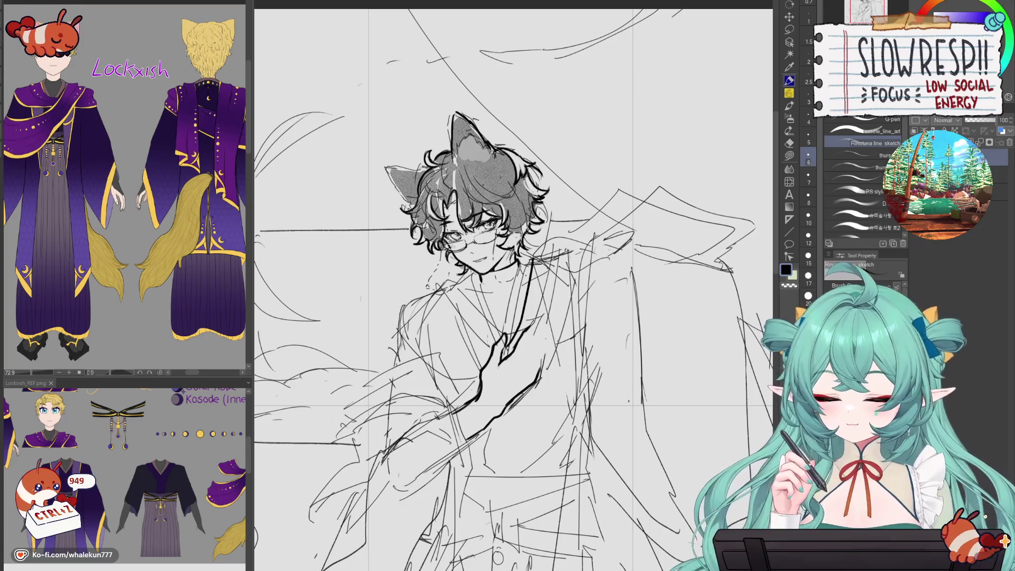
key(ctrl+z)
mouse_move(535, 257)
mouse_down()
mouse_move(506, 348)
mouse_move(352, 418)
mouse_move(354, 451)
mouse_move(348, 420)
mouse_move(360, 460)
mouse_up()
key(ctrl+z)
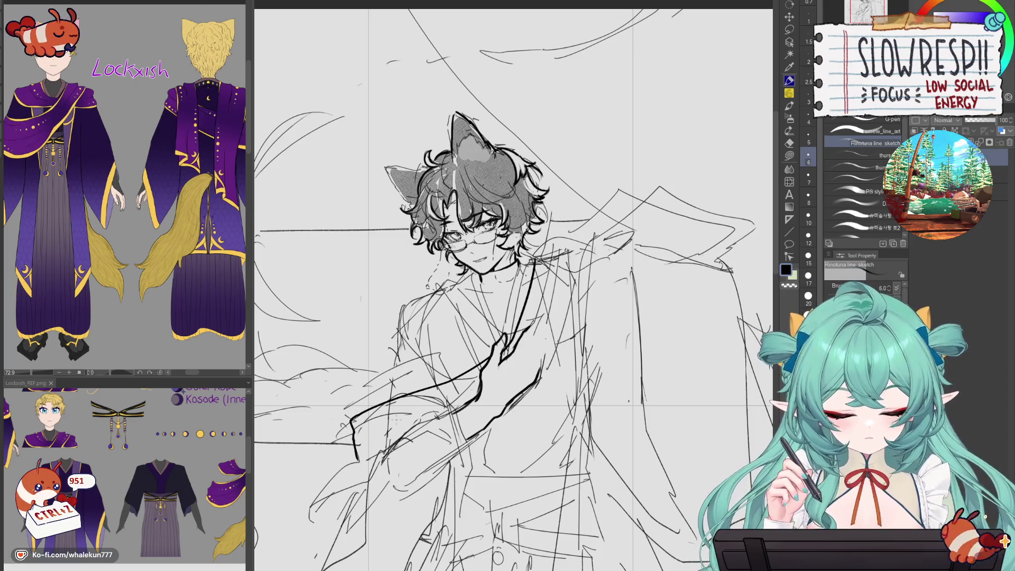
key(ctrl+0)
- Center the view on the chest, remove recent stray strokes and try a dark chest line
scroll(513, 286, up, 3)
key(ctrl+z)
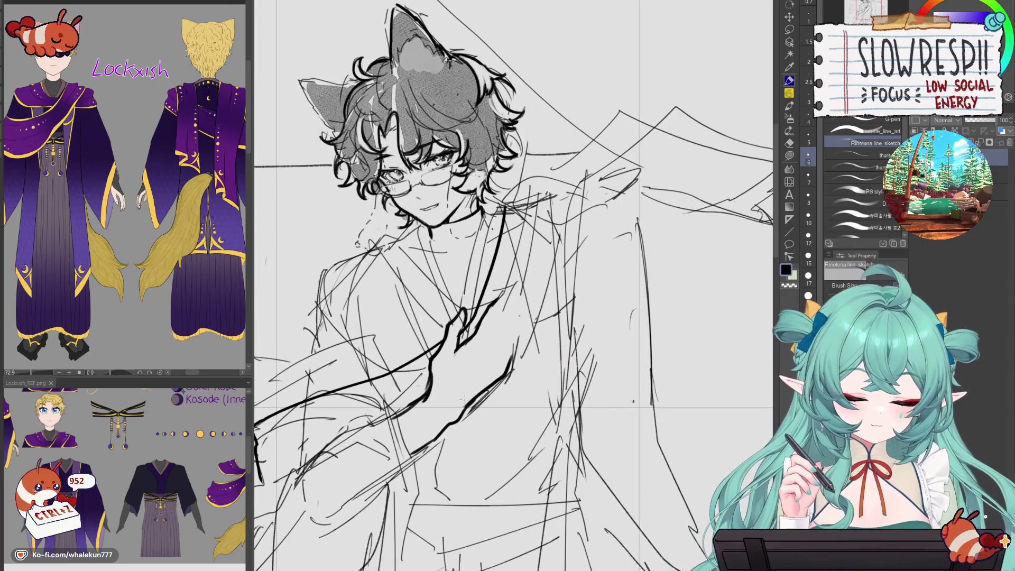
scroll(512, 285, down, 1)
key(ctrl+z)
mouse_move(475, 317)
mouse_down()
mouse_move(539, 291)
mouse_move(572, 293)
mouse_up()
key(ctrl+z)
key(ctrl+z)
drag(581, 259, 568, 317)
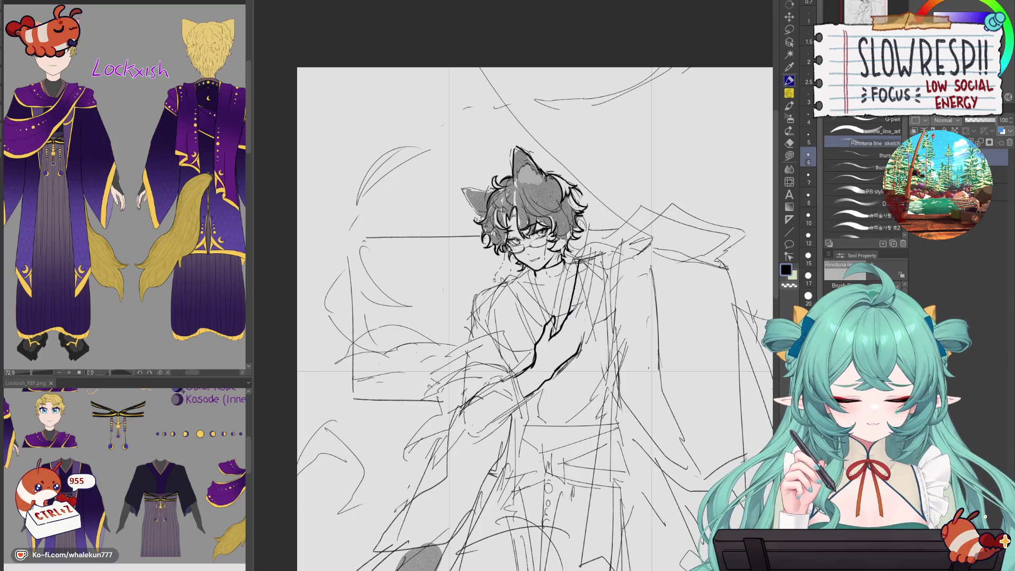
key(ctrl+z)
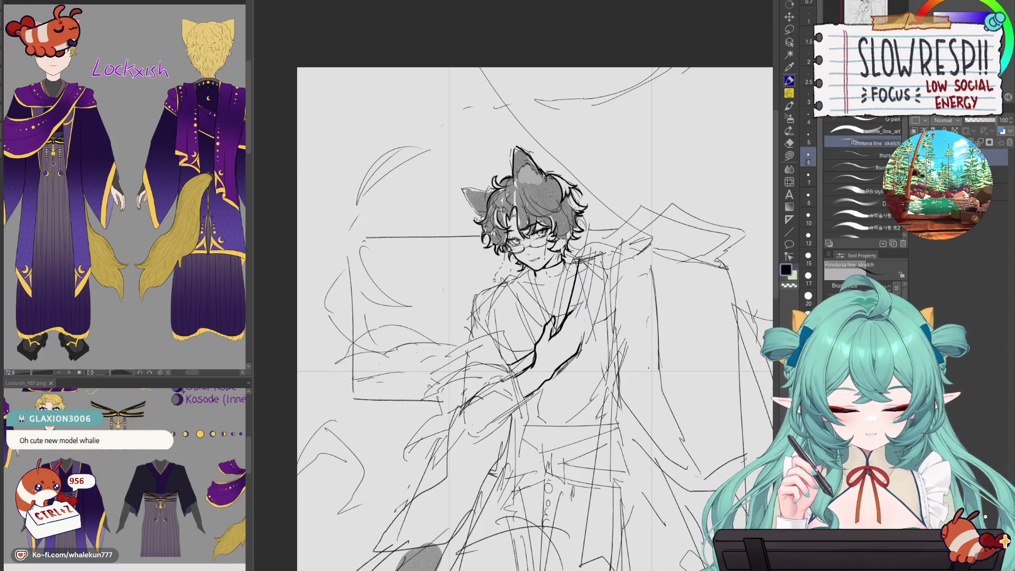
- Ink the forearm line leftward across the chest and the sleeve edge running down-left
drag(512, 366, 459, 349)
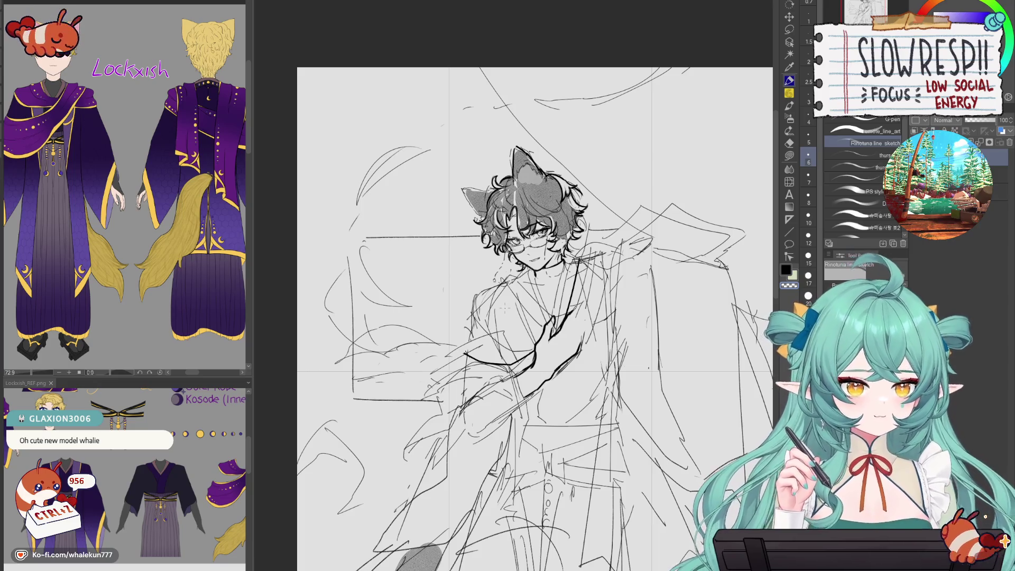
drag(508, 335, 512, 361)
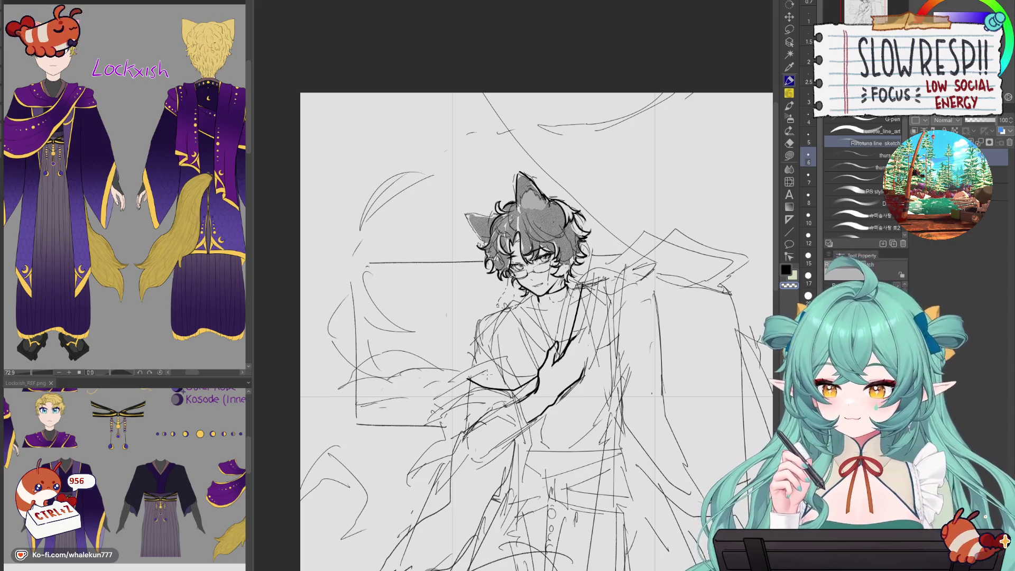
drag(512, 361, 470, 386)
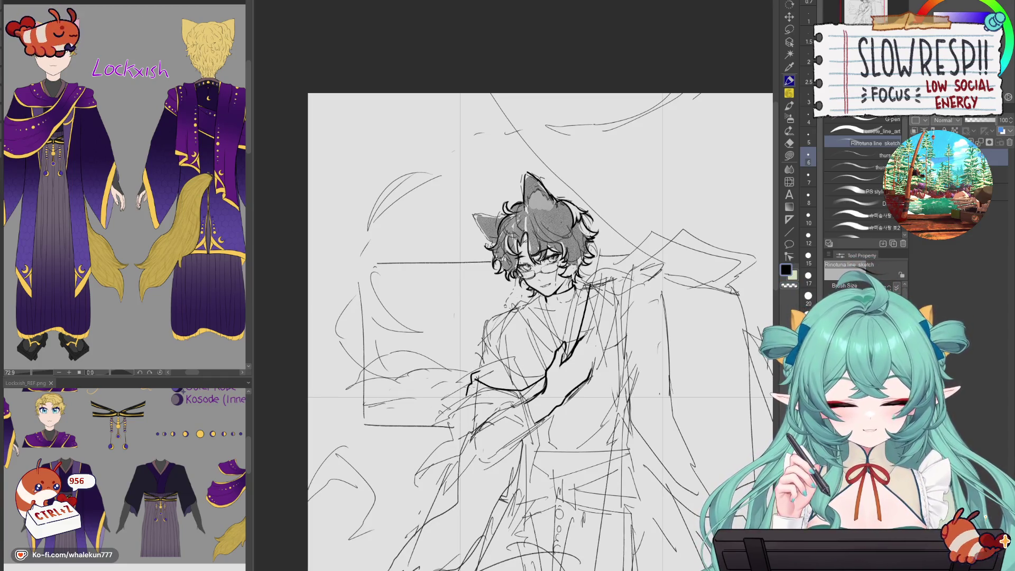
key(ctrl+z)
mouse_move(461, 440)
mouse_down()
mouse_move(481, 397)
mouse_move(465, 382)
mouse_move(437, 433)
mouse_move(520, 391)
mouse_up()
key(ctrl+z)
key(ctrl+z)
- Outline the lower sleeve edge along the forearm and erase the overlapping arm lines
drag(450, 415, 522, 393)
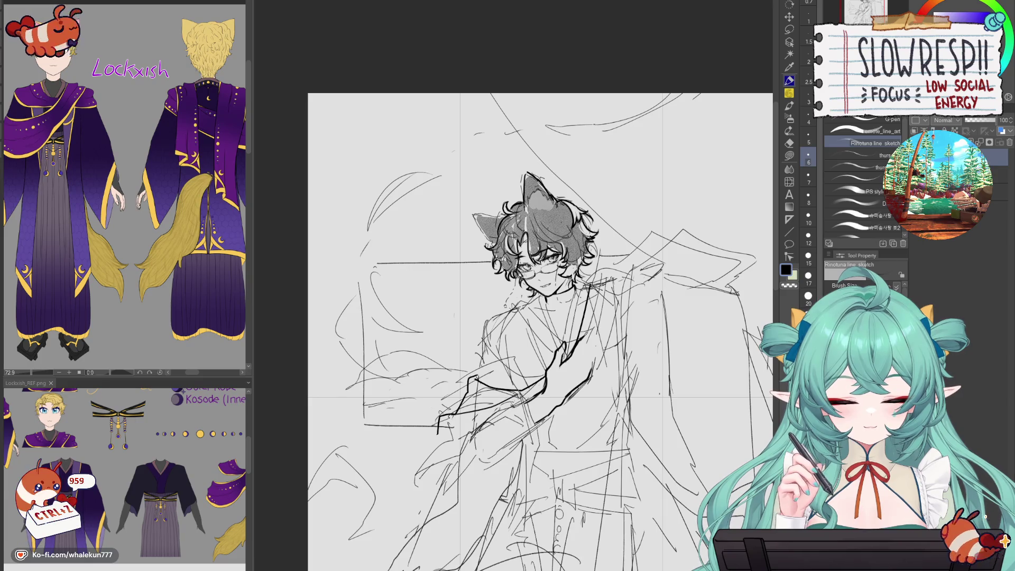
drag(437, 434, 501, 408)
drag(585, 363, 547, 381)
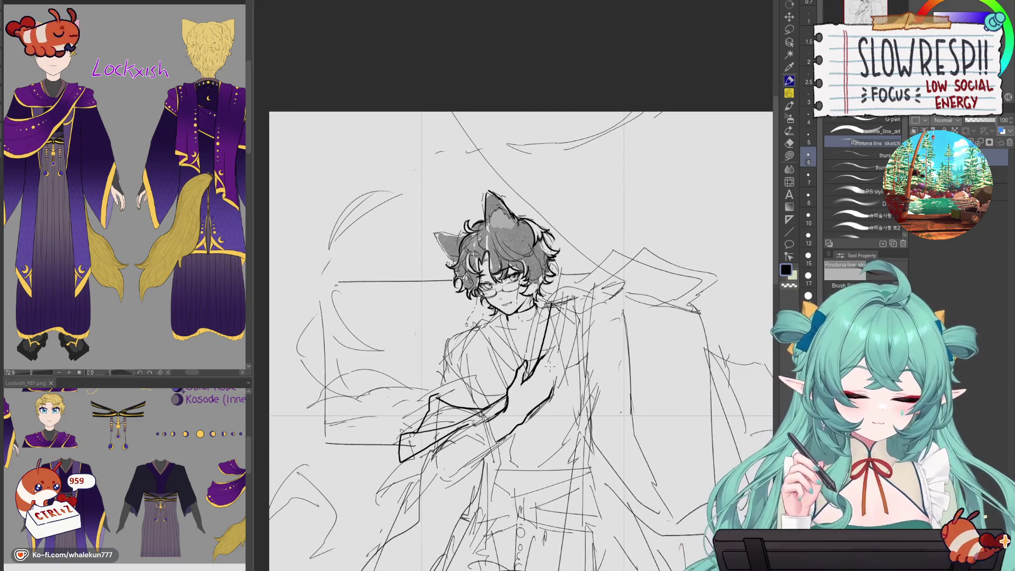
key(e)
mouse_move(431, 420)
mouse_down()
mouse_move(441, 407)
mouse_move(455, 418)
mouse_move(411, 445)
mouse_move(499, 403)
mouse_up()
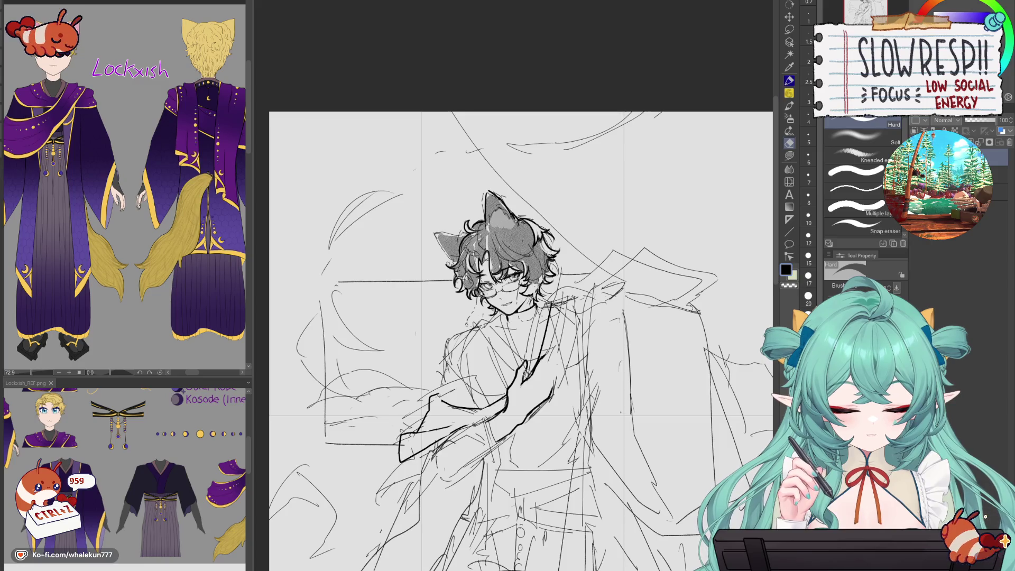
key(p)
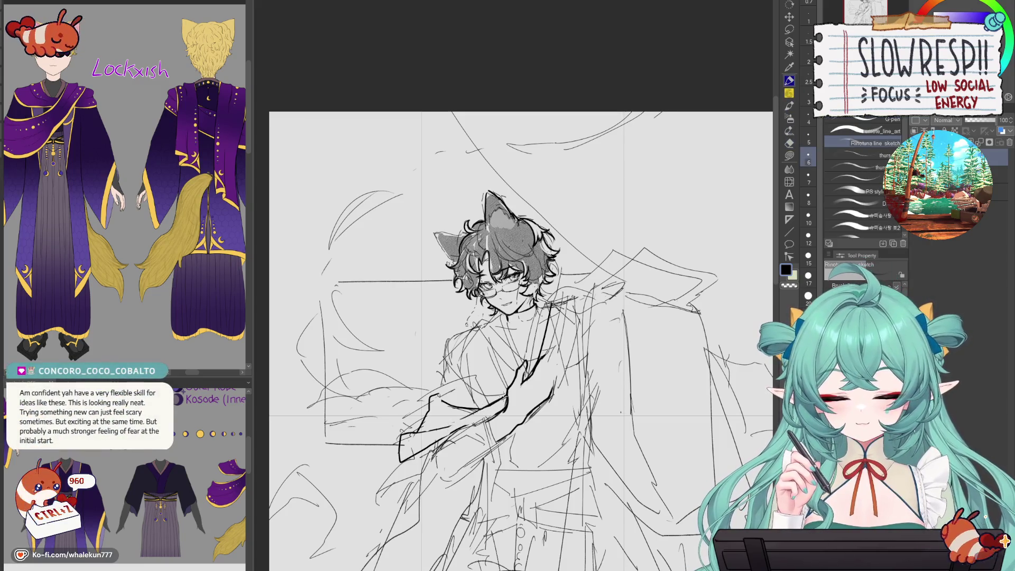
- Remove the small stray strokes on the hand and mirror the canvas to check proportions
drag(520, 338, 505, 341)
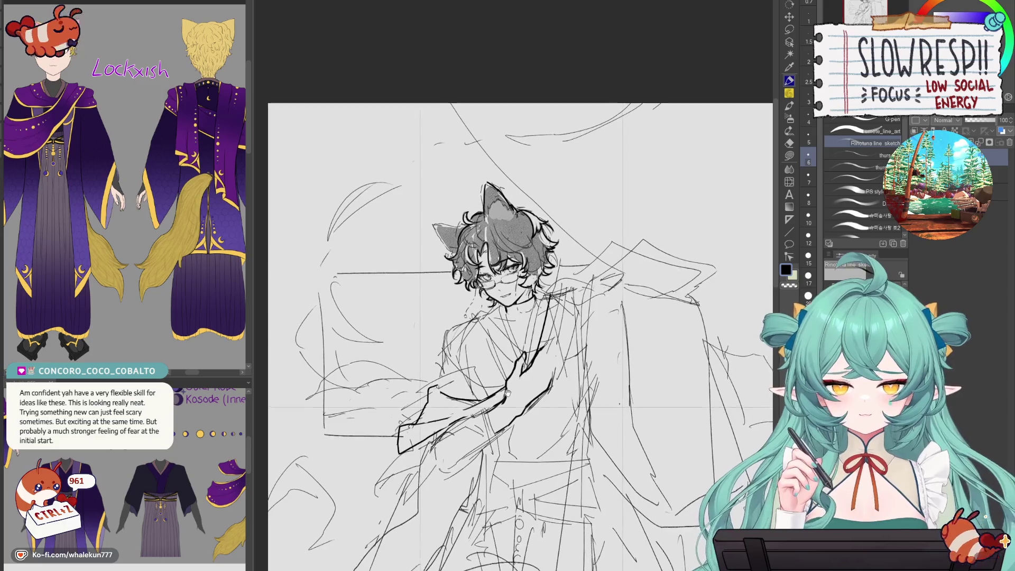
scroll(461, 329, up, 2)
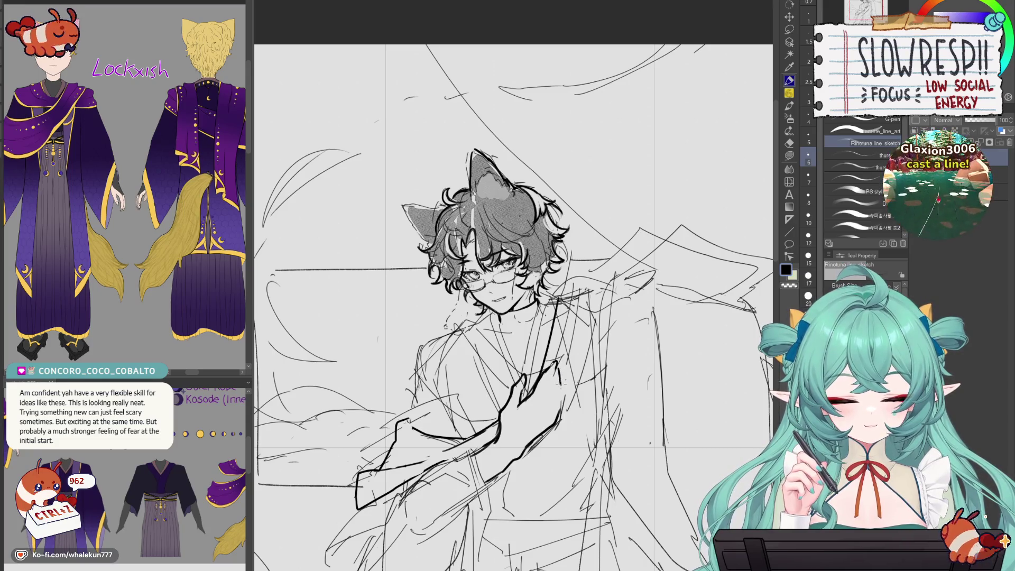
key(ctrl+z)
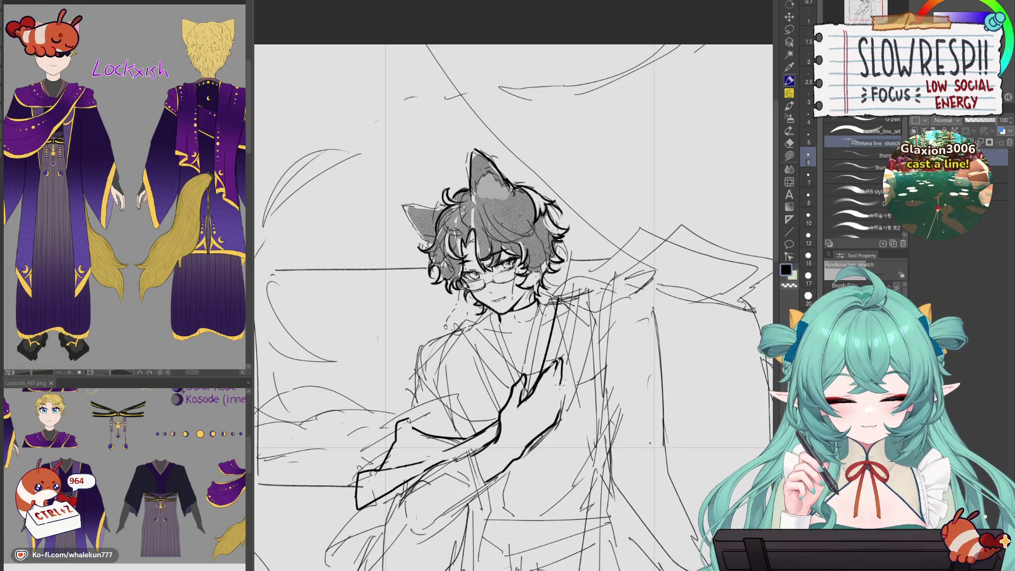
key(ctrl+z)
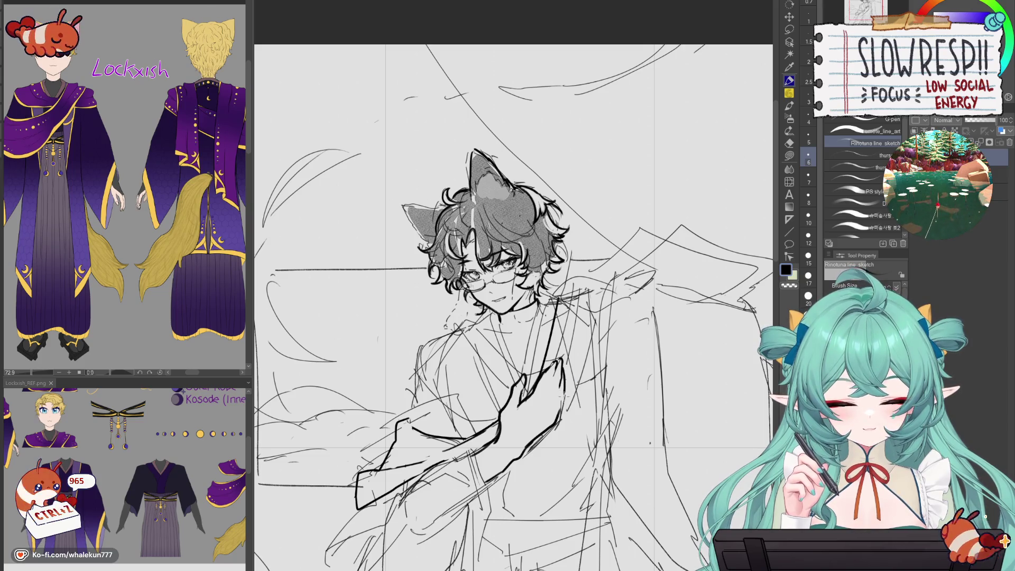
key(ctrl+z)
key(ctrl+z)
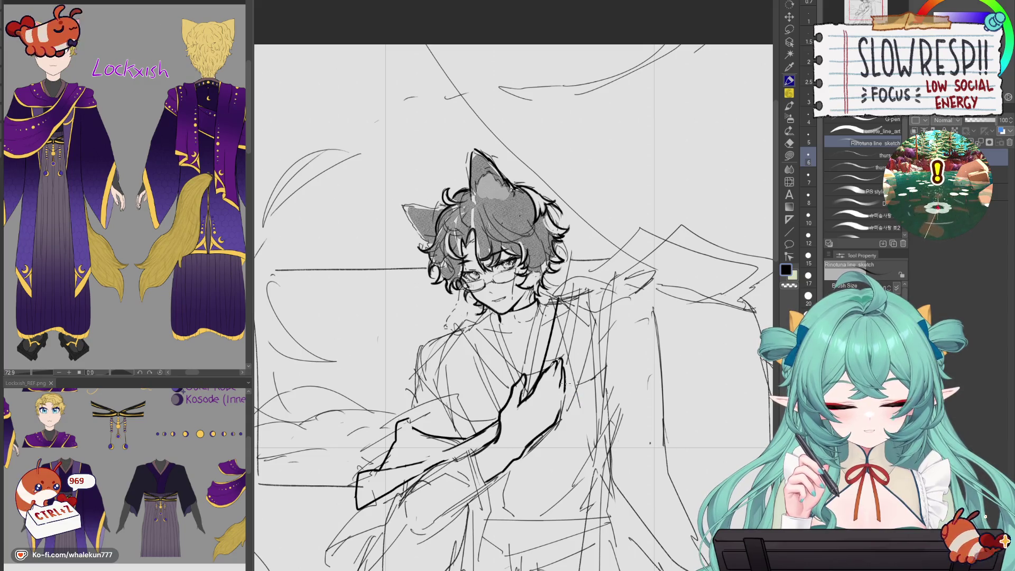
key(ctrl+z)
key(h)
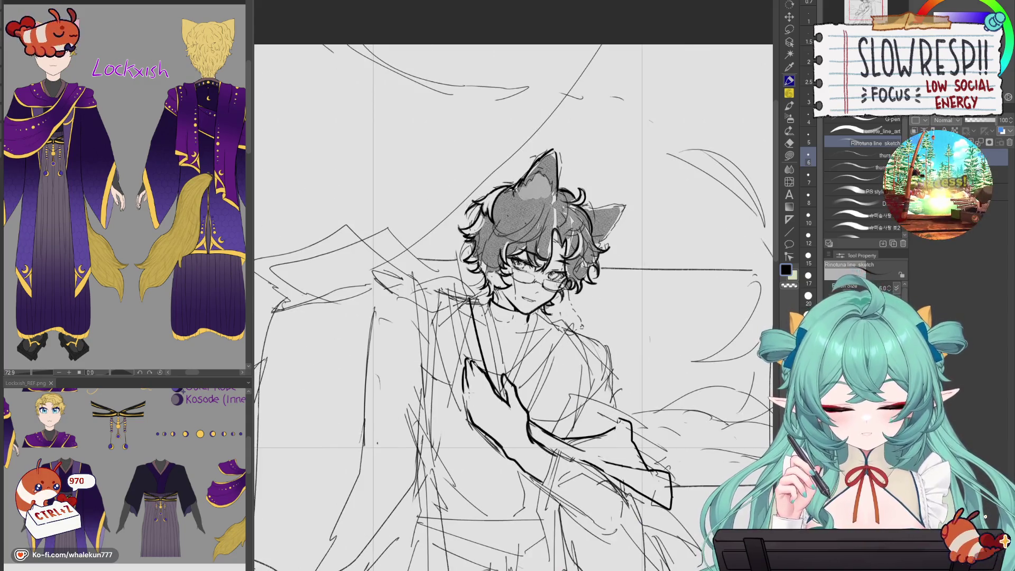
key(h)
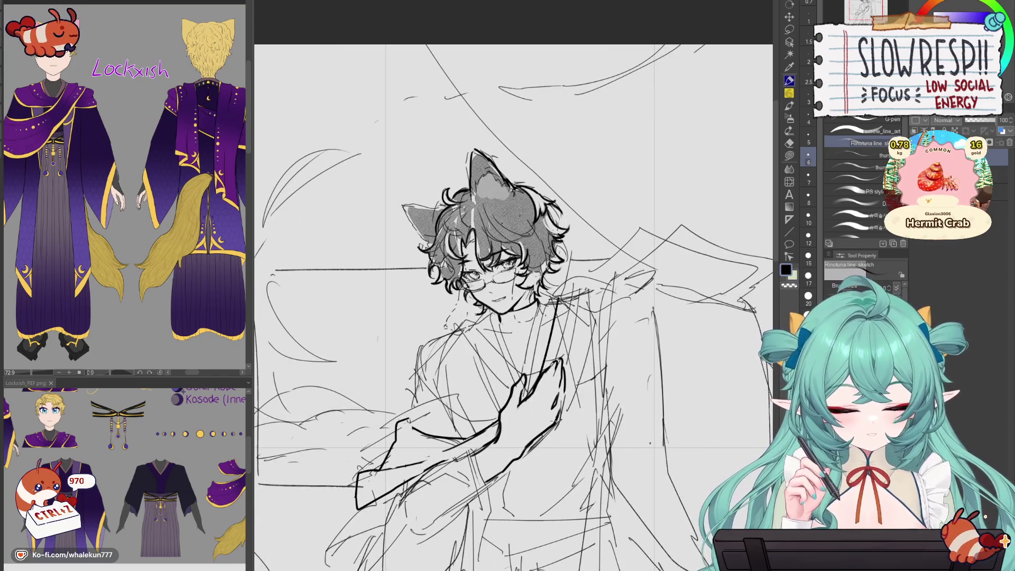
- Add a short finger line on the hand and mirror the whole drawing to review it
key(ctrl+z)
key(ctrl+z)
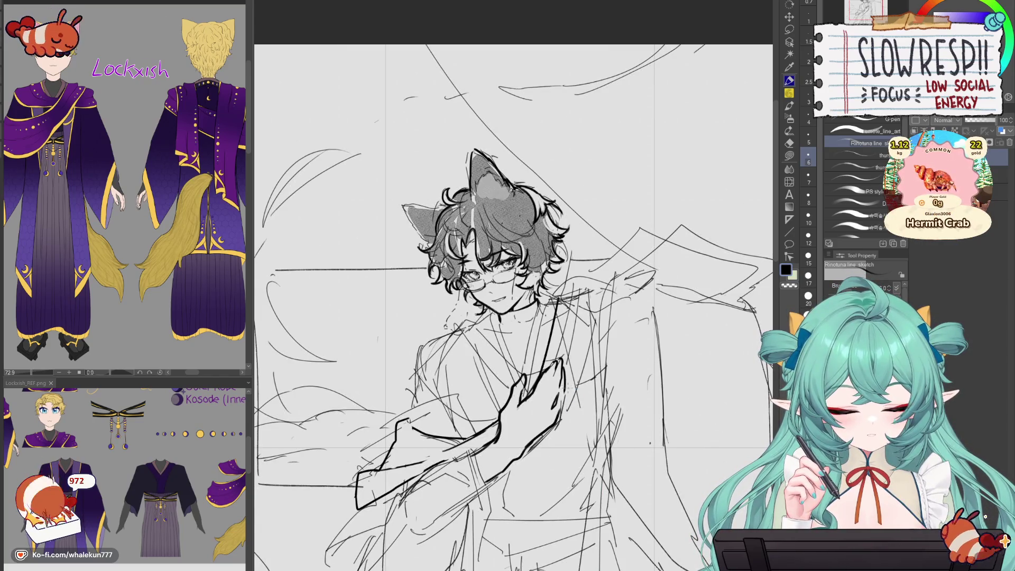
drag(564, 407, 562, 422)
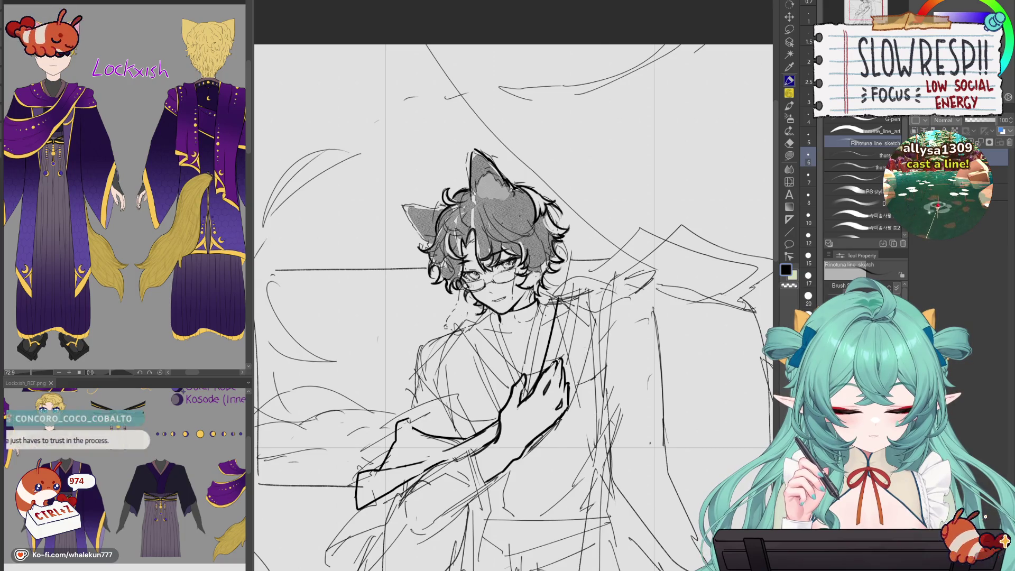
key(h)
scroll(569, 380, down, 2)
- Lasso the inked hand and nudge it slightly up and to the left
key(h)
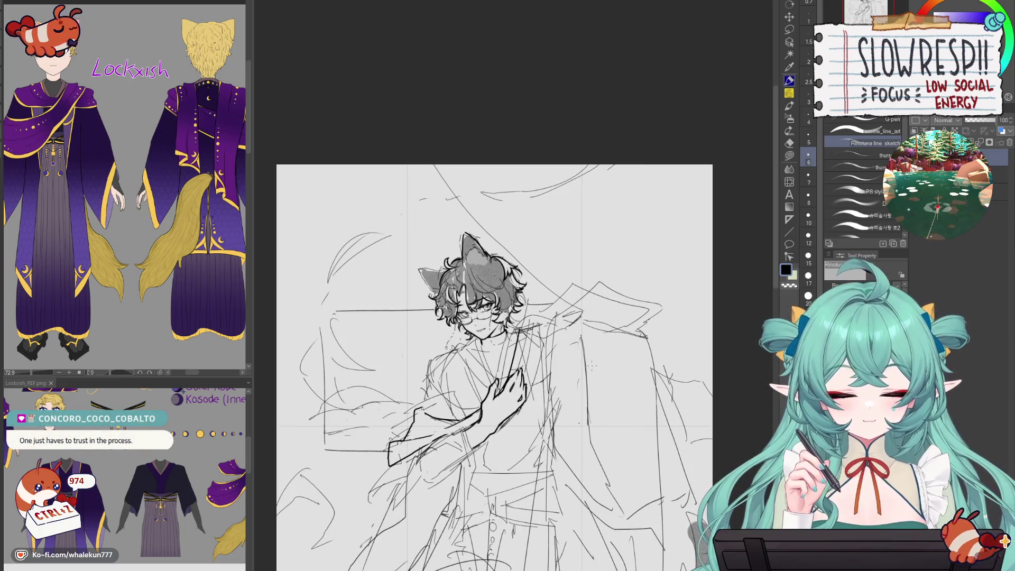
scroll(592, 365, up, 2)
key(m)
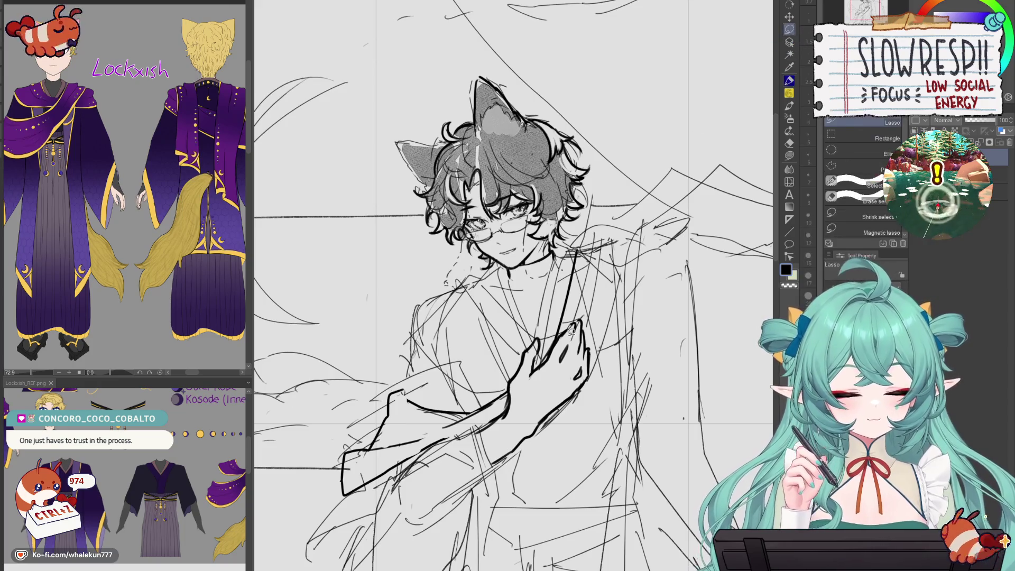
mouse_move(571, 329)
mouse_down()
mouse_move(552, 346)
mouse_move(585, 389)
mouse_move(591, 377)
mouse_up()
key(k)
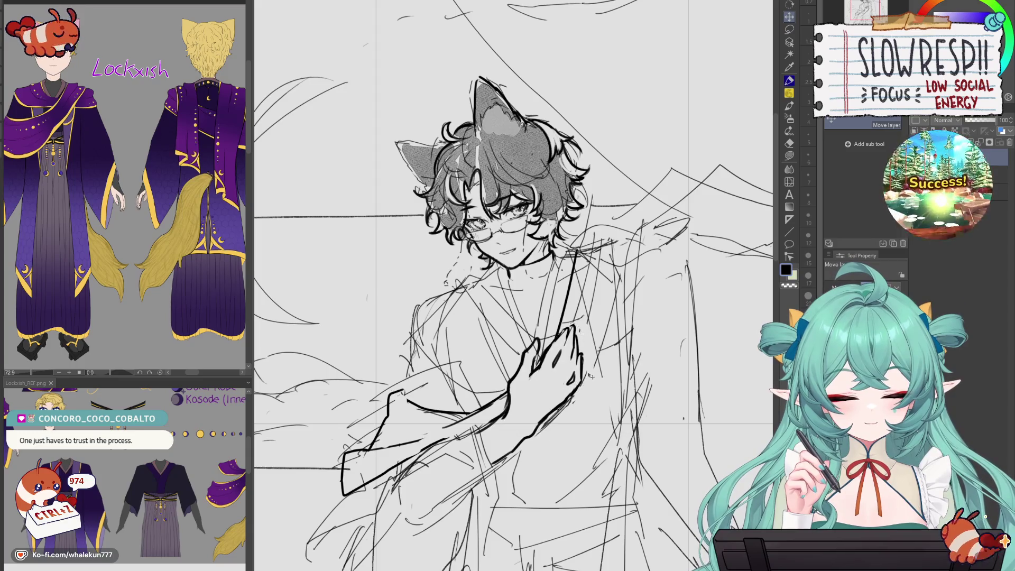
- Redraw the finger strokes along the hand with the pen, retrying until they fit
scroll(608, 361, up, 1)
key(p)
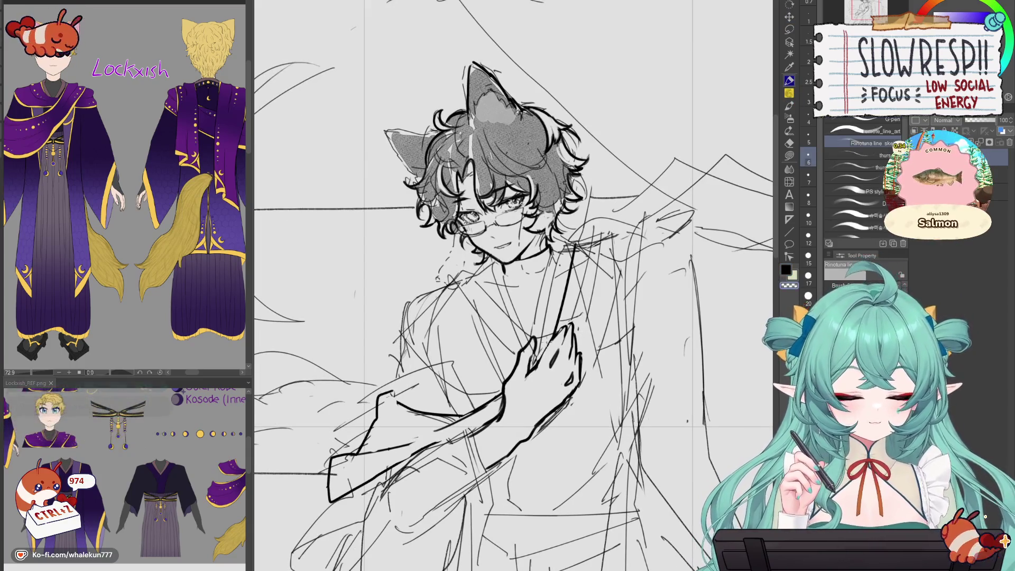
drag(561, 330, 541, 365)
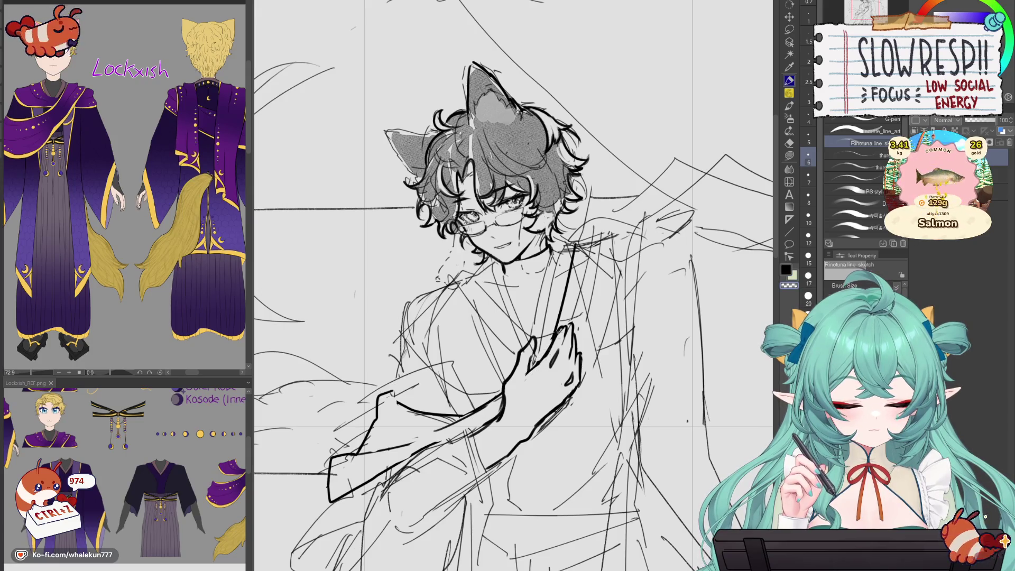
drag(562, 328, 538, 364)
key(ctrl+z)
drag(554, 328, 530, 372)
key(ctrl+z)
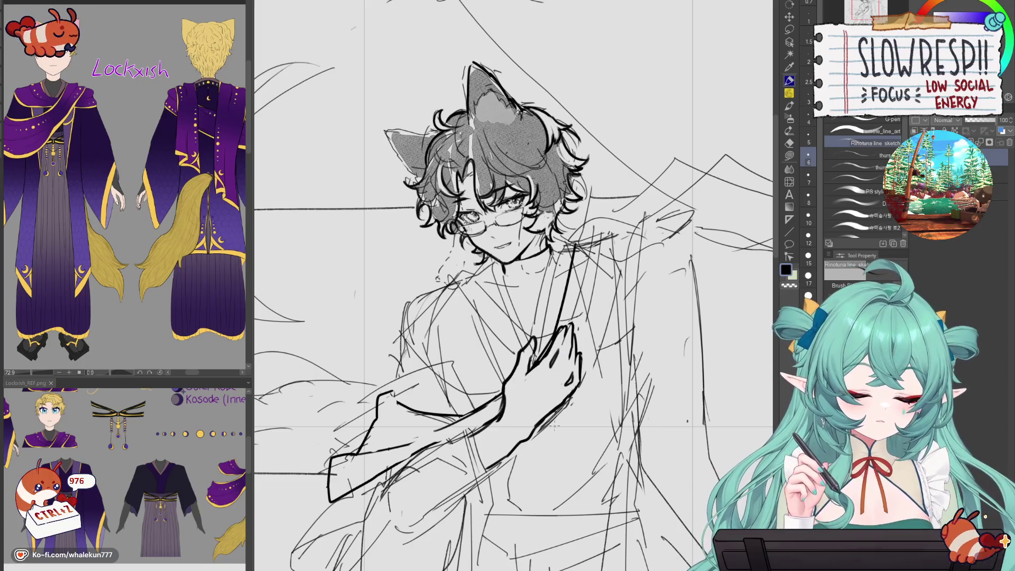
scroll(554, 426, down, 5)
scroll(549, 413, up, 5)
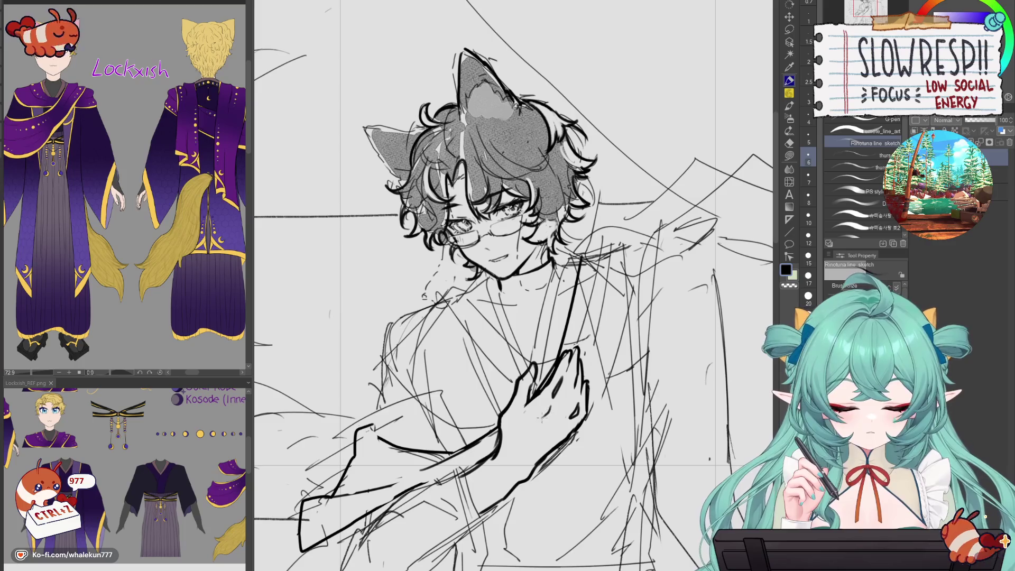
scroll(513, 296, down, 4)
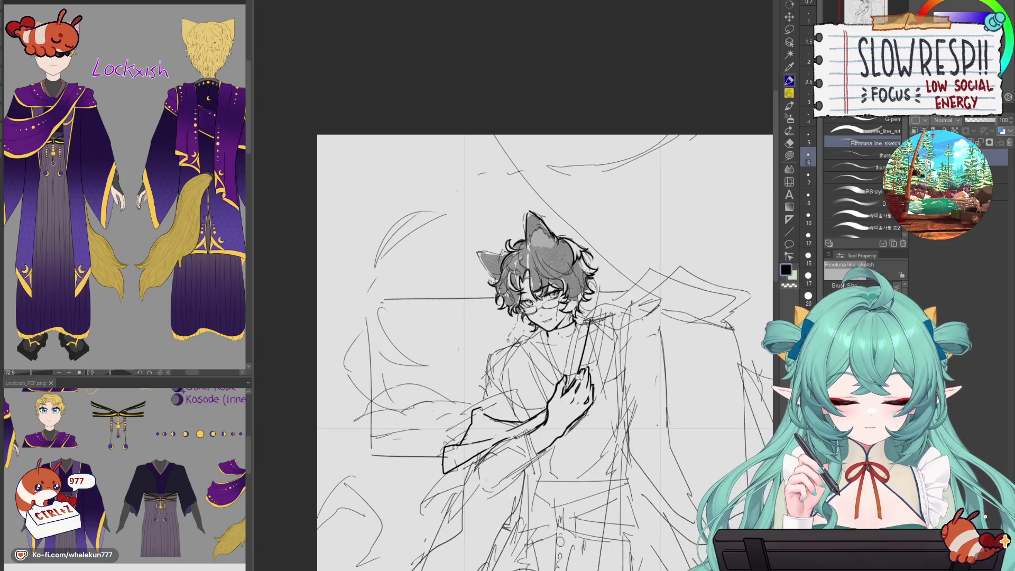
- Center the view on the chest and switch from the eraser back to the pen
scroll(513, 296, up, 2)
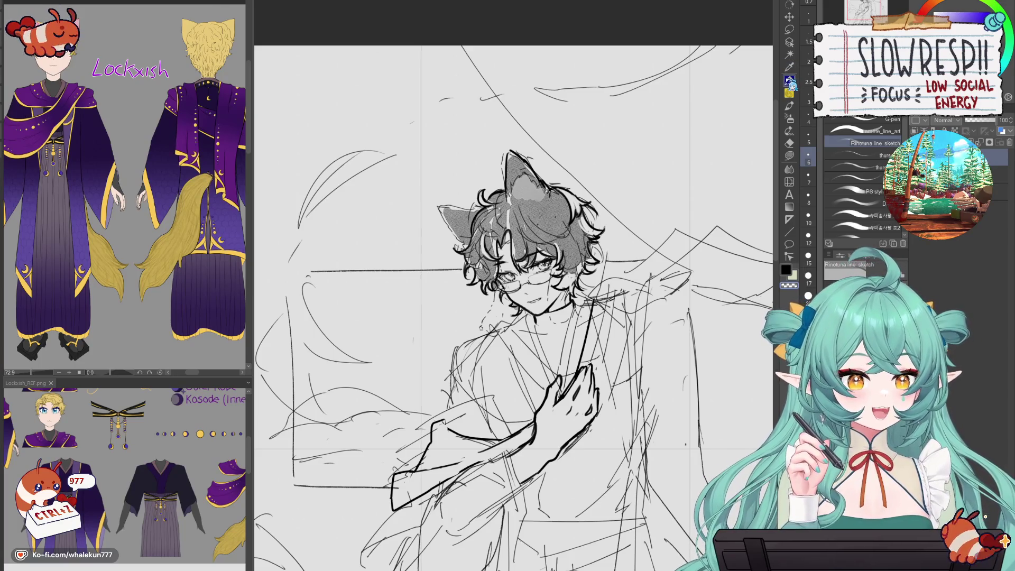
drag(584, 359, 609, 323)
key(e)
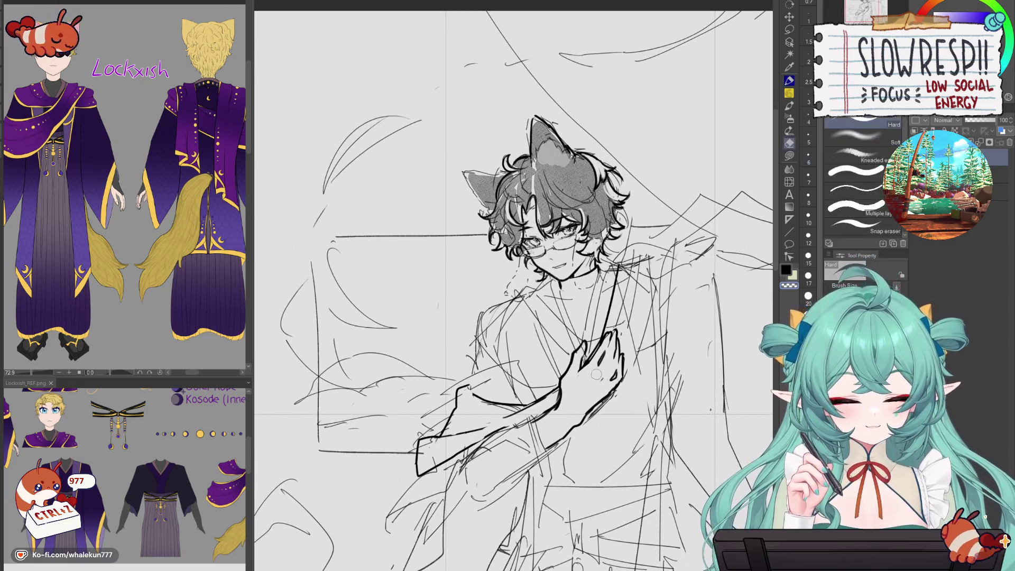
click(789, 81)
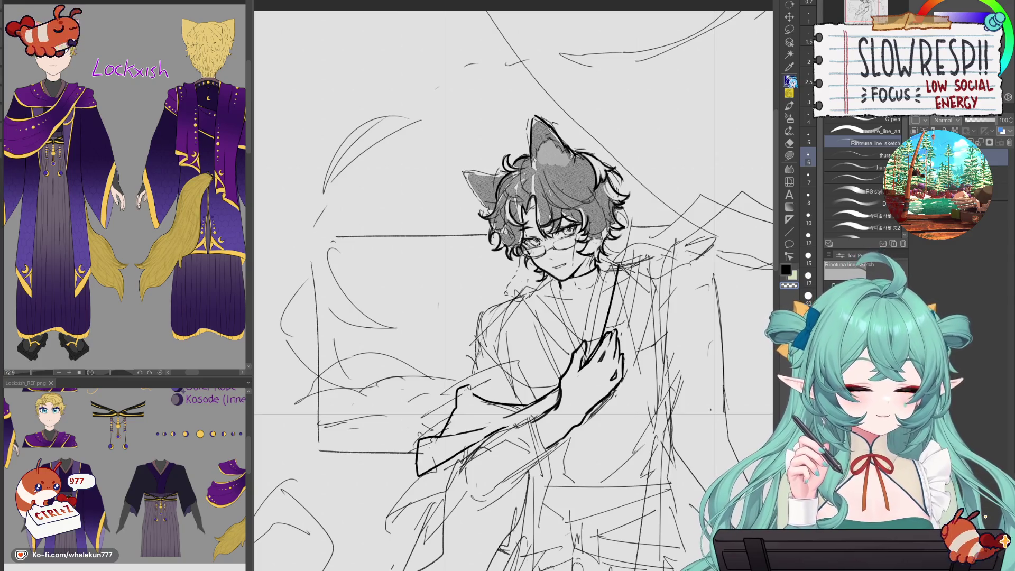
key(p)
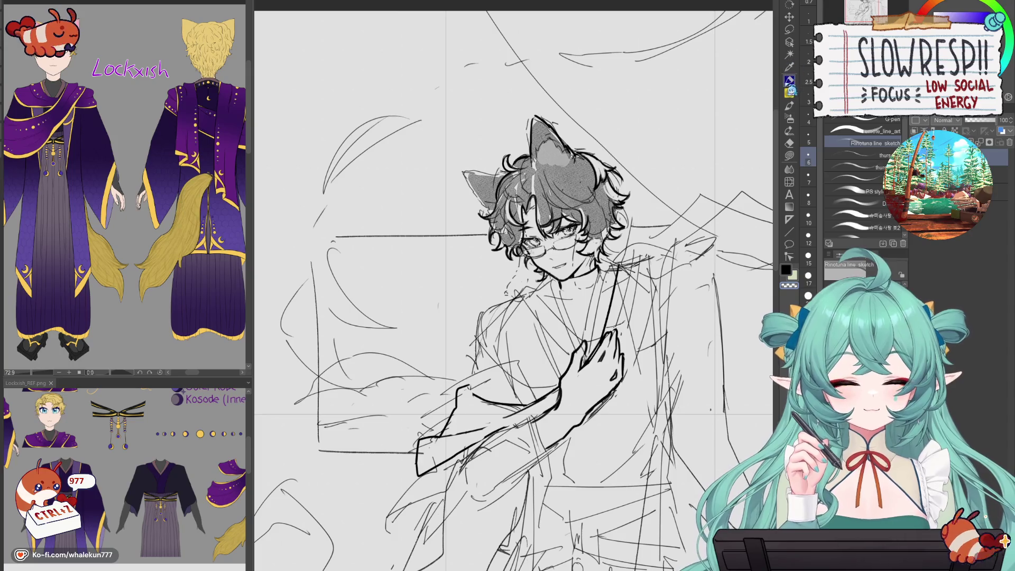
mouse_move(609, 368)
mouse_down()
mouse_move(604, 299)
mouse_move(585, 295)
mouse_up()
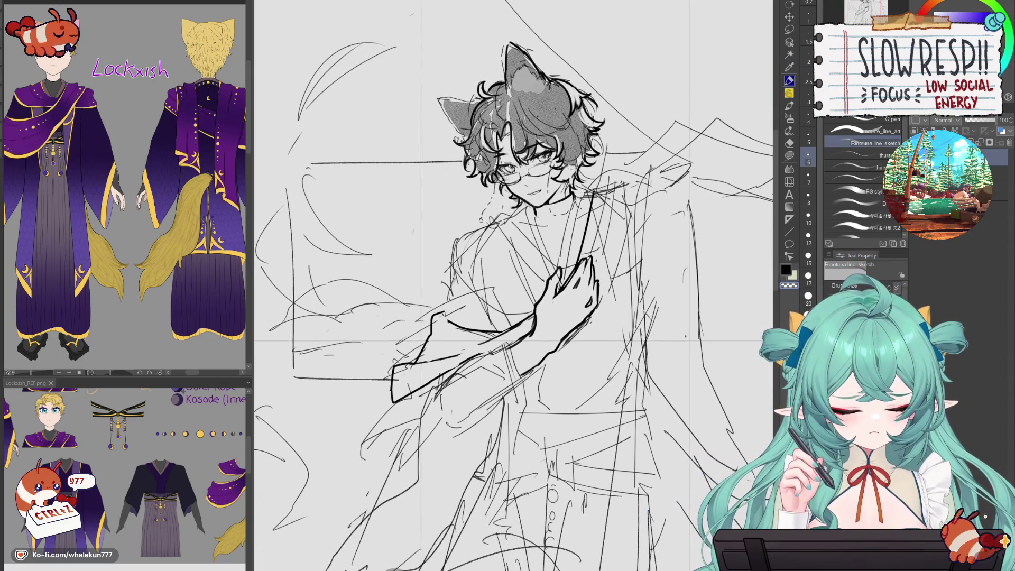
- Ink a longer collar line down the chest, redrawing it until it is clean
key(ctrl+z)
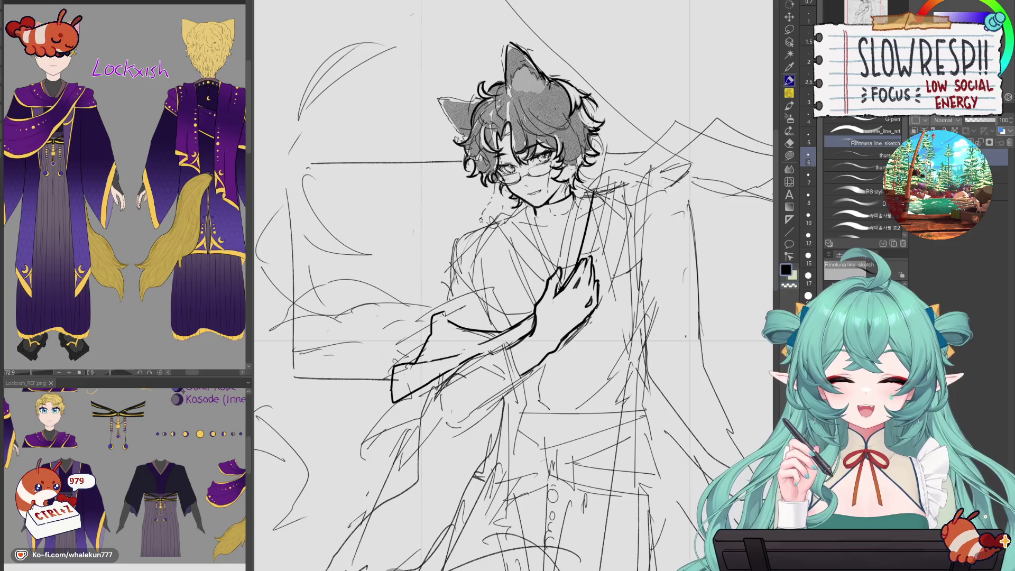
drag(593, 190, 581, 248)
drag(535, 351, 541, 334)
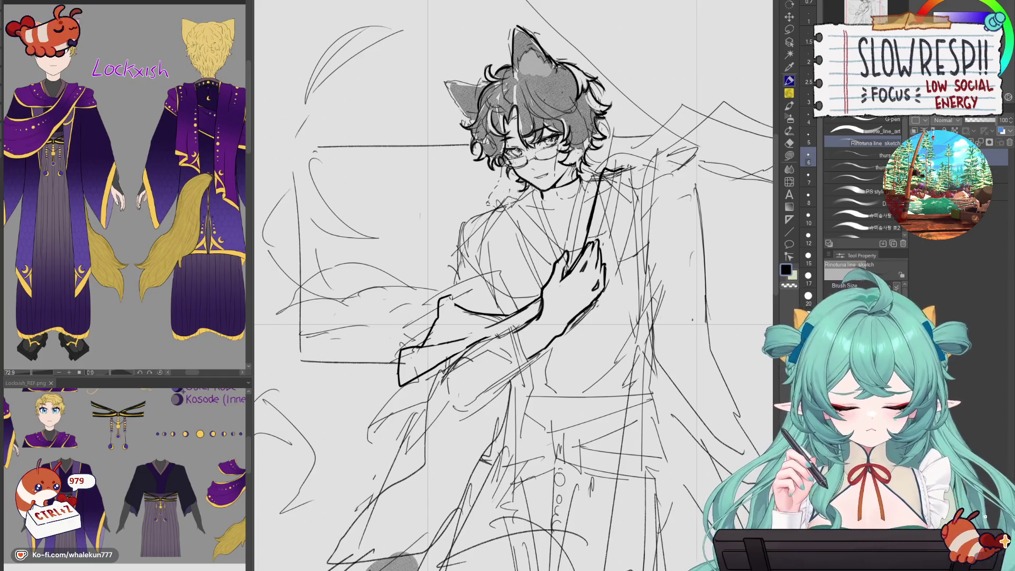
drag(507, 200, 545, 244)
key(ctrl+z)
drag(500, 200, 545, 243)
key(ctrl+z)
key(ctrl+z)
drag(497, 202, 553, 262)
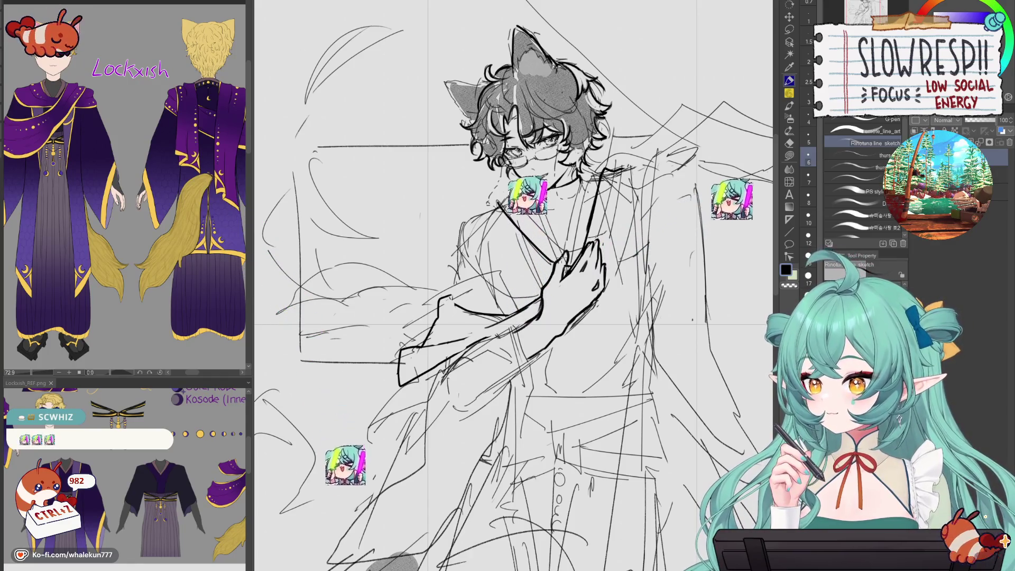
- Mirror the canvas to check proportions, then ink the robe outline along the shoulder
drag(507, 286, 501, 307)
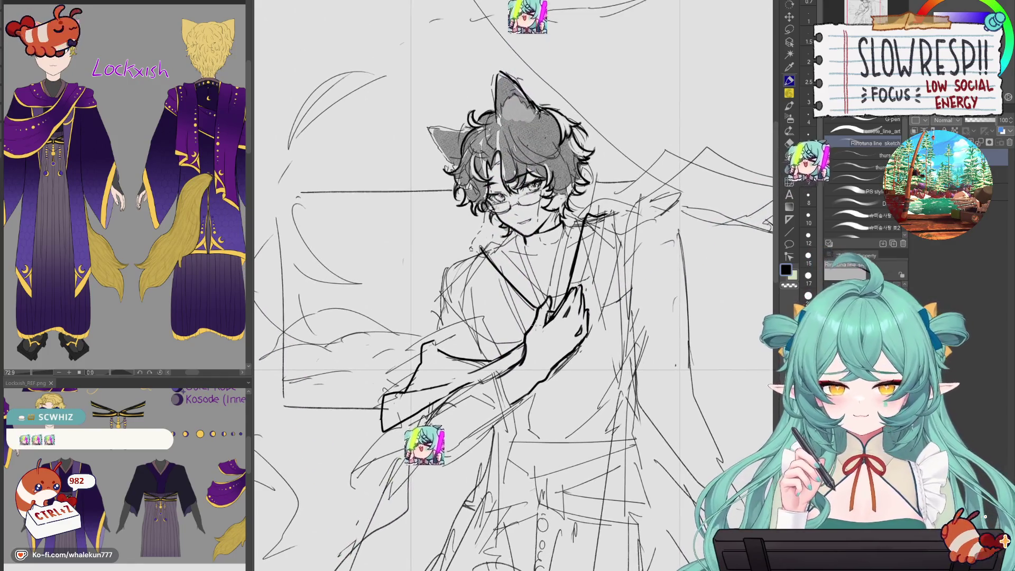
key(e)
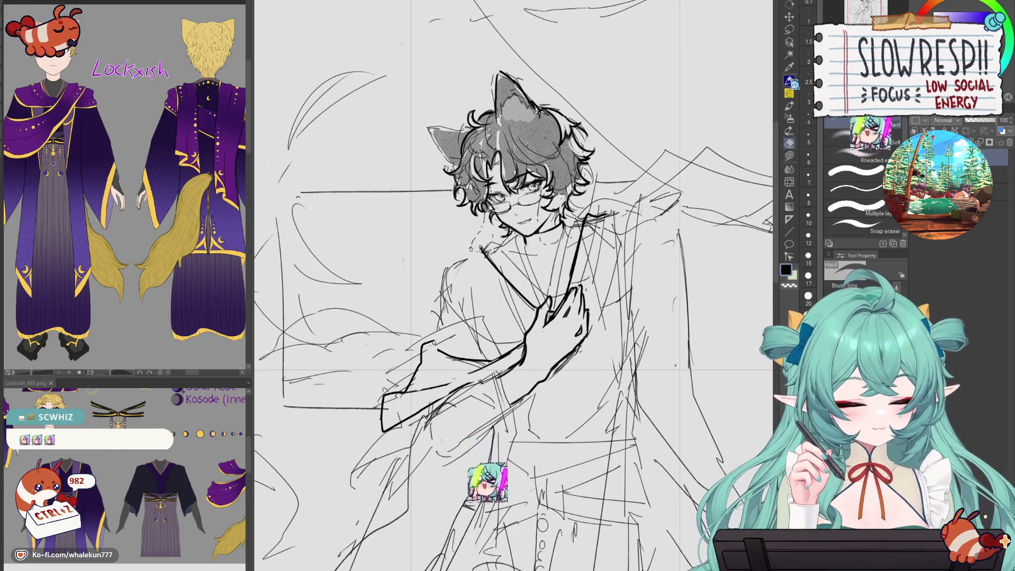
key(p)
key(h)
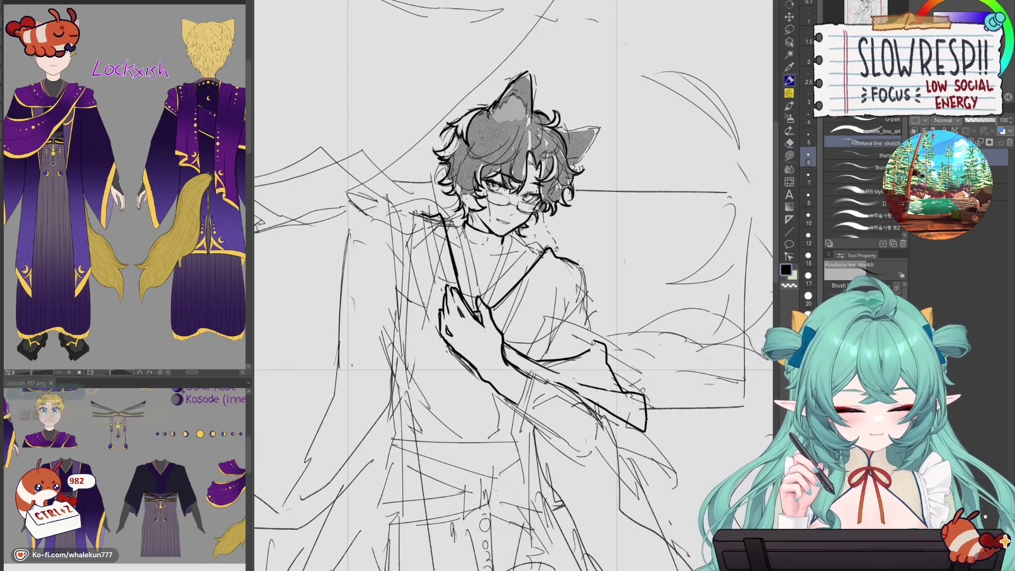
key(h)
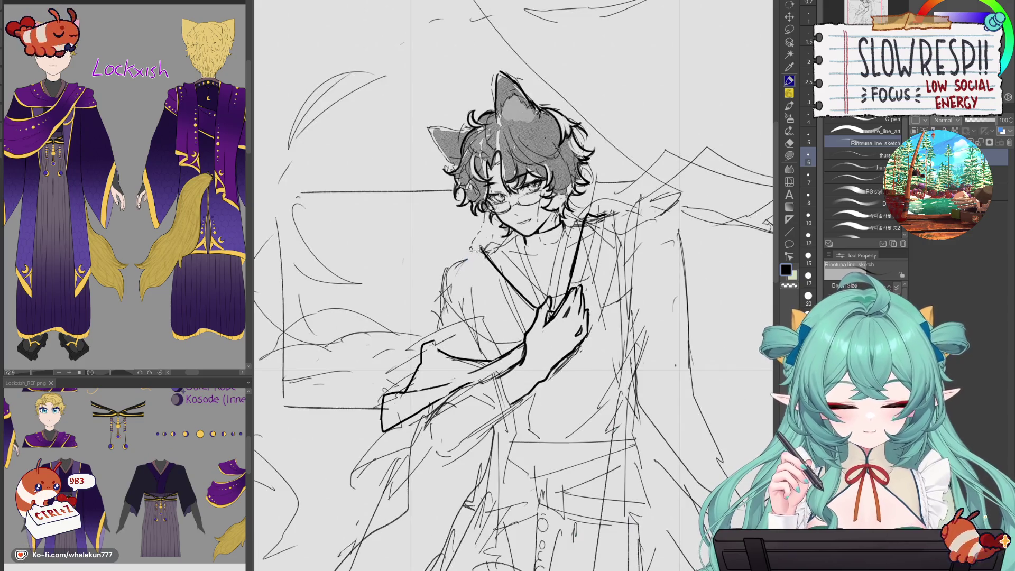
mouse_move(482, 247)
mouse_down()
mouse_move(426, 292)
mouse_move(431, 314)
mouse_move(516, 349)
mouse_up()
key(ctrl+z)
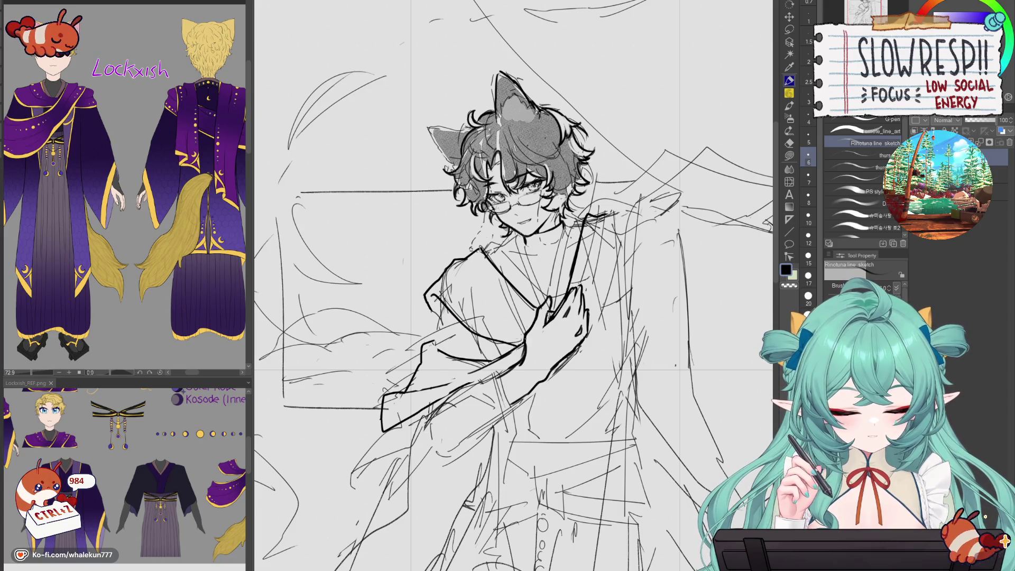
- Retry the robe edge across the chest and add short fold strokes below the collar
key(h)
key(ctrl+z)
mouse_move(598, 297)
mouse_down()
mouse_move(513, 346)
mouse_move(533, 349)
mouse_up()
key(ctrl+z)
key(h)
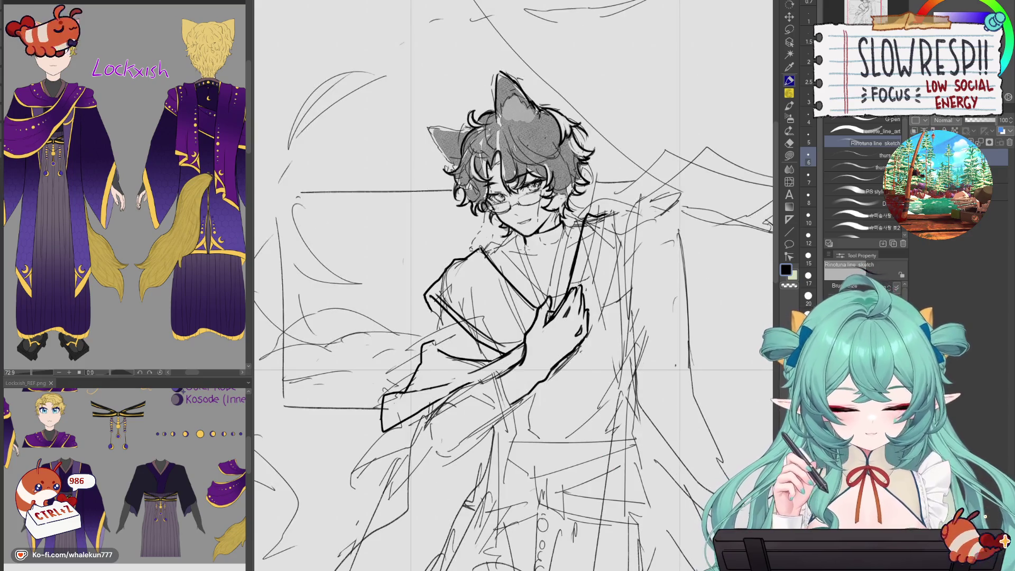
key(ctrl+z)
drag(445, 304, 435, 346)
key(ctrl+z)
key(ctrl+z)
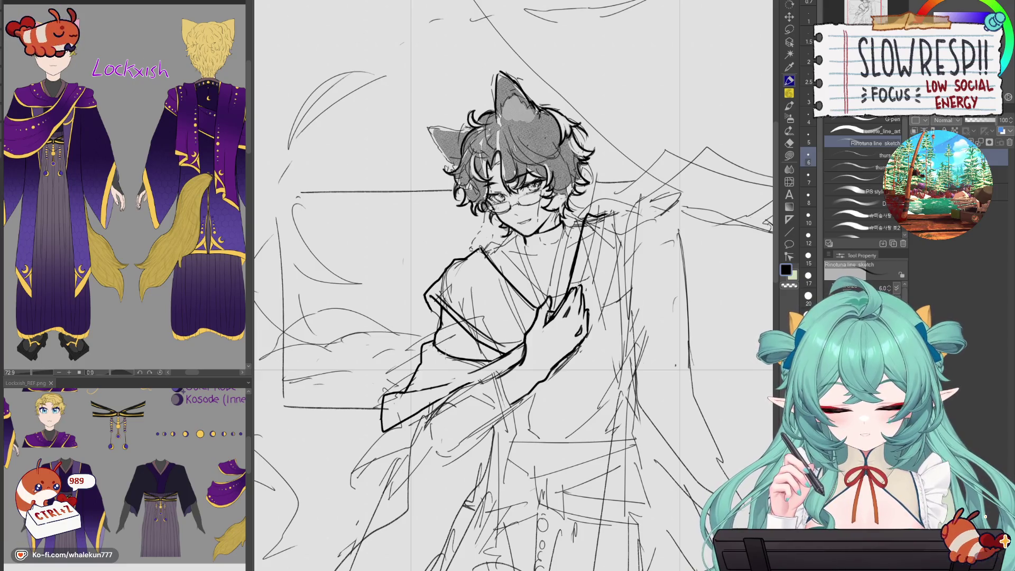
drag(489, 343, 478, 361)
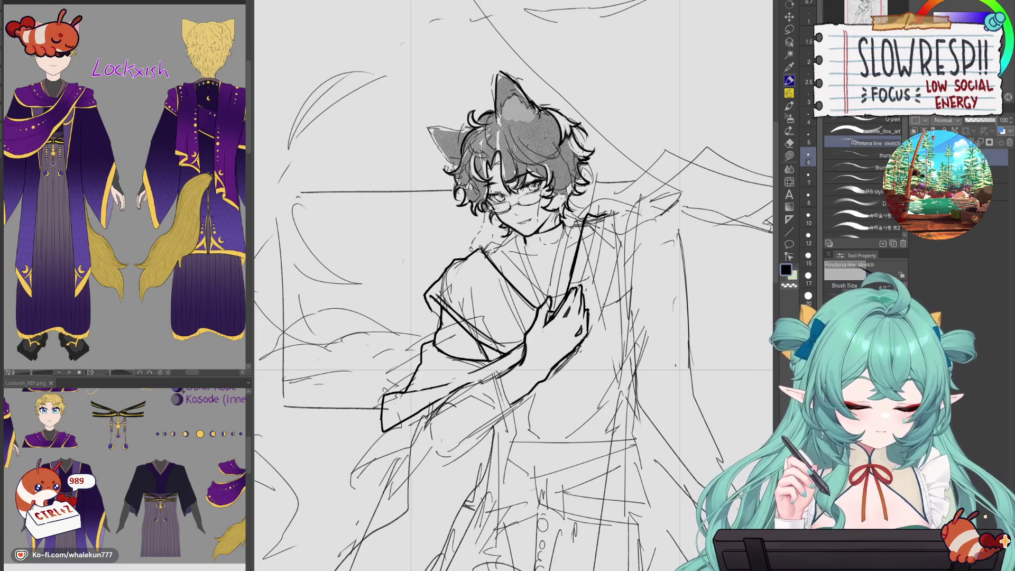
- Erase stray sketch lines around the collar and try a collar line over the chest
key(e)
mouse_move(456, 283)
mouse_down()
mouse_move(444, 290)
mouse_move(476, 323)
mouse_move(469, 283)
mouse_up()
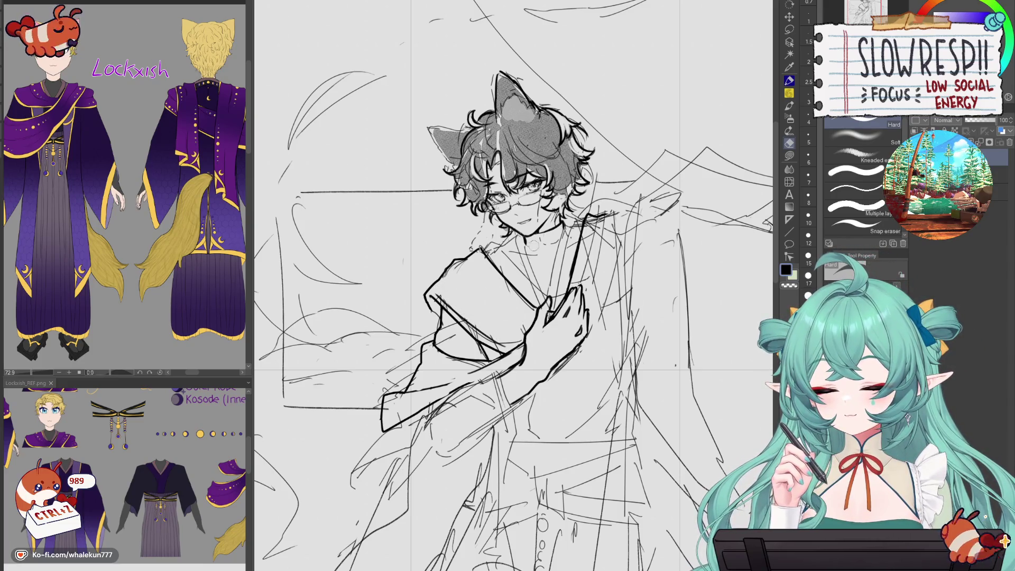
scroll(534, 211, down, 4)
scroll(583, 217, up, 4)
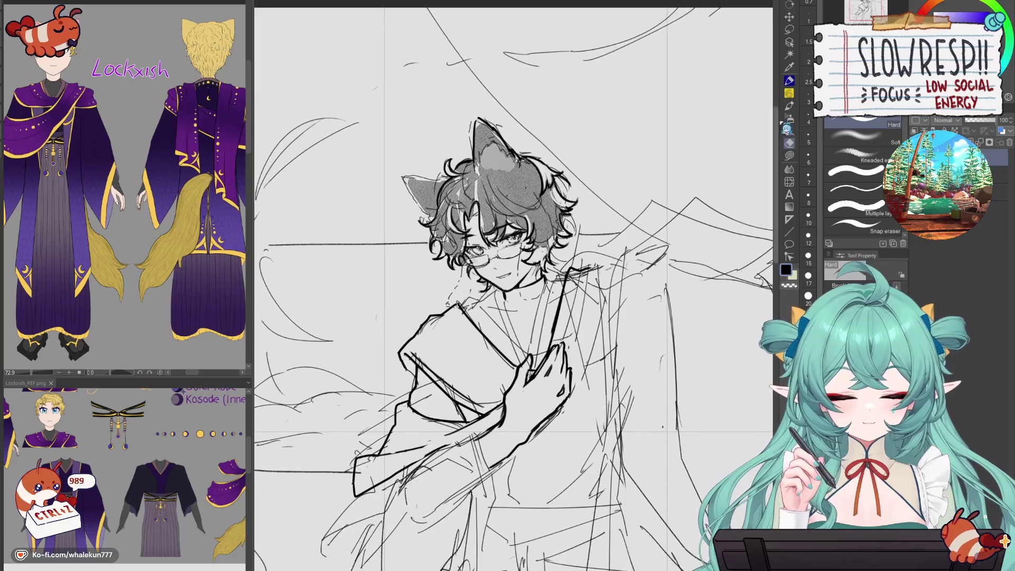
key(p)
scroll(470, 260, up, 1)
mouse_move(520, 313)
mouse_down()
mouse_move(539, 383)
mouse_move(536, 371)
mouse_up()
key(ctrl+z)
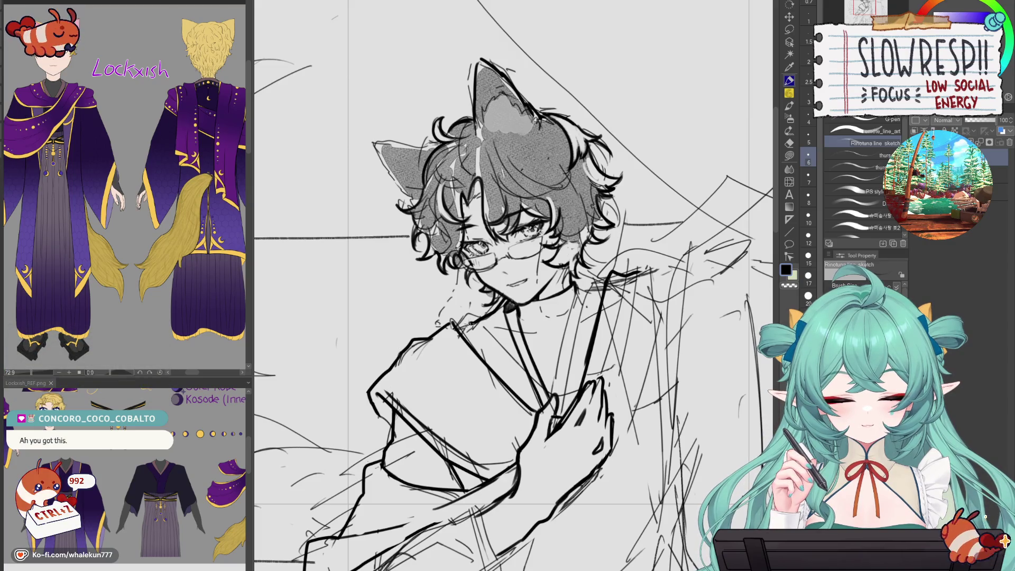
- Add short strokes at the collar and trim the collar lines with a smaller eraser
key(h)
key(h)
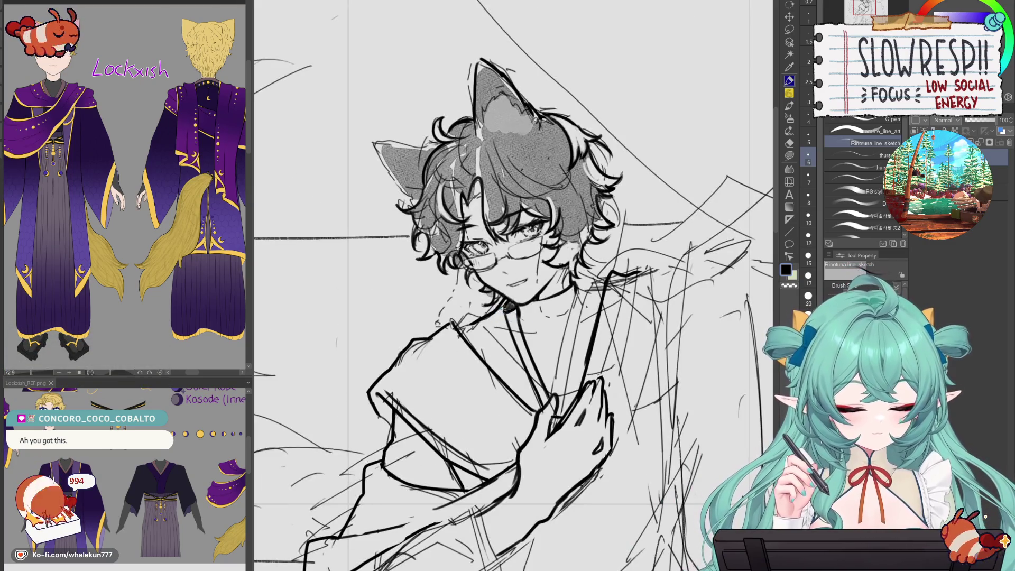
drag(491, 306, 468, 320)
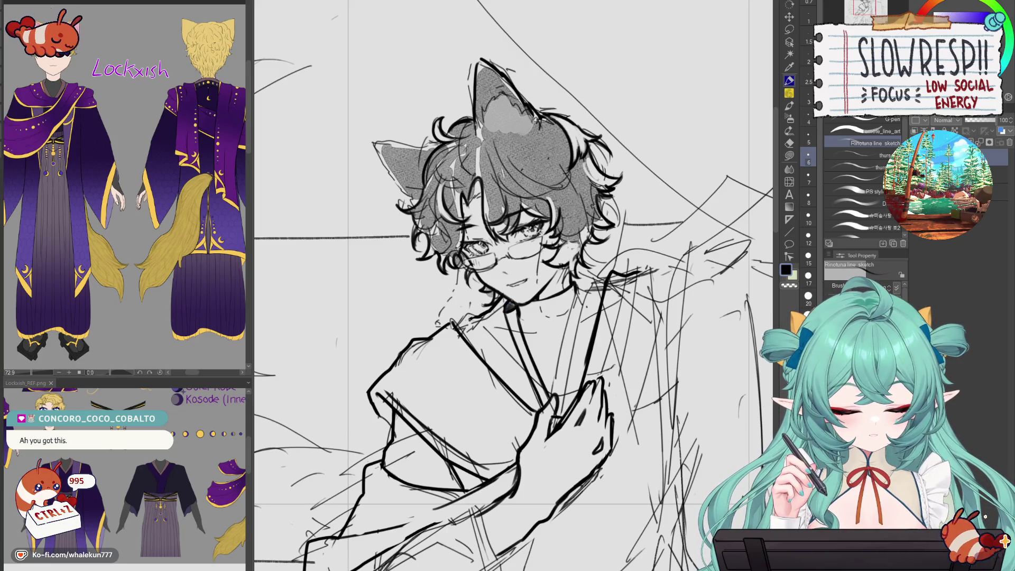
key(h)
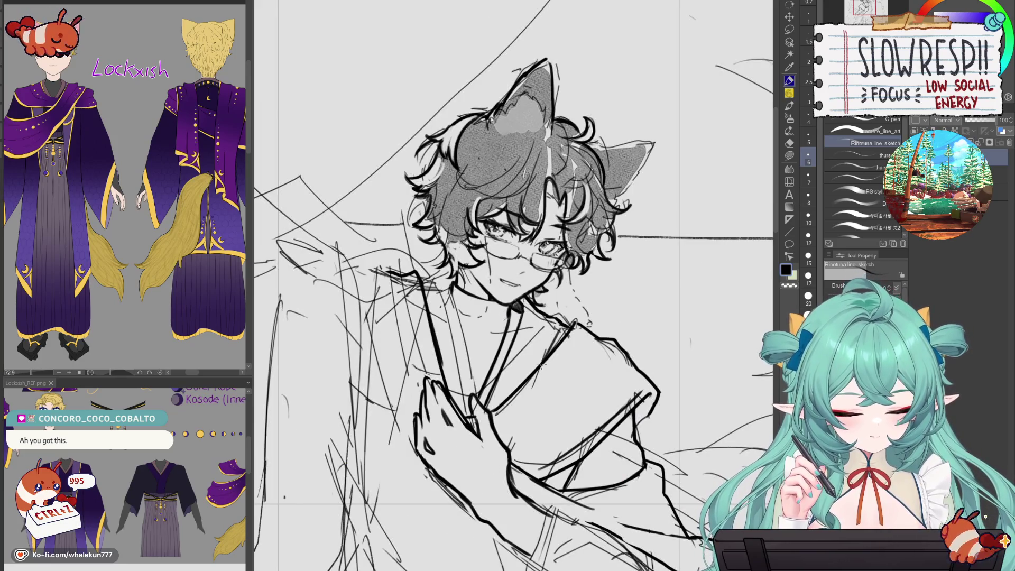
key(e)
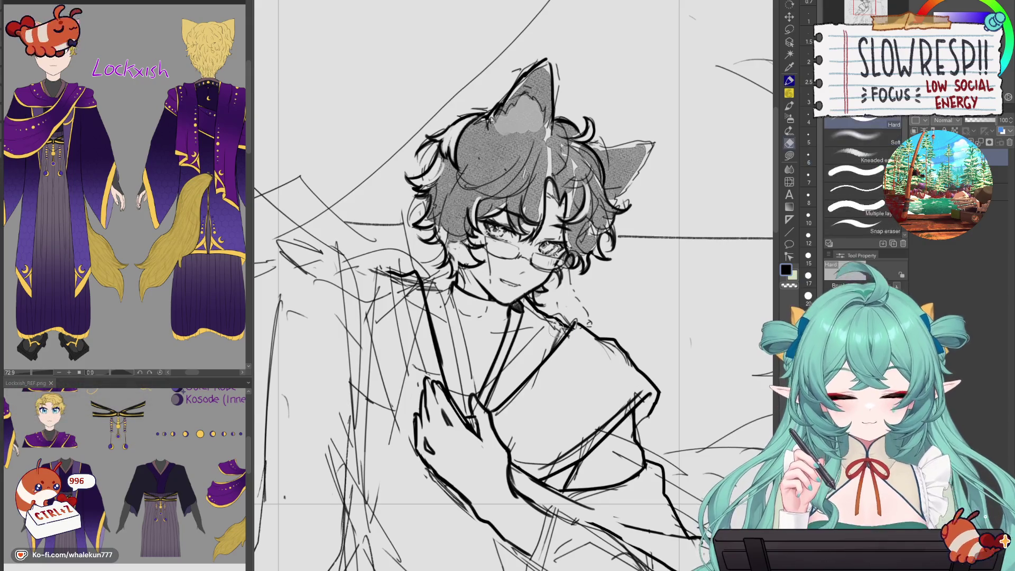
key(h)
mouse_move(492, 331)
mouse_down()
mouse_move(478, 325)
mouse_move(497, 312)
mouse_move(510, 354)
mouse_move(500, 325)
mouse_move(506, 336)
mouse_up()
key([)
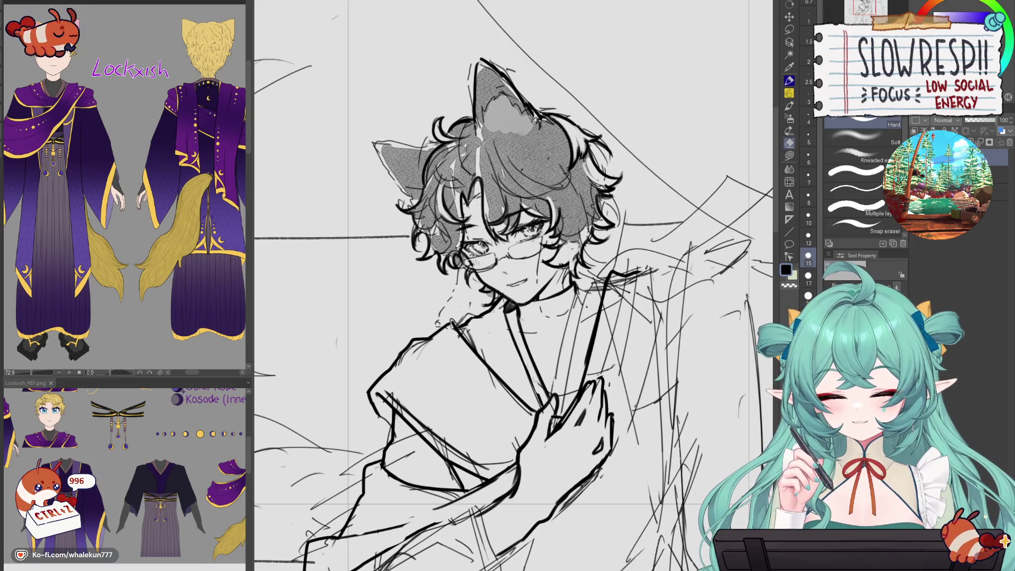
key(ctrl+z)
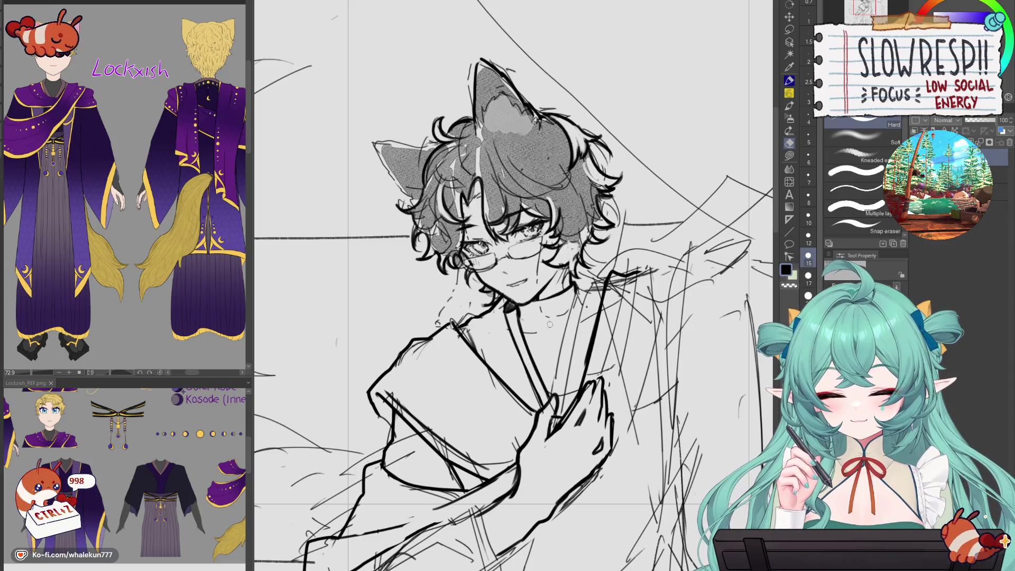
key(p)
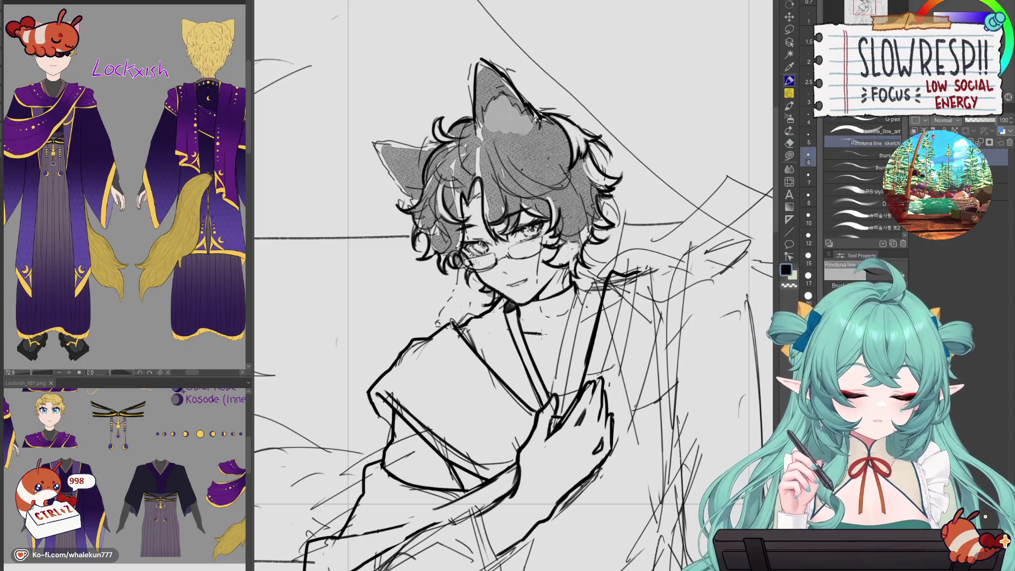
key(ctrl+z)
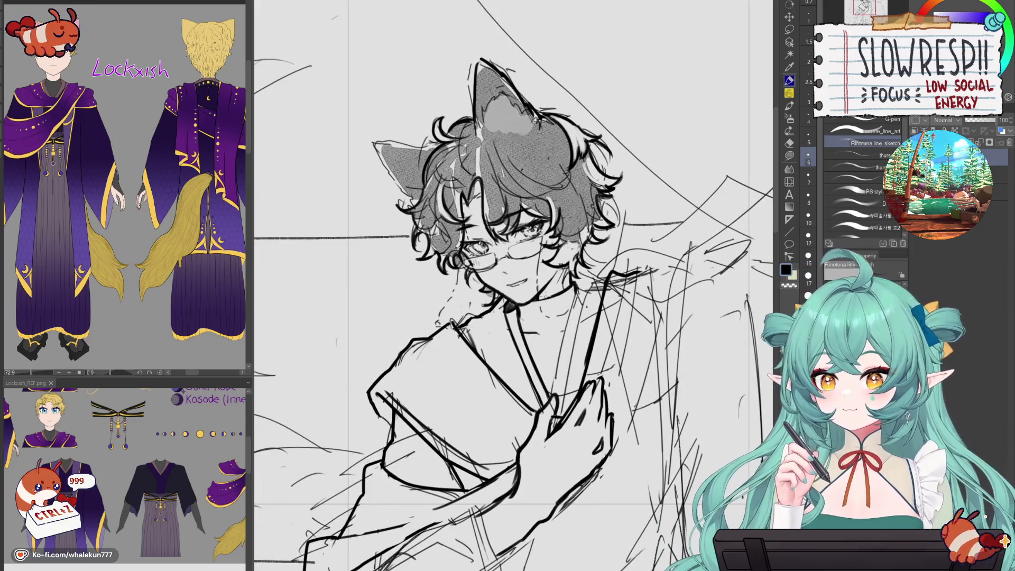
- Draw the robe opening from beside the hand down past it
drag(622, 390, 673, 393)
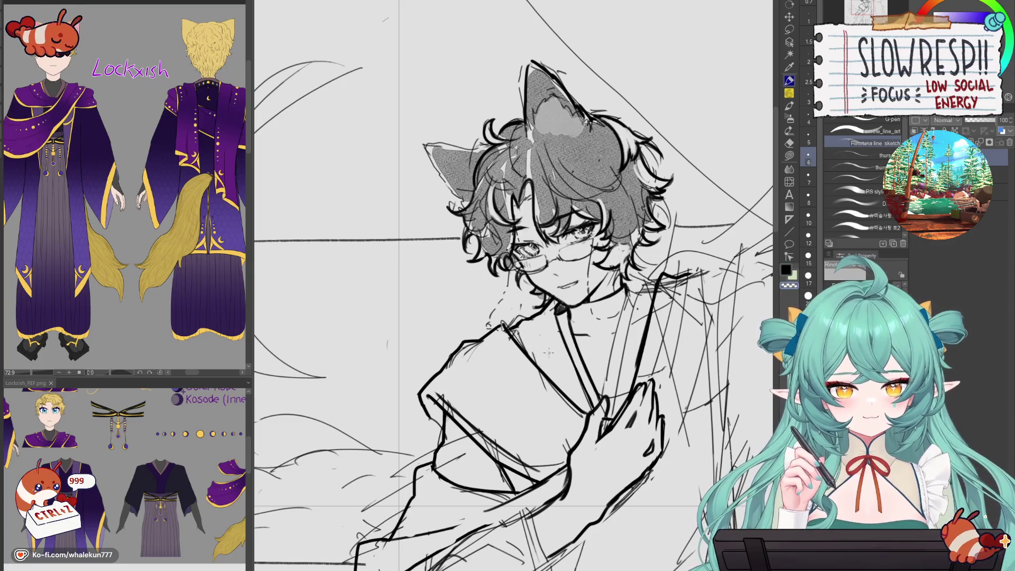
scroll(548, 352, down, 5)
scroll(574, 289, up, 5)
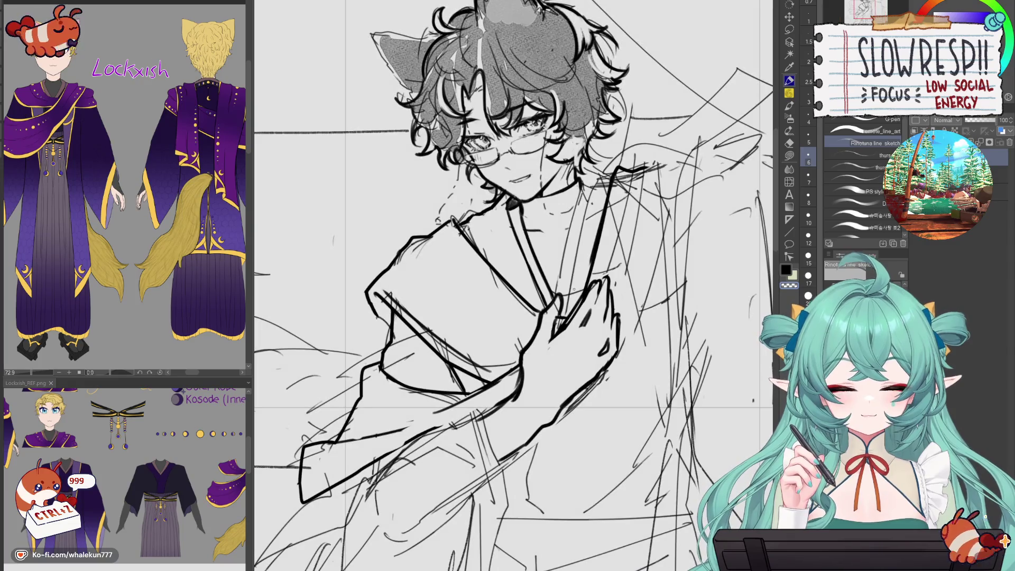
drag(574, 289, 567, 340)
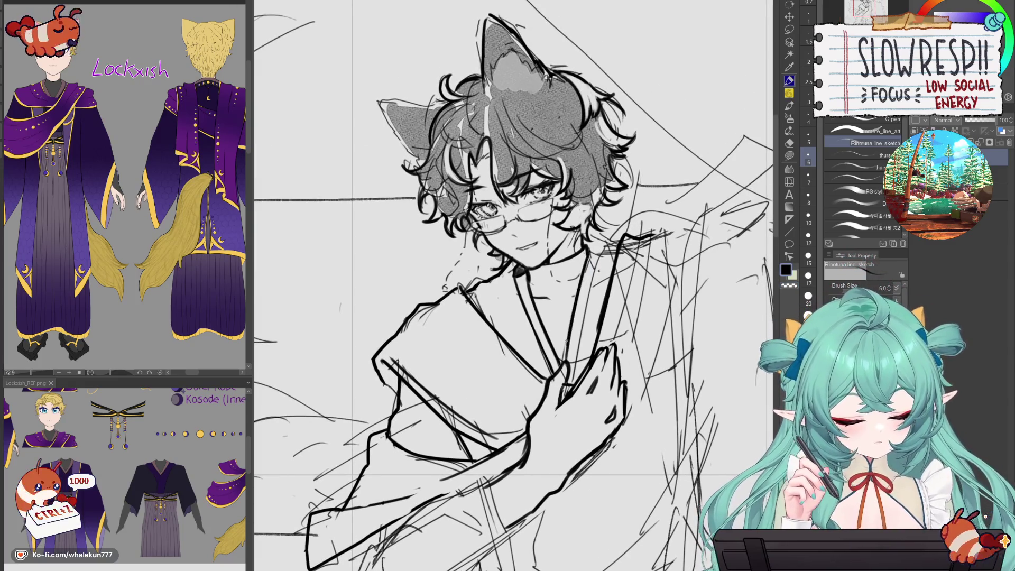
key(ctrl+z)
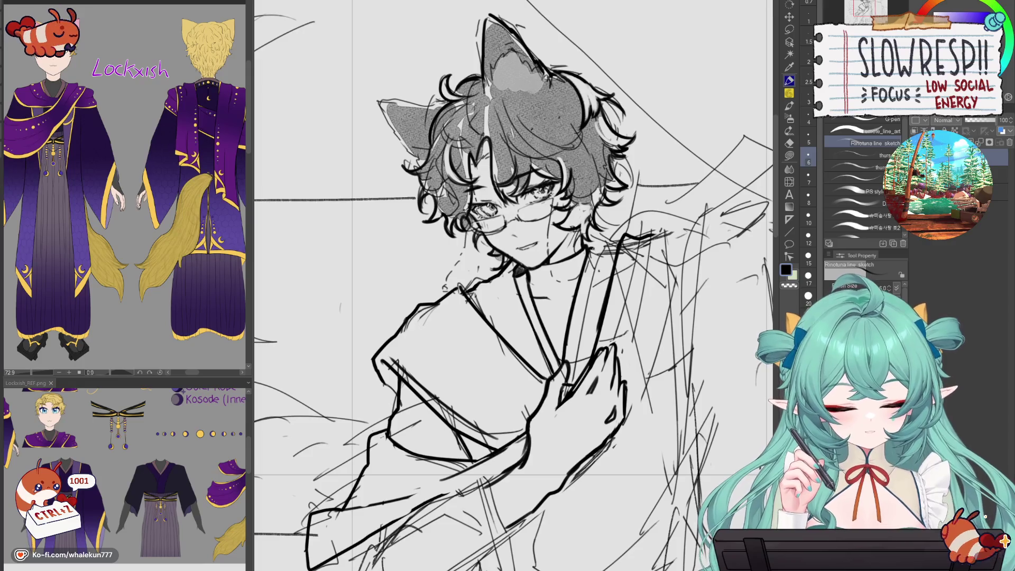
mouse_move(592, 256)
mouse_down()
mouse_move(603, 248)
mouse_move(582, 345)
mouse_up()
key(ctrl+z)
key(ctrl+z)
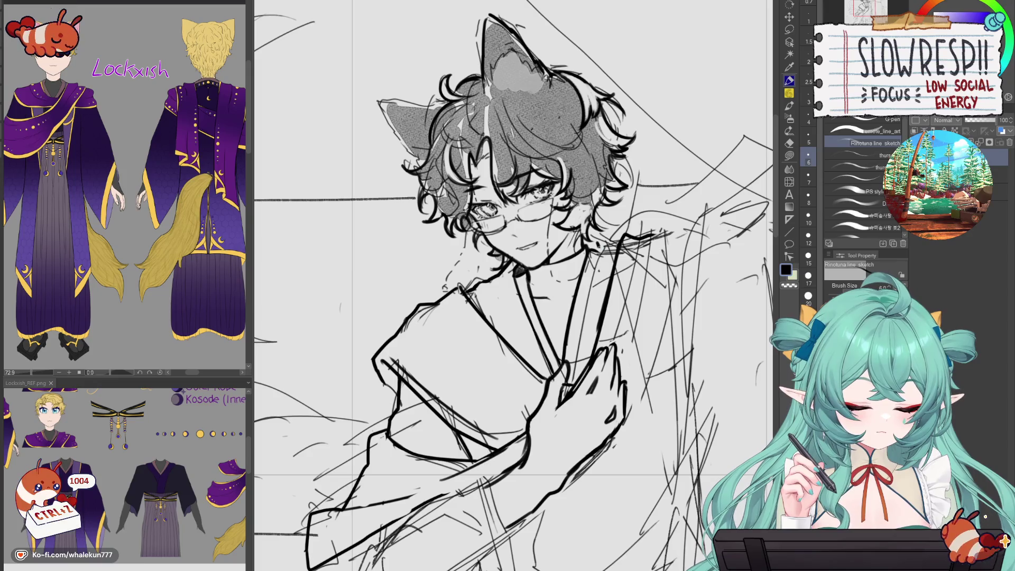
drag(601, 246, 570, 377)
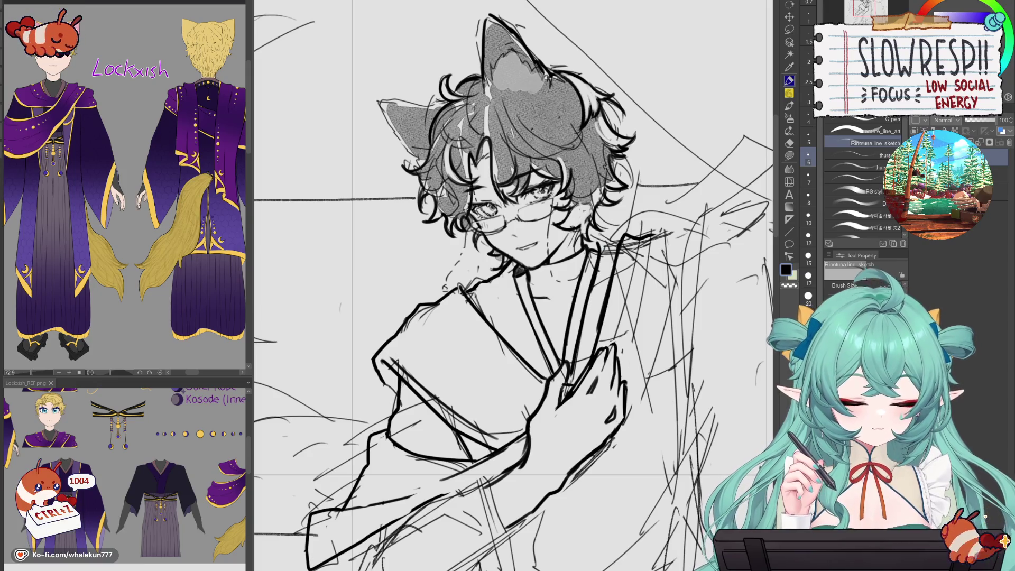
- Add a short collar stroke and redraw the robe line below the hand
key(h)
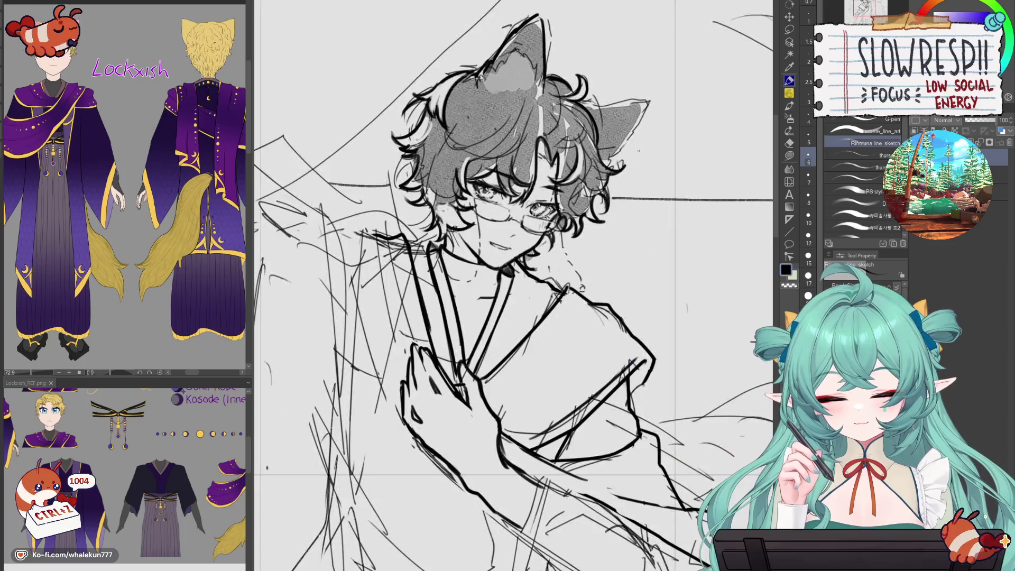
drag(462, 302, 552, 355)
drag(533, 291, 515, 297)
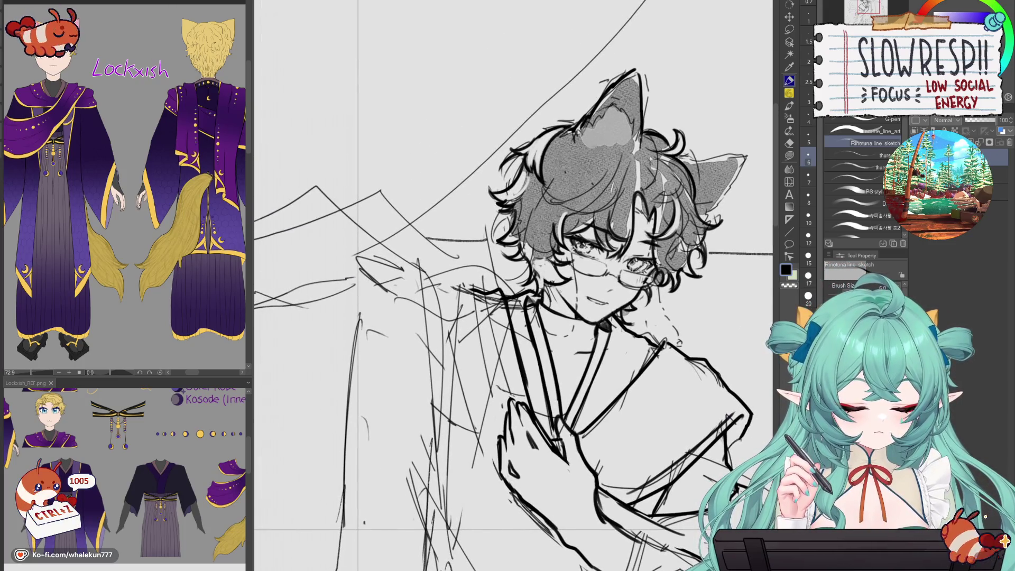
drag(608, 317, 407, 280)
scroll(407, 280, down, 3)
scroll(585, 378, up, 3)
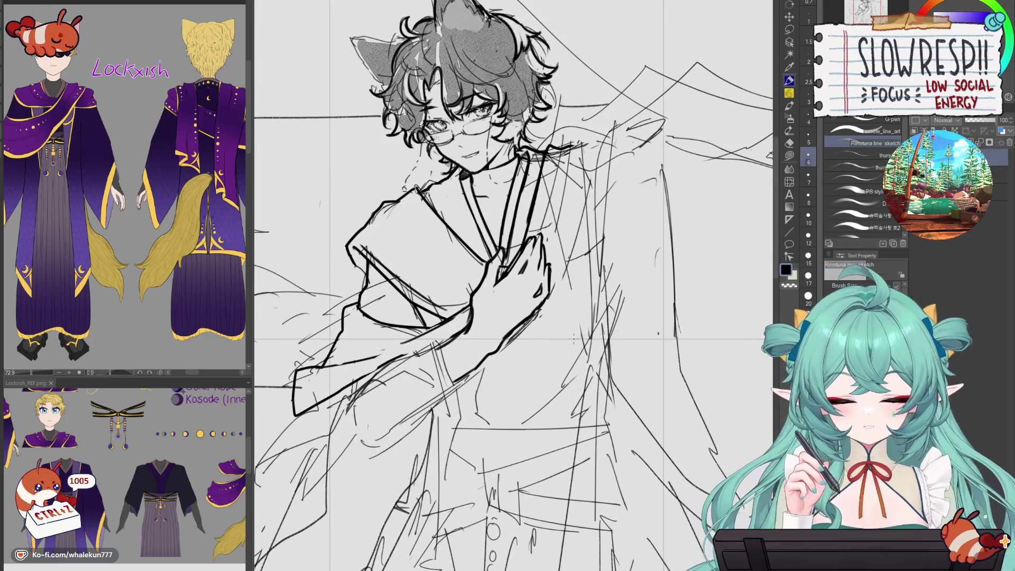
mouse_move(484, 352)
mouse_down()
mouse_move(471, 406)
mouse_move(488, 425)
mouse_up()
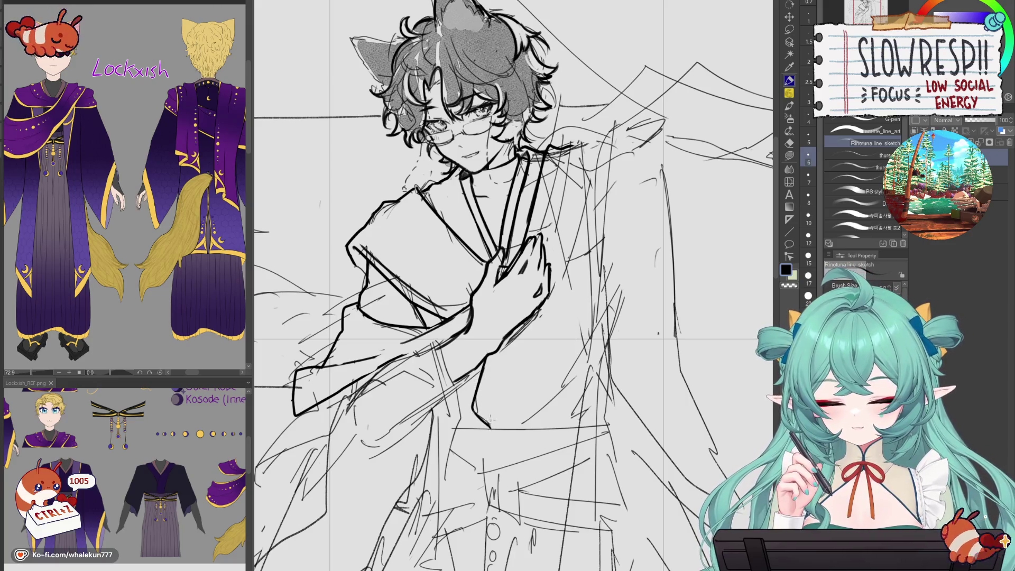
key(ctrl+z)
key(ctrl+z)
drag(490, 355, 475, 411)
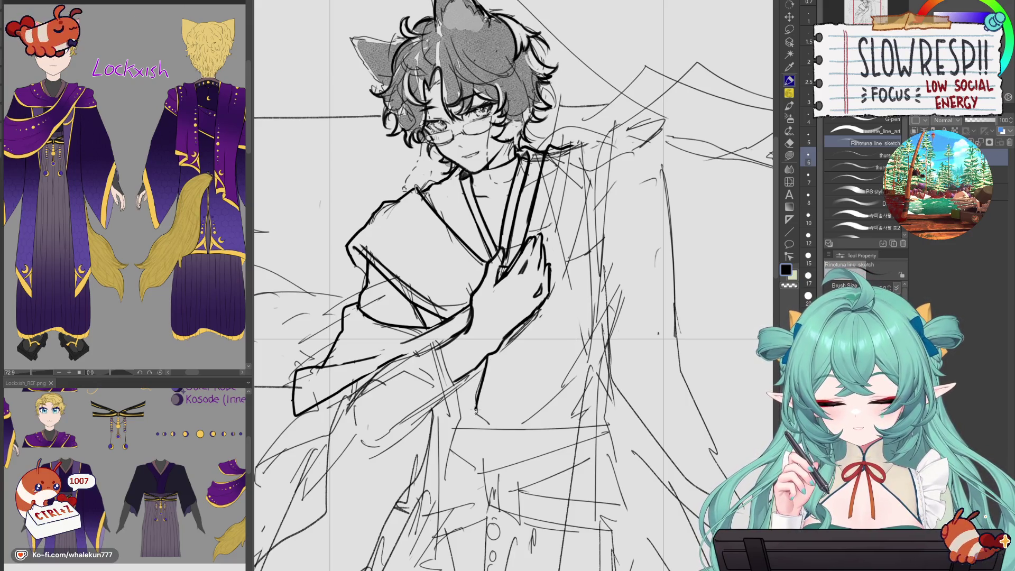
- Ink the right collar and robe edge down from the neck, redrawing and darkening it
scroll(530, 330, down, 5)
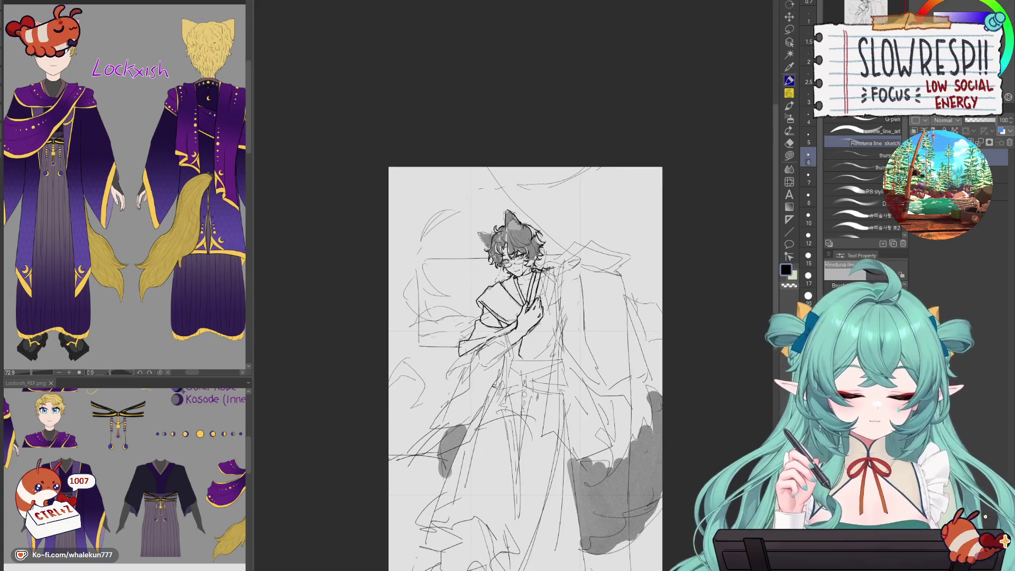
scroll(557, 294, up, 5)
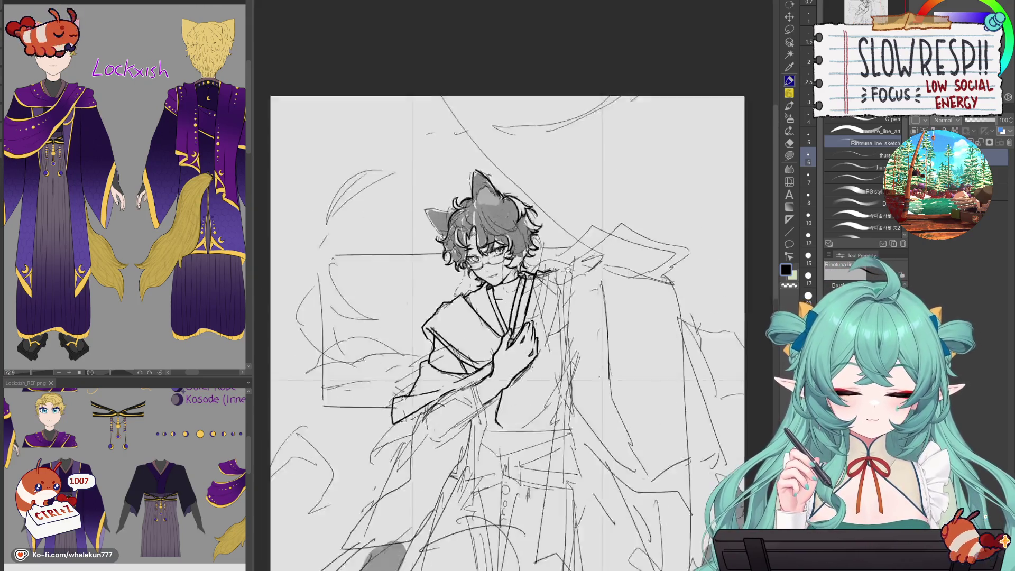
scroll(558, 294, down, 2)
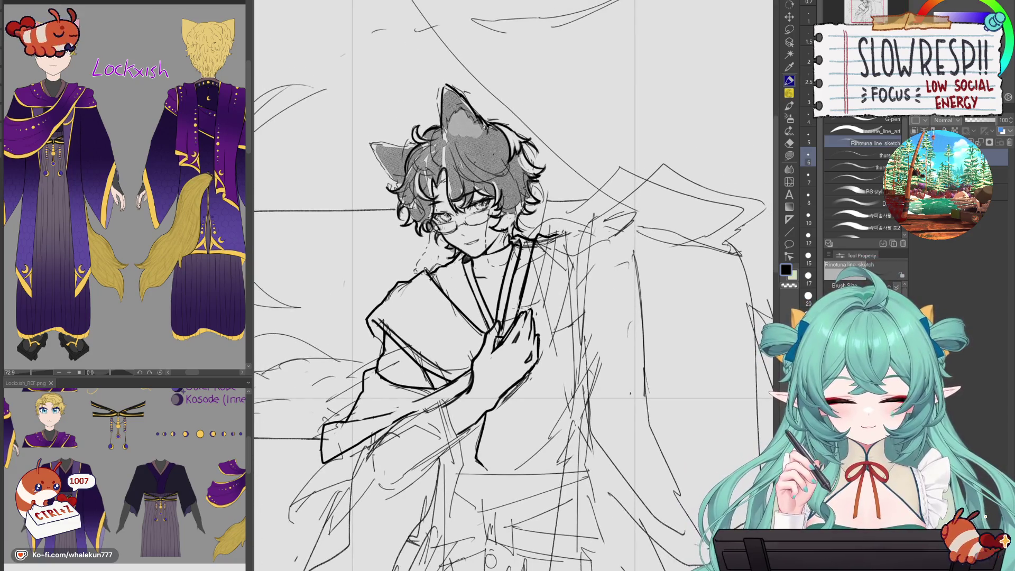
mouse_move(563, 229)
mouse_down()
mouse_move(588, 225)
mouse_move(565, 341)
mouse_move(514, 393)
mouse_up()
key(ctrl+z)
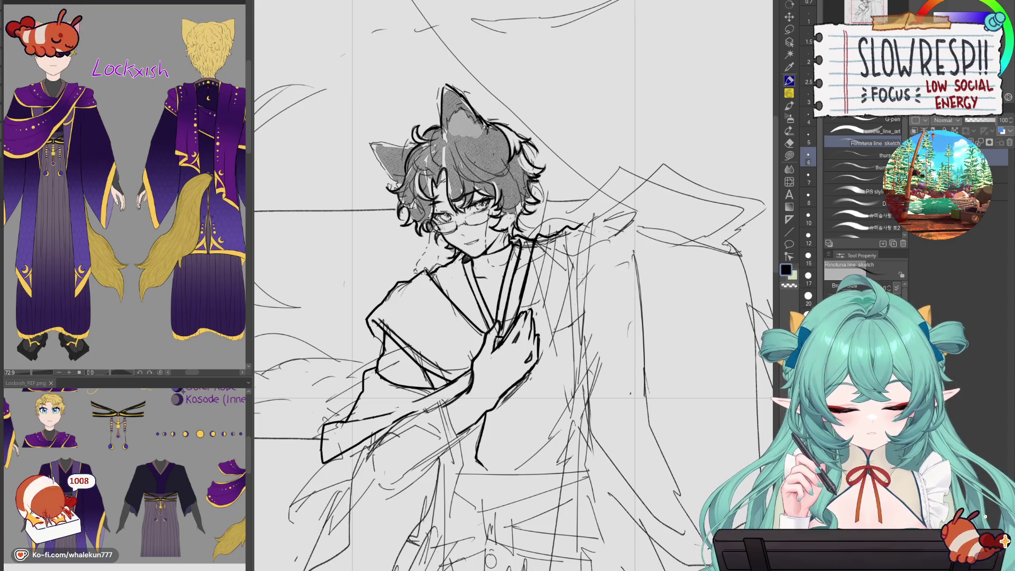
mouse_move(586, 225)
mouse_down()
mouse_move(557, 346)
mouse_move(517, 390)
mouse_up()
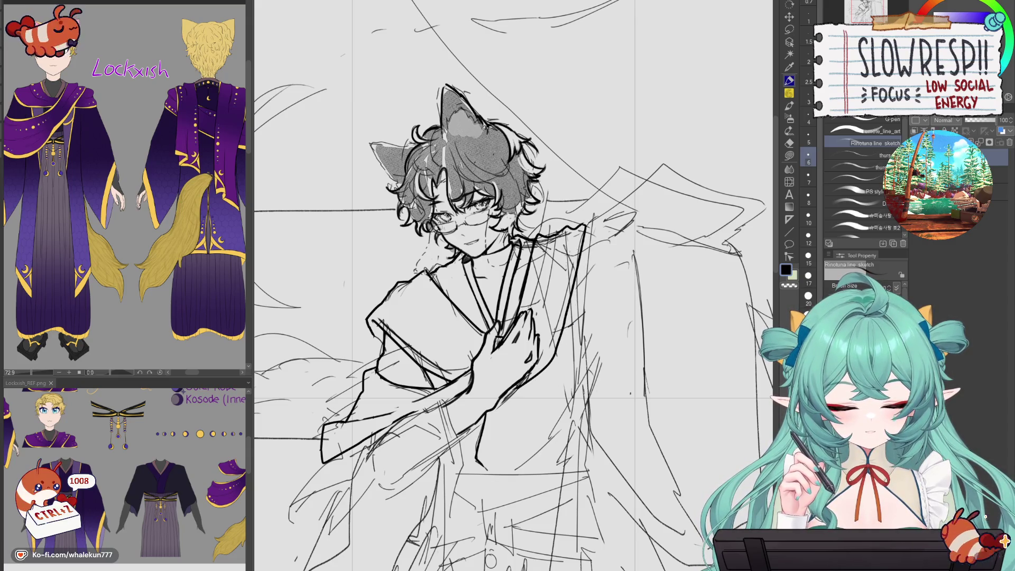
drag(577, 235, 544, 354)
- Erase the rough right robe-edge strokes, then try a long robe edge up toward the shoulder
key(e)
drag(543, 242, 528, 299)
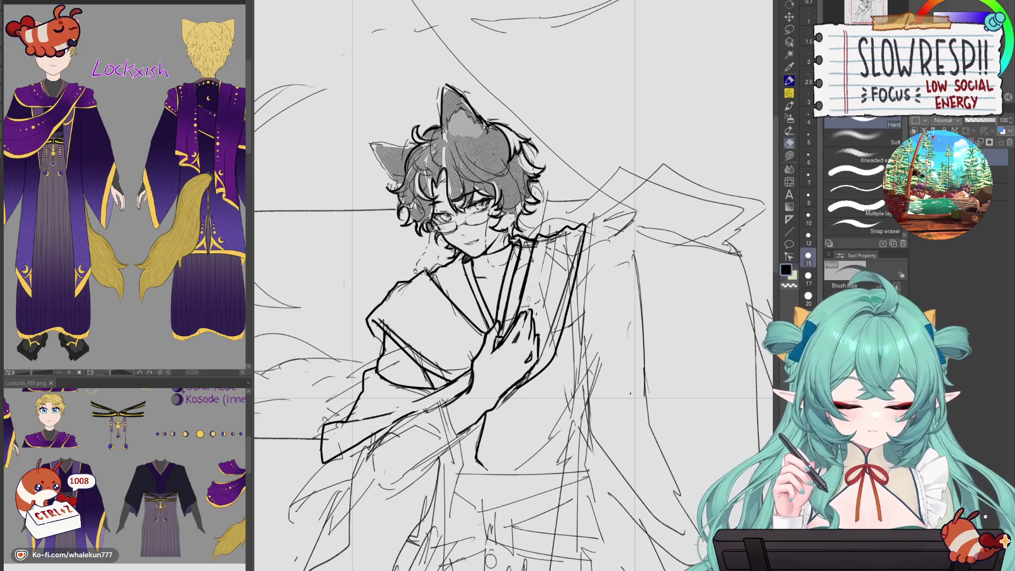
mouse_move(549, 238)
mouse_down()
mouse_move(541, 317)
mouse_move(566, 265)
mouse_move(549, 317)
mouse_up()
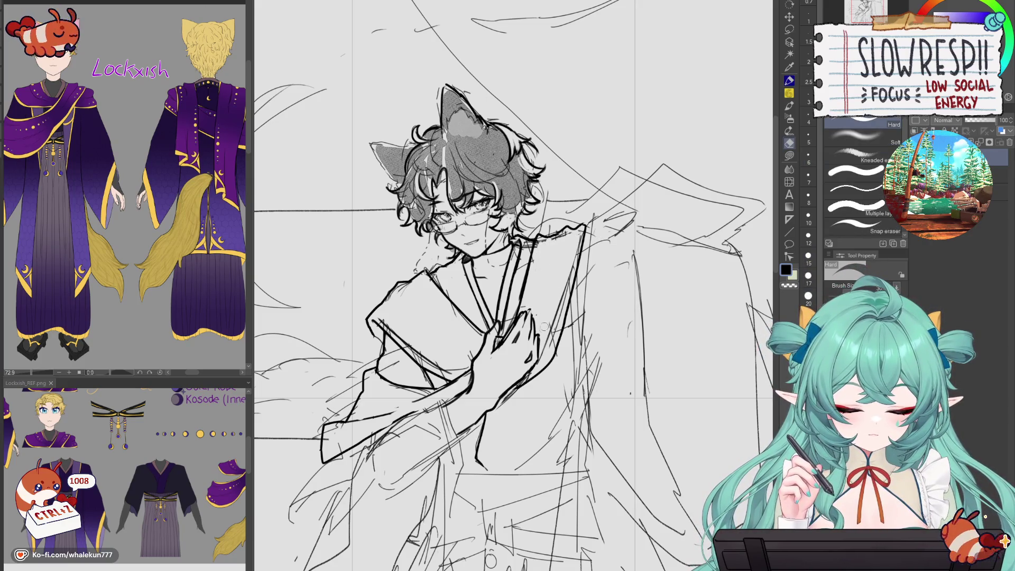
key(bracketright)
key(p)
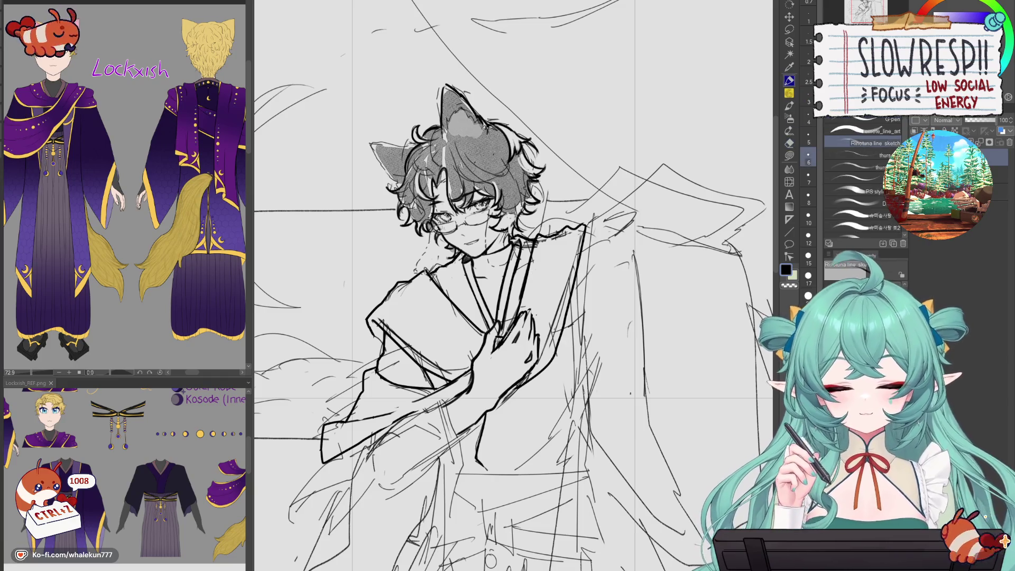
mouse_move(552, 353)
mouse_down()
mouse_move(577, 337)
mouse_move(564, 350)
mouse_move(631, 248)
mouse_move(640, 215)
mouse_move(605, 212)
mouse_up()
key(ctrl+z)
- Undo stray marks near the shoulder and redraw a short collar stroke
key(ctrl+z)
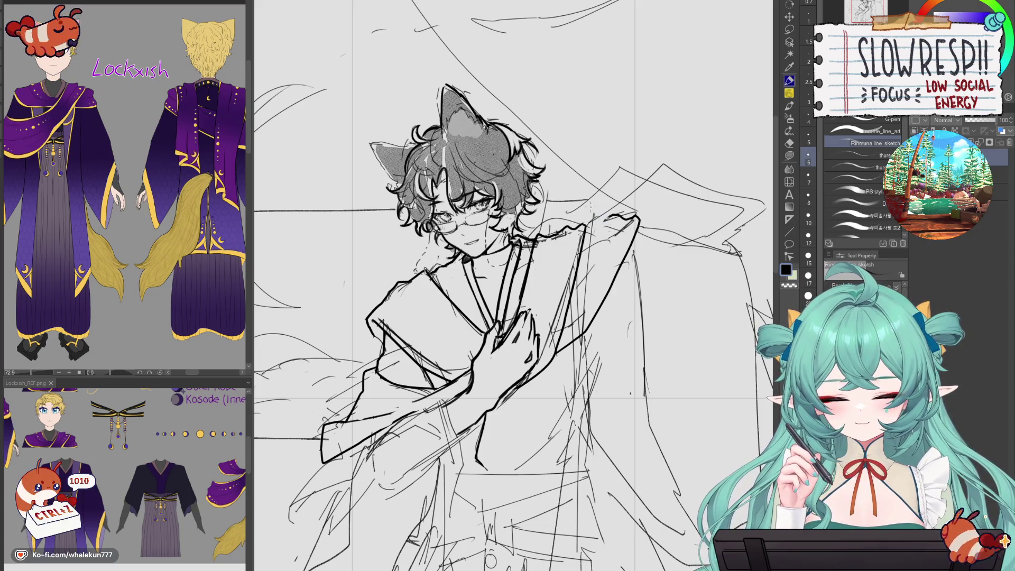
key(e)
key(p)
key(ctrl+z)
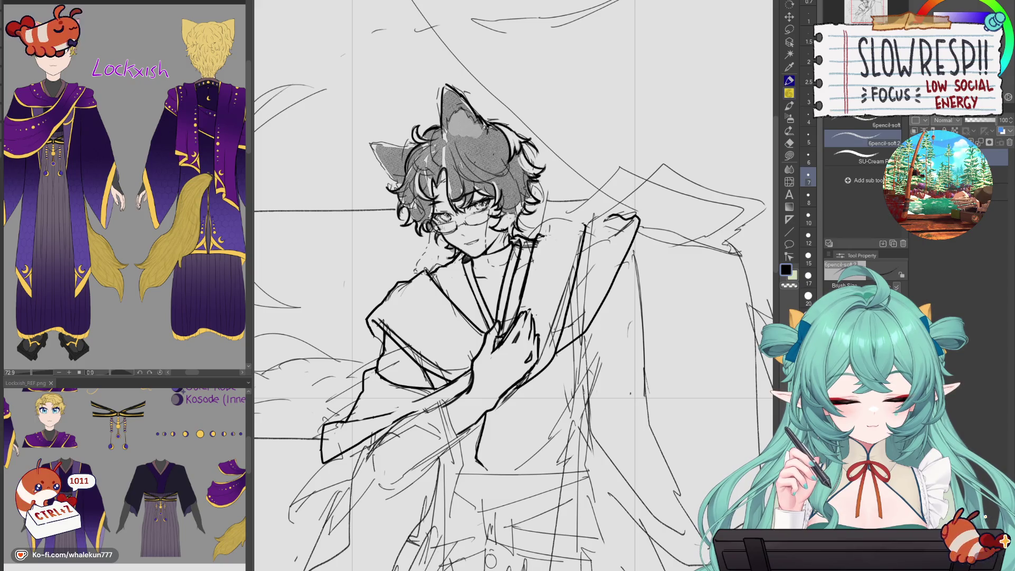
key(p)
mouse_move(568, 222)
mouse_down()
mouse_move(545, 234)
mouse_move(577, 230)
mouse_up()
key(ctrl+z)
- Ink the right collar edge and extend the right shoulder outline
drag(565, 225, 521, 306)
key(ctrl+z)
drag(582, 241, 551, 352)
mouse_move(608, 216)
mouse_down()
mouse_move(583, 230)
mouse_move(606, 295)
mouse_up()
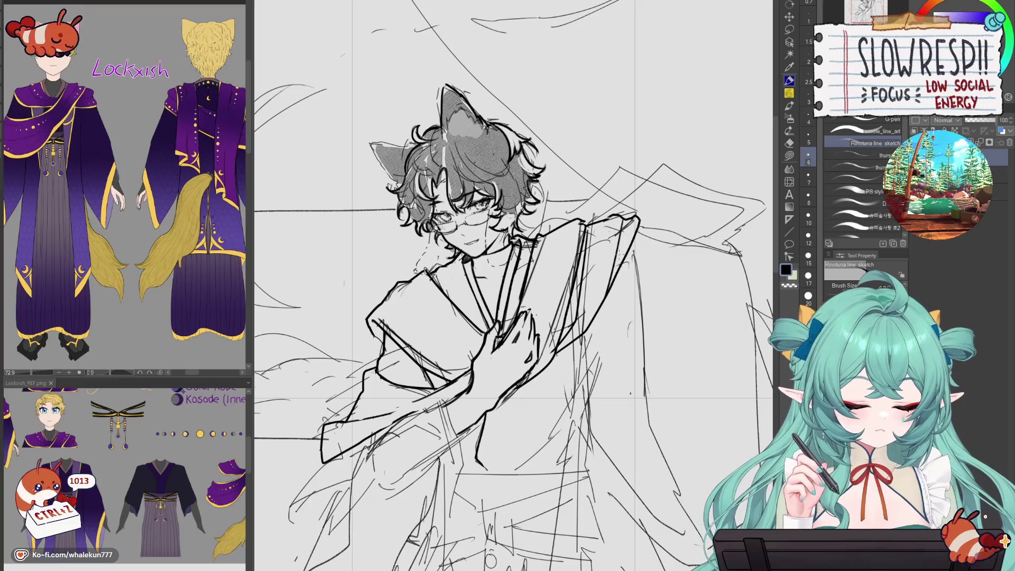
drag(625, 235, 602, 302)
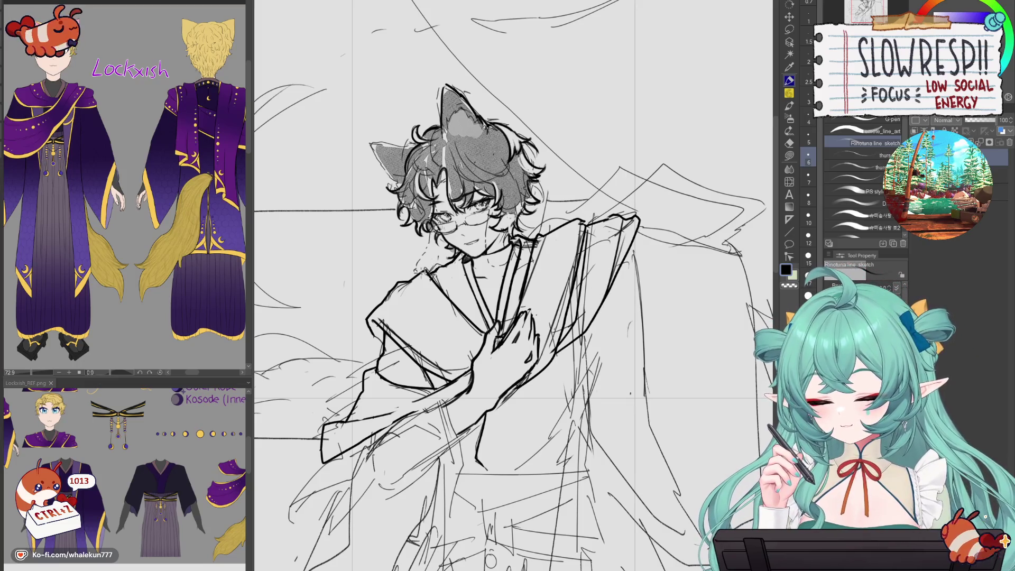
- Rework the left collar near the shoulder, undoing unsatisfying attempts
drag(427, 267, 382, 304)
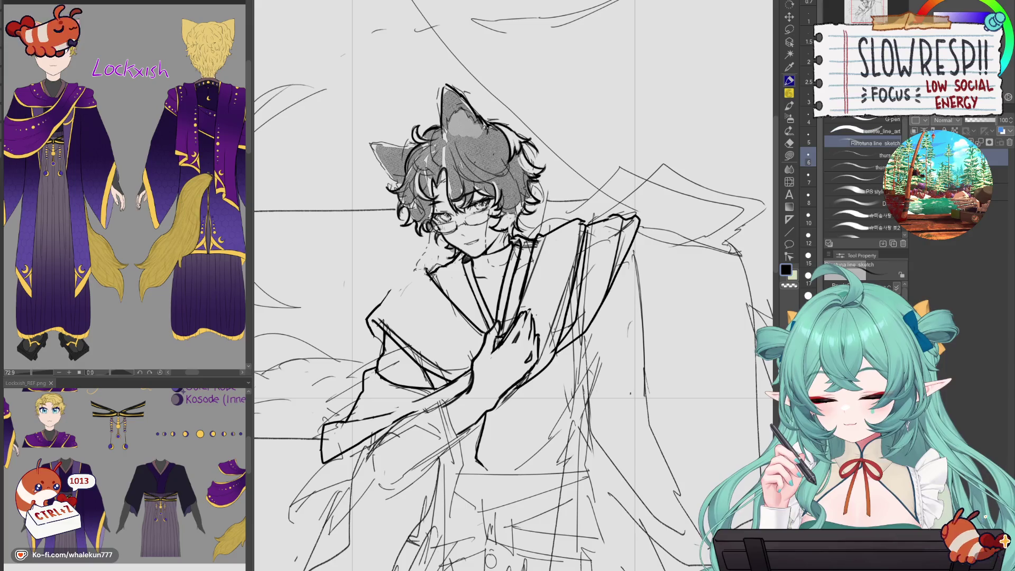
drag(437, 263, 379, 309)
key(ctrl+z)
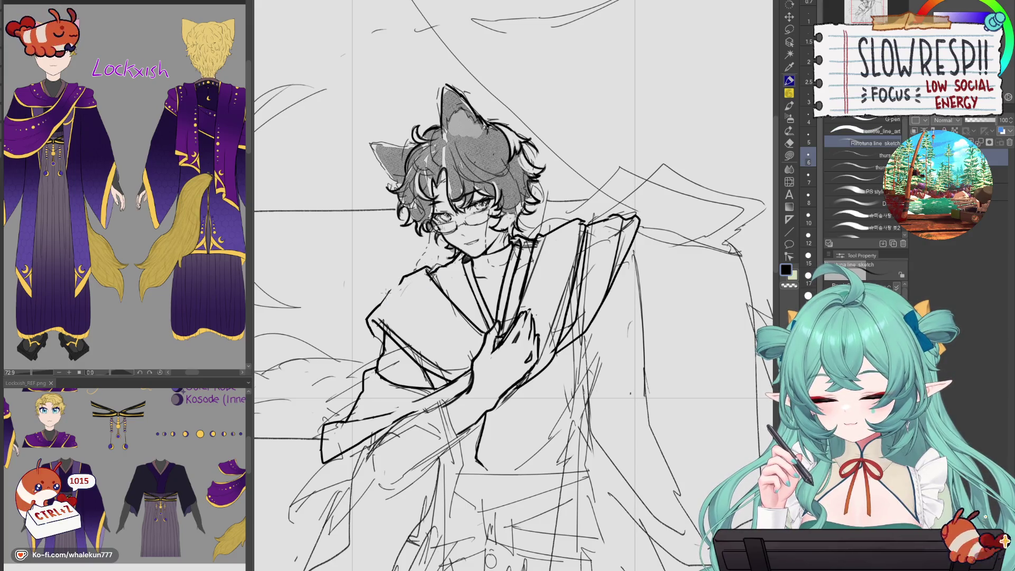
mouse_move(418, 275)
mouse_down()
mouse_move(383, 294)
mouse_move(373, 339)
mouse_up()
key(ctrl+z)
key(ctrl+z)
key(ctrl+z)
key(p)
key(p)
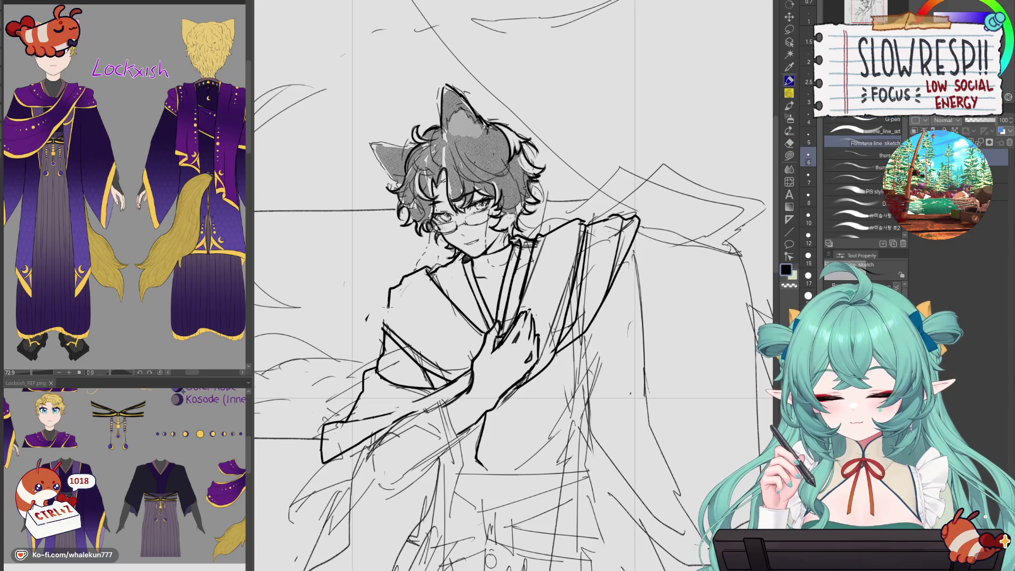
key(ctrl+z)
- Sketch light guide lines for the left collar, then ink short collar strokes over them
drag(404, 279, 381, 310)
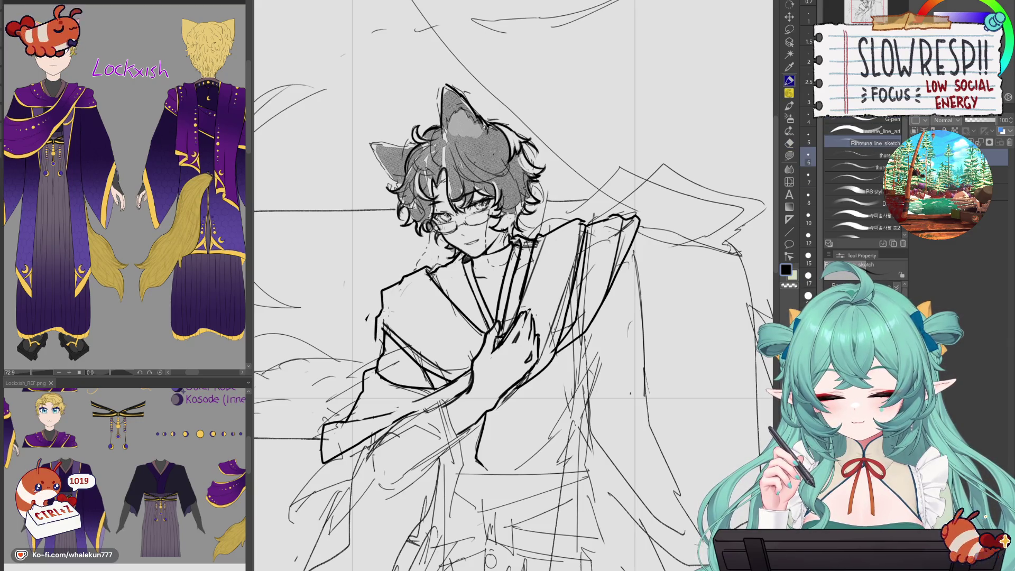
key(ctrl+z)
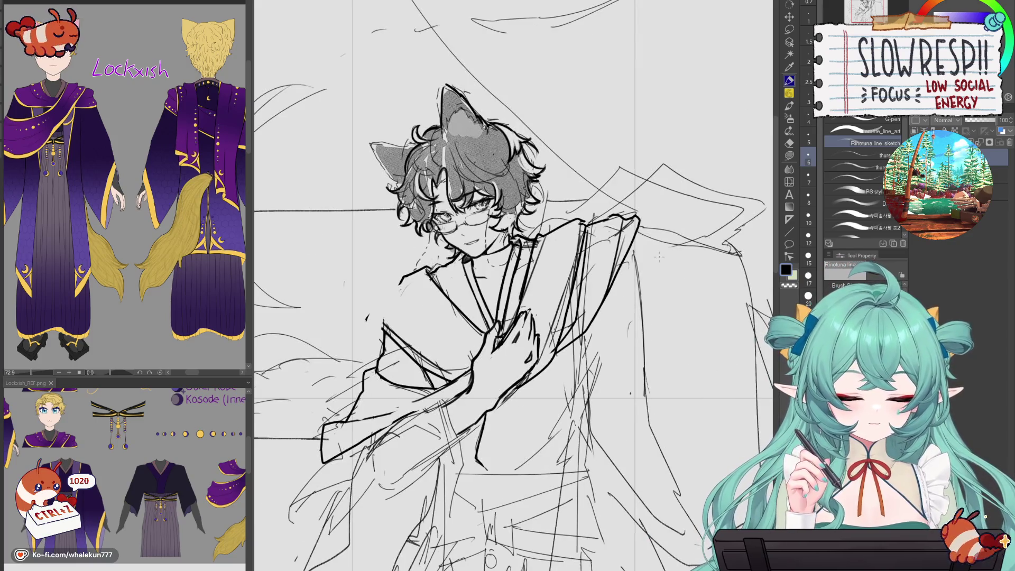
key(p)
mouse_move(390, 323)
mouse_down()
mouse_move(444, 376)
mouse_move(425, 373)
mouse_up()
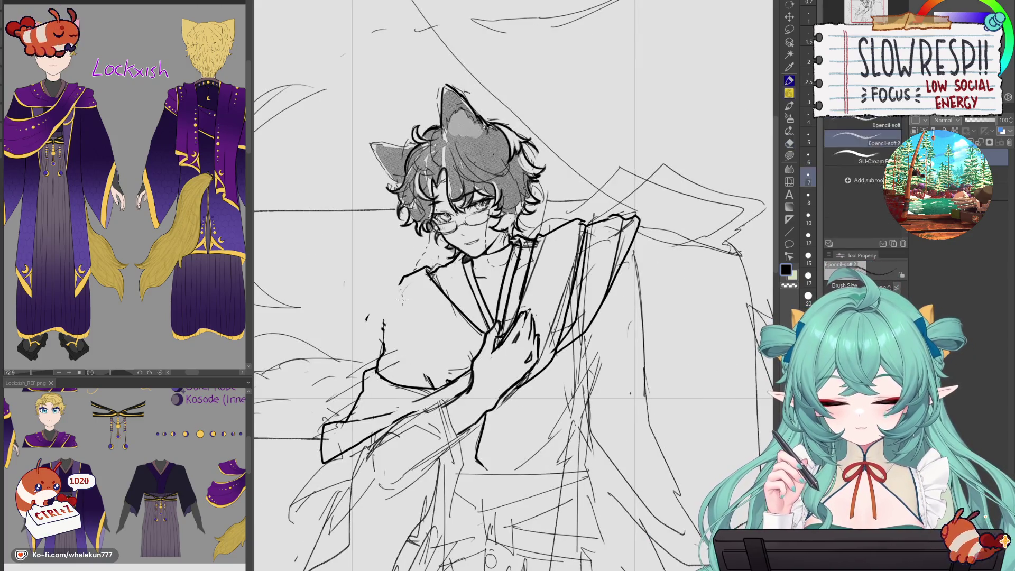
key(p)
drag(394, 309, 464, 371)
- Check the mirrored view, redraw the left collar stroke and erase stray marks beside it
key(h)
key(h)
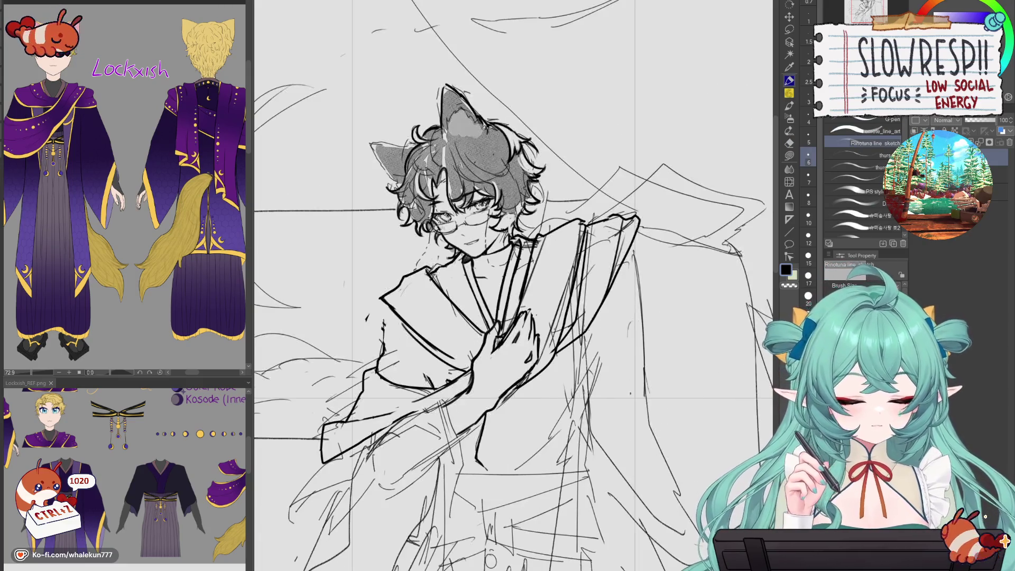
key(ctrl+z)
drag(394, 306, 383, 344)
key(e)
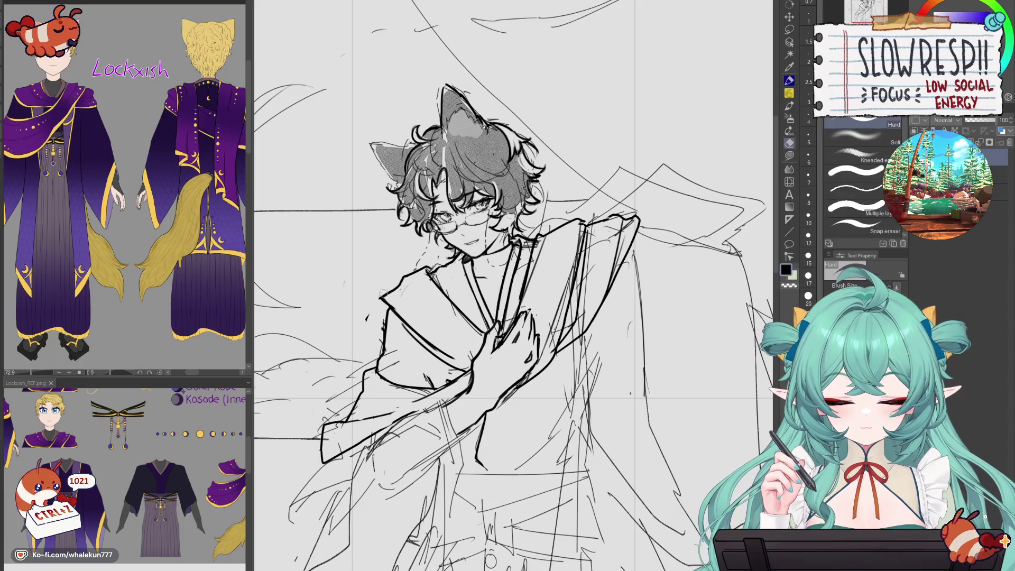
drag(386, 303, 386, 296)
key(p)
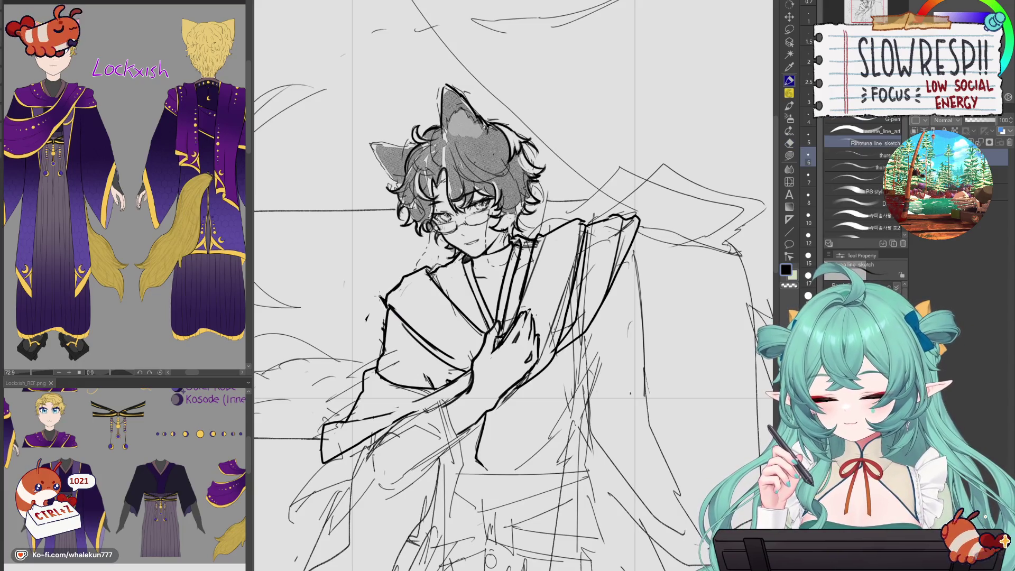
- After a flipped-view check, ink two diagonal collar lines across the chest
key(h)
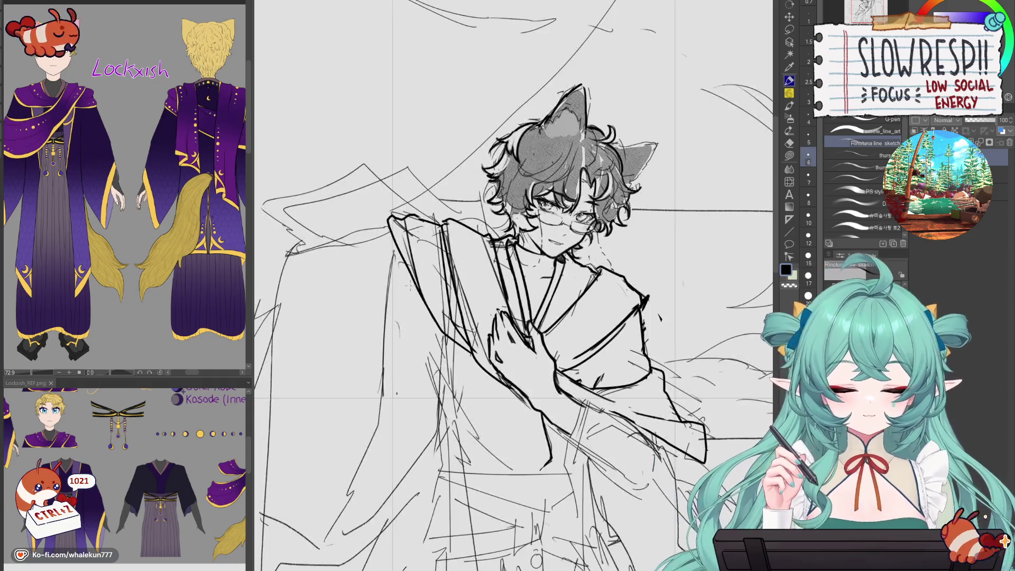
key(h)
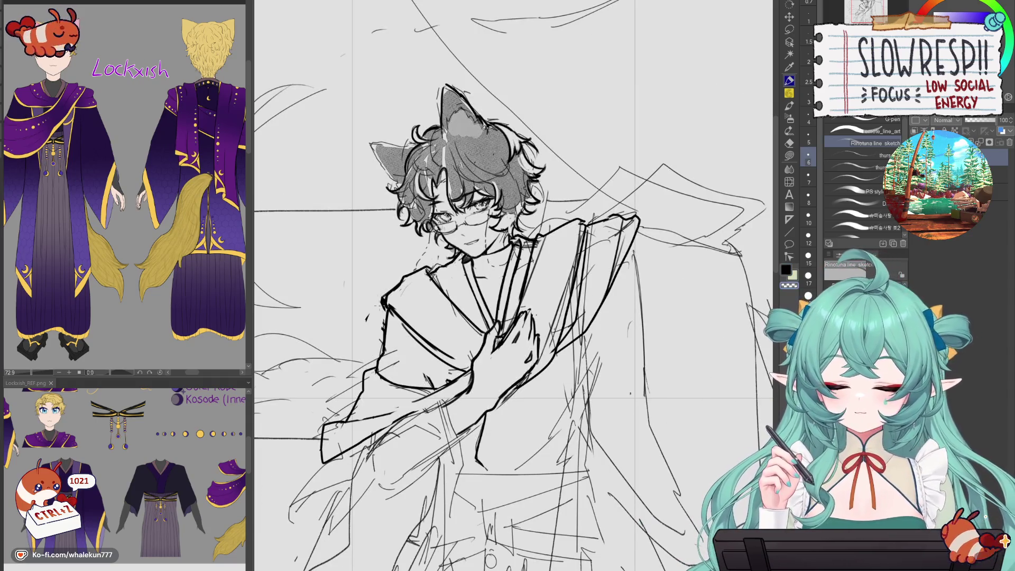
drag(385, 297, 464, 369)
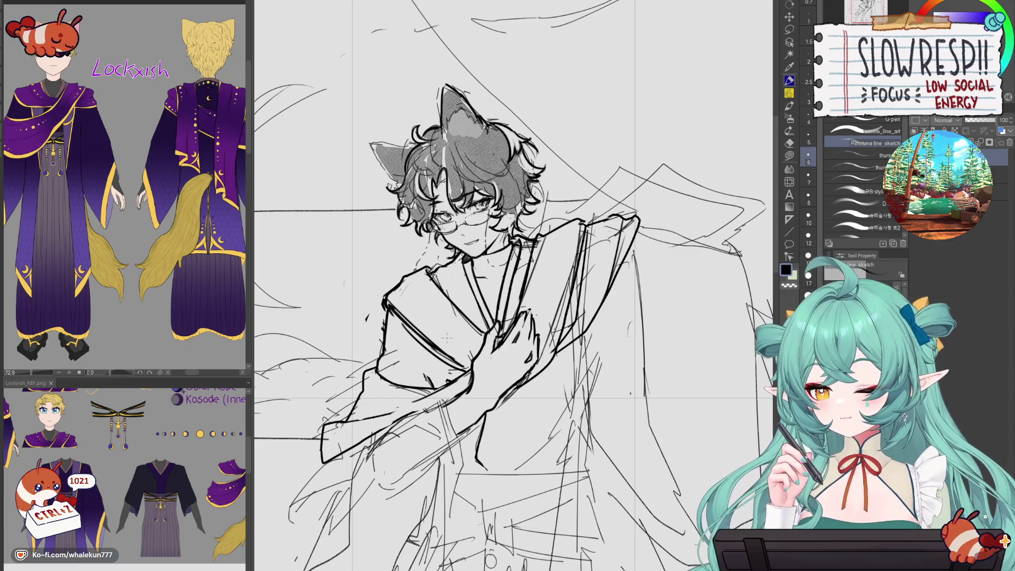
drag(542, 394, 542, 375)
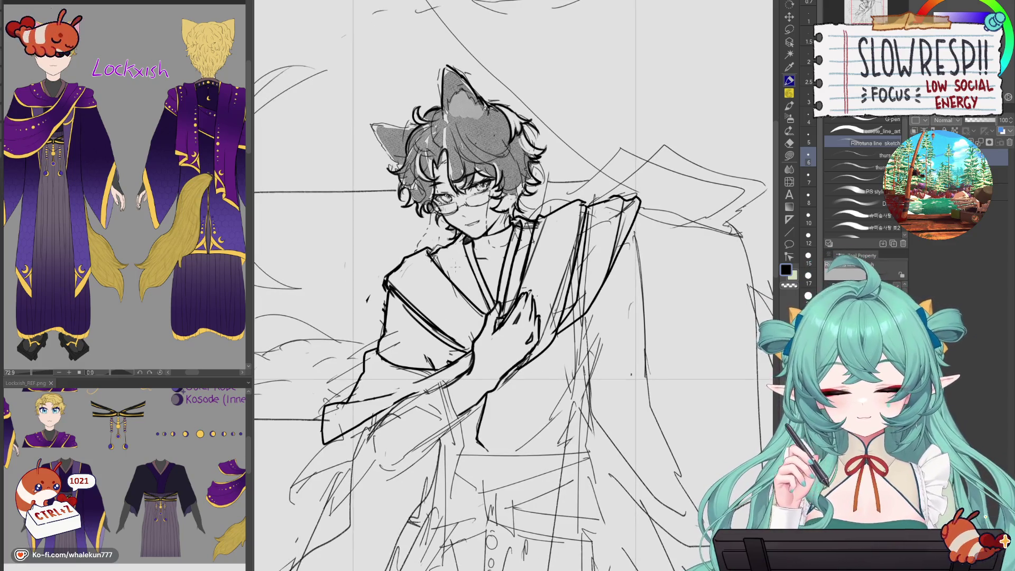
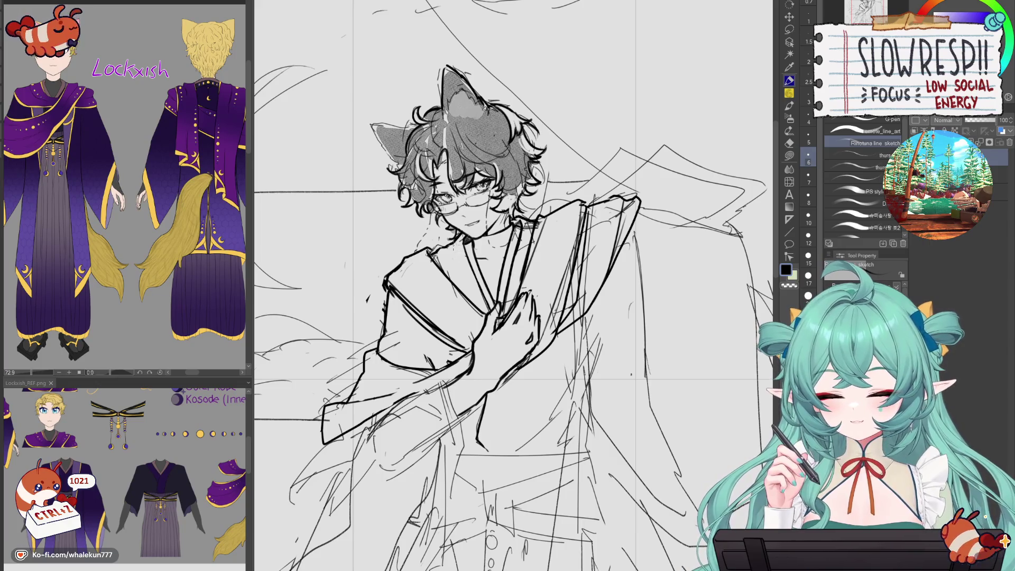
- Ink the kimono collar line, redrawing it several times until it sits right
drag(448, 238, 464, 295)
key(ctrl+z)
drag(448, 243, 469, 312)
key(ctrl+z)
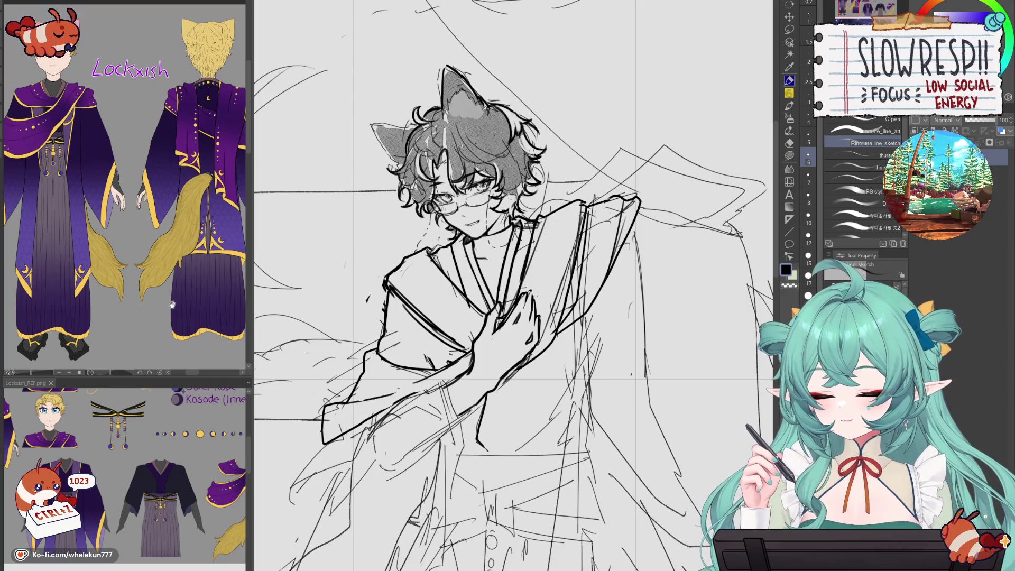
mouse_move(233, 248)
mouse_down()
mouse_move(73, 298)
mouse_move(301, 313)
mouse_up()
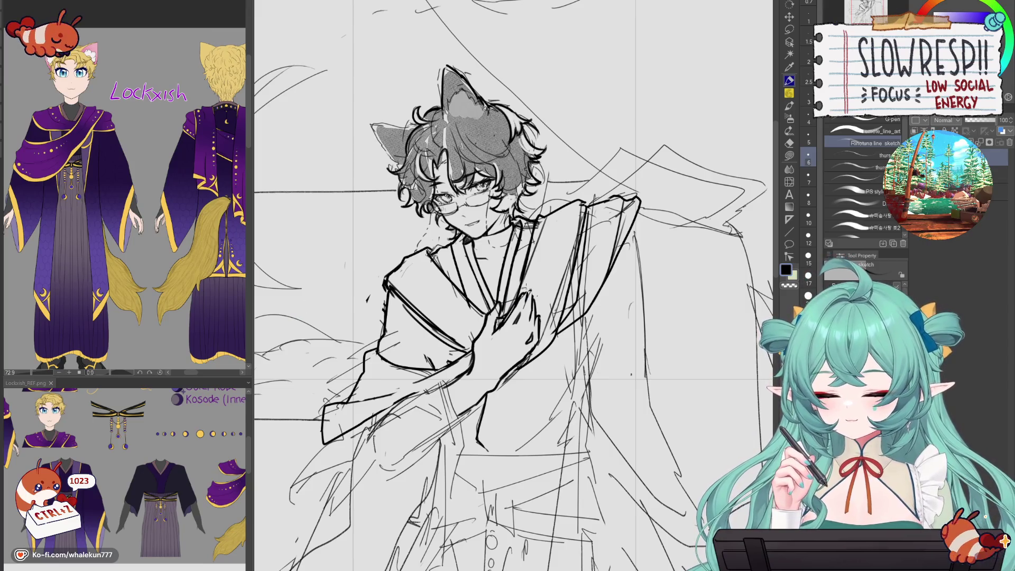
key(ctrl+z)
drag(452, 240, 466, 298)
key(ctrl+z)
key(ctrl+z)
drag(451, 241, 467, 302)
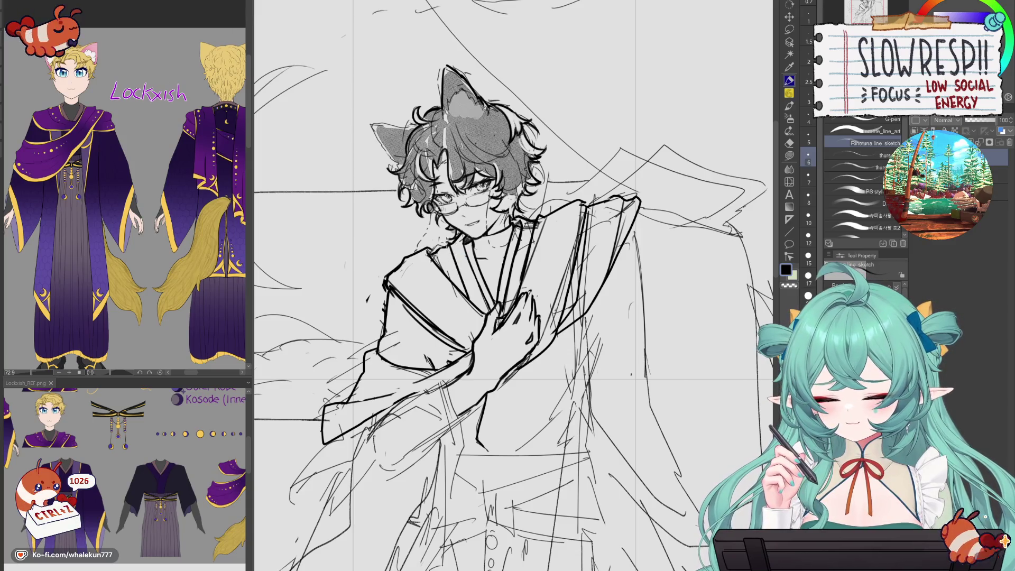
key(e)
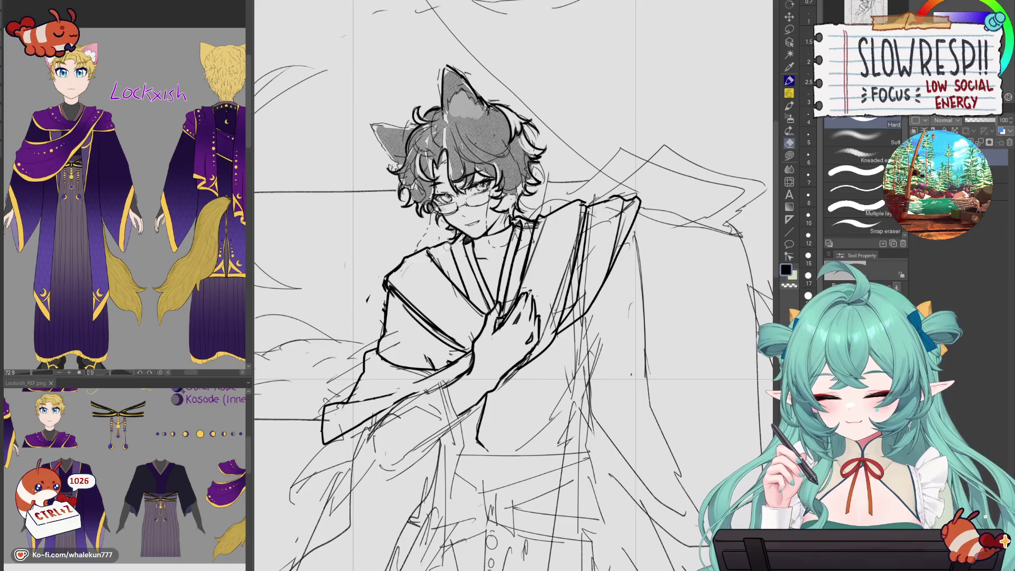
key(p)
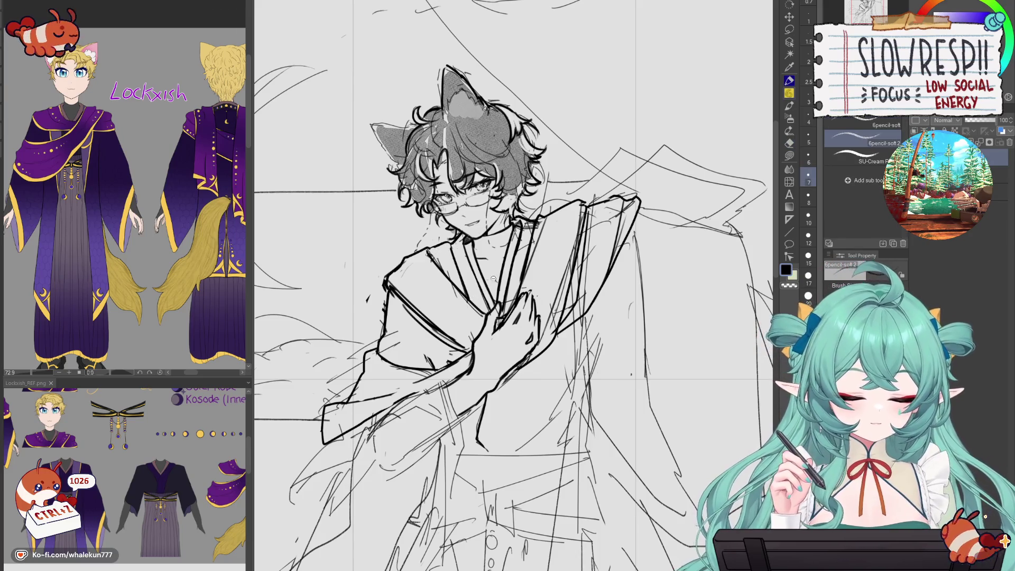
- Ink a long line down the sleeve below the catboy's hand
key(ctrl+0)
scroll(453, 318, up, 3)
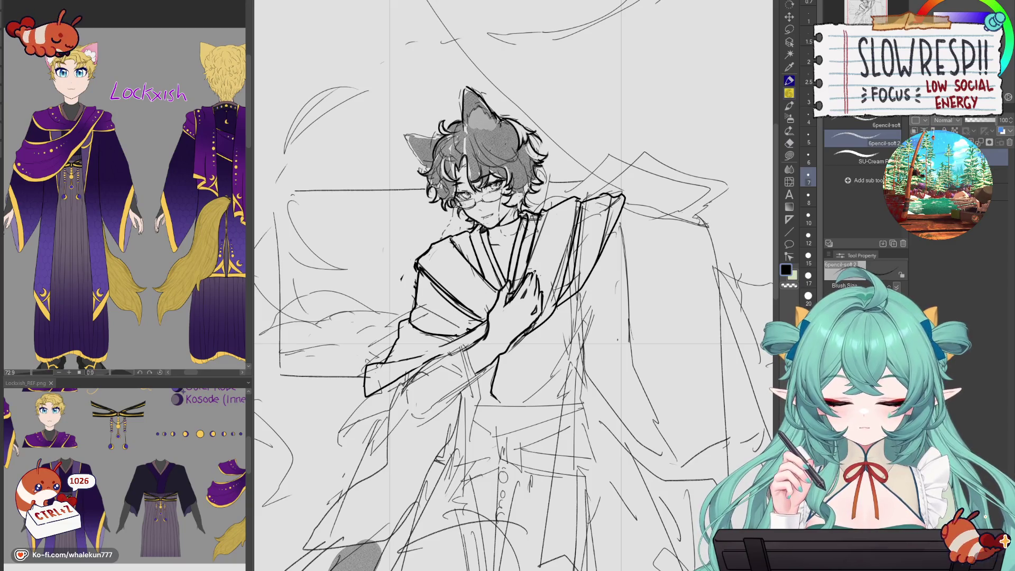
key(p)
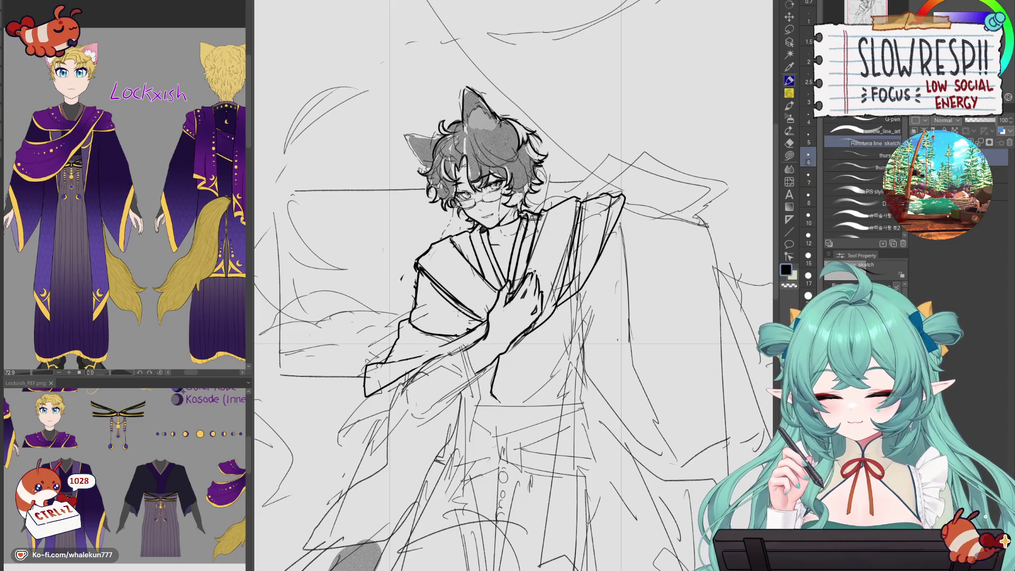
mouse_move(446, 292)
mouse_down()
mouse_move(453, 328)
mouse_move(453, 312)
mouse_up()
key(ctrl+z)
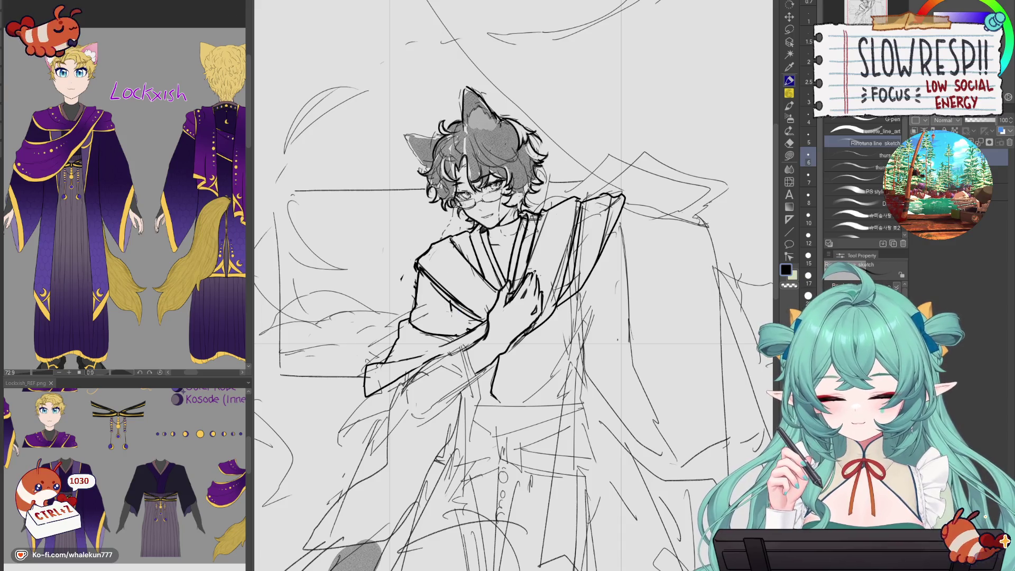
scroll(124, 190, right, 5)
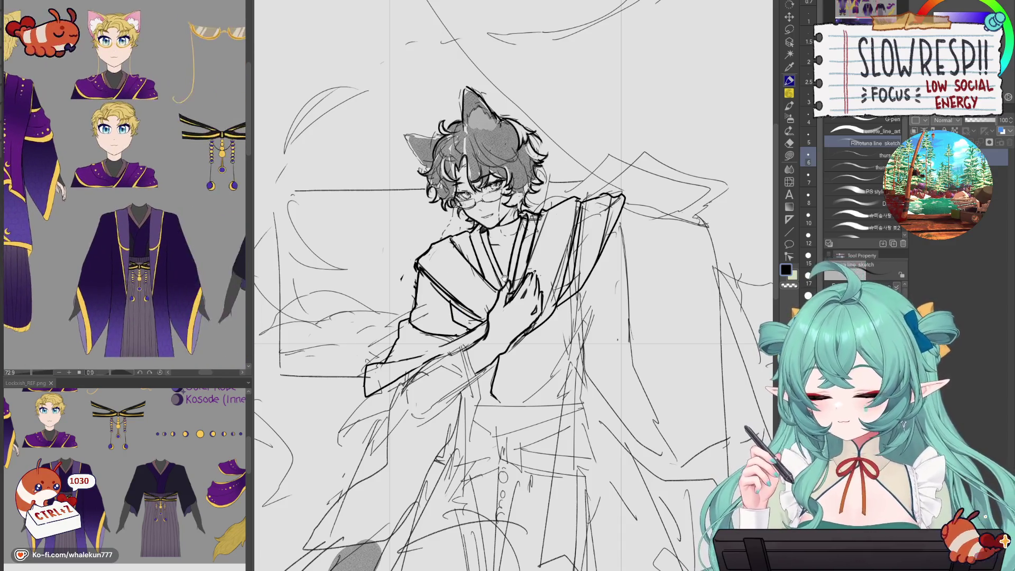
drag(454, 304, 475, 327)
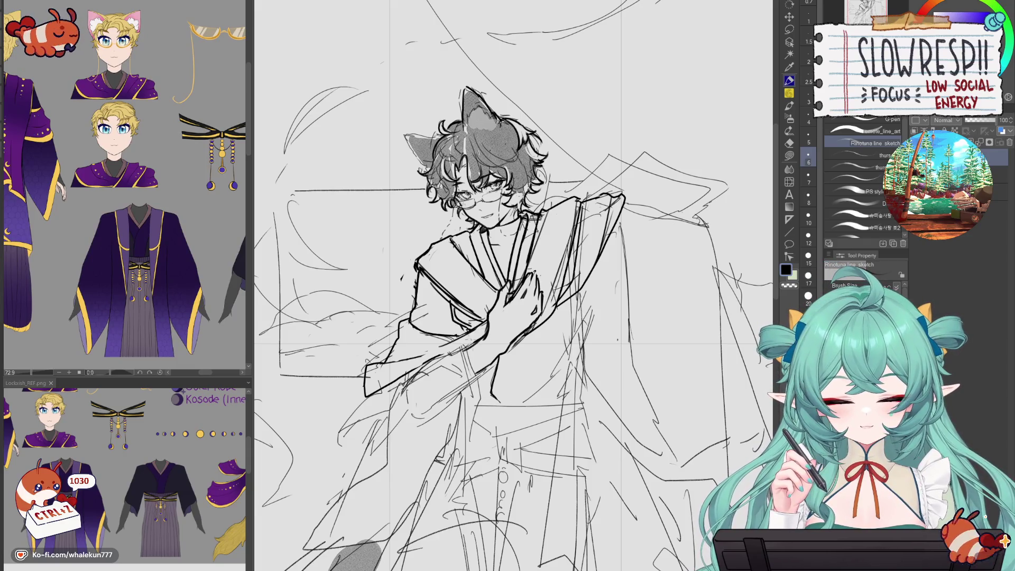
key(ctrl+z)
key(ctrl+z)
key(ctrl+z)
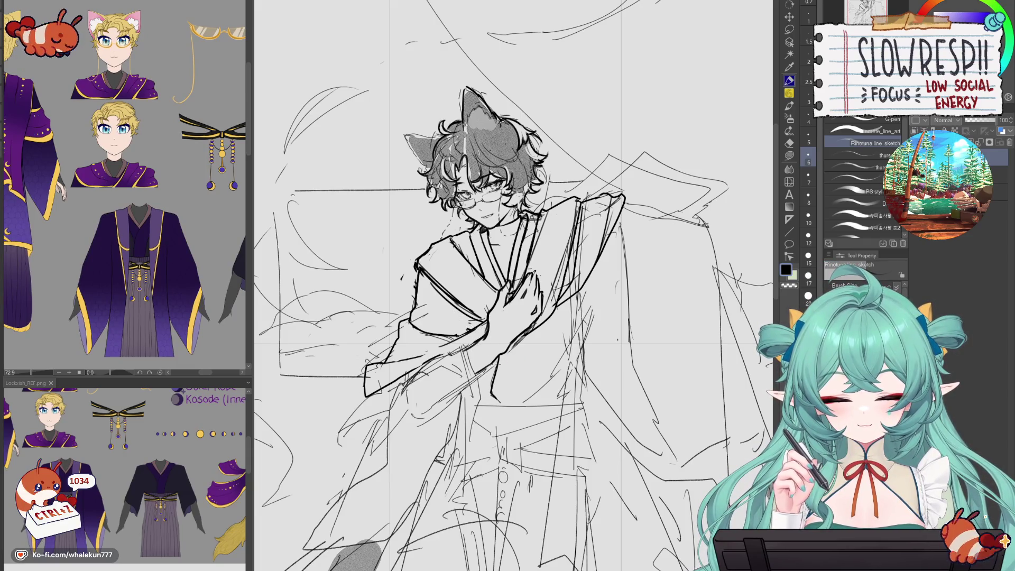
drag(497, 355, 491, 425)
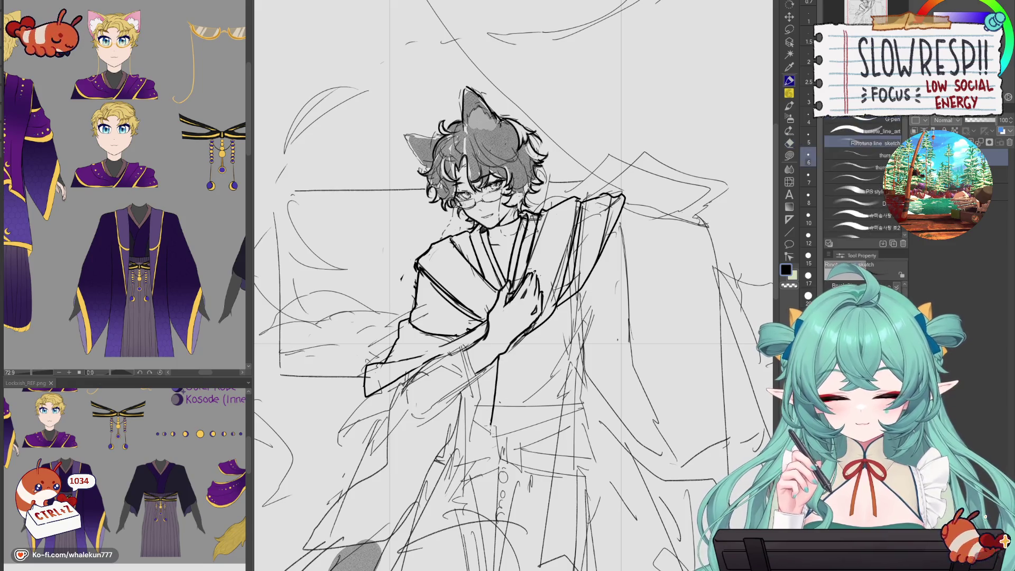
key(ctrl+minus)
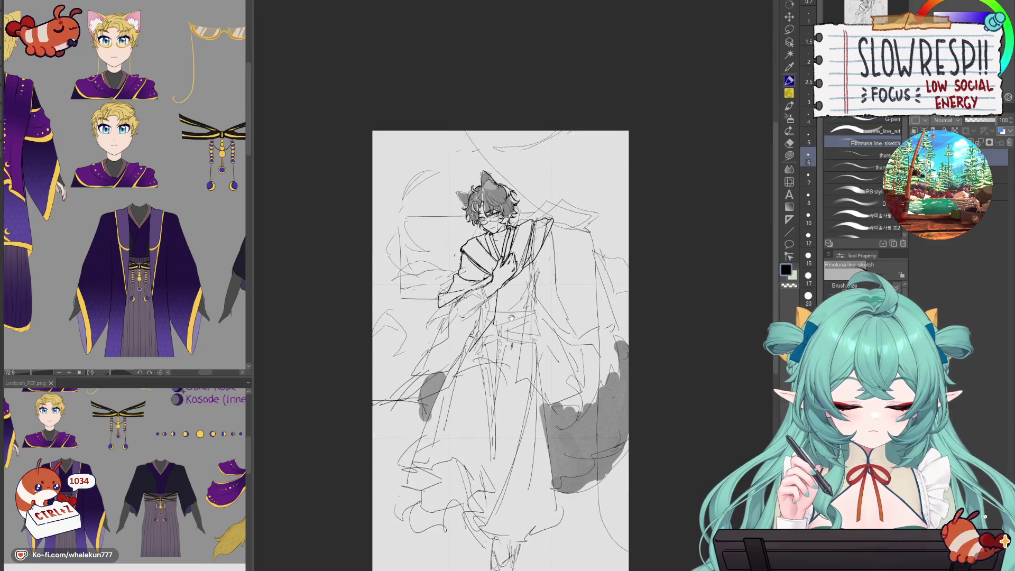
- Erase stray collar marks and retry the collar stroke on the chest
key(ctrl+z)
key(ctrl+z)
key(ctrl+z)
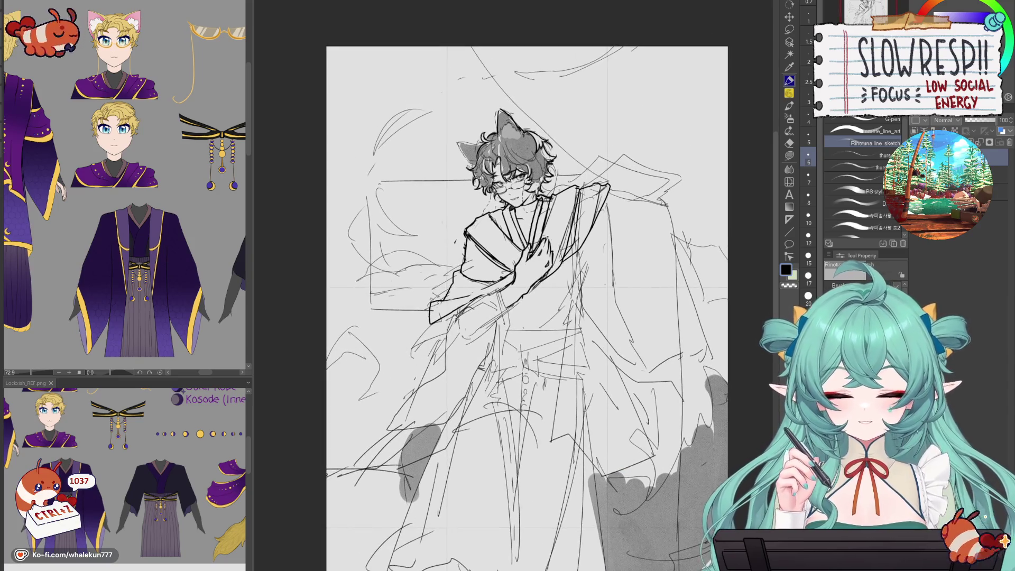
mouse_move(494, 296)
mouse_down()
mouse_move(529, 308)
mouse_move(536, 376)
mouse_up()
key(e)
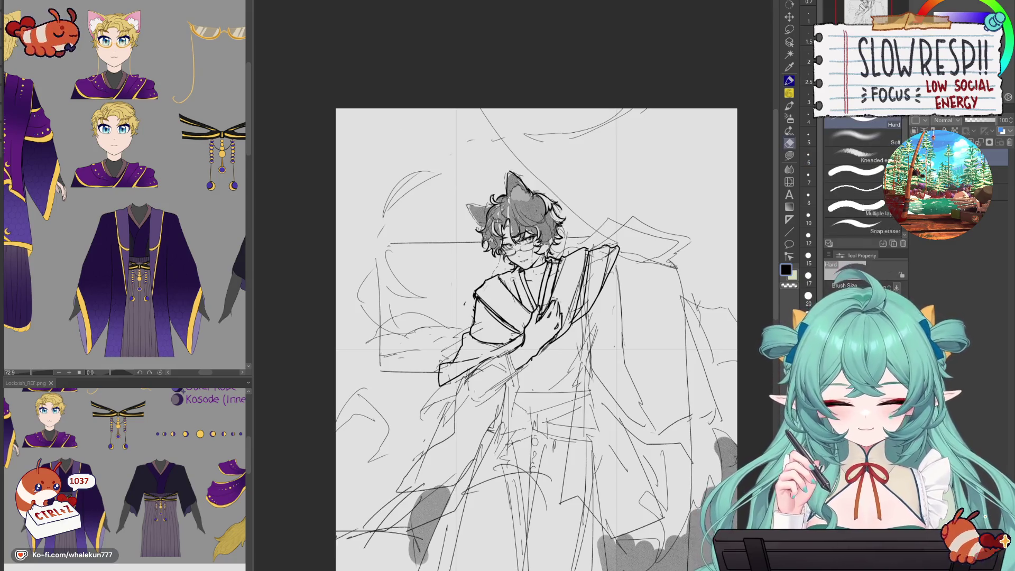
drag(521, 279, 515, 323)
key(p)
key(ctrl+z)
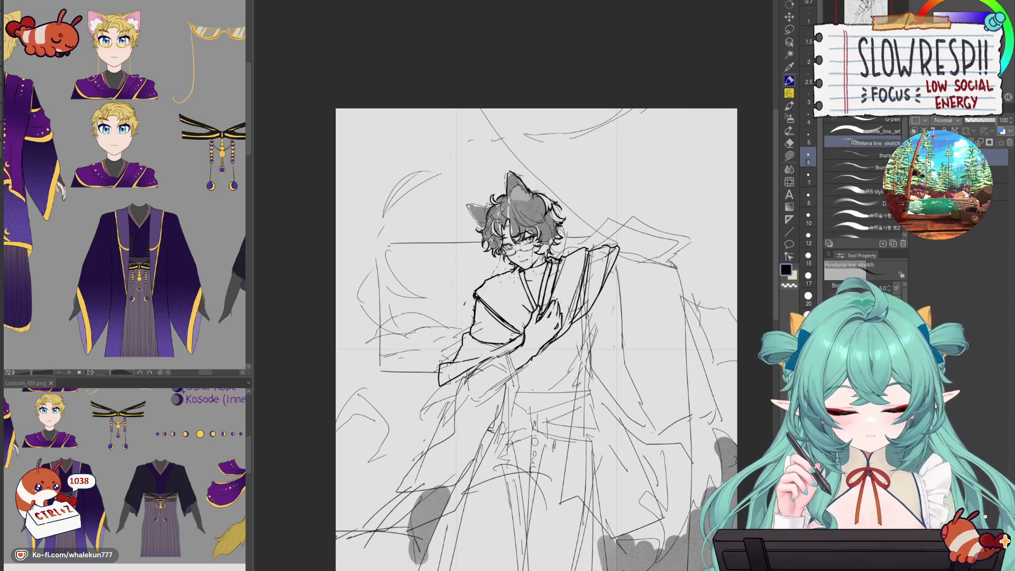
drag(515, 276, 518, 328)
mouse_move(518, 299)
mouse_down()
mouse_move(531, 312)
mouse_move(523, 340)
mouse_up()
key(ctrl+z)
key(ctrl+z)
drag(516, 284, 510, 342)
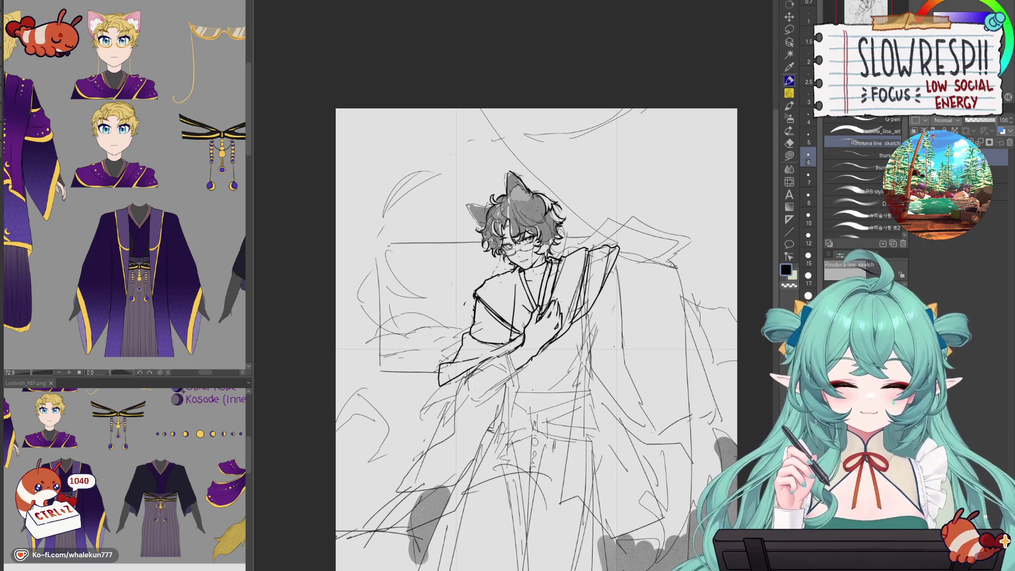
key(ctrl+z)
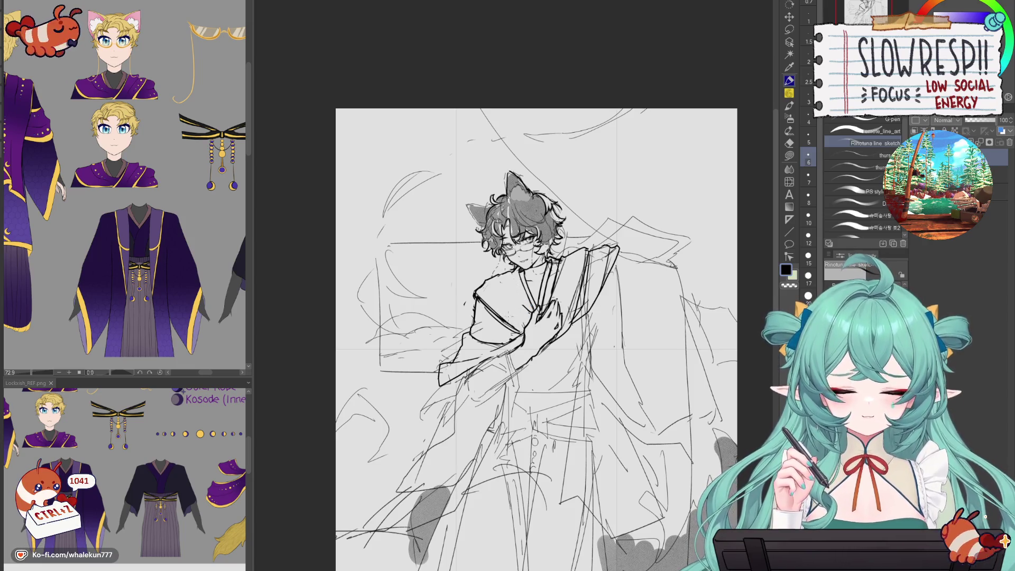
key(ctrl+z)
key(ctrl+z)
key(ctrl+z)
- Ink the collar lines across the chest, mirroring the canvas to check proportions
drag(526, 359, 528, 389)
key(ctrl+z)
key(ctrl+z)
key(ctrl+z)
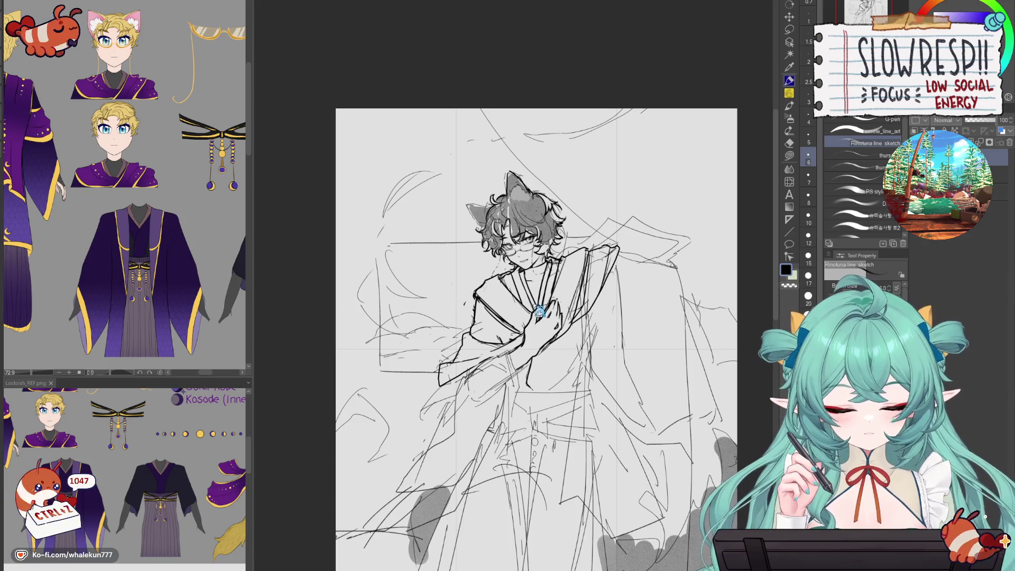
key(ctrl+z)
key(ctrl+z)
key(ctrl+z)
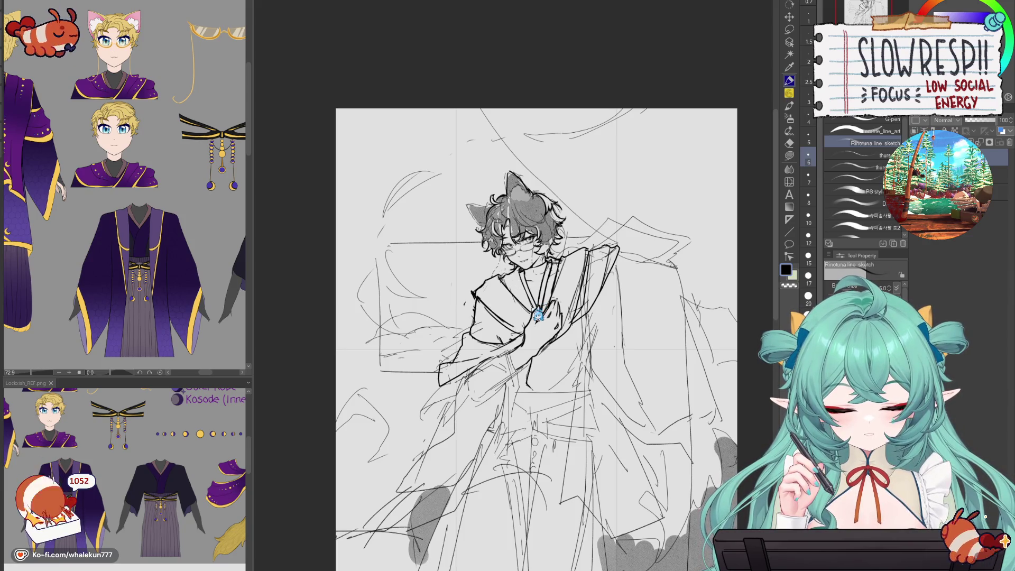
drag(476, 293, 521, 332)
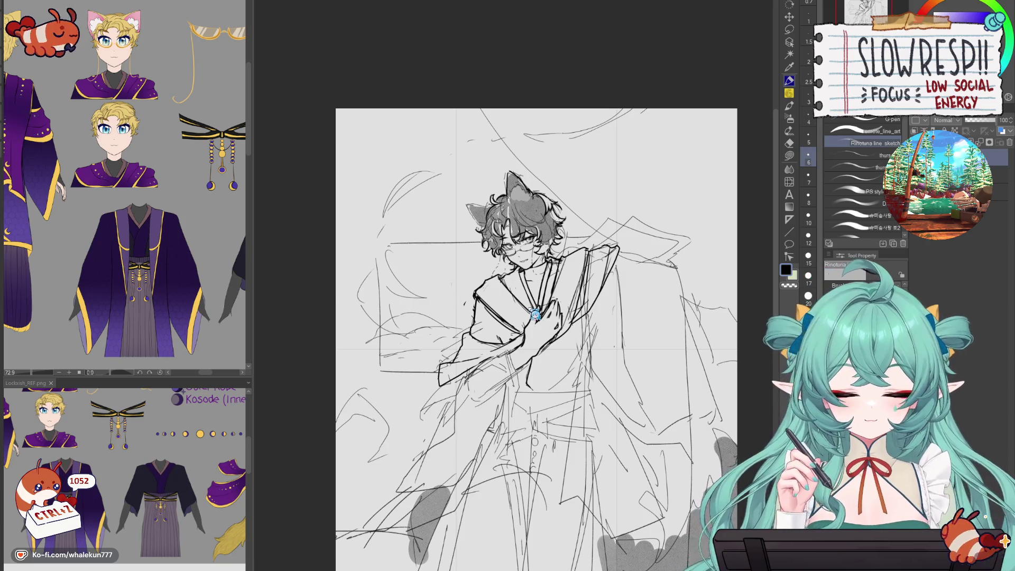
drag(510, 272, 532, 314)
key(h)
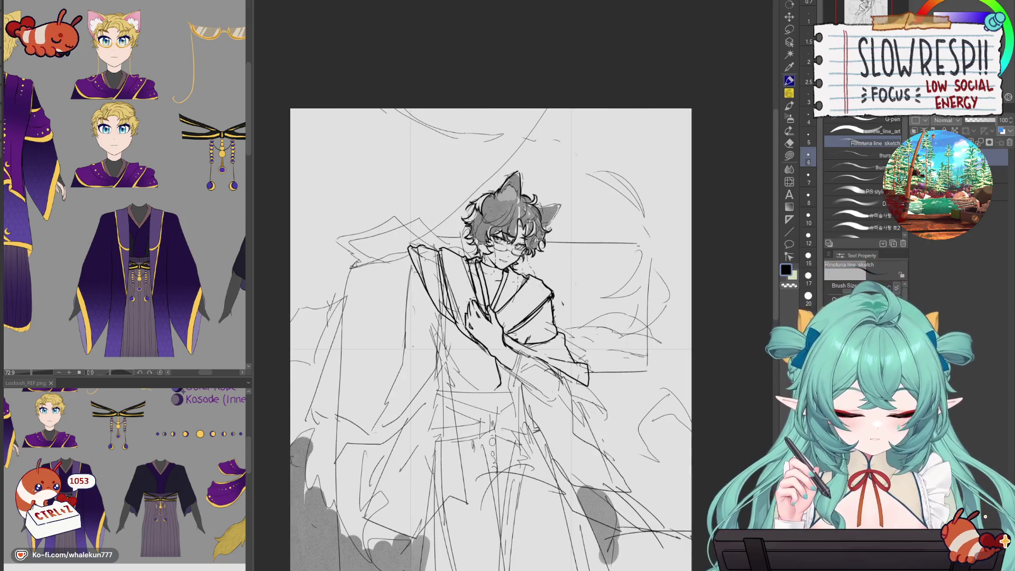
key(ctrl+z)
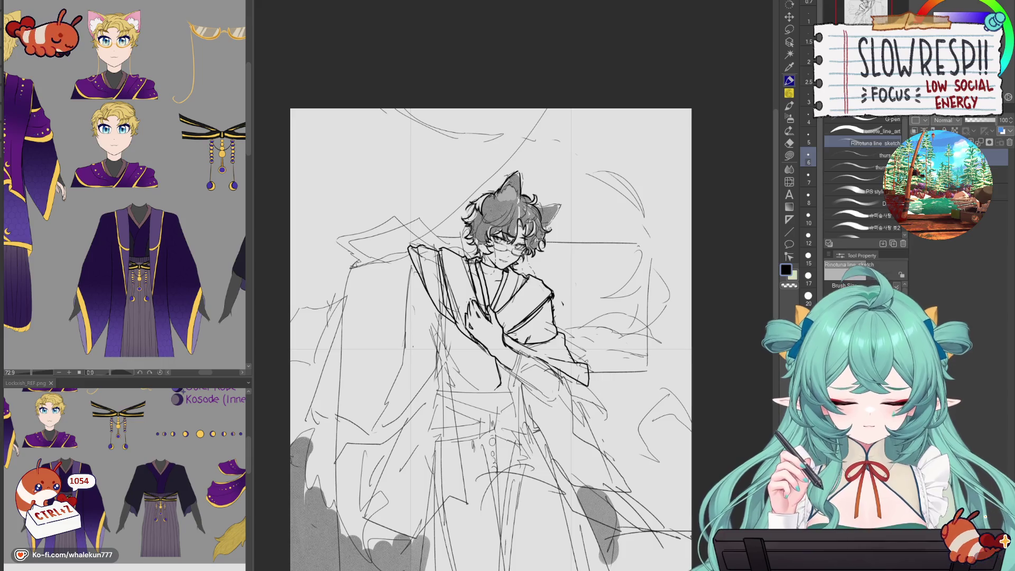
key(h)
mouse_move(475, 383)
mouse_down()
mouse_move(473, 267)
mouse_move(496, 306)
mouse_up()
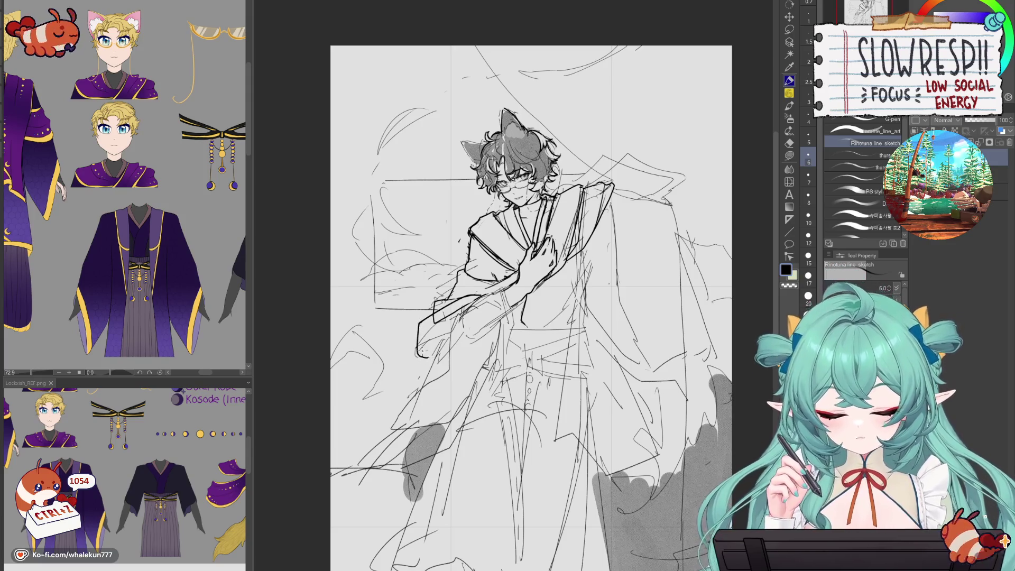
- Add short strokes at the bottom of the sleeve beneath the hand
mouse_move(426, 349)
mouse_down()
mouse_move(457, 312)
mouse_move(436, 333)
mouse_up()
key(e)
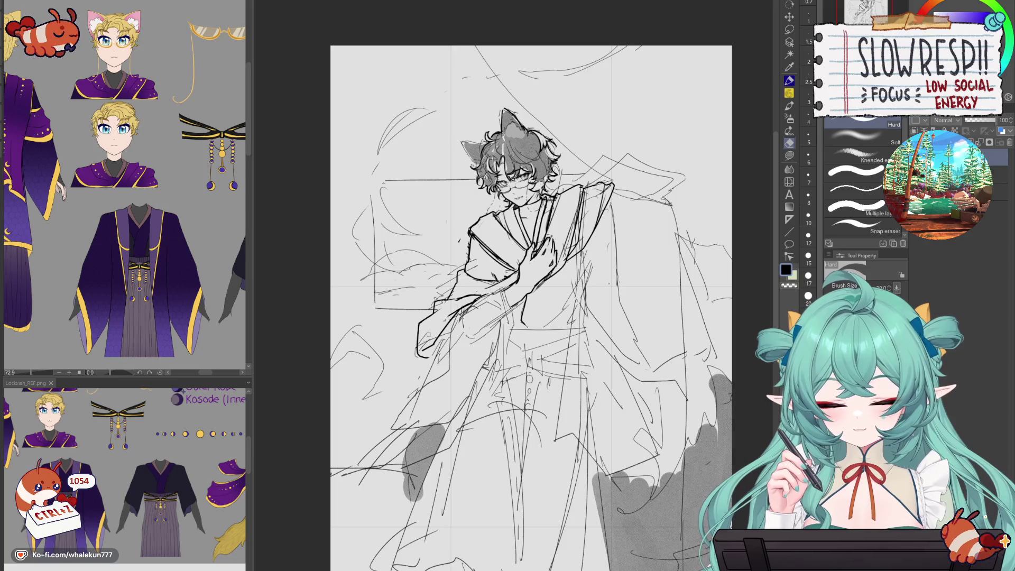
key(p)
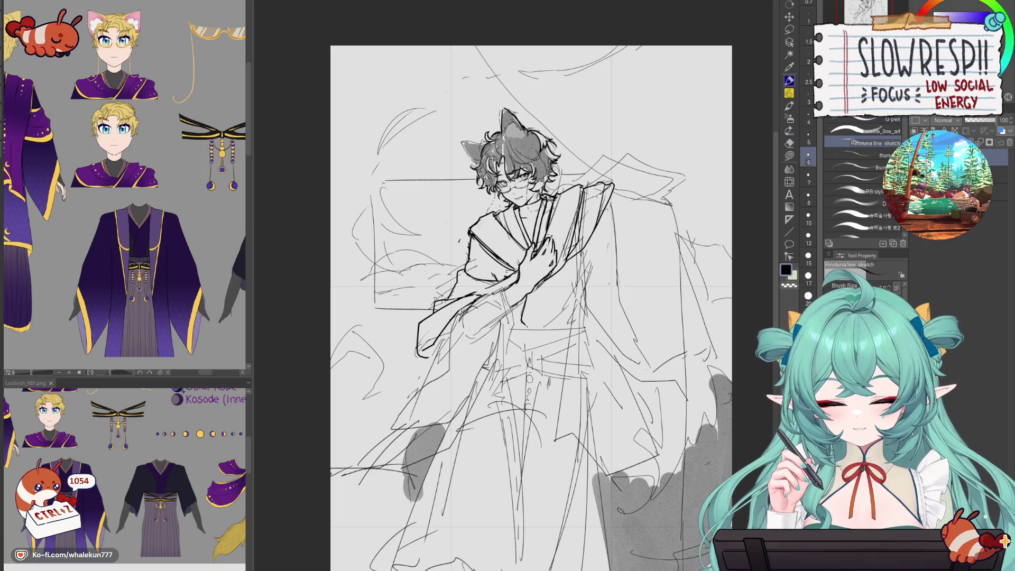
drag(424, 356, 434, 364)
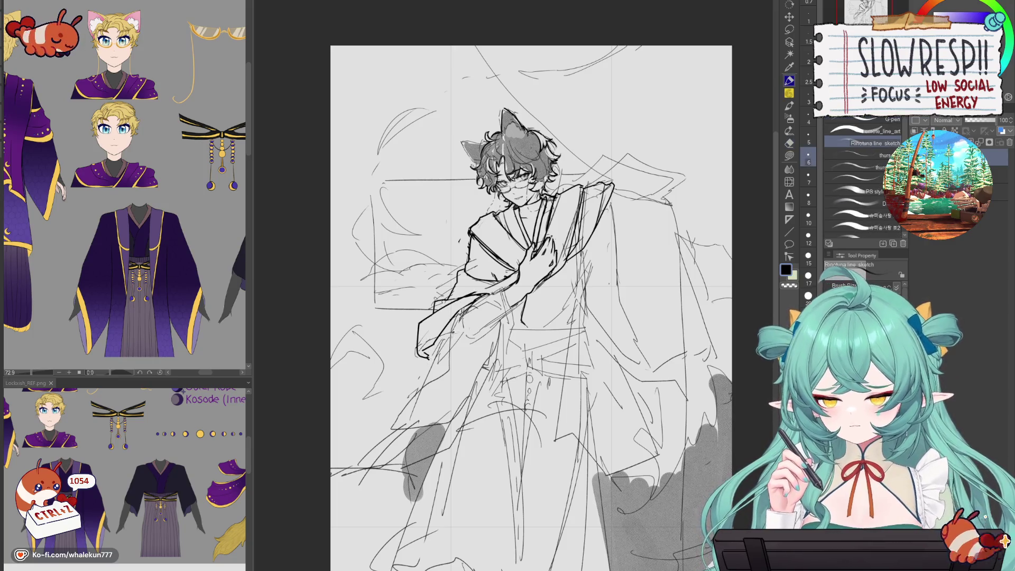
drag(501, 307, 496, 308)
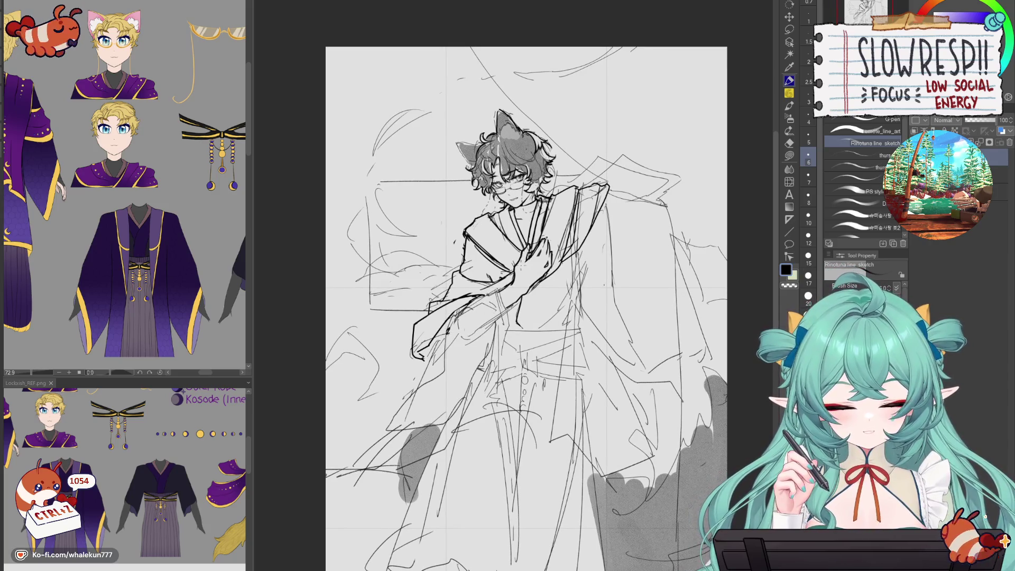
- Centre the reference's full front view and zoom in on the robe
mouse_move(219, 315)
mouse_down()
mouse_move(294, 287)
mouse_move(338, 300)
mouse_up()
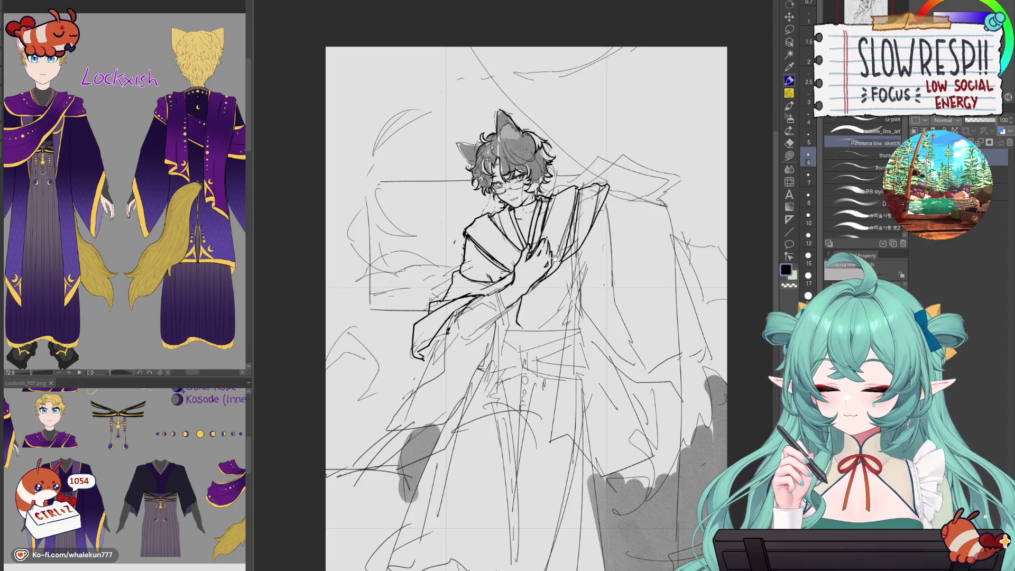
mouse_move(156, 308)
mouse_down()
mouse_move(202, 307)
mouse_move(206, 333)
mouse_up()
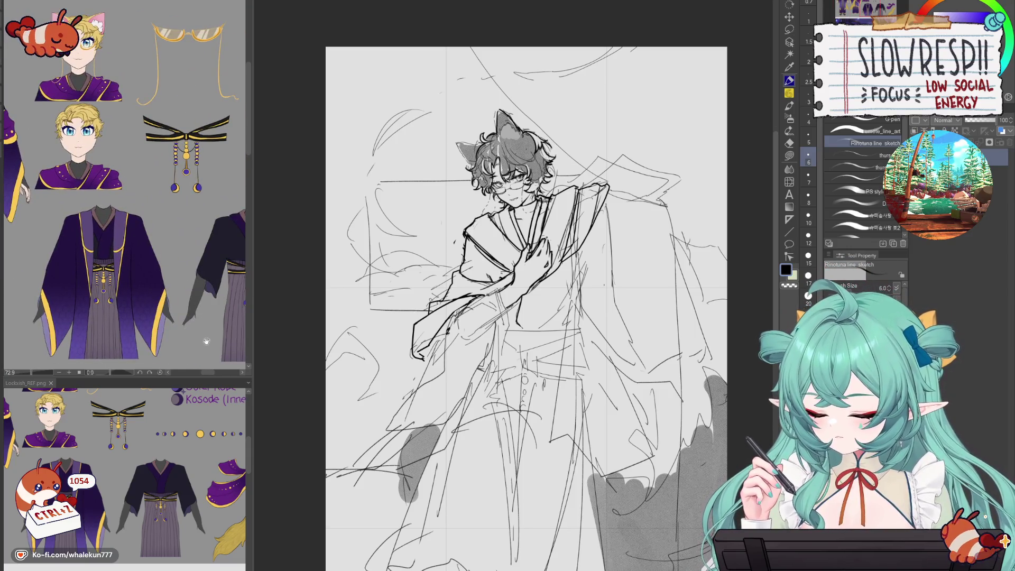
scroll(182, 316, up, 5)
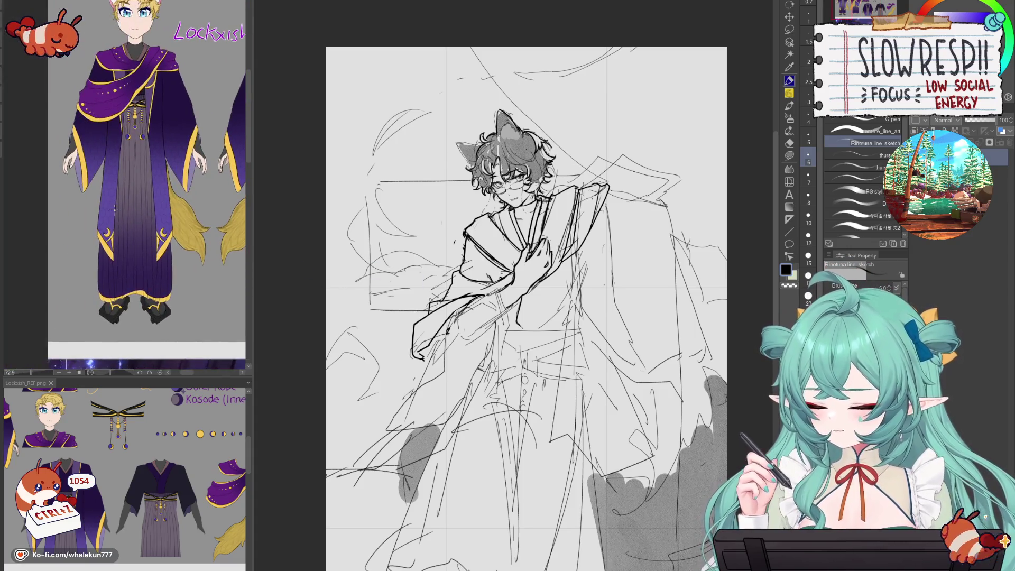
scroll(513, 242, up, 1)
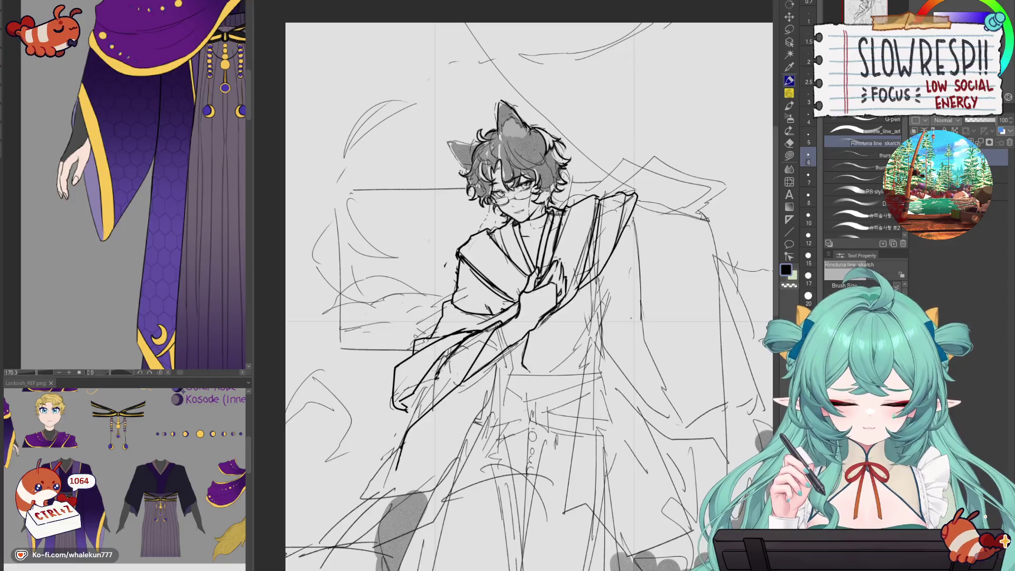
- Draw a line along the hanging sleeve and erase stray sketch lines beside it
drag(410, 407, 374, 468)
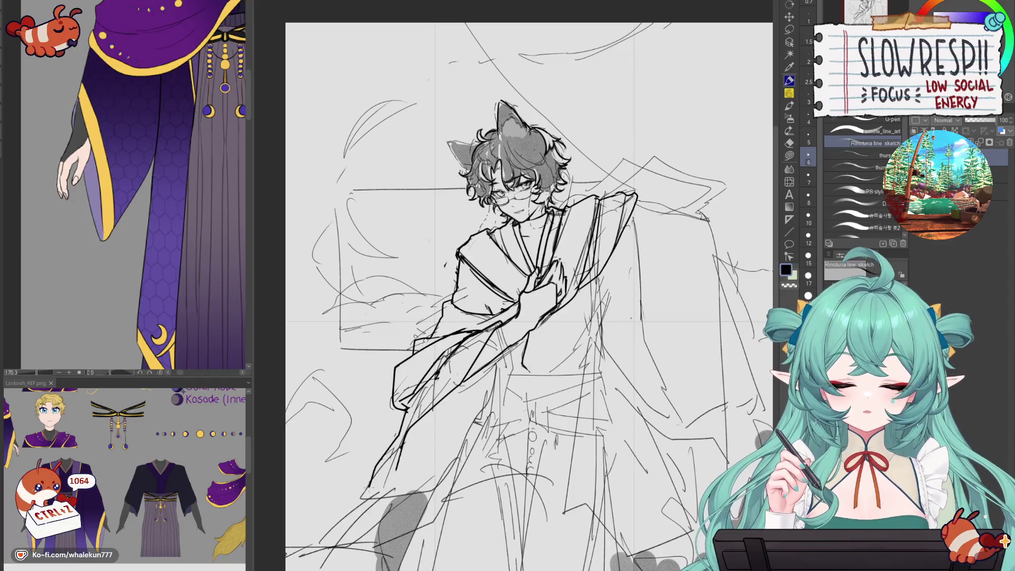
key(e)
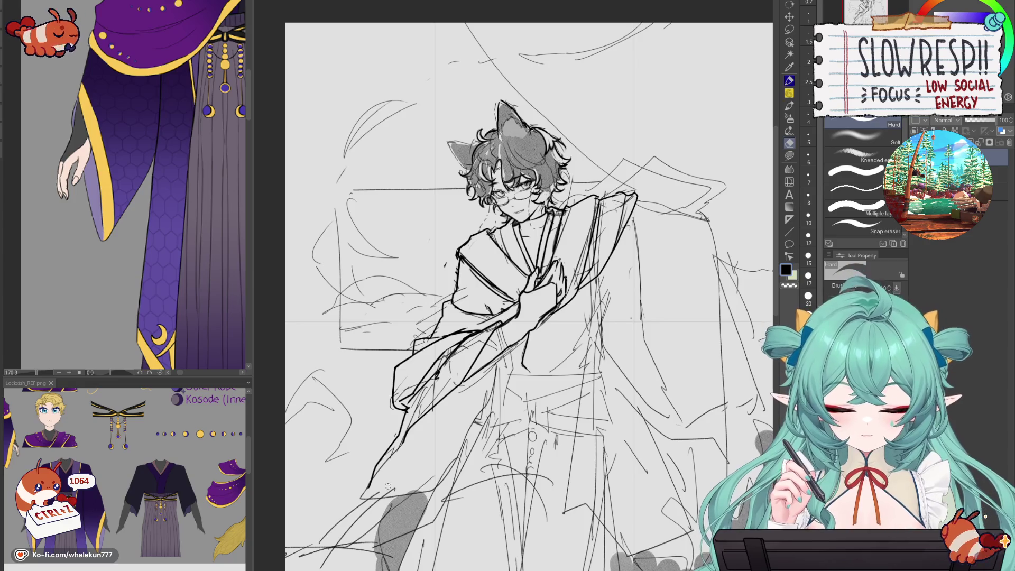
drag(384, 485, 407, 337)
scroll(494, 270, down, 2)
scroll(494, 270, up, 3)
mouse_move(476, 286)
mouse_down()
mouse_move(449, 322)
mouse_move(474, 285)
mouse_up()
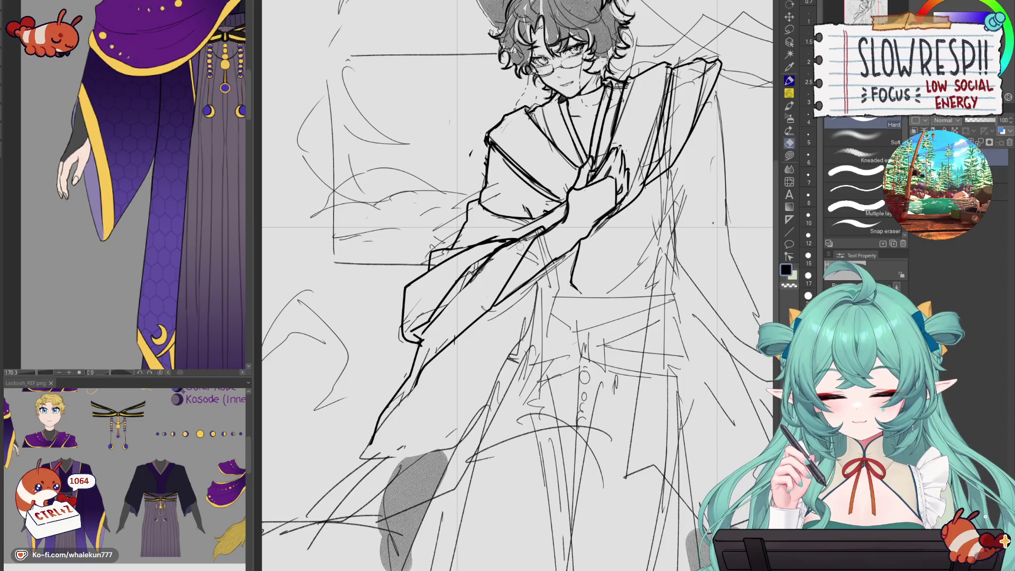
scroll(526, 268, down, 3)
drag(568, 255, 568, 374)
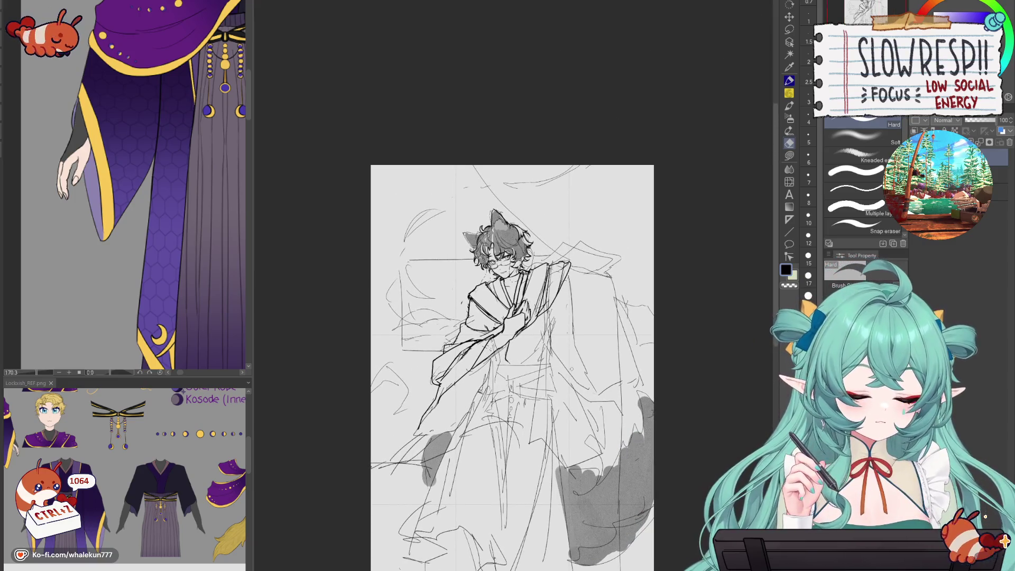
scroll(510, 349, up, 3)
drag(422, 394, 371, 463)
- Redraw the long outer edge line running down the hanging sleeve
key(p)
mouse_move(439, 374)
mouse_down()
mouse_move(416, 442)
mouse_move(340, 496)
mouse_up()
key(ctrl+z)
drag(478, 355, 457, 418)
key(ctrl+z)
drag(478, 362, 400, 484)
key(ctrl+z)
mouse_move(478, 353)
mouse_down()
mouse_move(412, 468)
mouse_move(375, 507)
mouse_move(323, 519)
mouse_up()
mouse_move(346, 471)
mouse_down()
mouse_move(320, 521)
mouse_move(373, 425)
mouse_up()
key(ctrl+z)
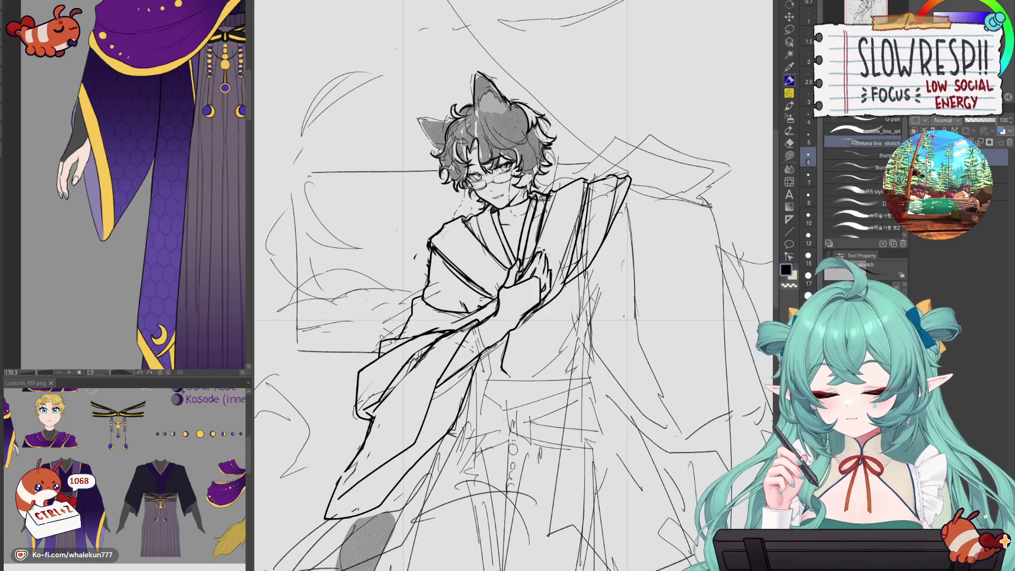
drag(425, 349, 401, 381)
key(ctrl+z)
- Shade the sleeve's inner edge with a soft grey watercolor stroke
key(e)
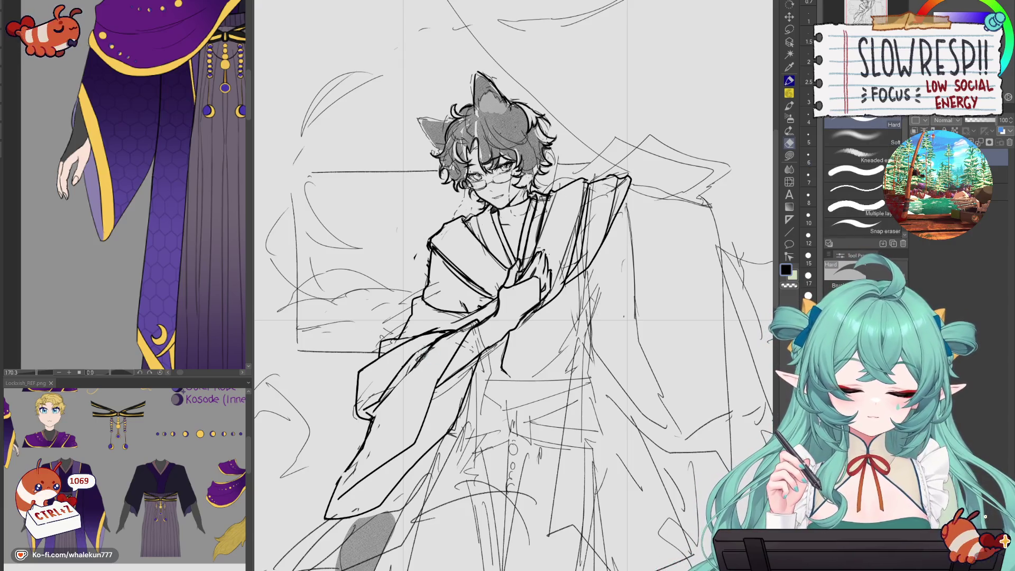
key(b)
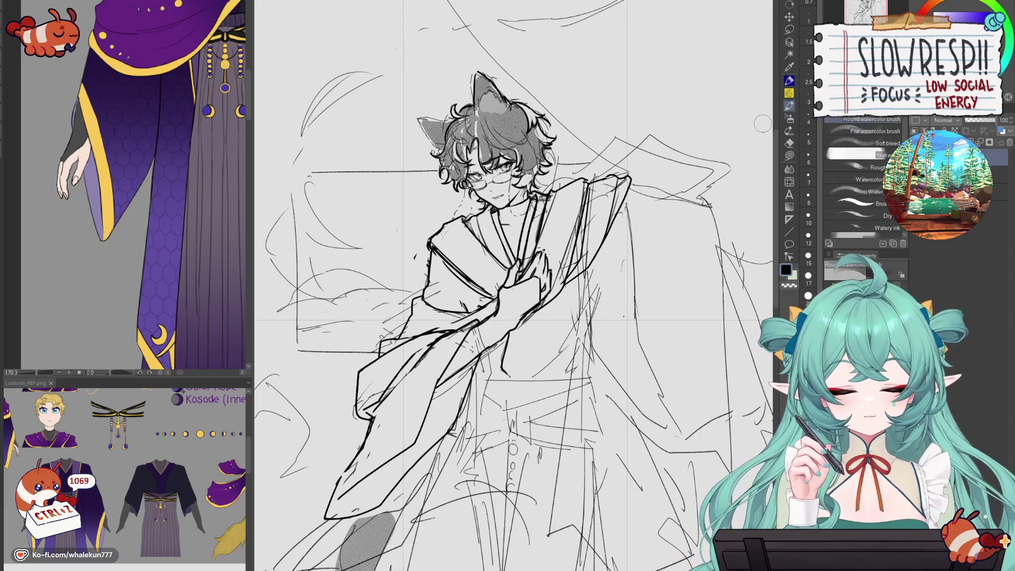
drag(428, 346, 378, 402)
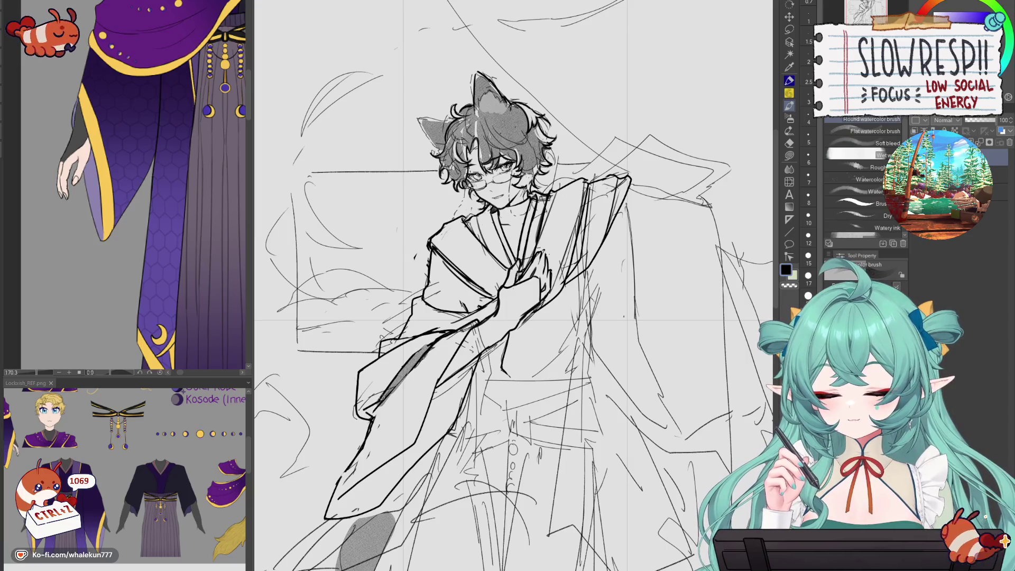
key(p)
key(ctrl+0)
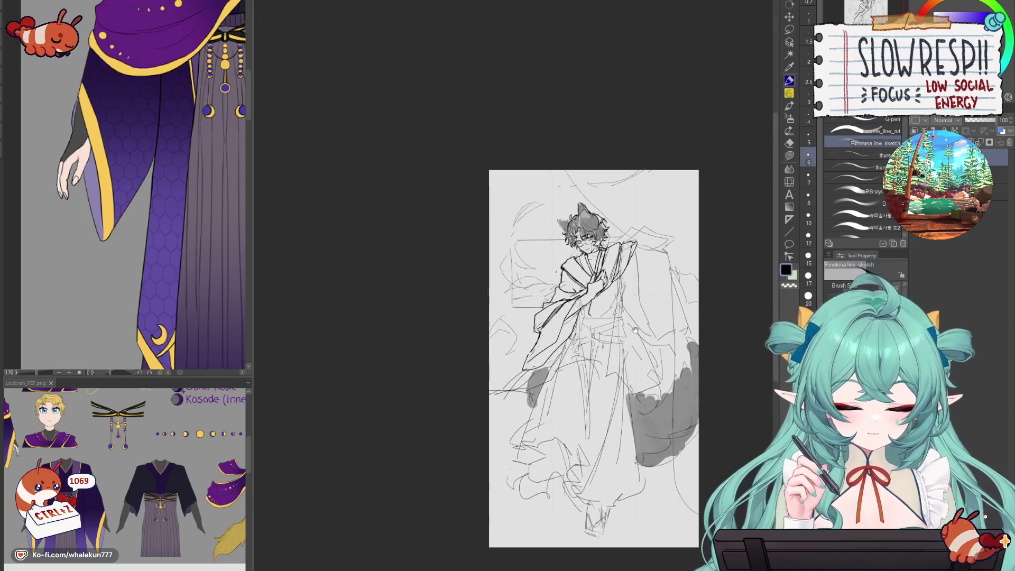
scroll(603, 260, up, 5)
scroll(604, 260, up, 2)
- Draw a new sleeve line sweeping down-left and check it in a mirrored view
key(ctrl+z)
mouse_move(521, 269)
mouse_down()
mouse_move(469, 369)
mouse_move(415, 412)
mouse_up()
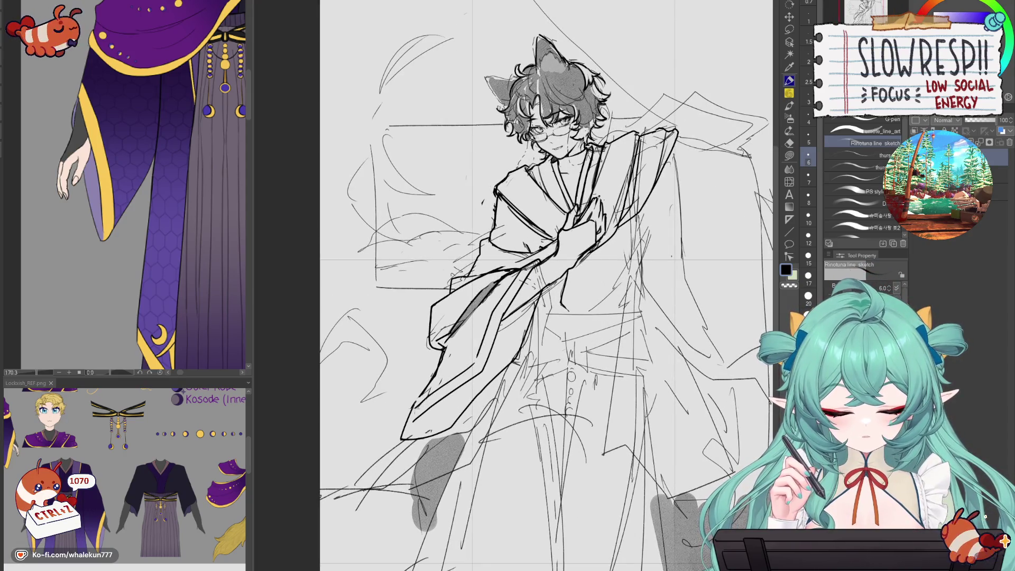
key(h)
scroll(528, 265, down, 3)
scroll(616, 245, up, 4)
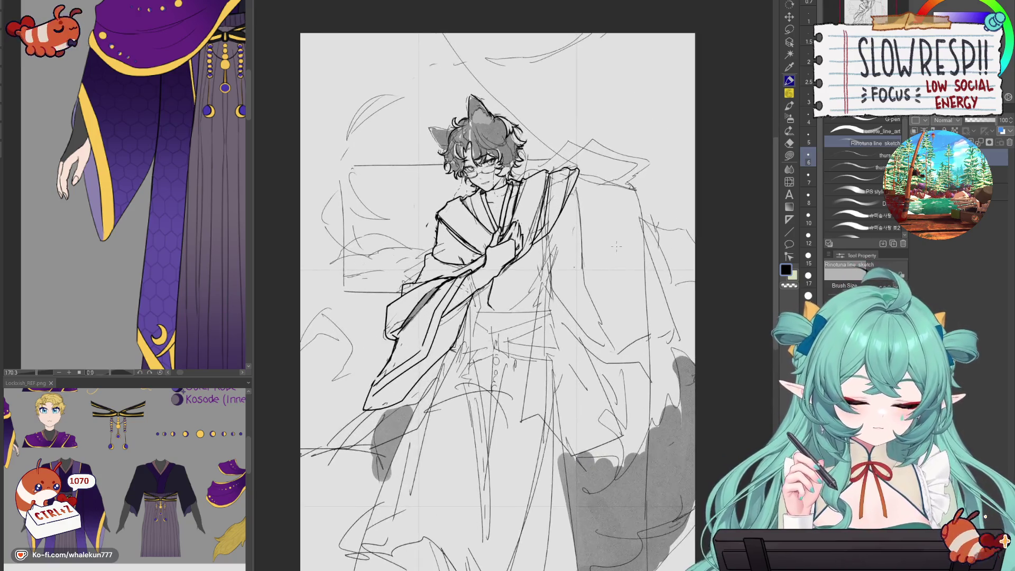
key(h)
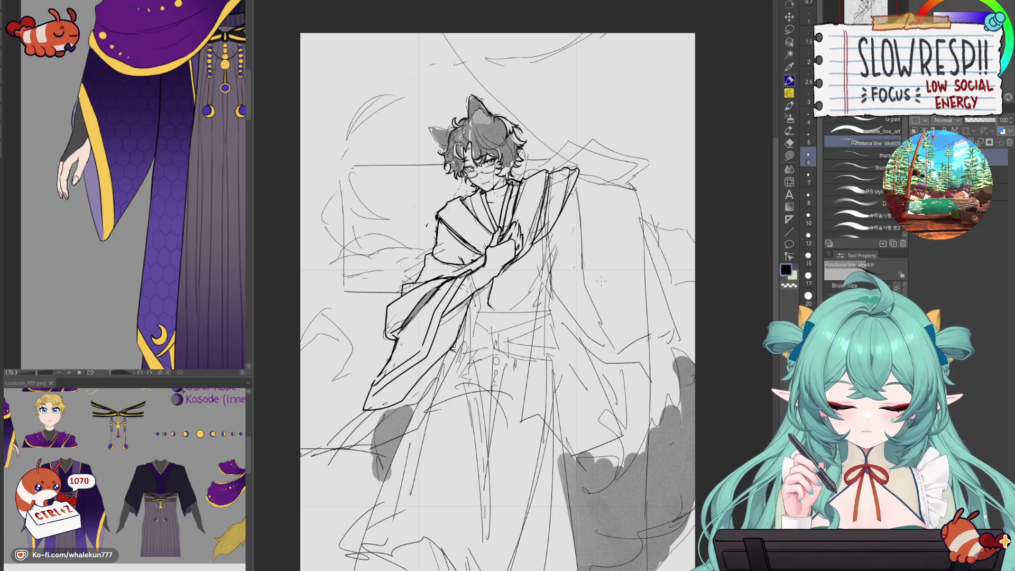
scroll(442, 251, up, 4)
- Ink short strokes along the upper sleeve, mirroring the canvas to check them
drag(465, 248, 373, 293)
key(ctrl+z)
mouse_move(420, 264)
mouse_down()
mouse_move(370, 290)
mouse_move(426, 280)
mouse_up()
drag(359, 320, 386, 327)
key(ctrl+z)
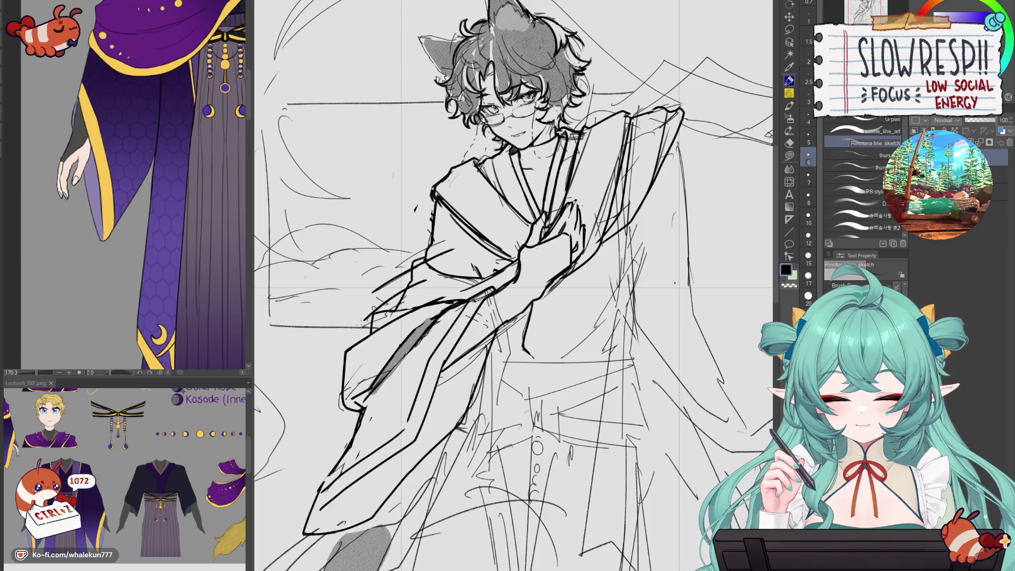
key(ctrl+z)
key(h)
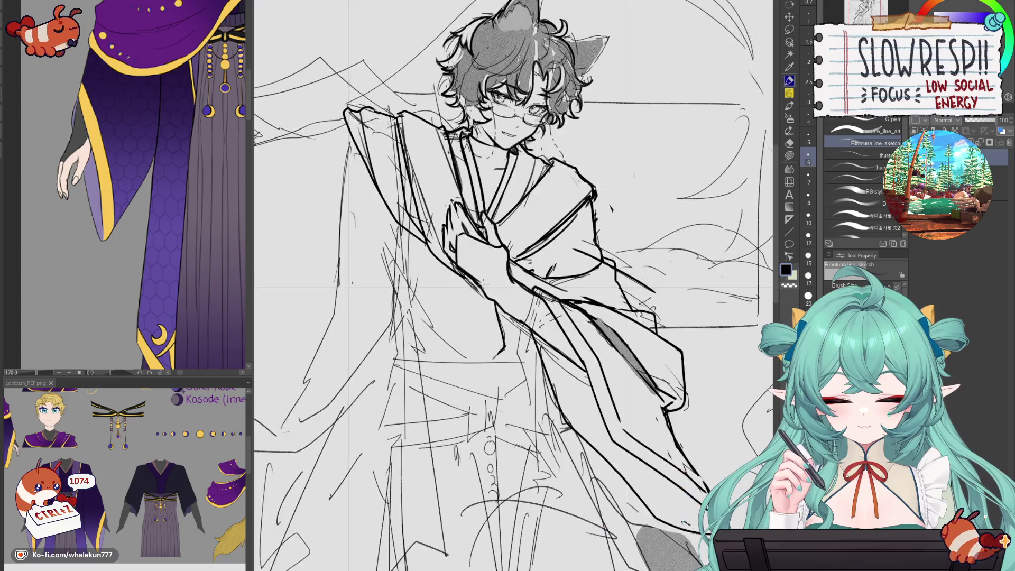
key(h)
key(ctrl+z)
key(ctrl+z)
- Add the long line across the sleeve and its fold lines, with the eraser at size 30
drag(384, 270, 470, 243)
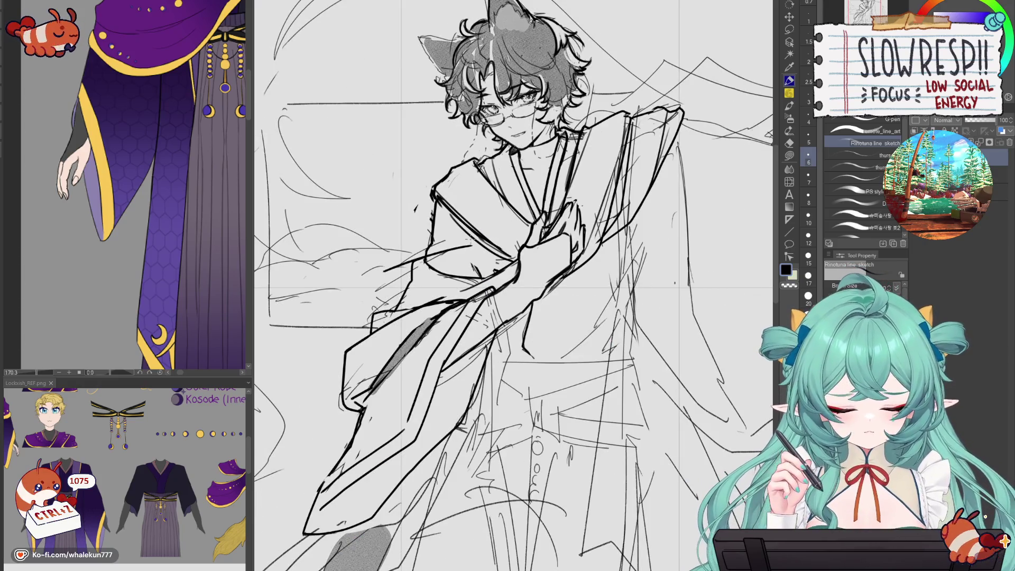
drag(384, 267, 406, 311)
drag(476, 246, 494, 281)
key(ctrl+z)
key(e)
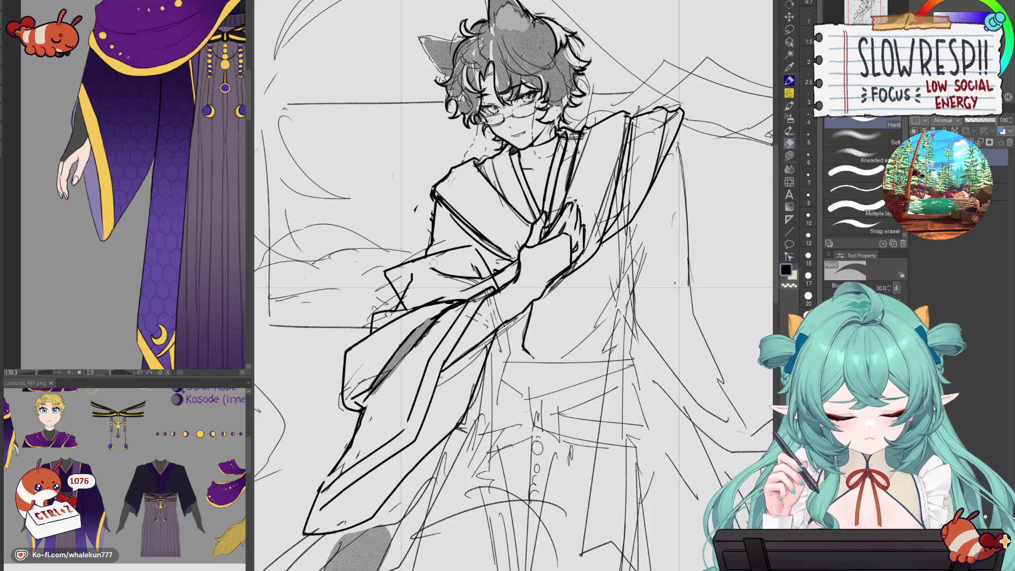
key(bracketright)
key(bracketright)
key(bracketright)
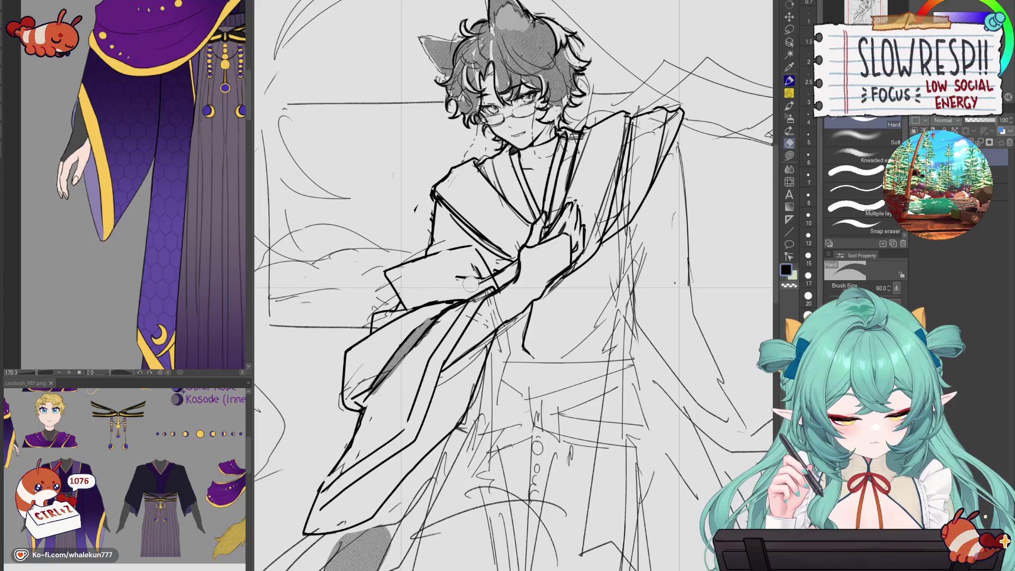
key(bracketleft)
key(bracketleft)
key(bracketleft)
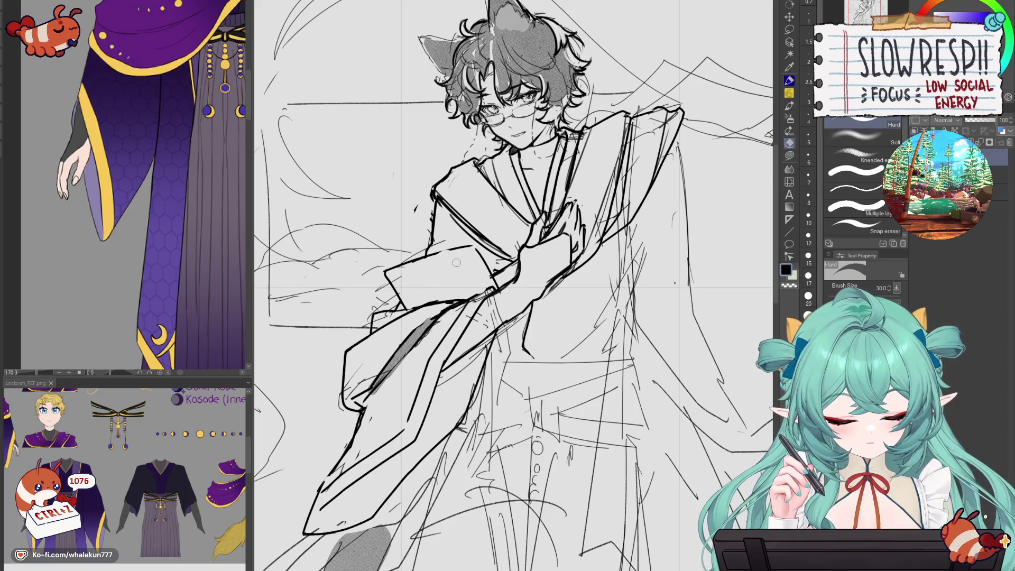
key(p)
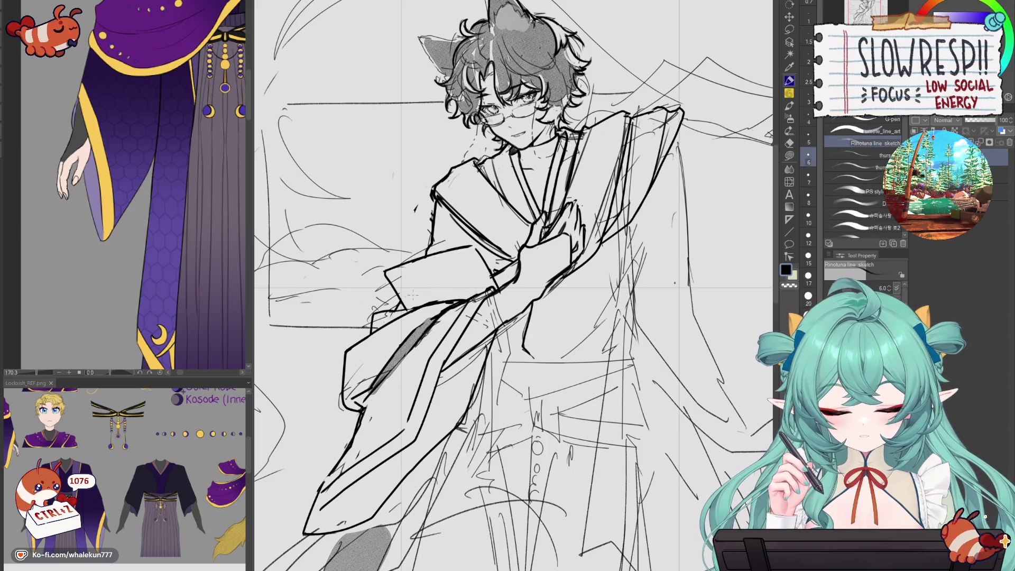
- Redraw the sleeve edge and the layered fold lines beneath the crossed arm
key(ctrl+z)
drag(384, 273, 468, 248)
key(ctrl+z)
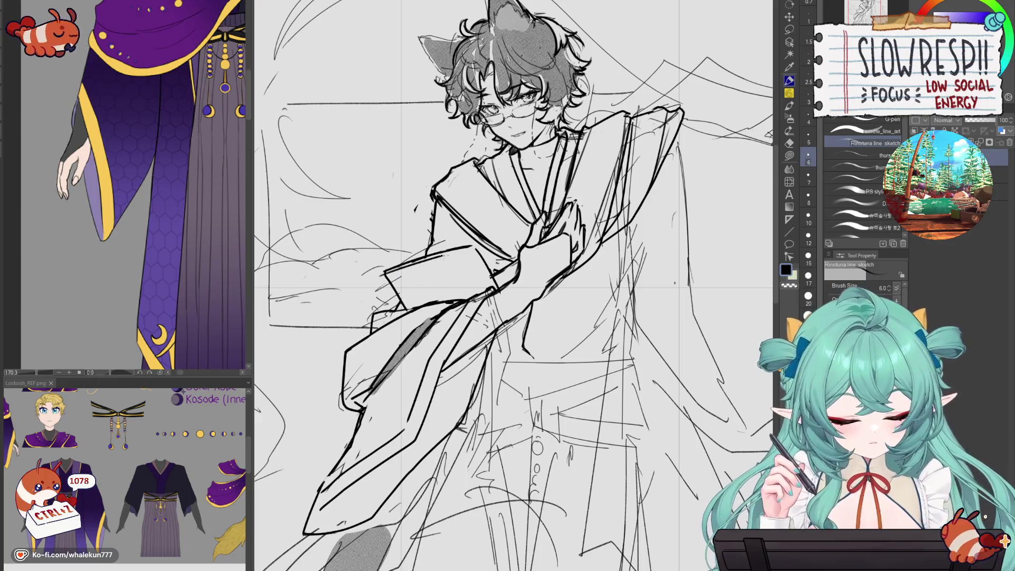
mouse_move(379, 277)
mouse_down()
mouse_move(403, 312)
mouse_move(470, 249)
mouse_move(493, 290)
mouse_up()
mouse_move(374, 299)
mouse_down()
mouse_move(465, 267)
mouse_move(389, 302)
mouse_move(402, 313)
mouse_move(393, 304)
mouse_move(417, 295)
mouse_move(385, 304)
mouse_move(407, 315)
mouse_up()
key(ctrl+z)
key(ctrl+z)
key(ctrl+z)
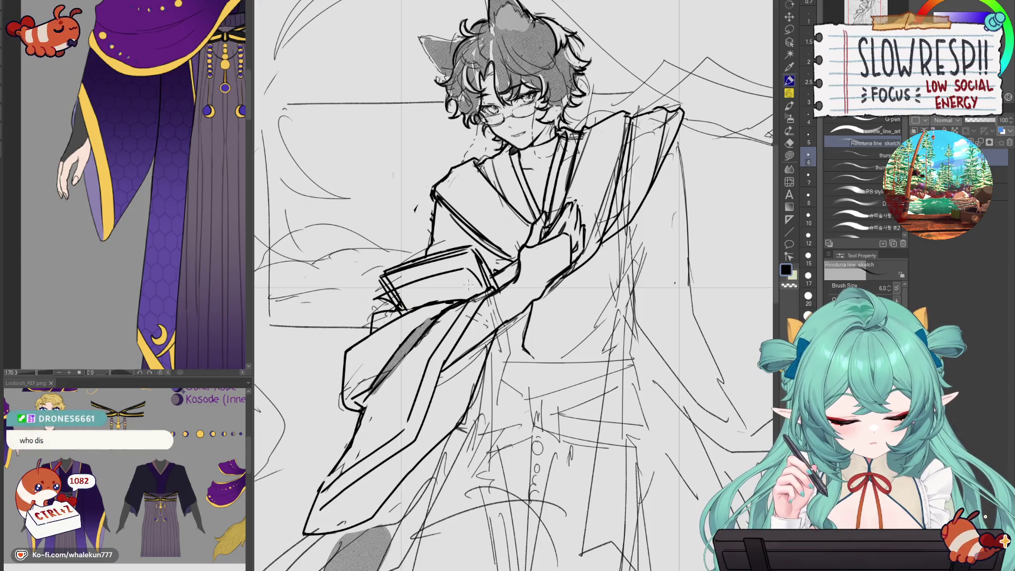
key(e)
key(ctrl+z)
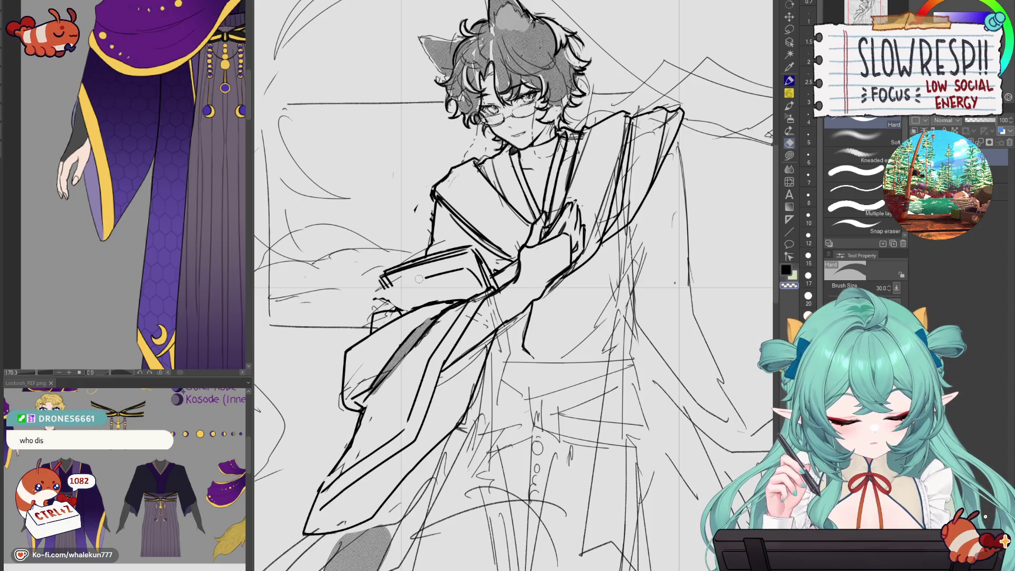
key(p)
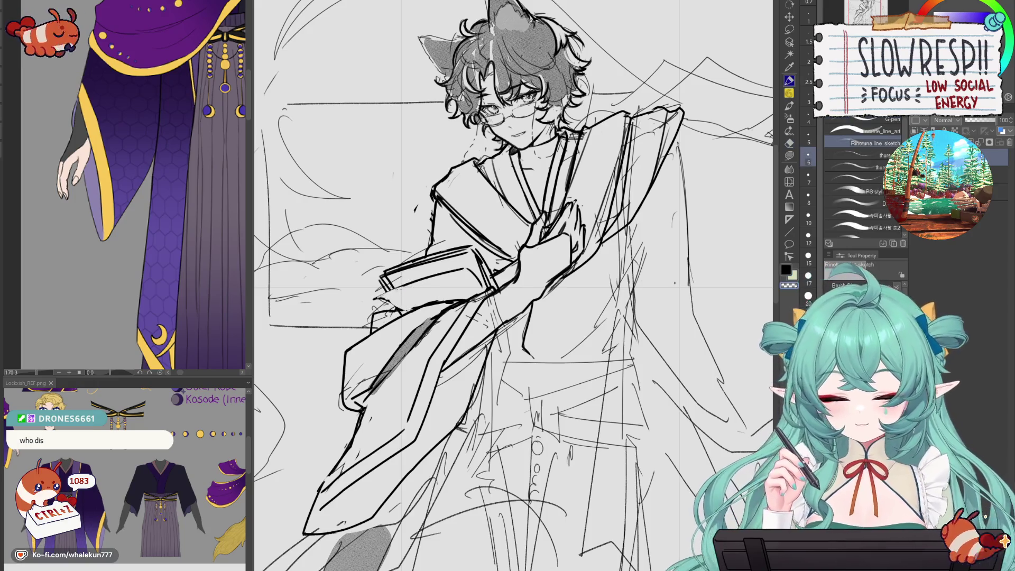
key(ctrl+z)
drag(381, 297, 409, 311)
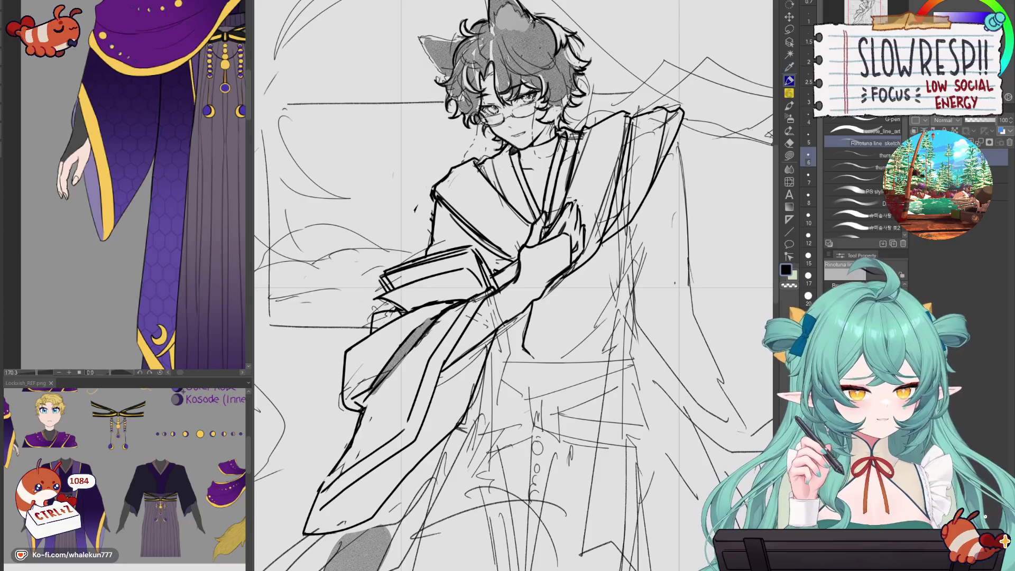
- Add short vertical ink strokes to the kimono sleeve across the catboy's chest
drag(581, 346, 555, 281)
drag(443, 359, 451, 397)
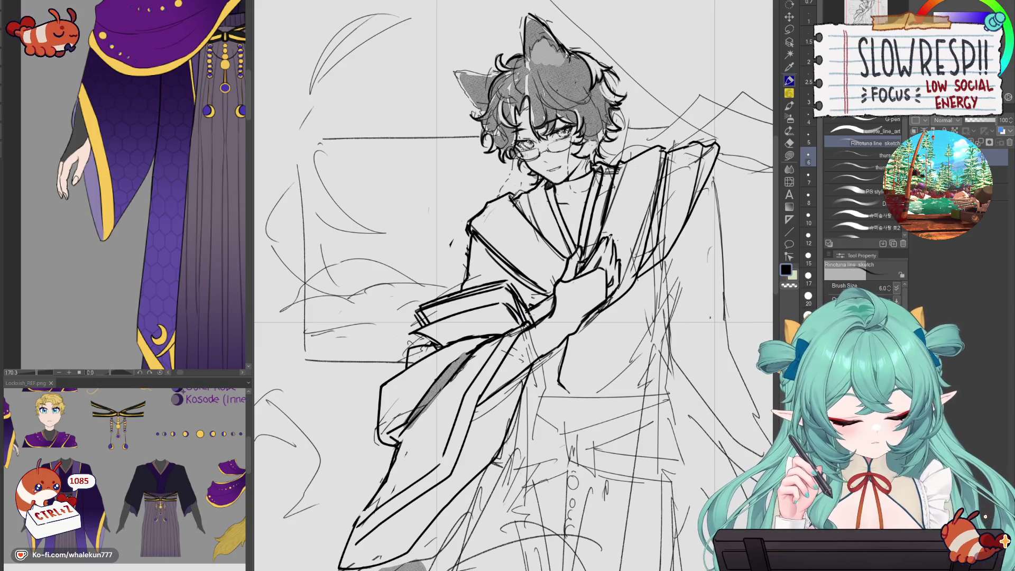
mouse_move(523, 286)
mouse_down()
mouse_move(527, 321)
mouse_move(511, 329)
mouse_up()
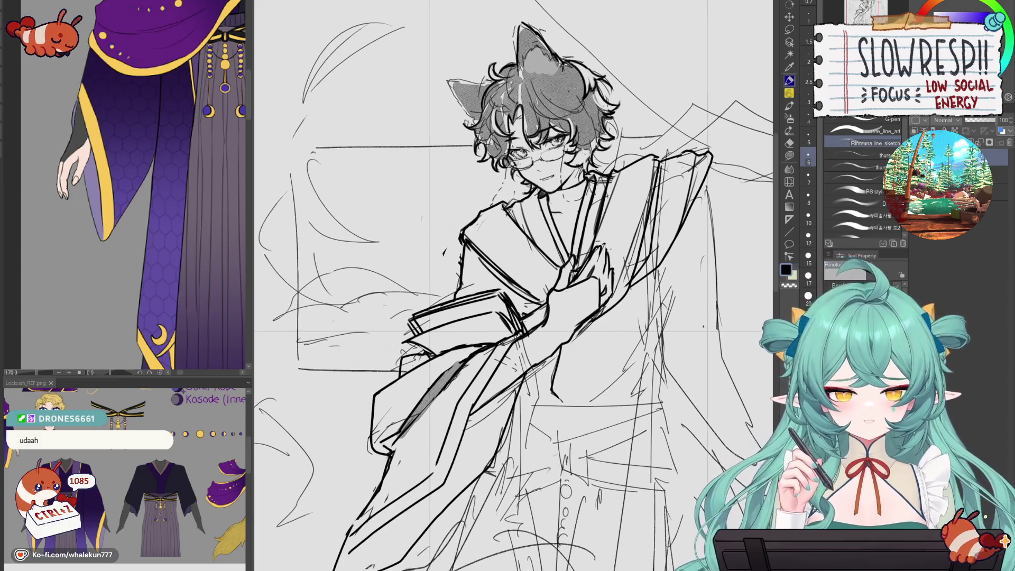
mouse_move(409, 325)
mouse_down()
mouse_move(414, 340)
mouse_move(397, 323)
mouse_up()
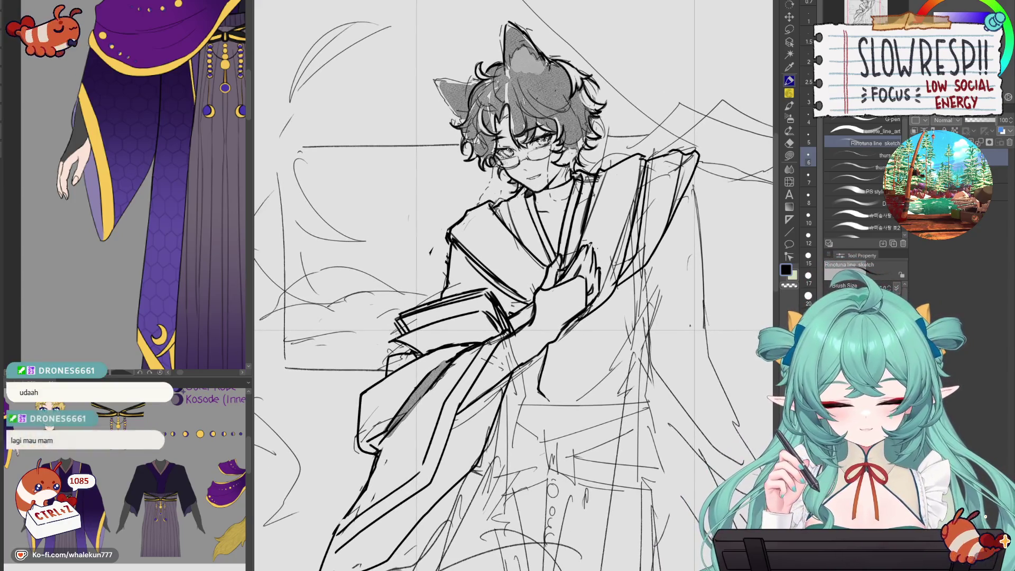
scroll(474, 268, down, 2)
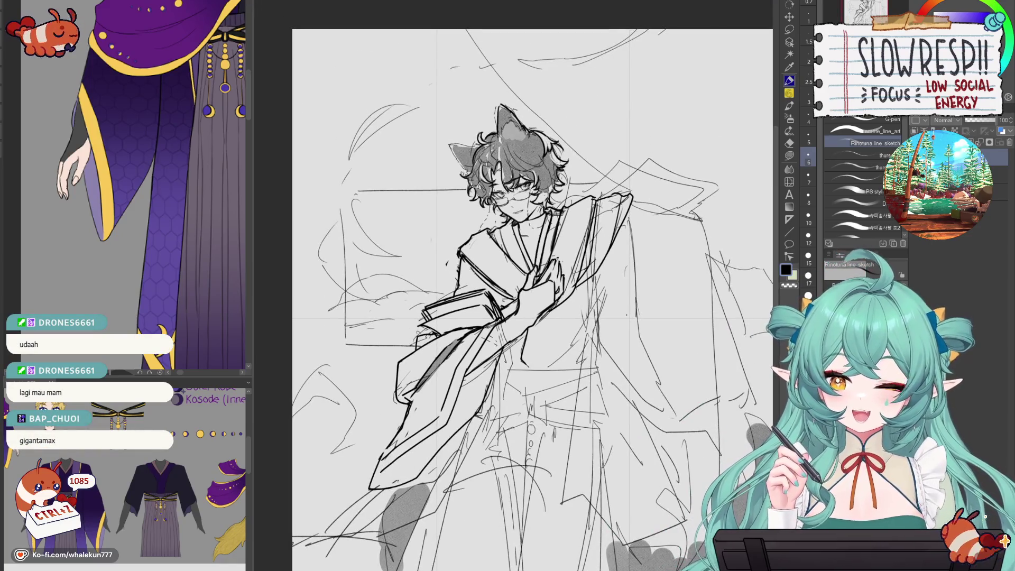
drag(529, 296, 540, 272)
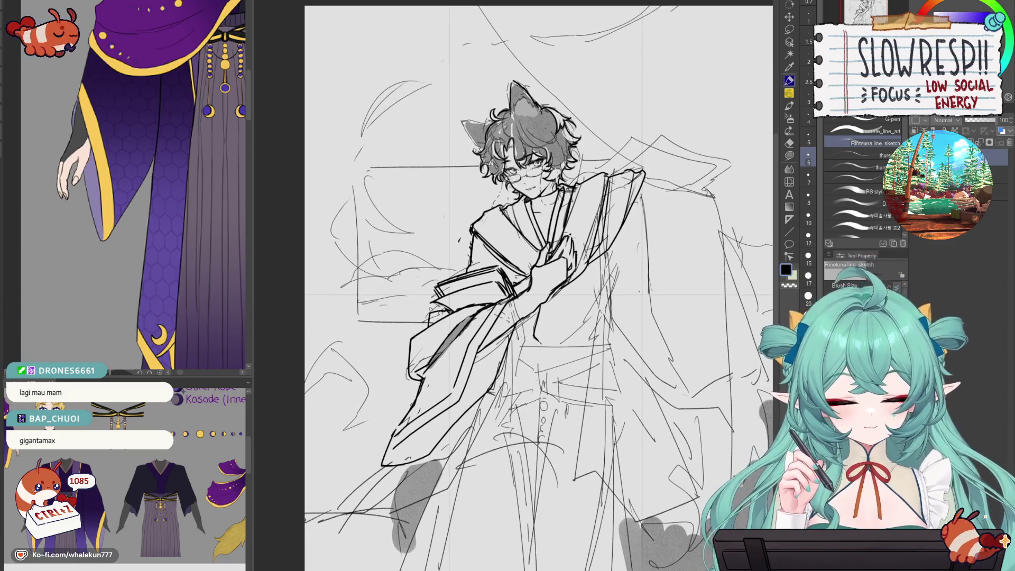
key(ctrl+z)
drag(526, 321, 520, 352)
drag(519, 312, 515, 328)
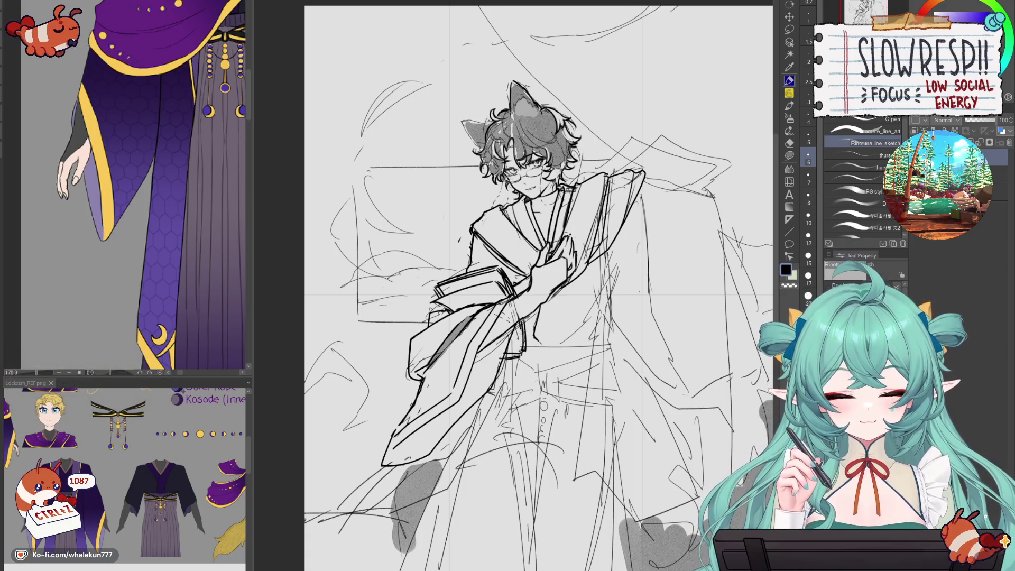
key(ctrl+0)
- Flip the view to check proportions, then erase sketch lines around the collar and chest
key(h)
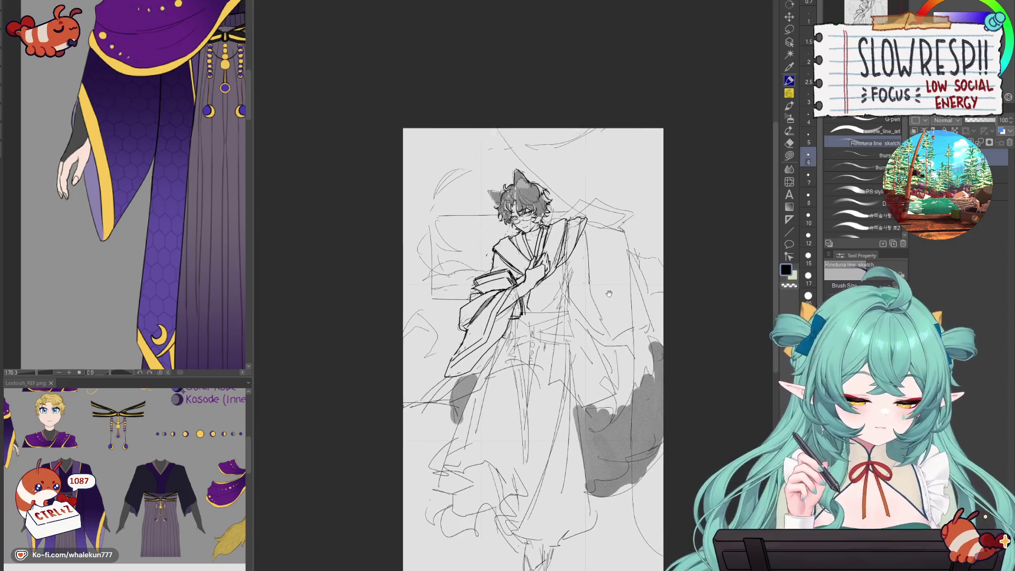
scroll(551, 234, up, 3)
key(h)
key(ctrl+0)
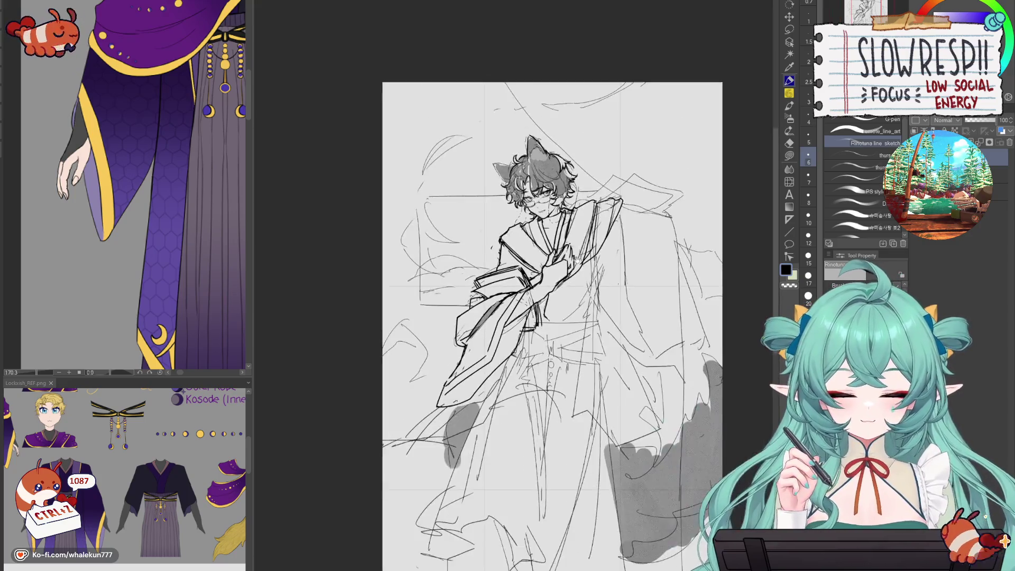
scroll(512, 286, up, 3)
key(e)
drag(396, 264, 444, 306)
mouse_move(426, 235)
mouse_down()
mouse_move(465, 286)
mouse_move(415, 248)
mouse_move(396, 264)
mouse_move(431, 239)
mouse_up()
- Try redrawing the collar and shoulder line in ink, undoing the unsatisfactory strokes
key(p)
key(h)
key(h)
key(ctrl+z)
key(ctrl+z)
mouse_move(414, 244)
mouse_down()
mouse_move(385, 261)
mouse_move(385, 285)
mouse_move(418, 316)
mouse_move(431, 309)
mouse_move(441, 330)
mouse_up()
key(ctrl+z)
key(ctrl+z)
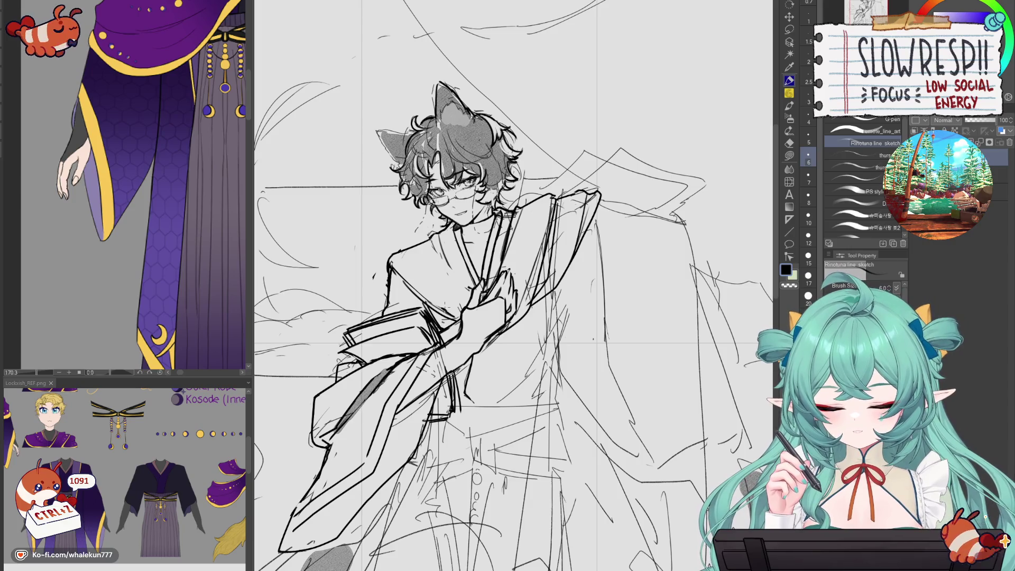
key(ctrl+z)
key(ctrl+z)
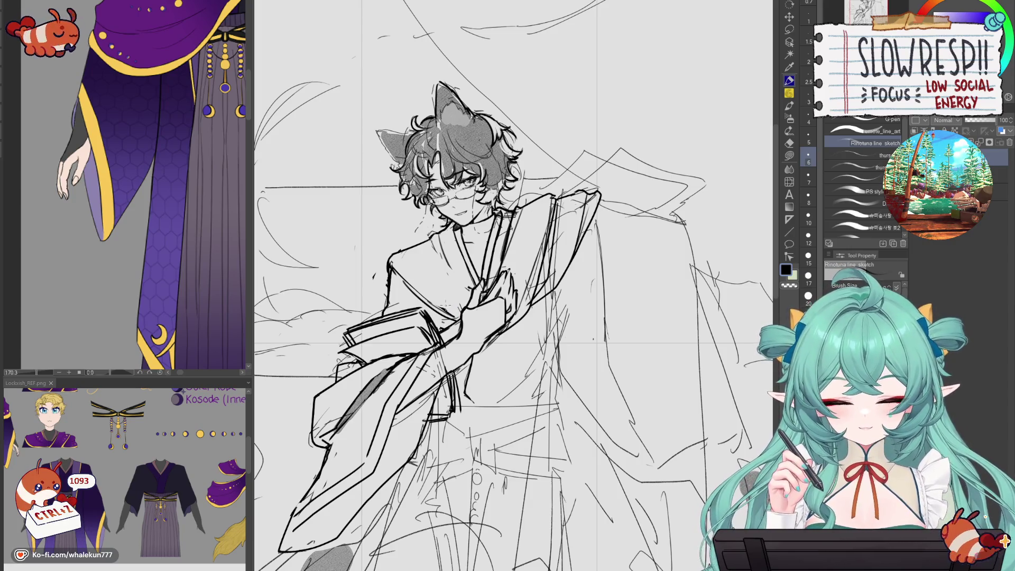
key(h)
drag(556, 292, 614, 264)
key(ctrl+z)
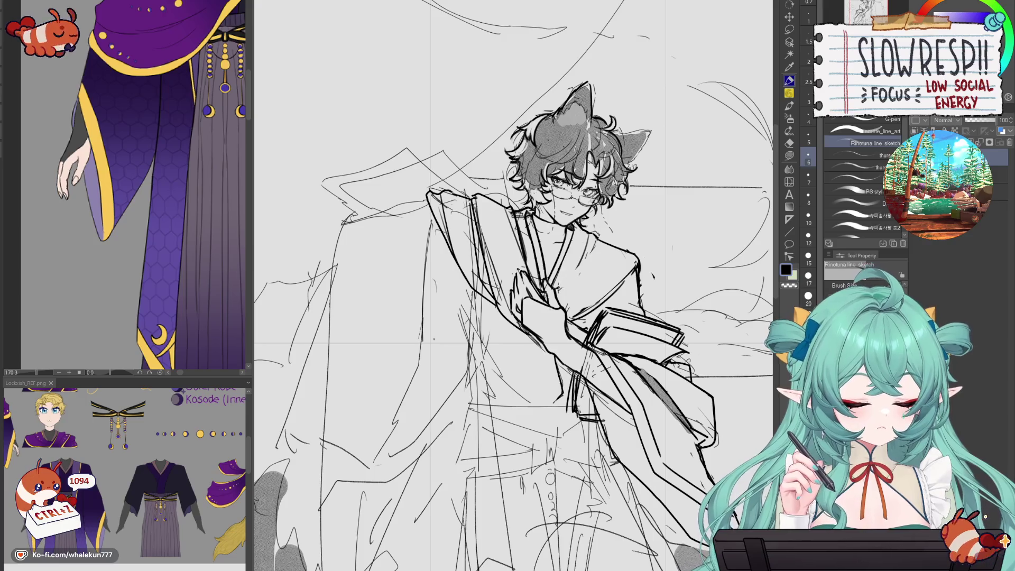
key(ctrl+z)
- Erase part of a short shoulder line and attempt new shoulder lines, undoing the misfires
key(e)
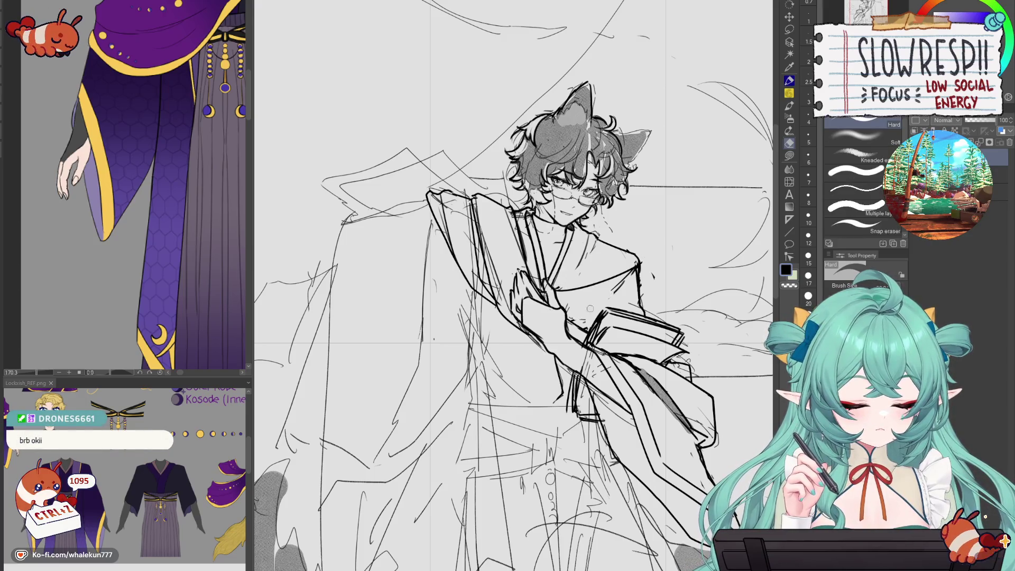
drag(619, 283, 644, 296)
key(p)
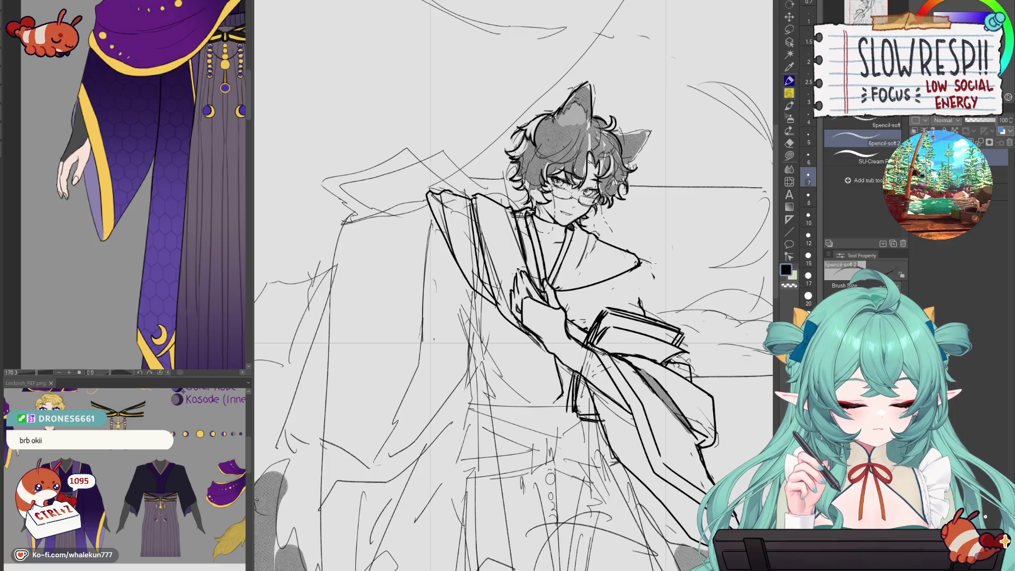
key(p)
key(ctrl+z)
key(h)
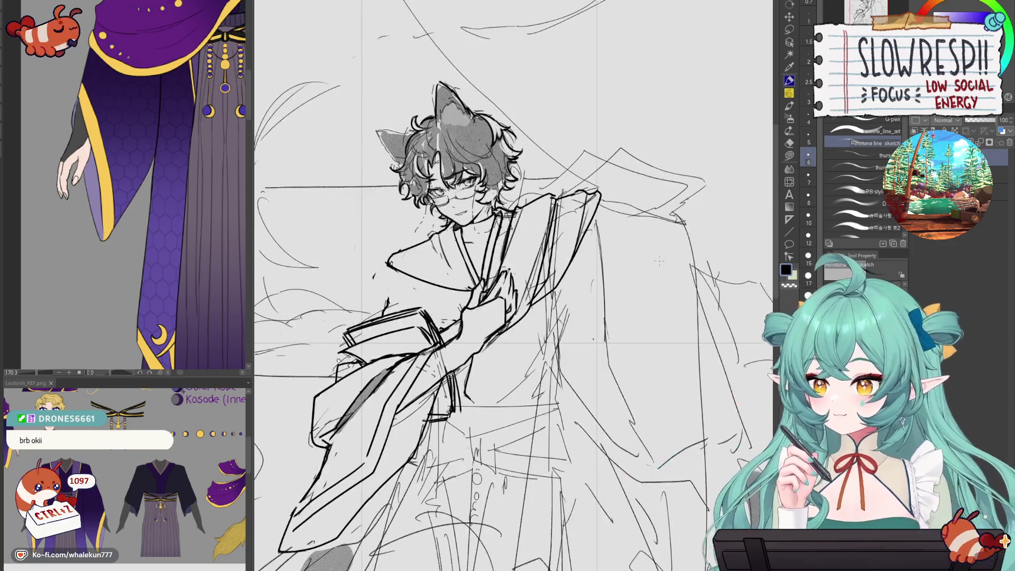
drag(562, 356, 639, 388)
mouse_move(465, 293)
mouse_down()
mouse_move(443, 357)
mouse_move(482, 324)
mouse_move(515, 336)
mouse_move(542, 319)
mouse_up()
key(ctrl+z)
key(ctrl+z)
key(ctrl+z)
key(ctrl+z)
drag(491, 359, 536, 340)
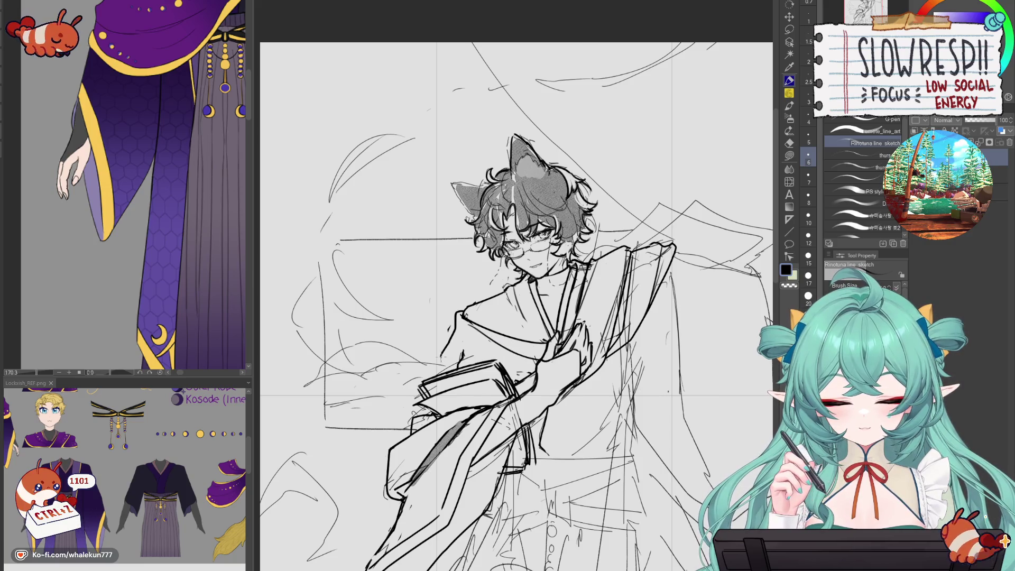
key(ctrl+z)
- After a mirrored check, ink the left edge of the kimono collar
key(h)
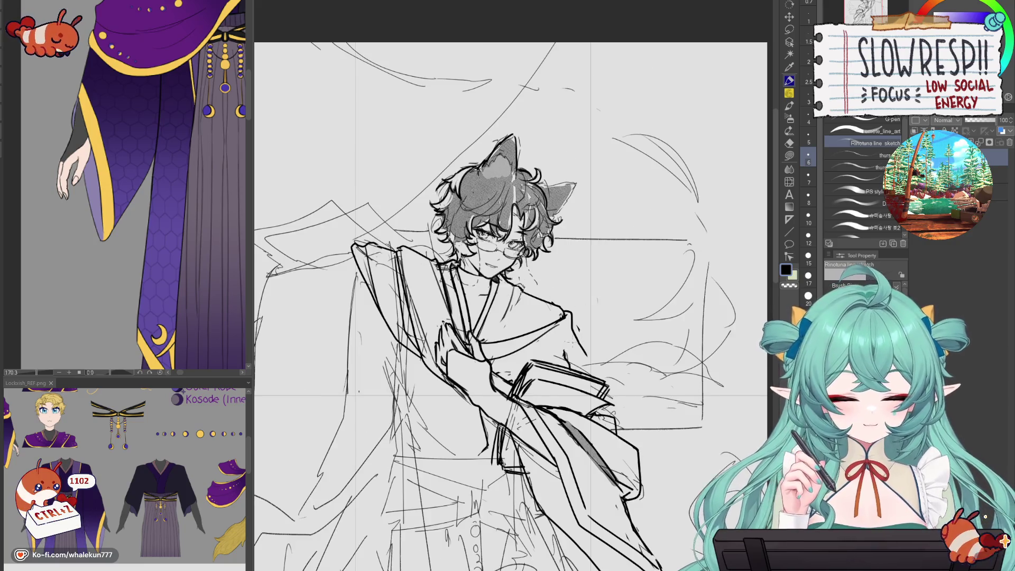
key(e)
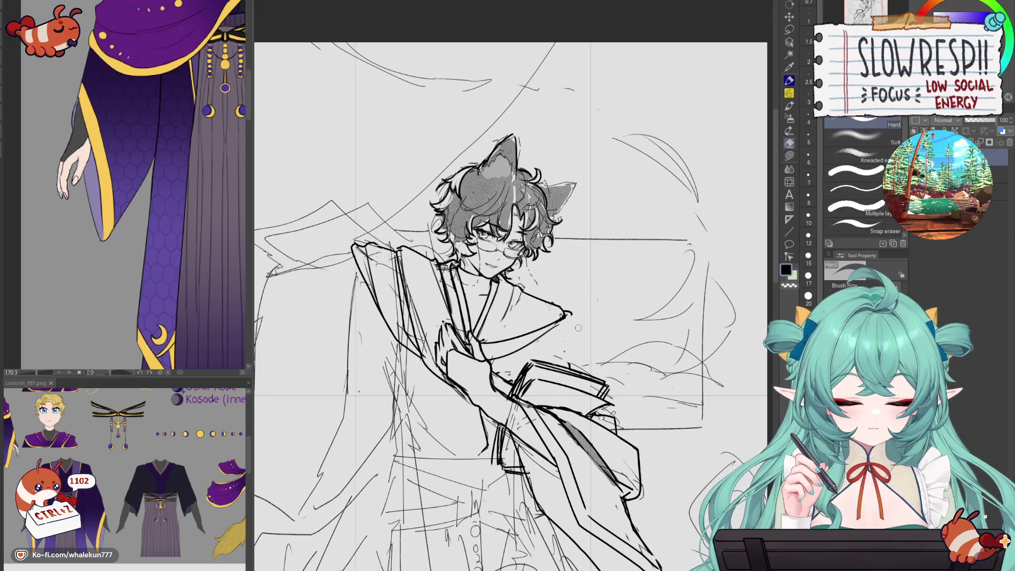
key(o)
key(h)
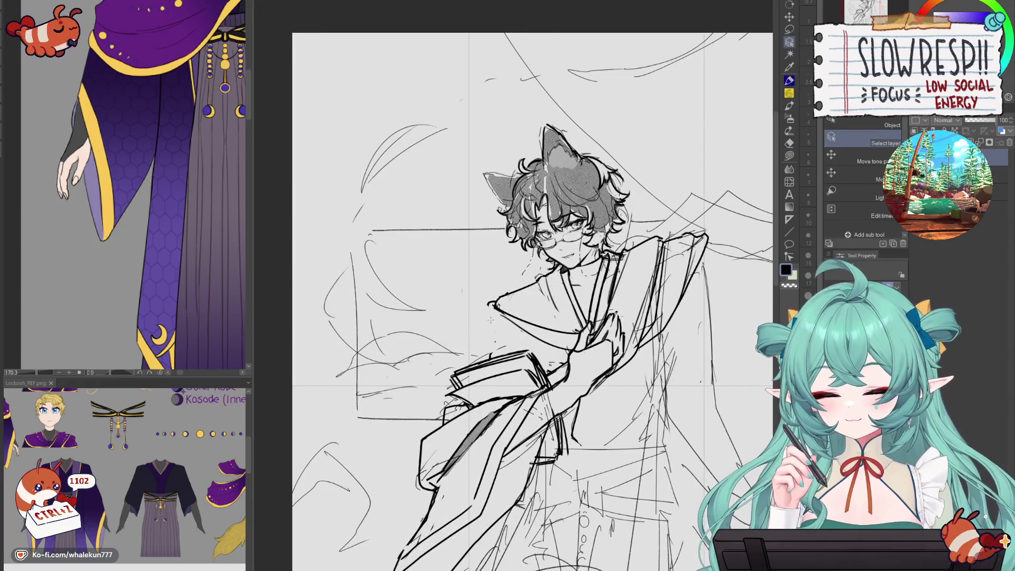
key(p)
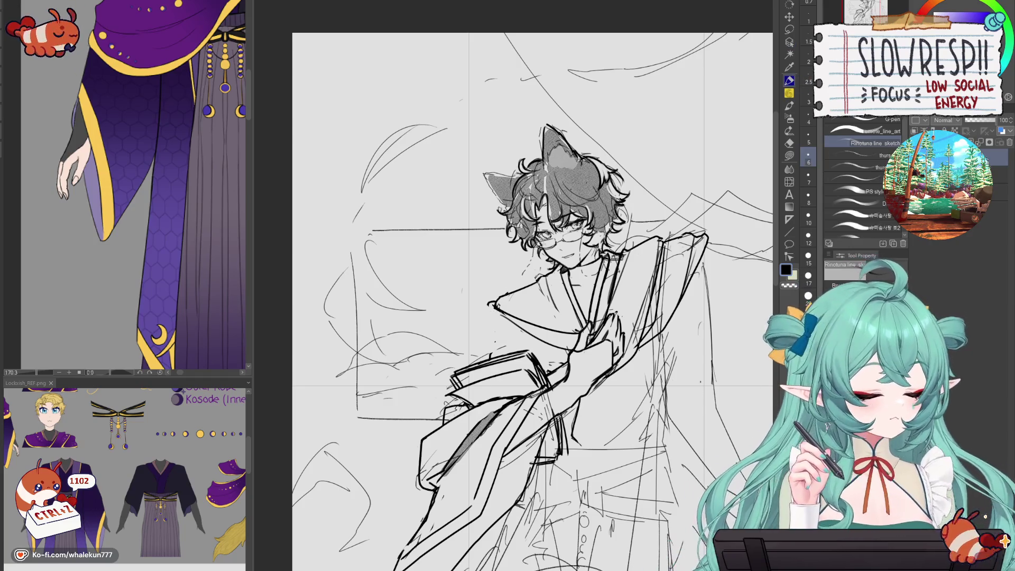
mouse_move(634, 363)
mouse_down()
mouse_move(636, 380)
mouse_move(645, 369)
mouse_up()
mouse_move(501, 307)
mouse_down()
mouse_move(476, 369)
mouse_move(517, 357)
mouse_up()
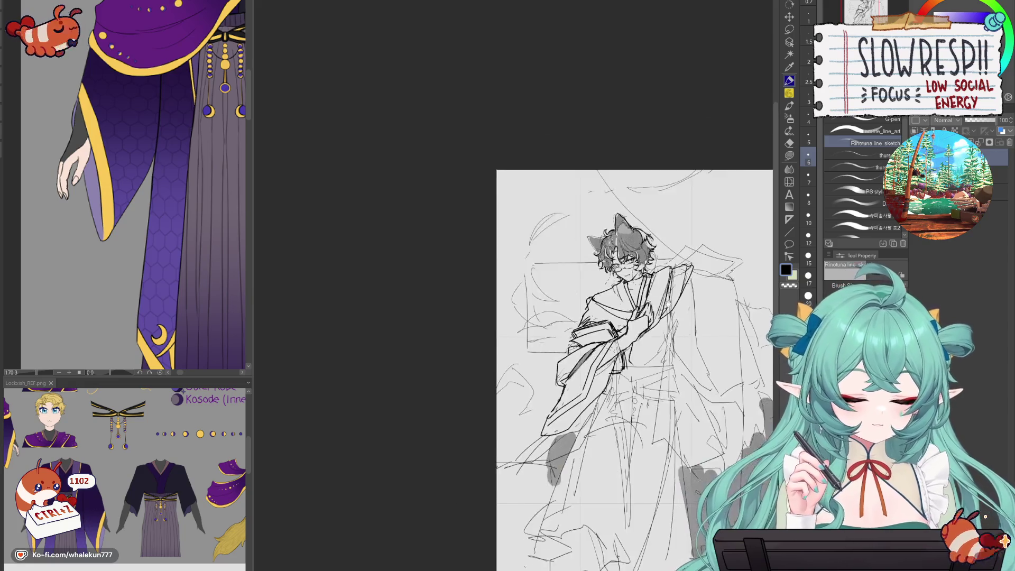
- Erase lines at the right collar and shoulder and undo the short stray marks
scroll(614, 302, down, 3)
scroll(614, 302, up, 2)
key(e)
mouse_move(584, 285)
mouse_down()
mouse_move(576, 323)
mouse_move(608, 272)
mouse_move(605, 296)
mouse_move(553, 350)
mouse_up()
key(p)
key(ctrl+z)
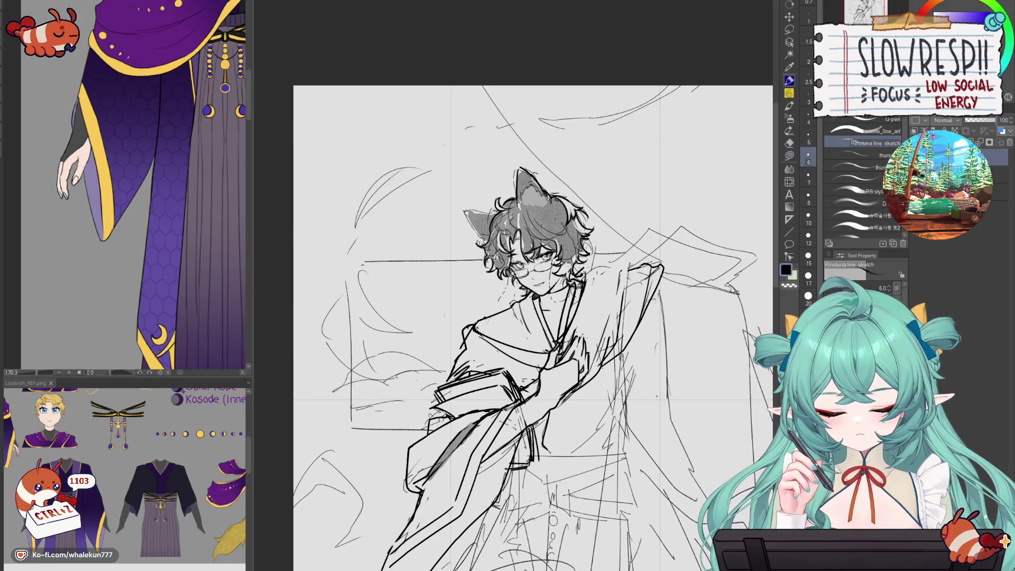
key(ctrl+z)
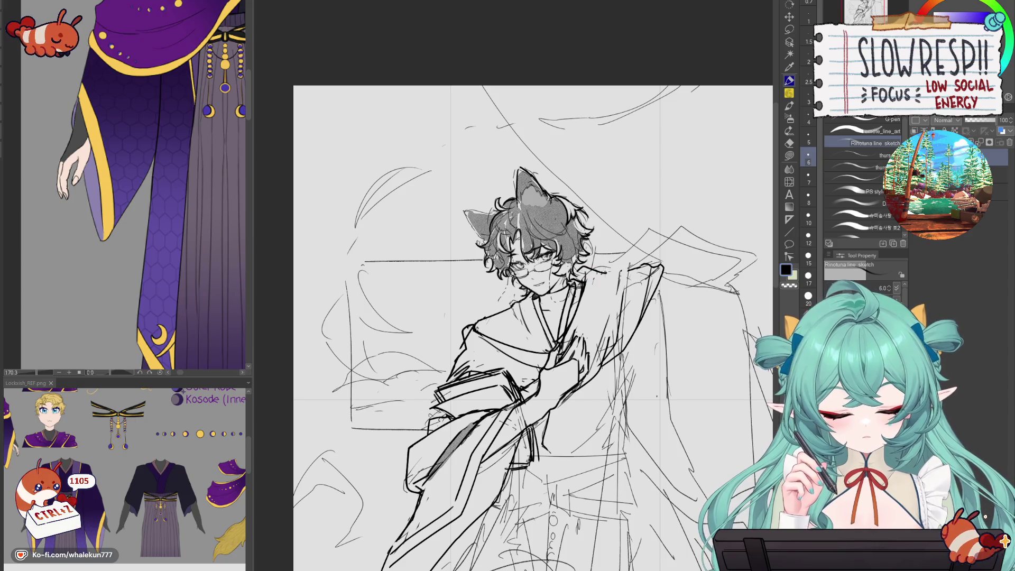
- Ink a line along the right collar, retrying it several times
mouse_move(628, 270)
mouse_down()
mouse_move(598, 354)
mouse_move(520, 383)
mouse_up()
key(ctrl+z)
drag(580, 305, 519, 388)
key(ctrl+z)
drag(576, 304, 513, 378)
key(ctrl+z)
key(ctrl+z)
drag(580, 299, 512, 385)
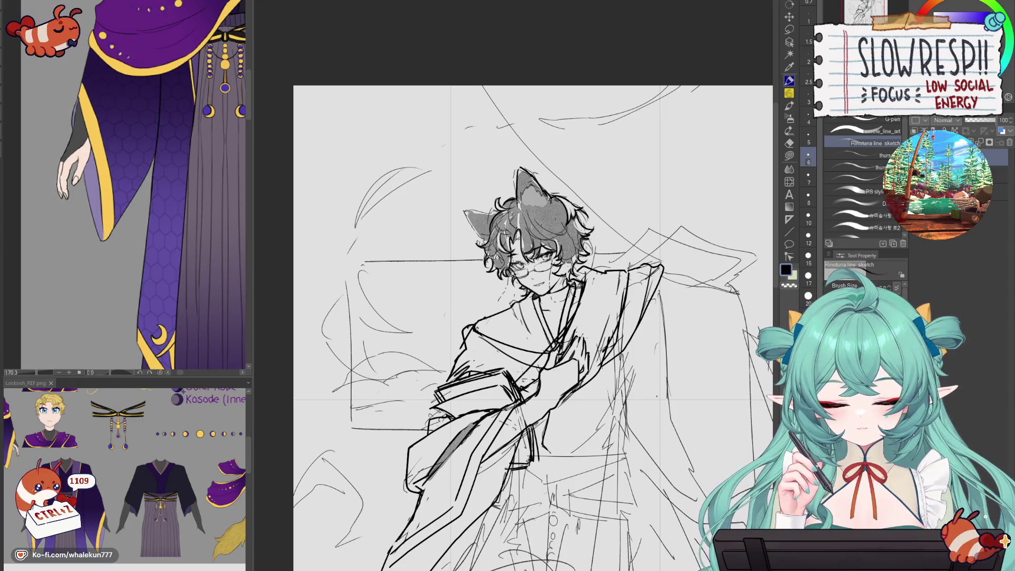
- Lighten the collar strokes and ink two dark lines down the right collar
key(e)
drag(576, 317, 547, 349)
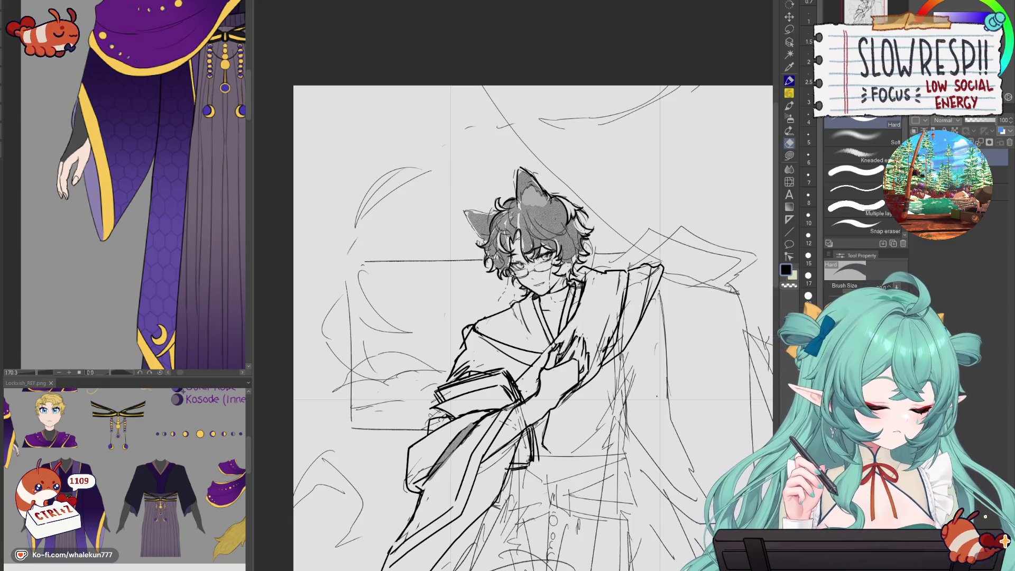
key(p)
drag(613, 274, 590, 363)
mouse_move(618, 313)
mouse_down()
mouse_move(573, 404)
mouse_move(543, 438)
mouse_up()
key(ctrl+z)
mouse_move(595, 376)
mouse_down()
mouse_move(566, 415)
mouse_move(535, 429)
mouse_move(591, 378)
mouse_up()
- Ink short lines across the collar near the hand, on the sleeve and shoulder, undoing misfires
drag(575, 321, 529, 369)
mouse_move(442, 405)
mouse_down()
mouse_move(407, 428)
mouse_move(419, 402)
mouse_move(433, 419)
mouse_move(418, 430)
mouse_up()
key(ctrl+z)
key(ctrl+z)
drag(537, 371, 522, 377)
key(ctrl+z)
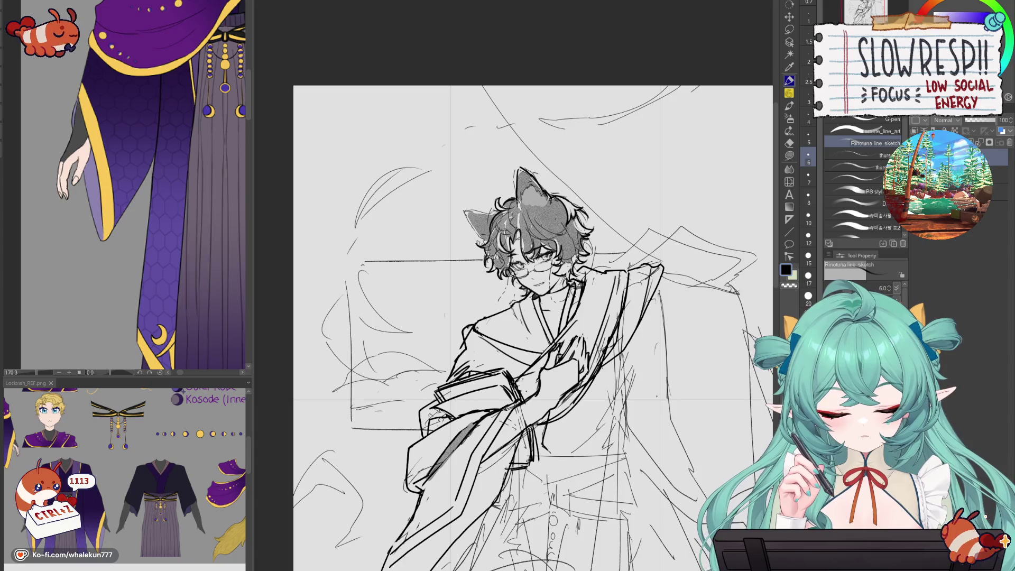
drag(627, 324, 654, 271)
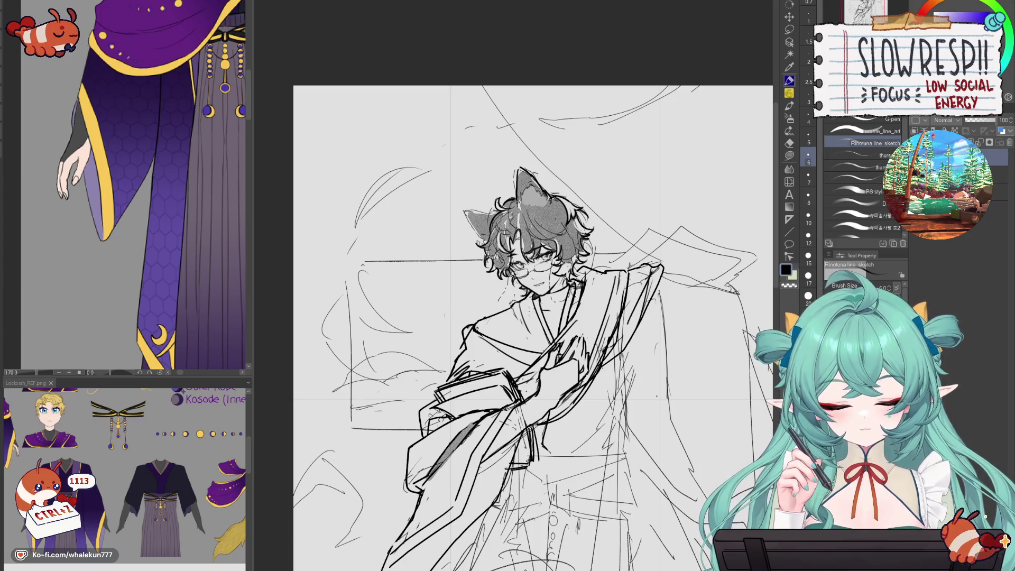
key(ctrl+z)
drag(539, 305, 521, 351)
- Erase faint sketch lines near the neck and check the drawing mirrored
key(e)
drag(515, 302, 511, 304)
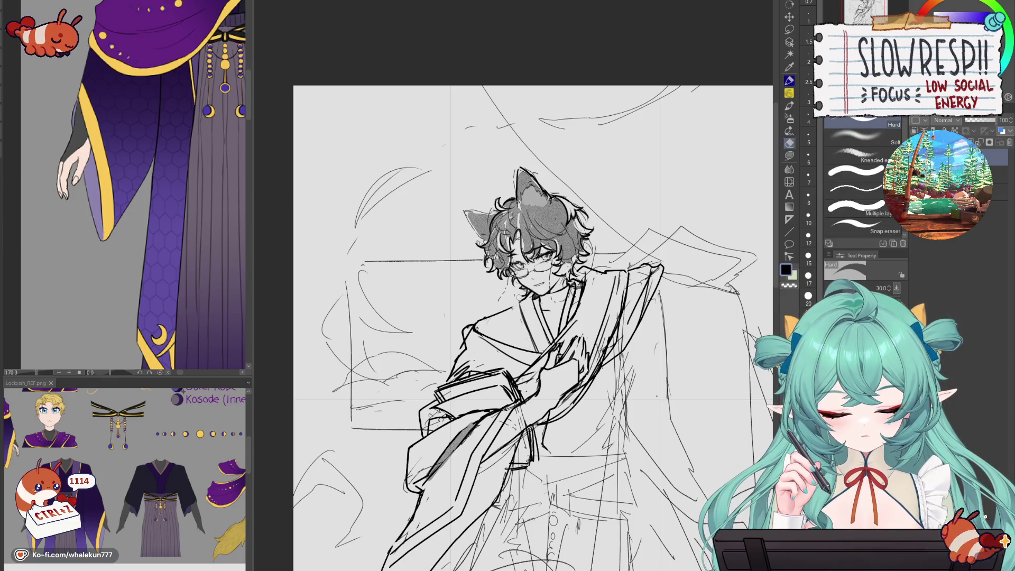
key(p)
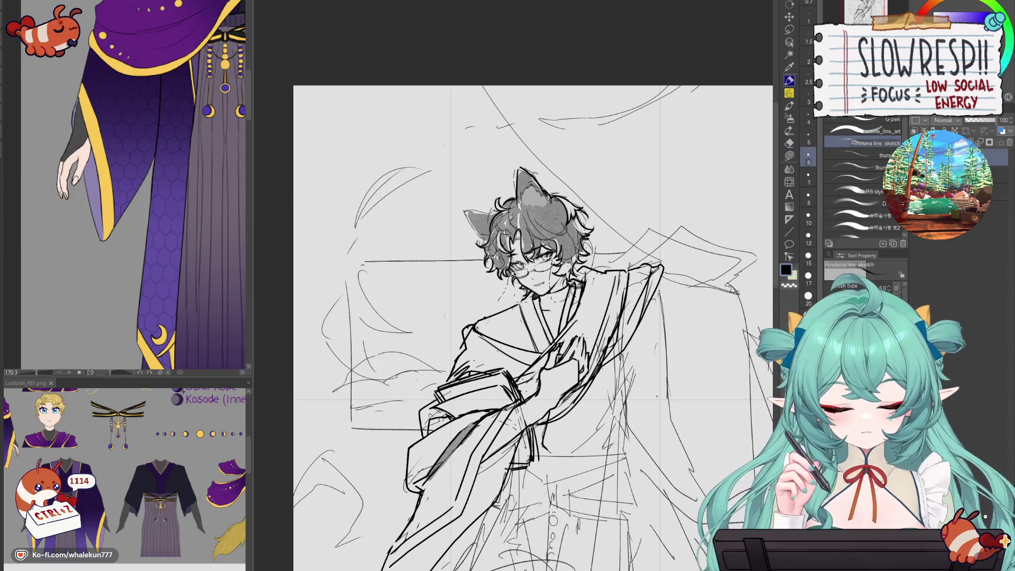
key(h)
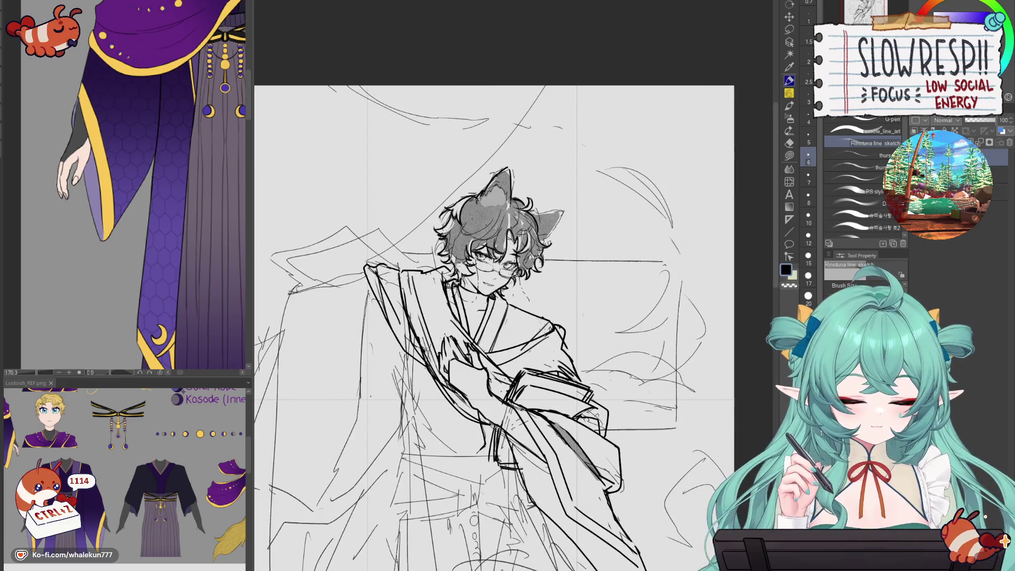
key(h)
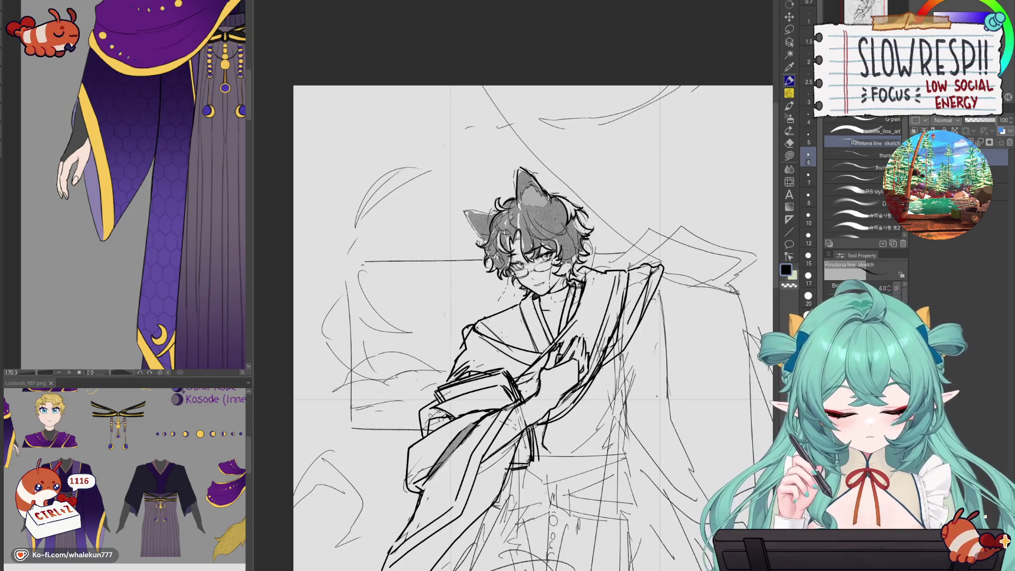
scroll(609, 307, down, 5)
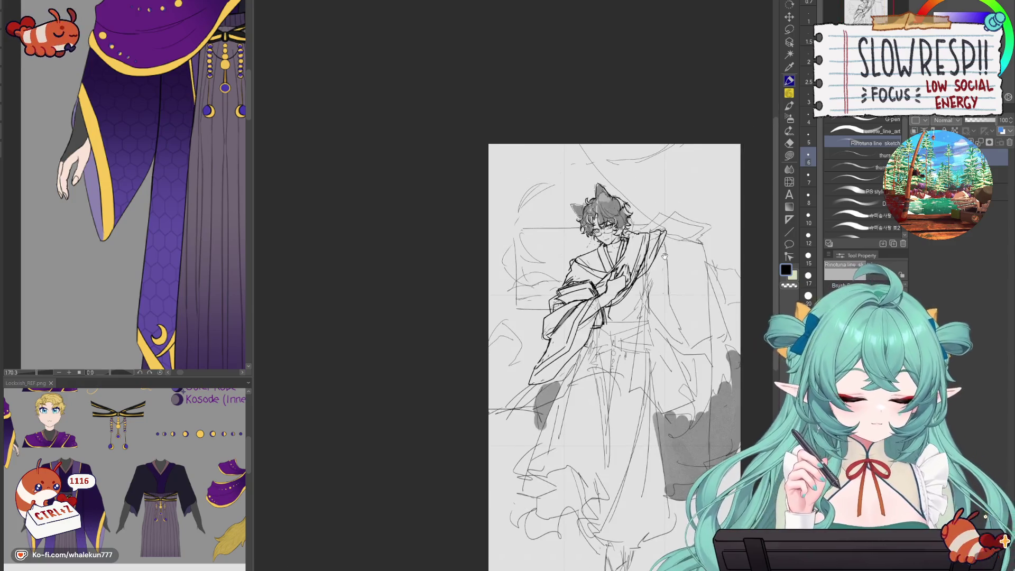
scroll(609, 307, up, 5)
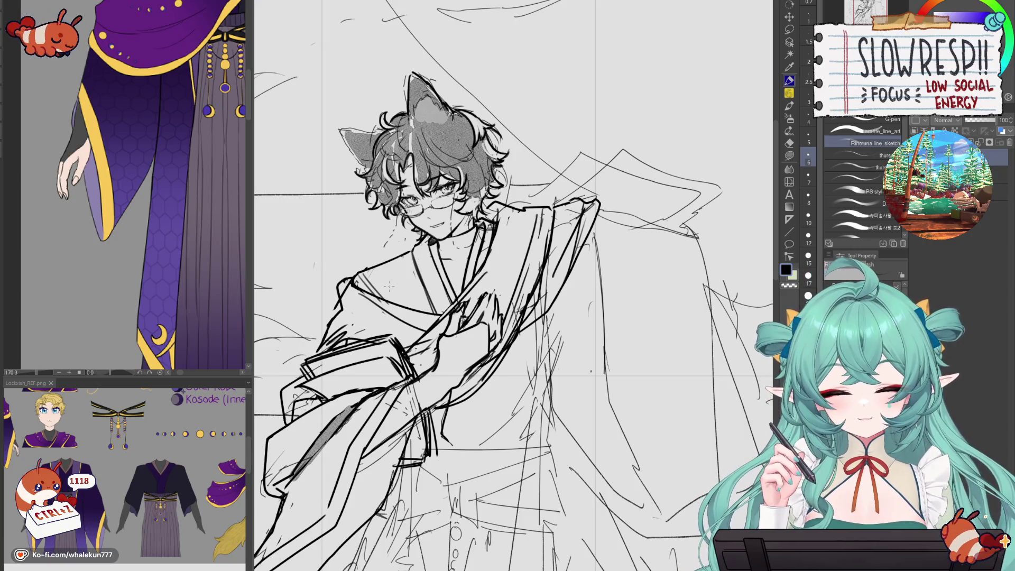
scroll(389, 286, down, 5)
scroll(389, 286, up, 6)
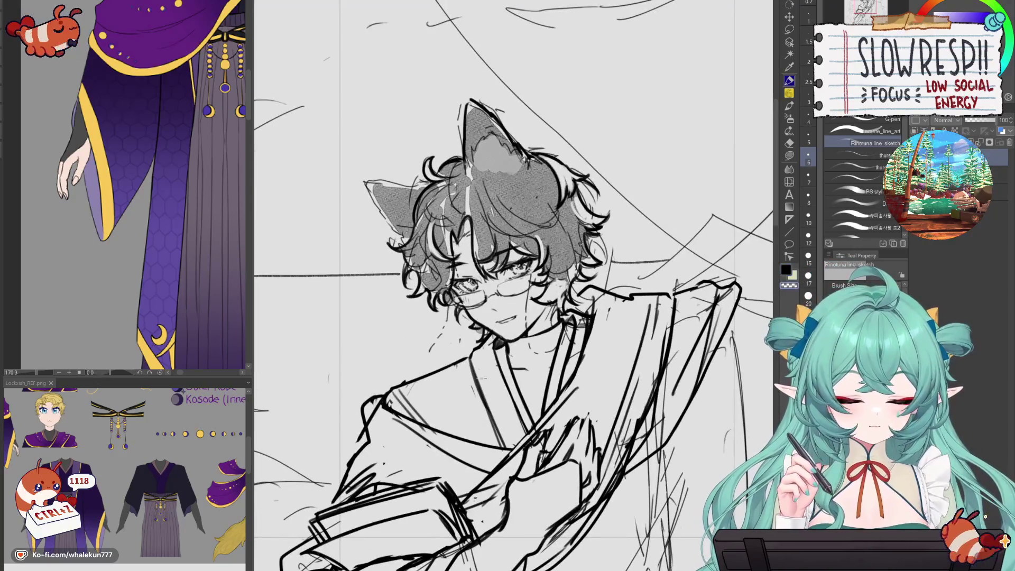
scroll(486, 405, down, 5)
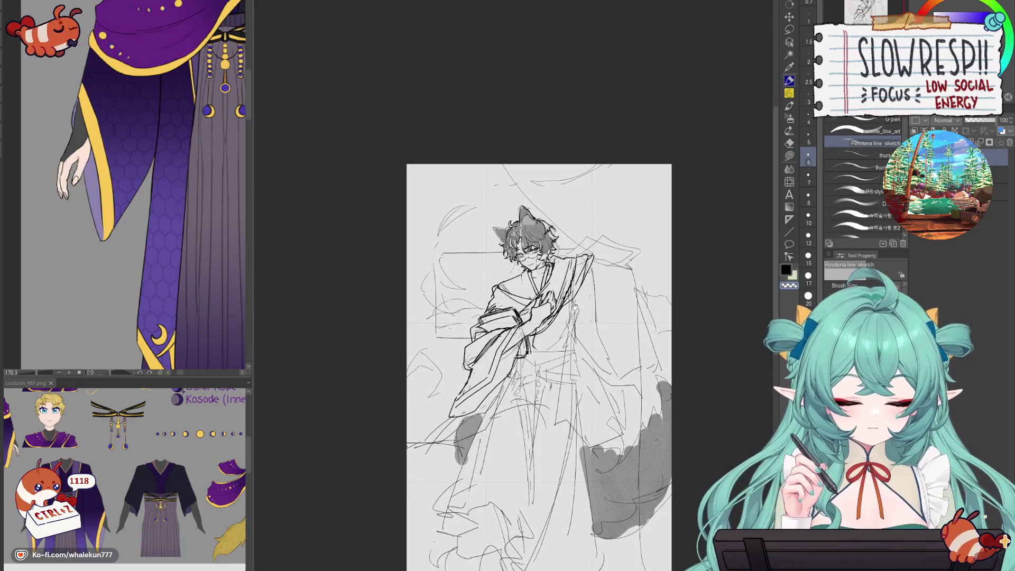
scroll(487, 404, up, 3)
key(h)
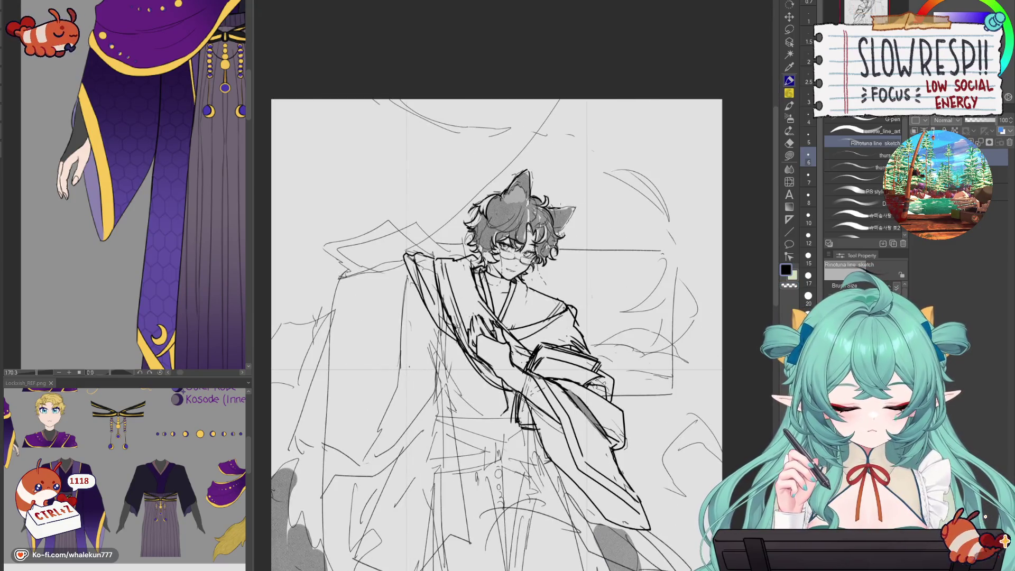
key(h)
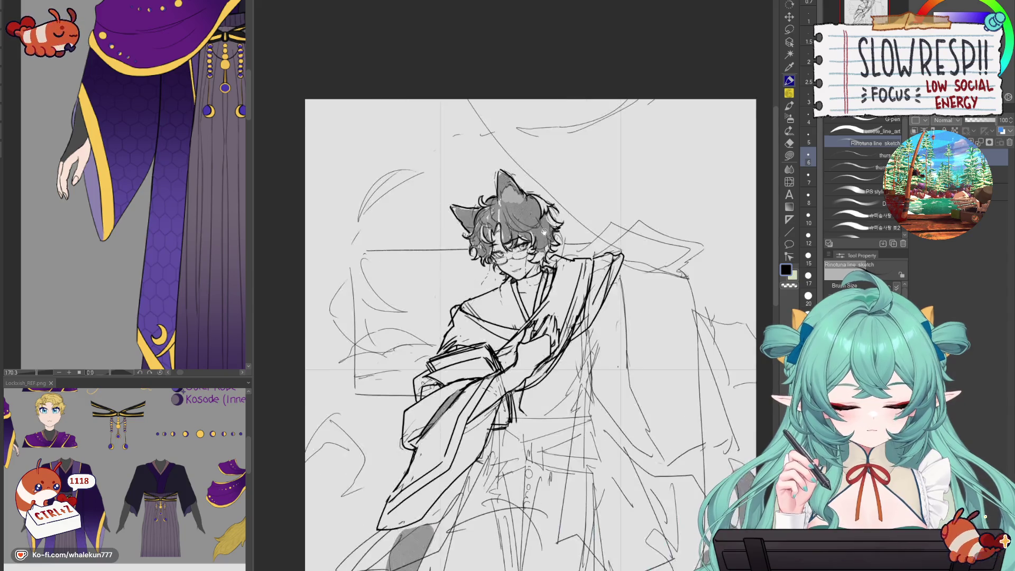
drag(527, 209, 539, 343)
- Lighten a few hair lines near the cat ear, undoing the small strokes
key(e)
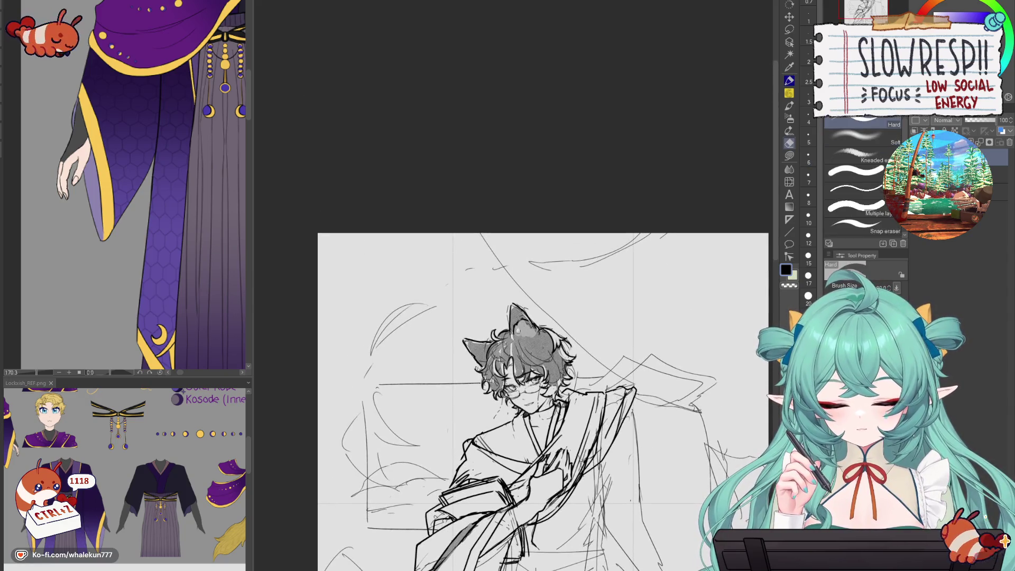
drag(526, 327, 532, 331)
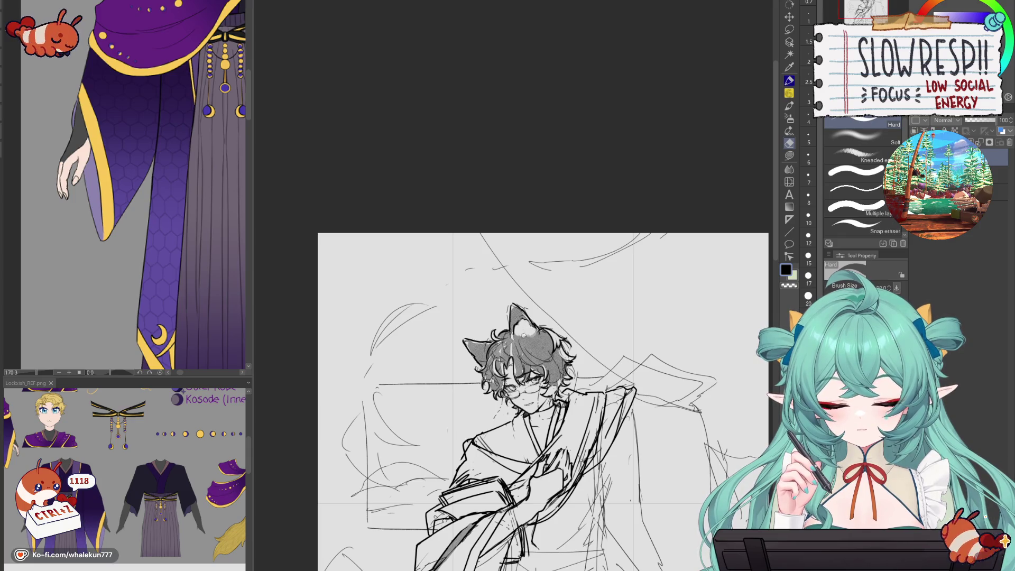
key(p)
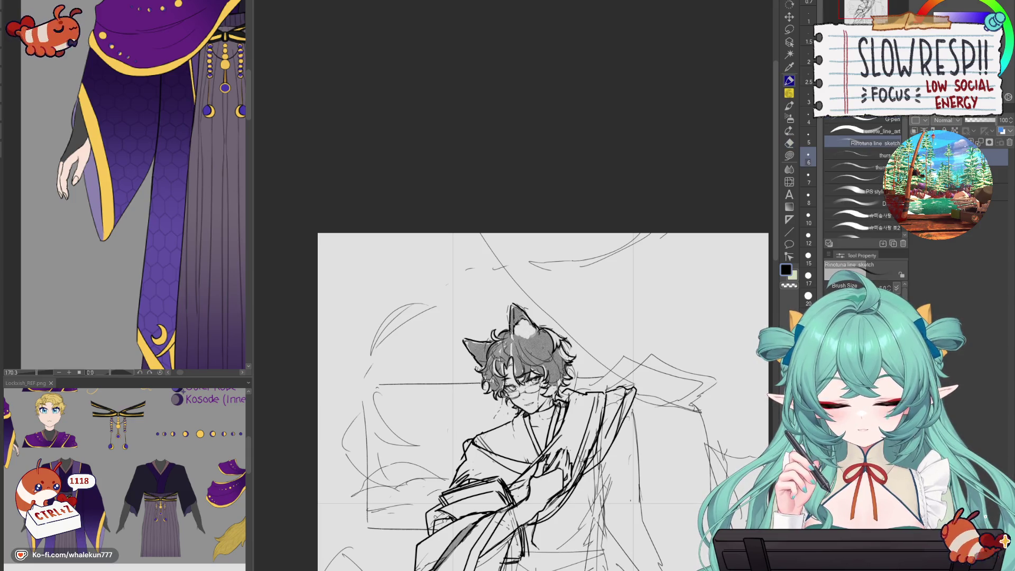
key(ctrl+z)
key(ctrl+z)
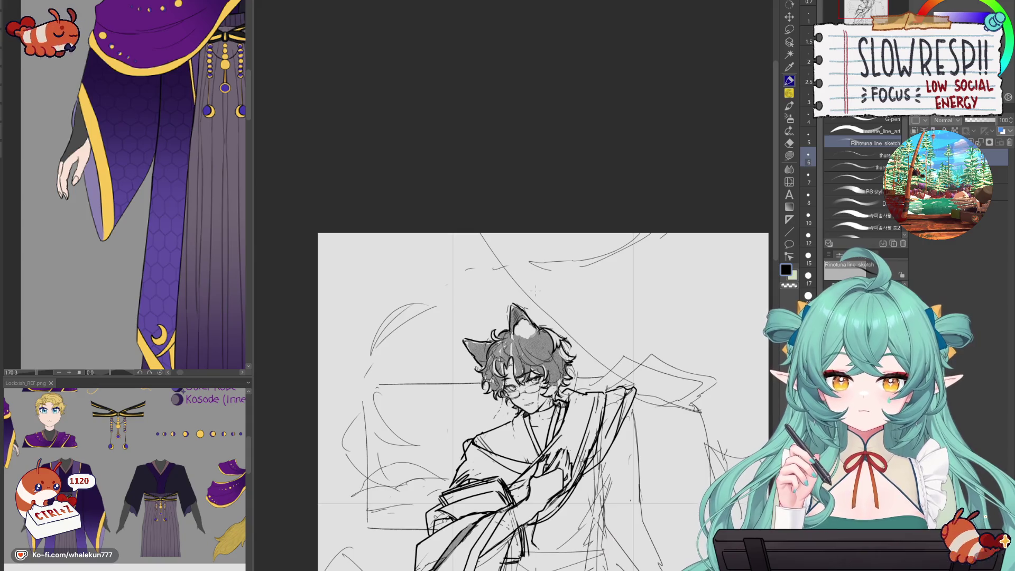
- Bring the robe into view and erase stray lines along the sleeve's left edge
drag(585, 425, 581, 346)
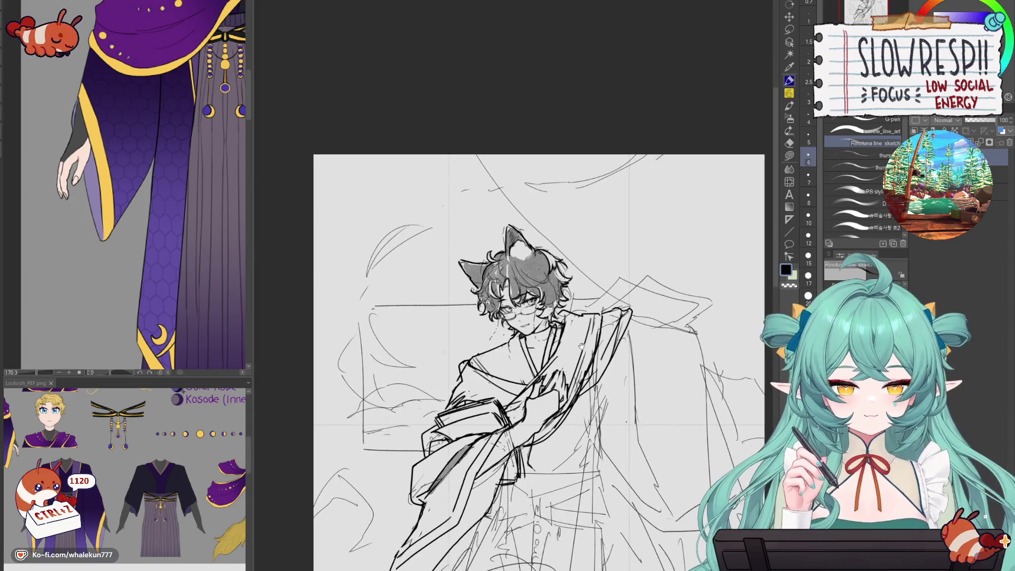
mouse_move(606, 414)
mouse_down()
mouse_move(610, 357)
mouse_move(547, 362)
mouse_move(610, 357)
mouse_move(605, 311)
mouse_up()
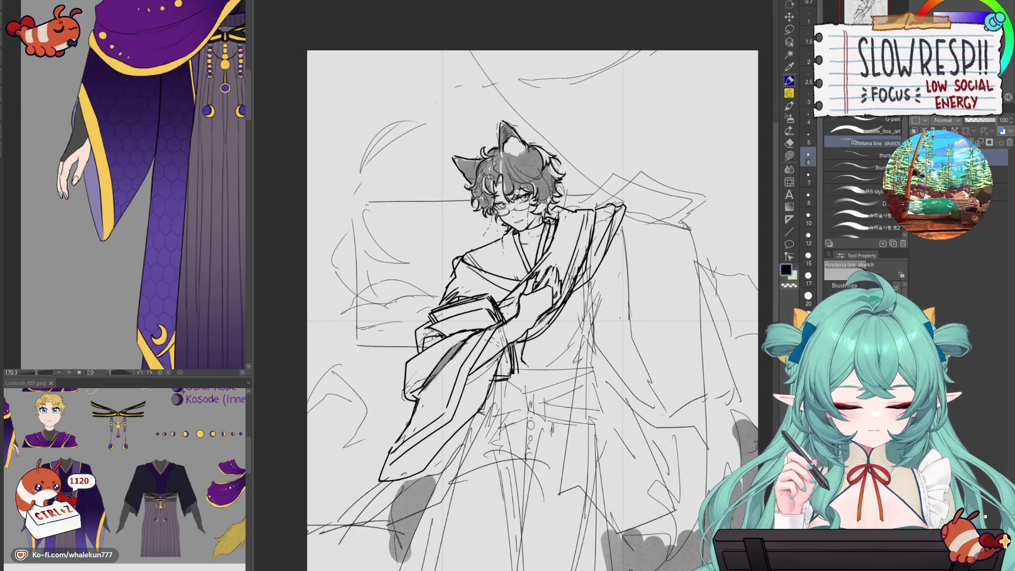
key(ctrl+plus)
key(ctrl+plus)
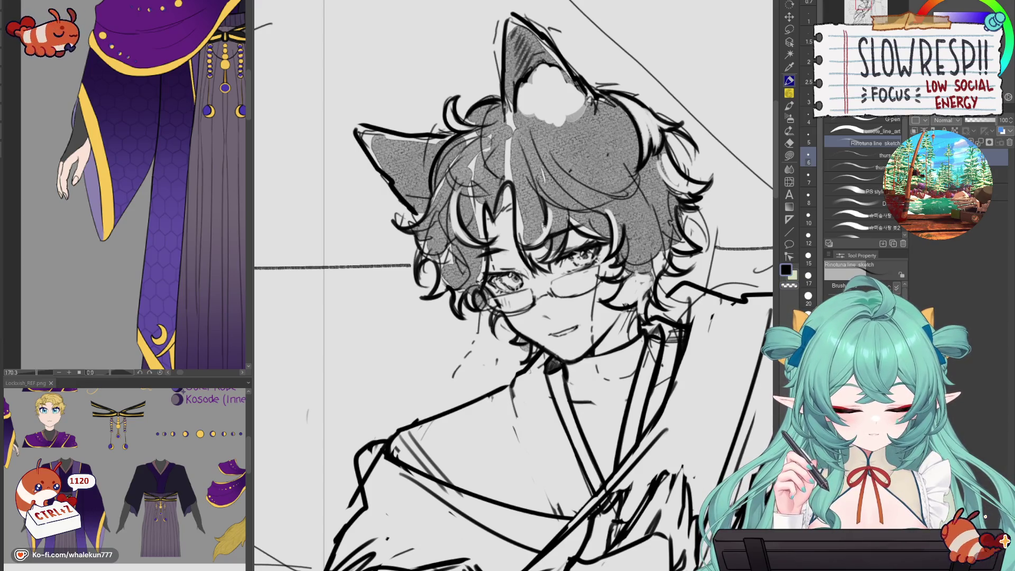
key(ctrl+minus)
key(ctrl+minus)
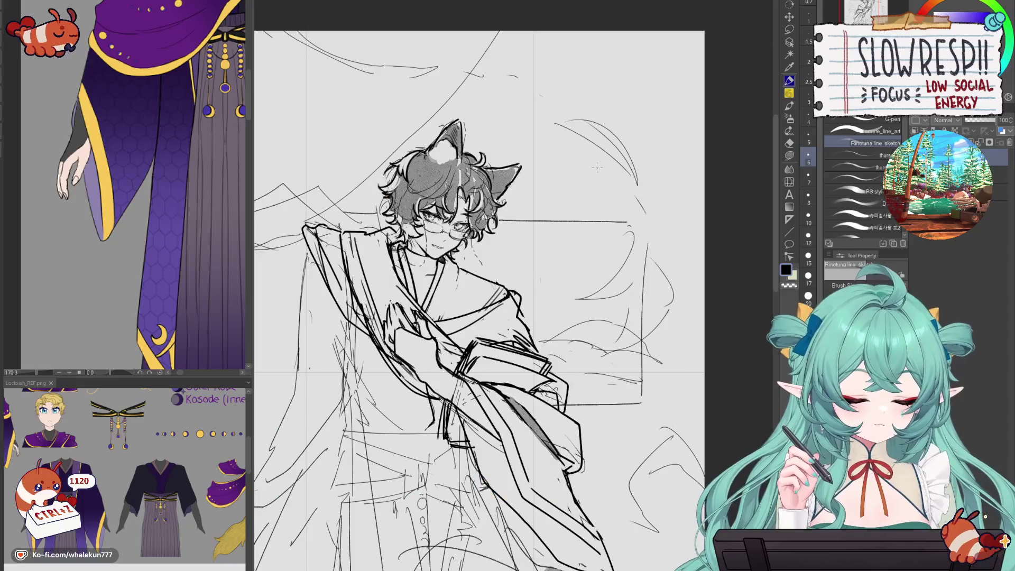
drag(597, 167, 559, 85)
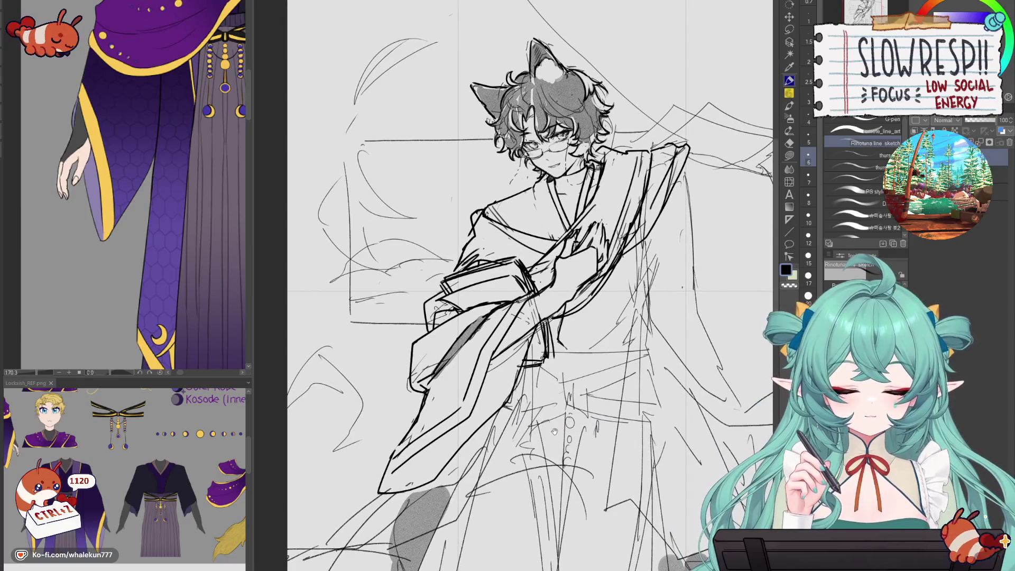
mouse_move(639, 365)
mouse_down()
mouse_move(631, 335)
mouse_move(624, 349)
mouse_up()
key(e)
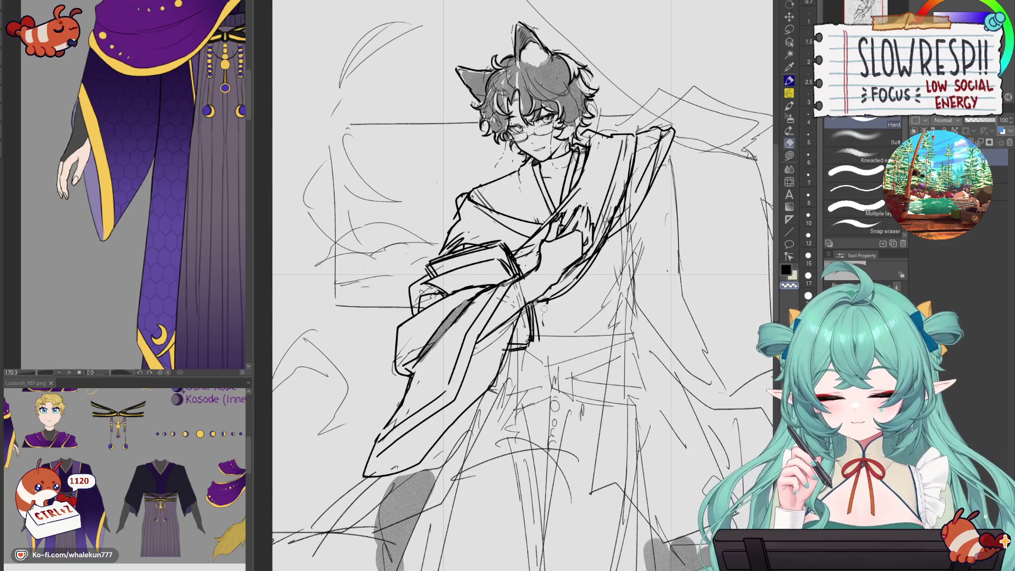
key(p)
scroll(643, 281, down, 3)
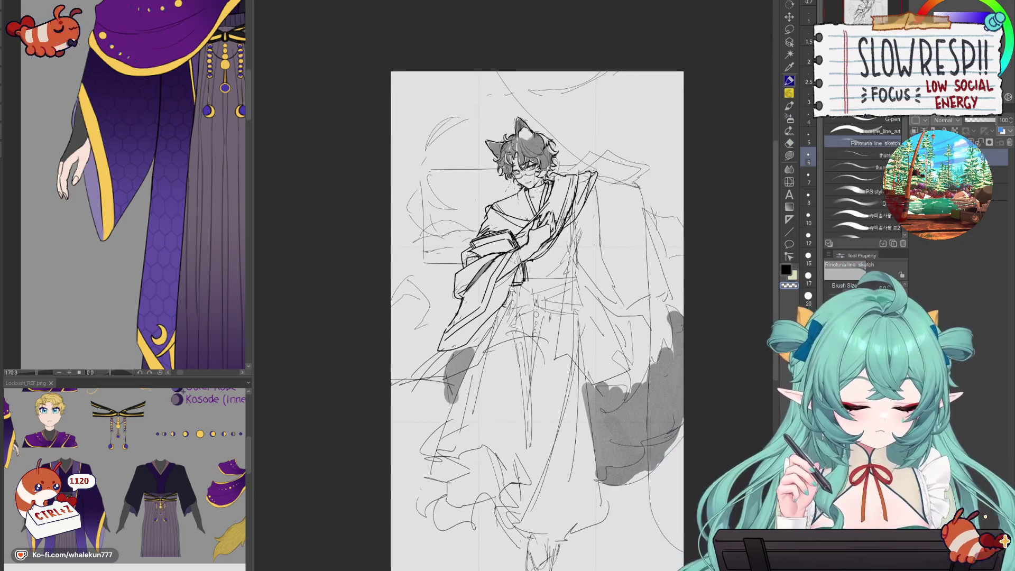
scroll(654, 365, up, 1)
mouse_move(518, 285)
mouse_down()
mouse_move(488, 356)
mouse_move(407, 412)
mouse_up()
key(ctrl+z)
key(e)
mouse_move(515, 288)
mouse_down()
mouse_move(458, 376)
mouse_move(434, 386)
mouse_move(459, 380)
mouse_up()
- Ink the lower-left edge of the hanging sleeve, discarding trial strokes at the hem
key(p)
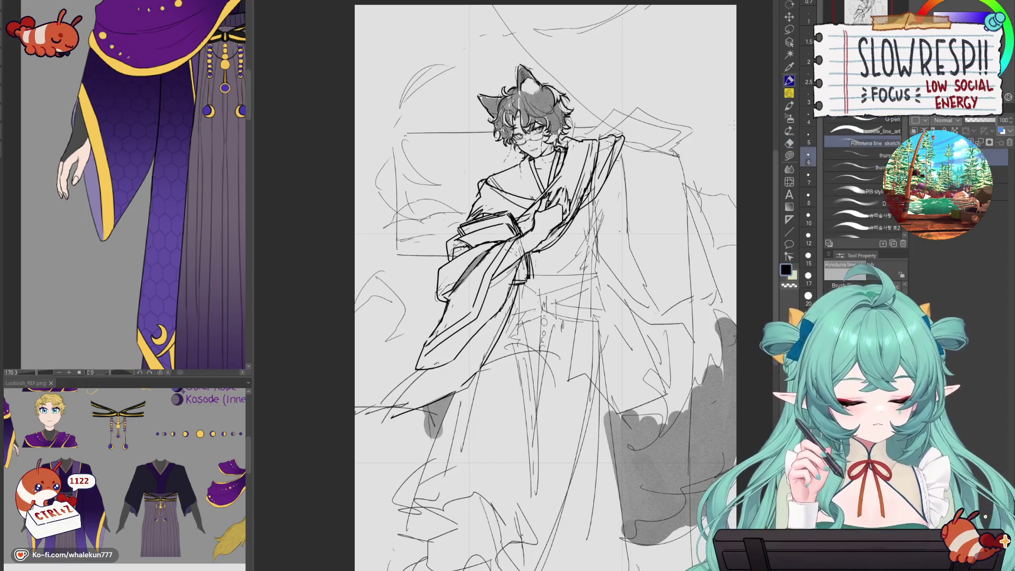
mouse_move(492, 352)
mouse_down()
mouse_move(449, 396)
mouse_move(383, 423)
mouse_up()
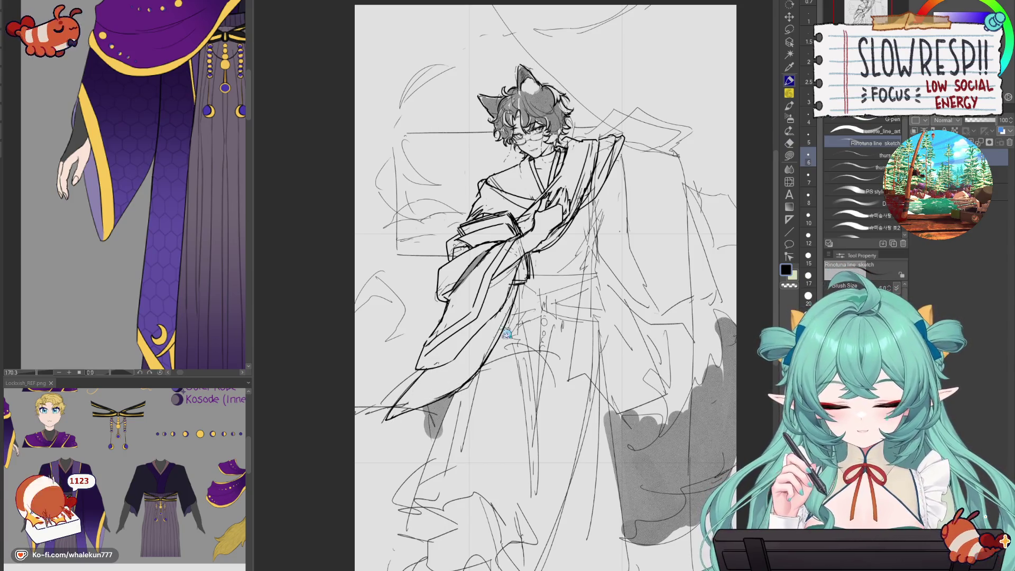
mouse_move(510, 294)
mouse_down()
mouse_move(462, 378)
mouse_move(394, 414)
mouse_up()
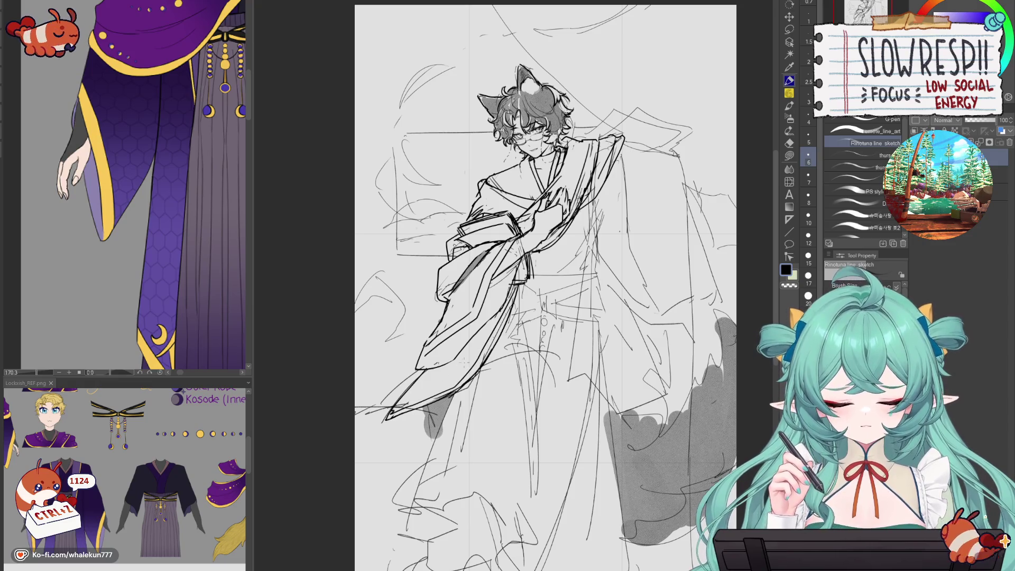
scroll(207, 347, down, 3)
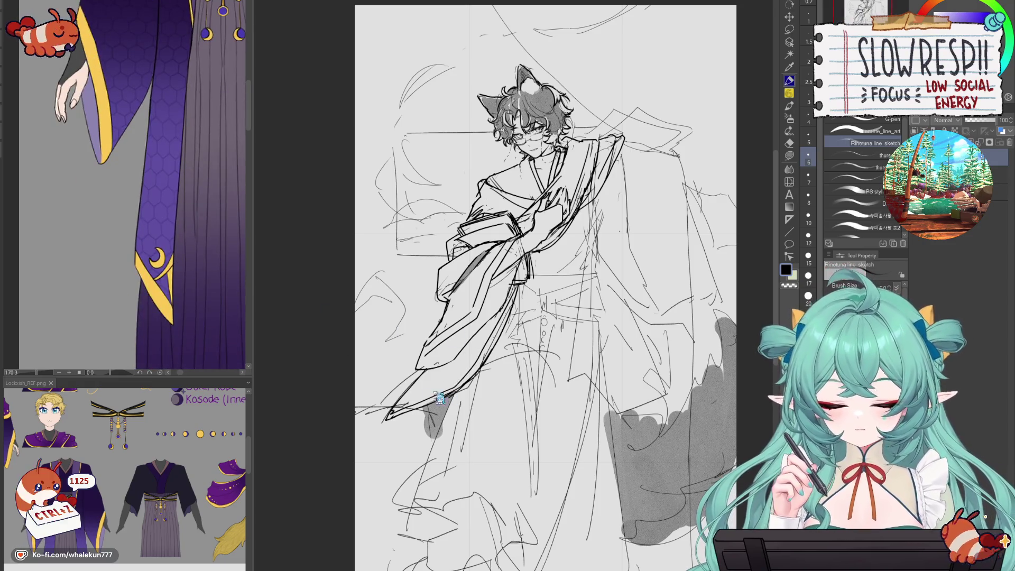
drag(431, 364, 407, 399)
key(ctrl+z)
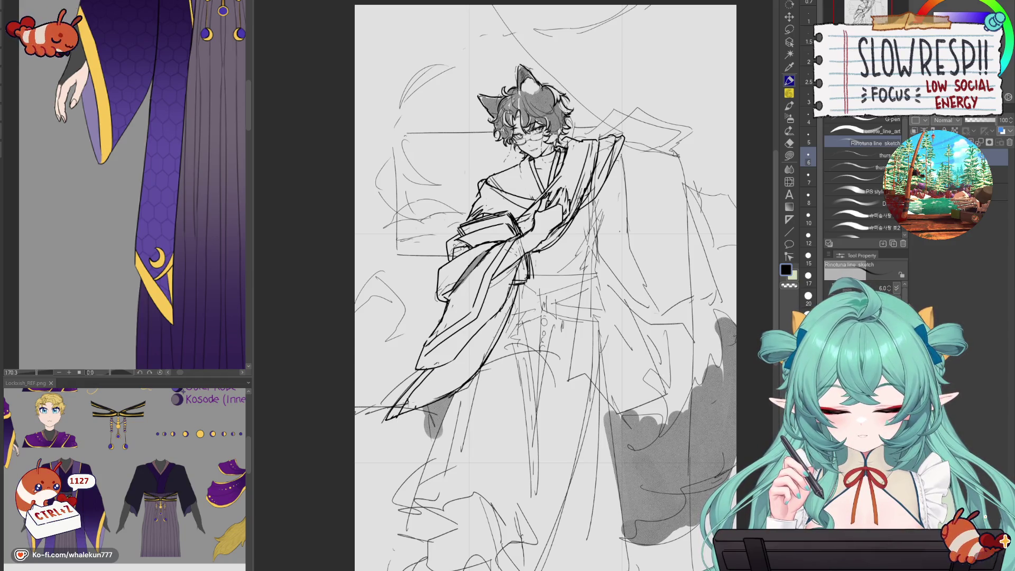
drag(425, 396, 409, 415)
key(ctrl+z)
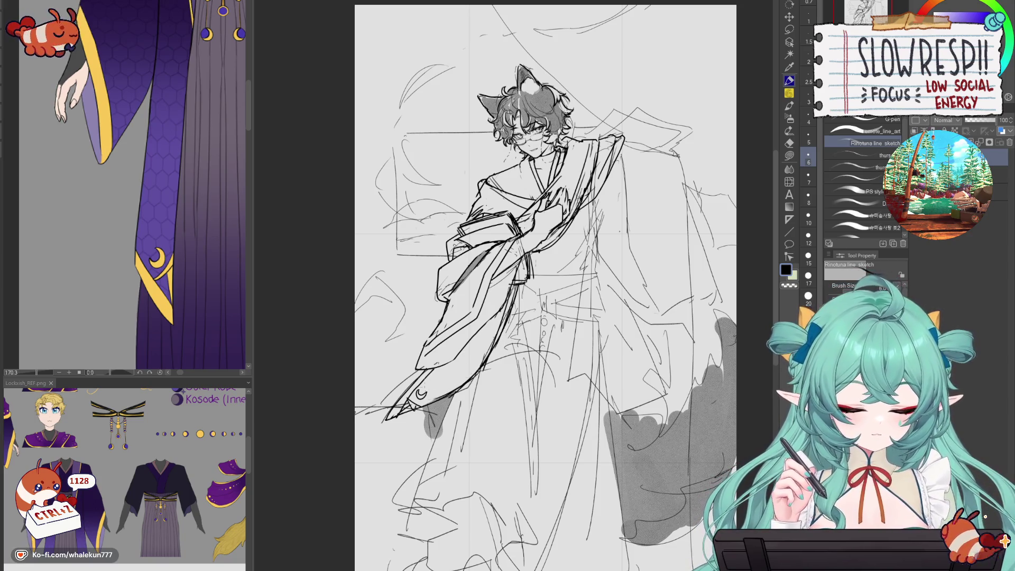
- Draw the crescent motif near the hem and a flowing fabric line left of the sleeve
drag(421, 371, 393, 405)
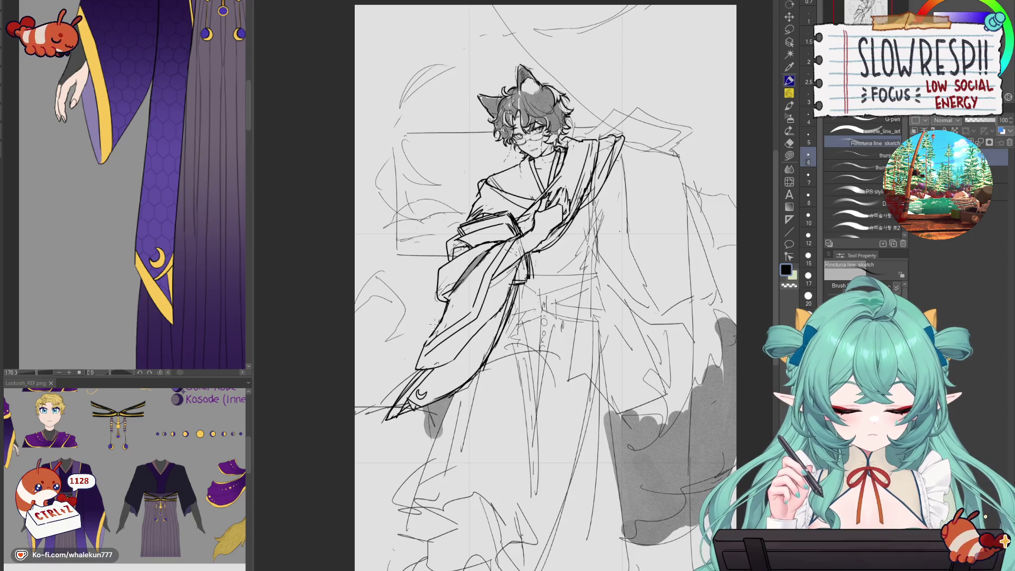
mouse_move(435, 321)
mouse_down()
mouse_move(372, 308)
mouse_move(384, 361)
mouse_up()
key(ctrl+z)
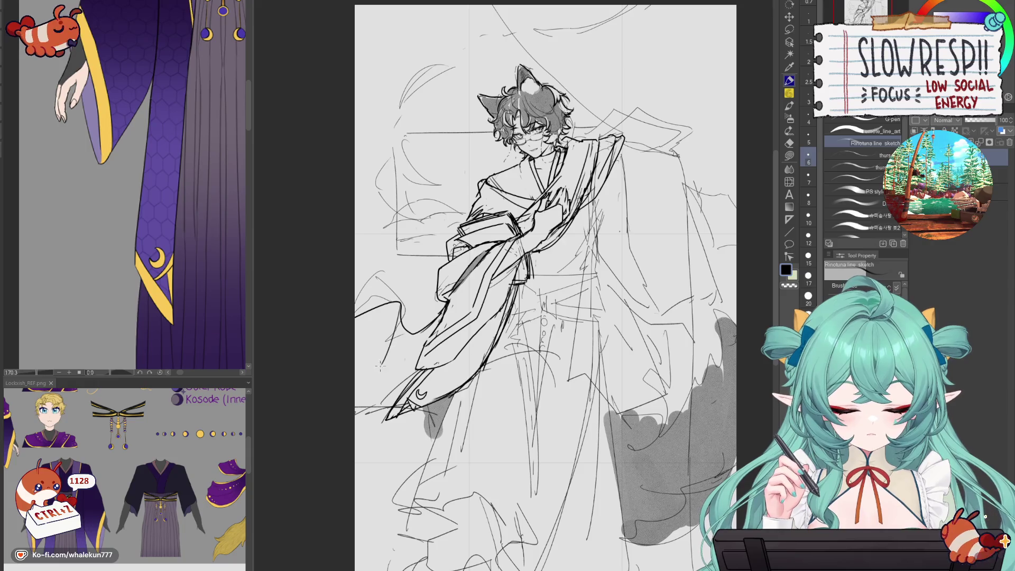
drag(398, 307, 377, 361)
key(h)
key(h)
key(ctrl+minus)
key(ctrl+minus)
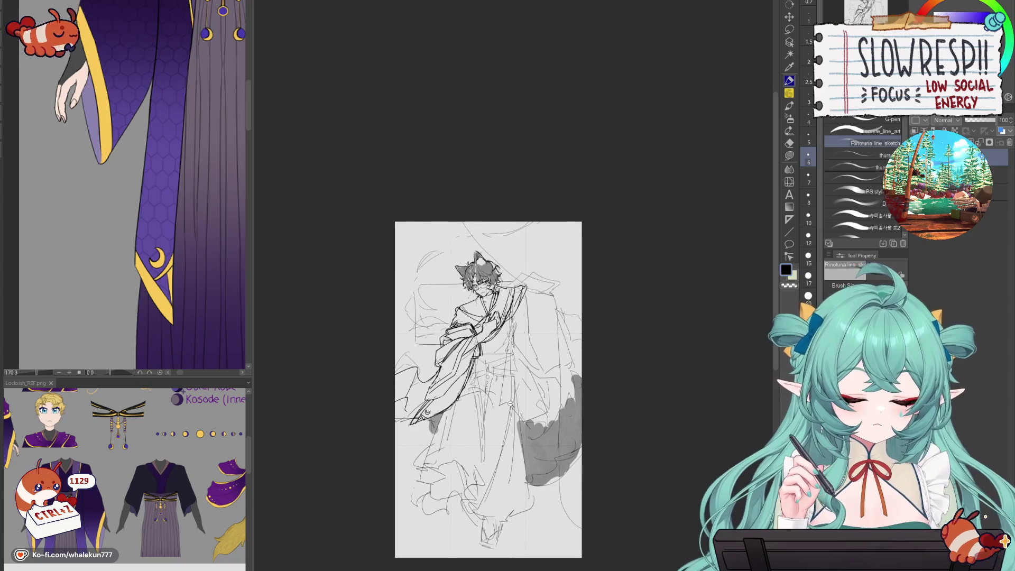
- Add a curved line down the robe and a grey watercolor shadow patch on the sleeve
scroll(510, 402, up, 5)
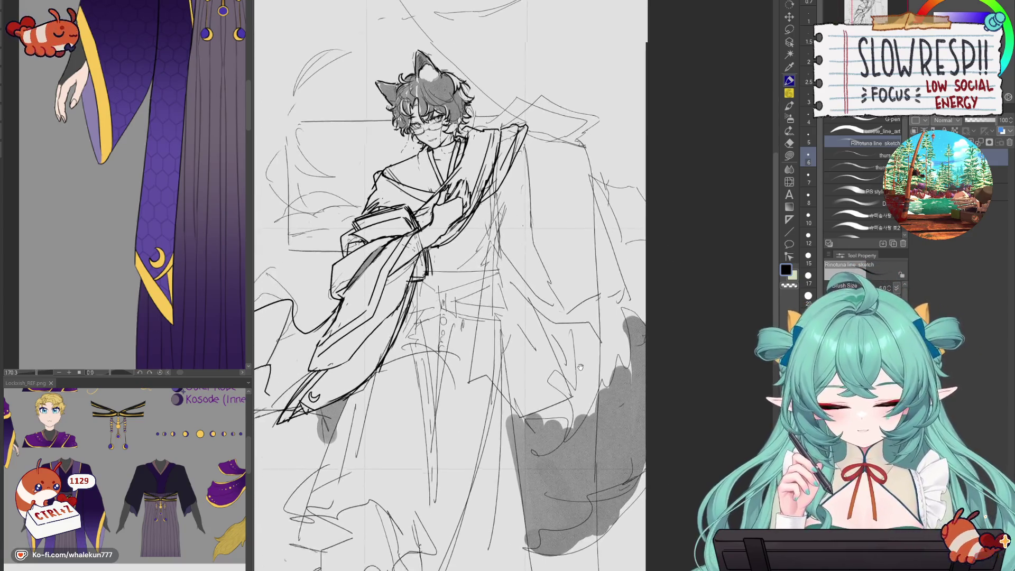
scroll(569, 370, down, 1)
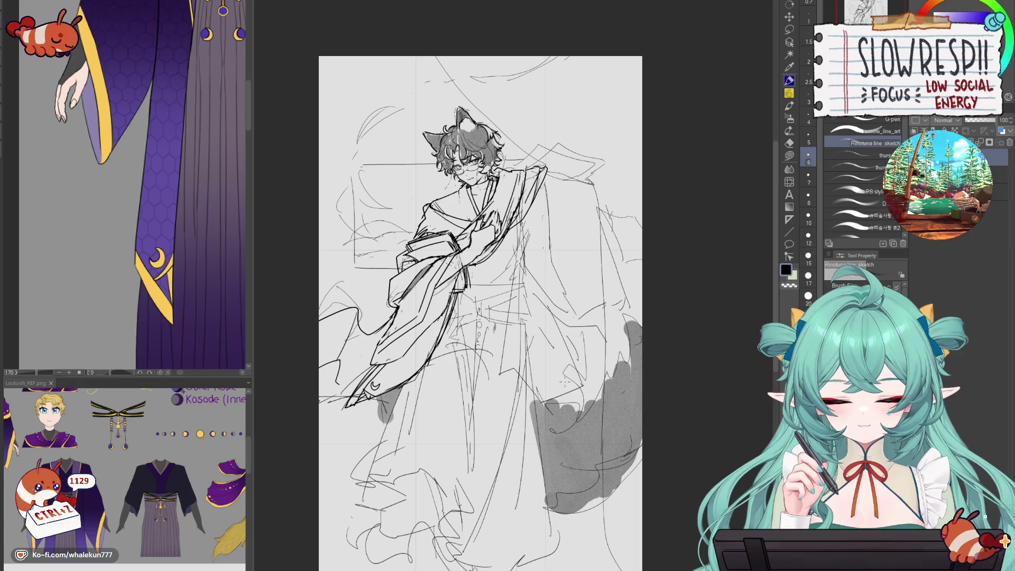
scroll(540, 417, down, 3)
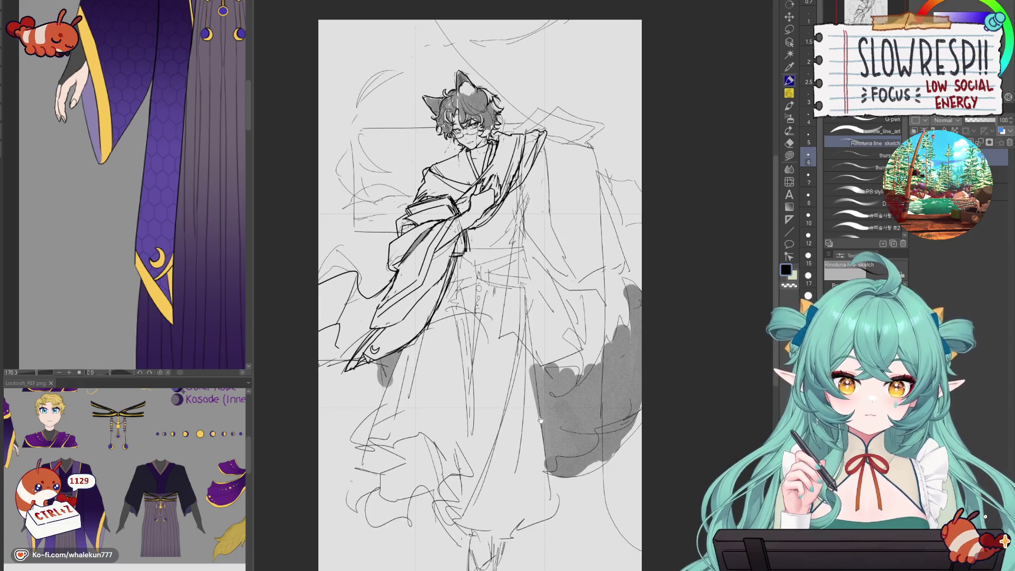
scroll(356, 364, up, 3)
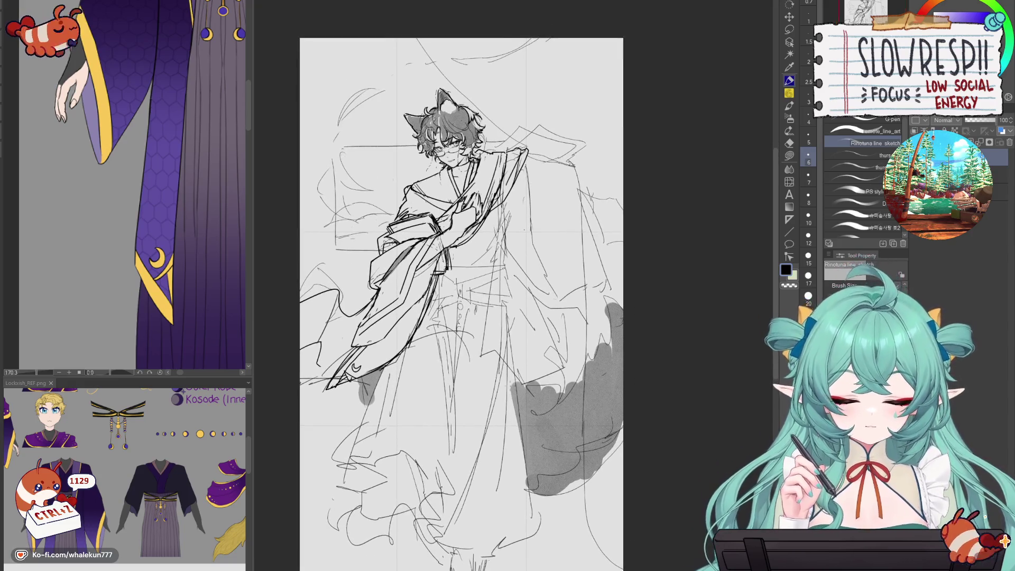
drag(363, 417, 370, 453)
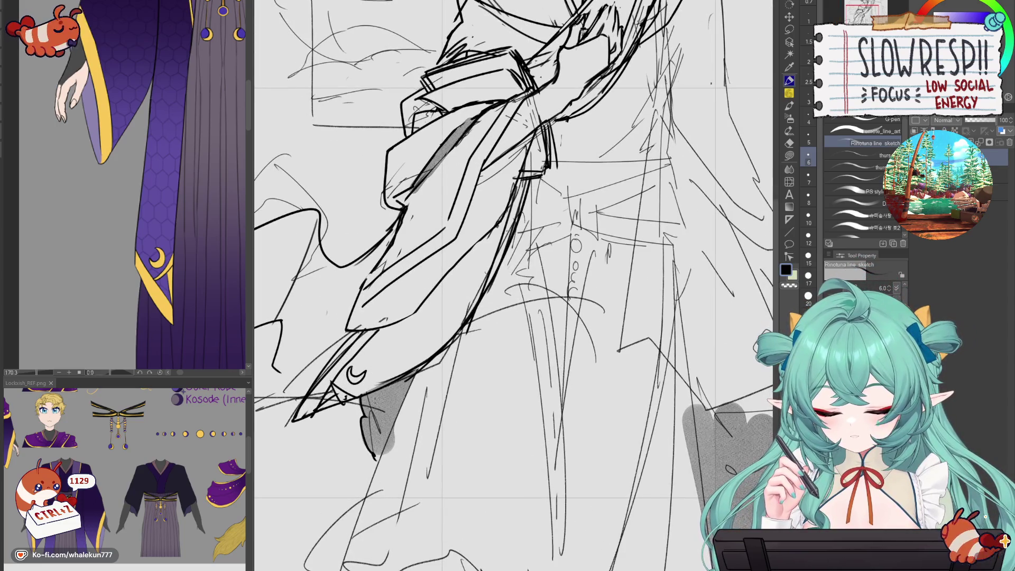
scroll(376, 478, down, 3)
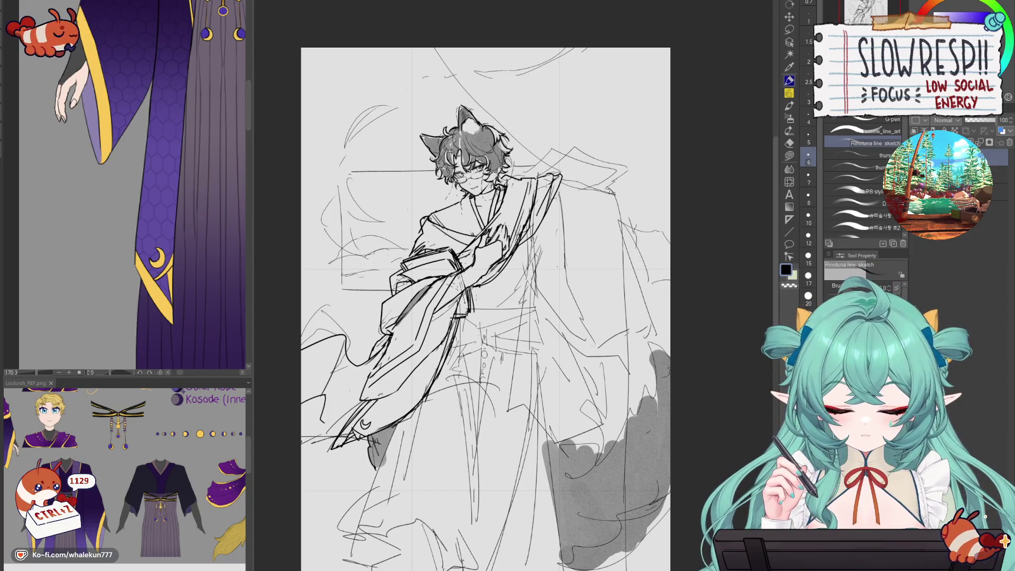
key(b)
drag(388, 336, 372, 354)
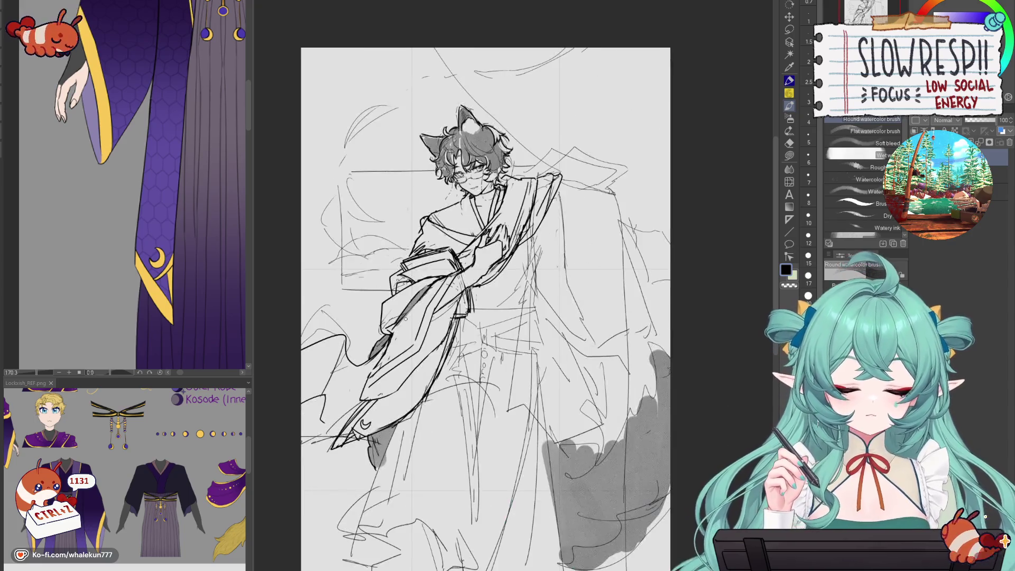
key(p)
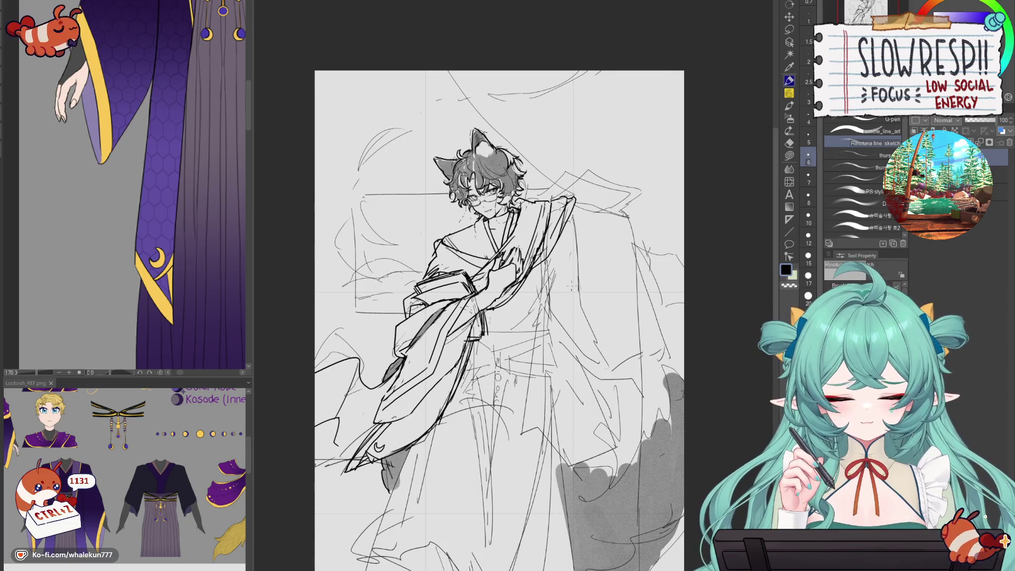
- Erase sketch lines near the curtain's upper edge, discarding attempted curtain strokes
key(e)
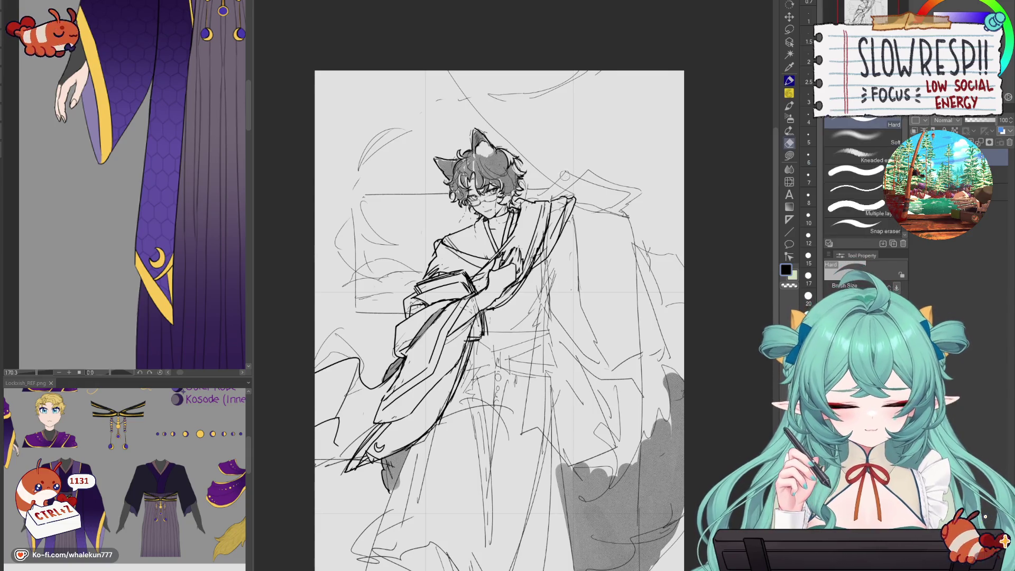
drag(568, 170, 622, 205)
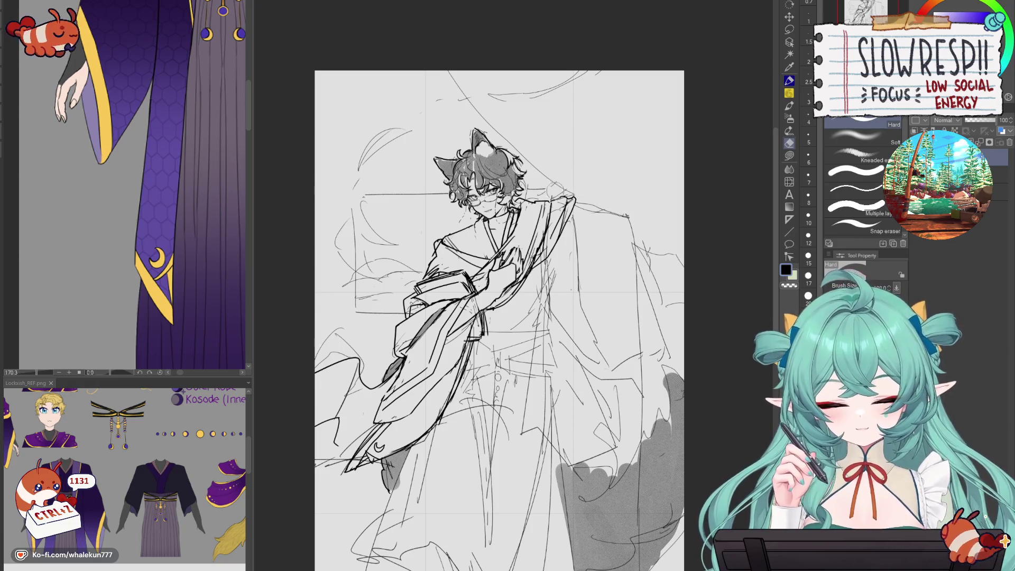
key(h)
key(h)
key(p)
drag(499, 317, 514, 222)
mouse_move(562, 191)
mouse_down()
mouse_move(555, 232)
mouse_move(564, 213)
mouse_move(573, 228)
mouse_up()
key(ctrl+z)
key(ctrl+z)
key(ctrl+z)
key(h)
drag(512, 285, 511, 309)
key(h)
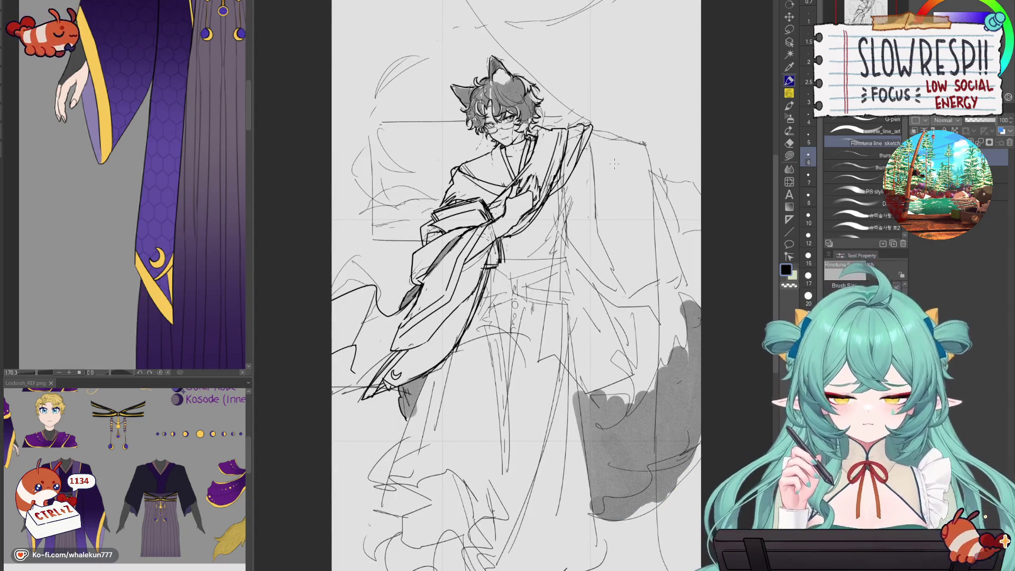
- Mirror the canvas to review the whole inked figure
key(h)
drag(613, 167, 677, 255)
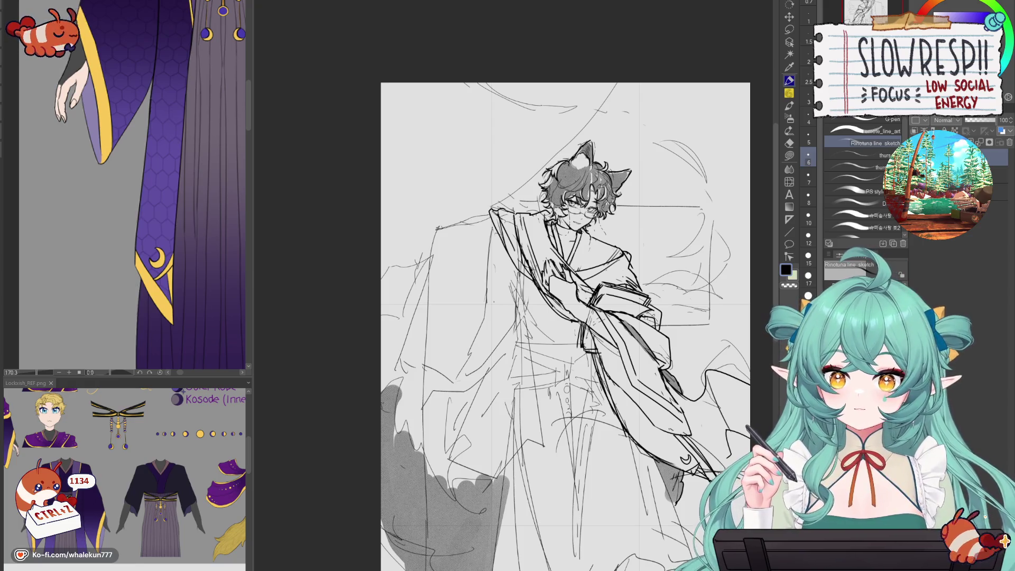
key(h)
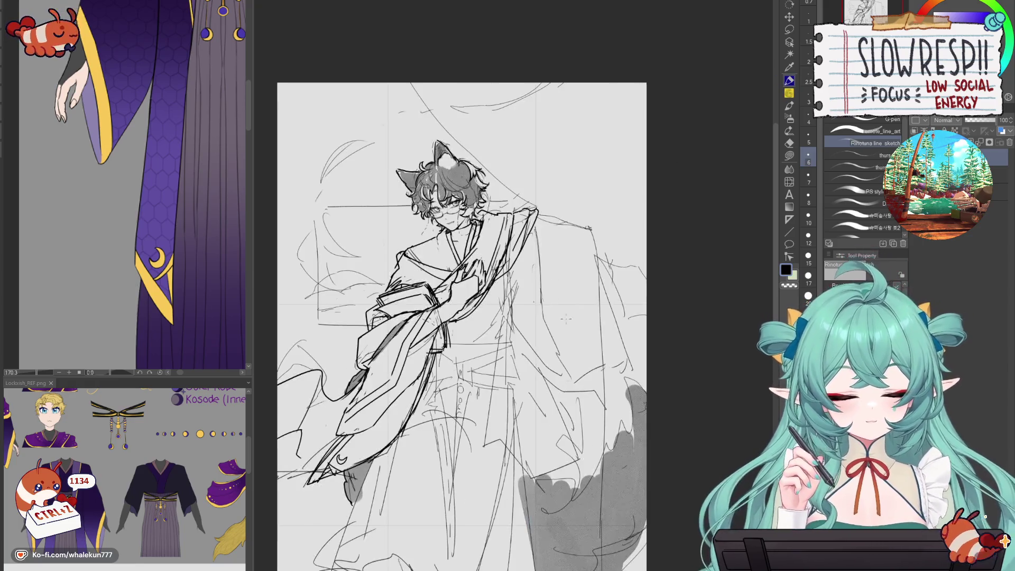
scroll(552, 345, down, 3)
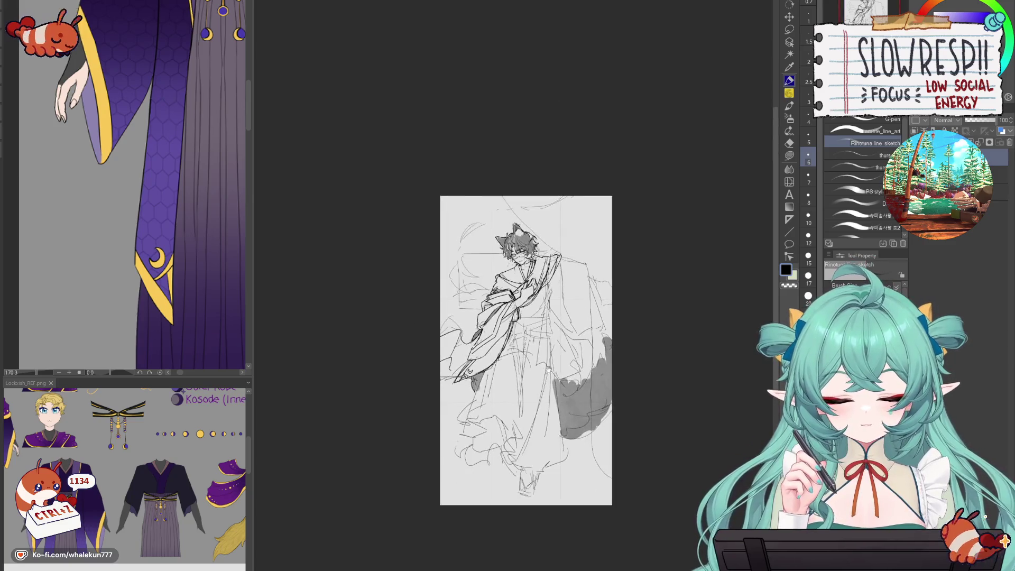
- Pan the outfit reference to show the character's upper body, hands and sleeves
scroll(524, 359, up, 2)
key(h)
key(h)
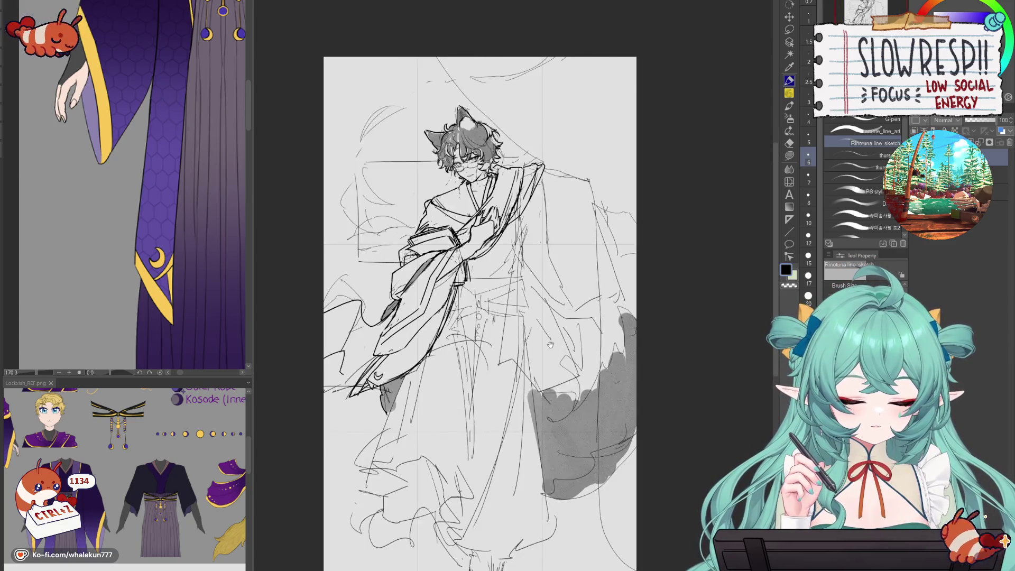
scroll(487, 378, down, 1)
drag(127, 105, 127, 291)
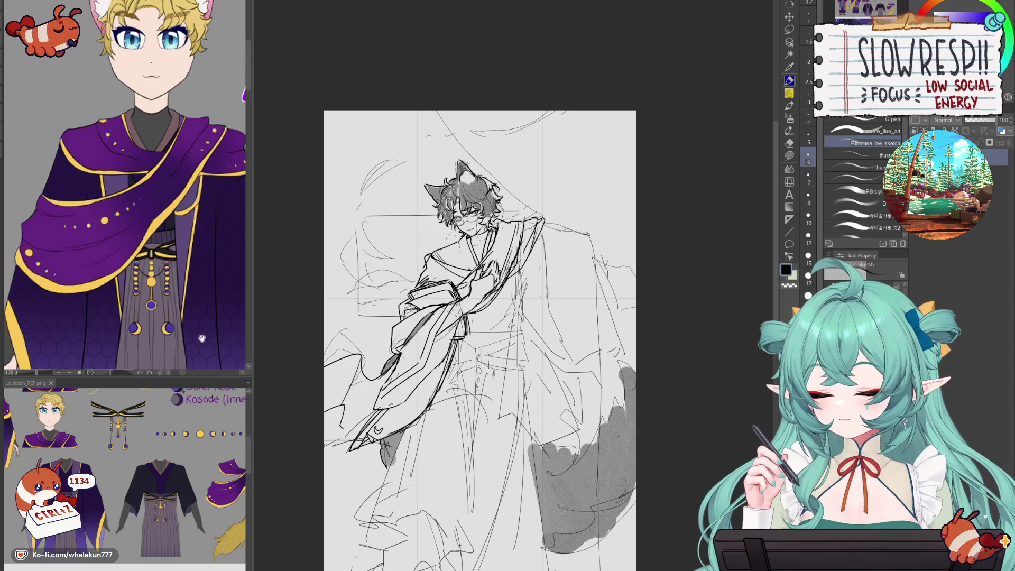
drag(120, 359, 120, 251)
scroll(120, 251, down, 5)
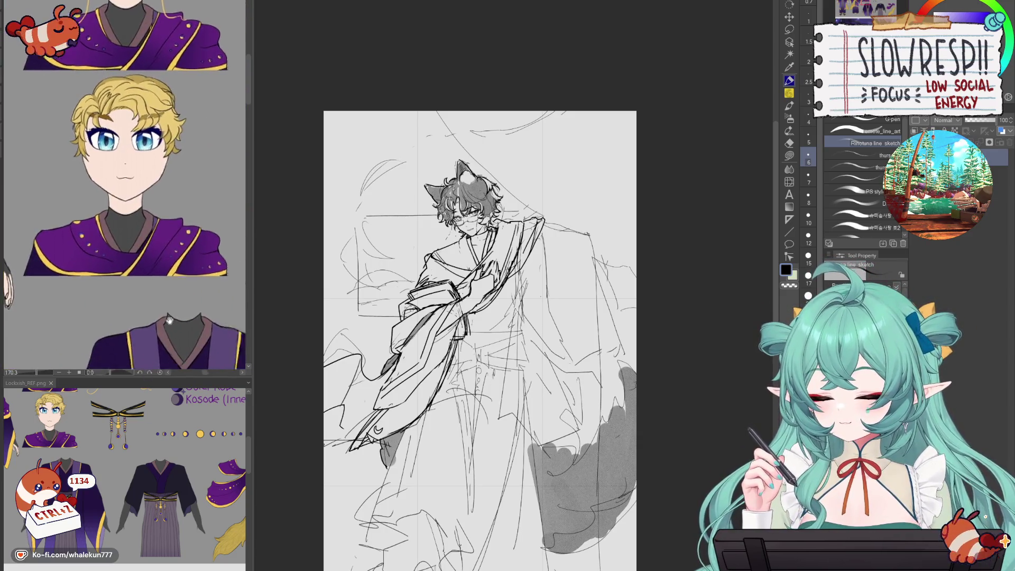
scroll(124, 237, up, 2)
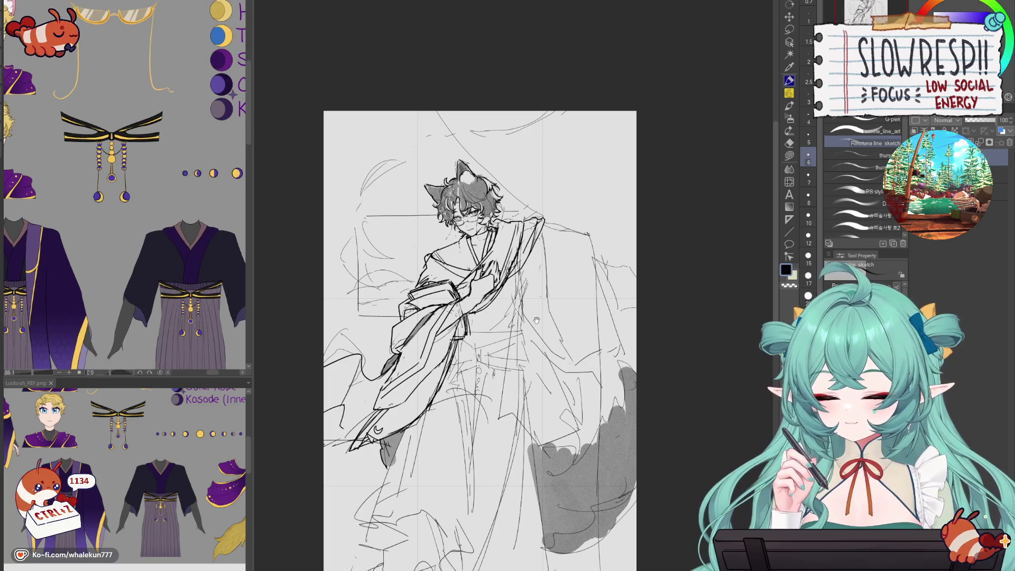
scroll(536, 304, up, 2)
scroll(535, 304, up, 1)
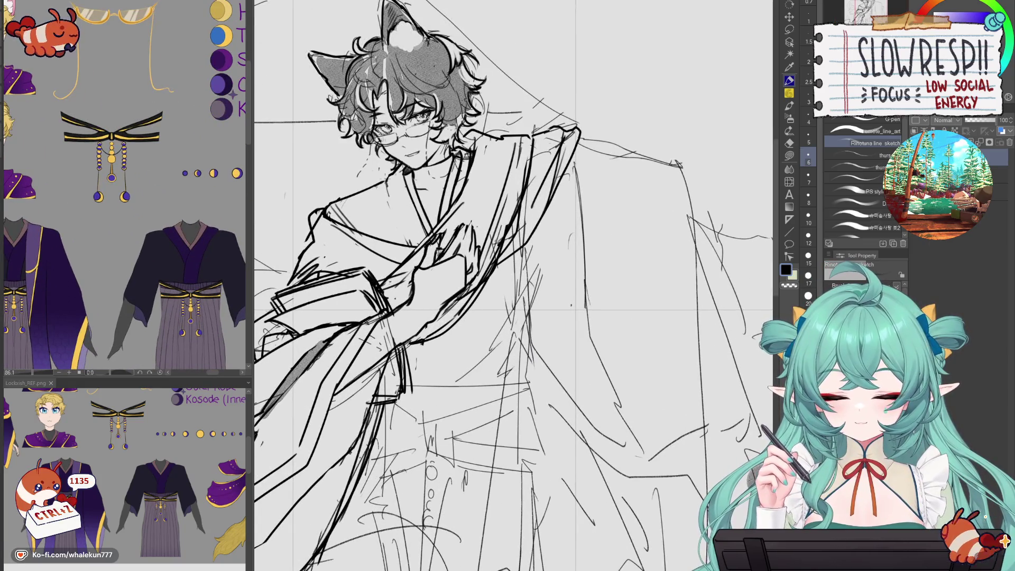
- Undo the misplaced collar strokes and redraw the collar line with the pen
key(ctrl+z)
key(ctrl+z)
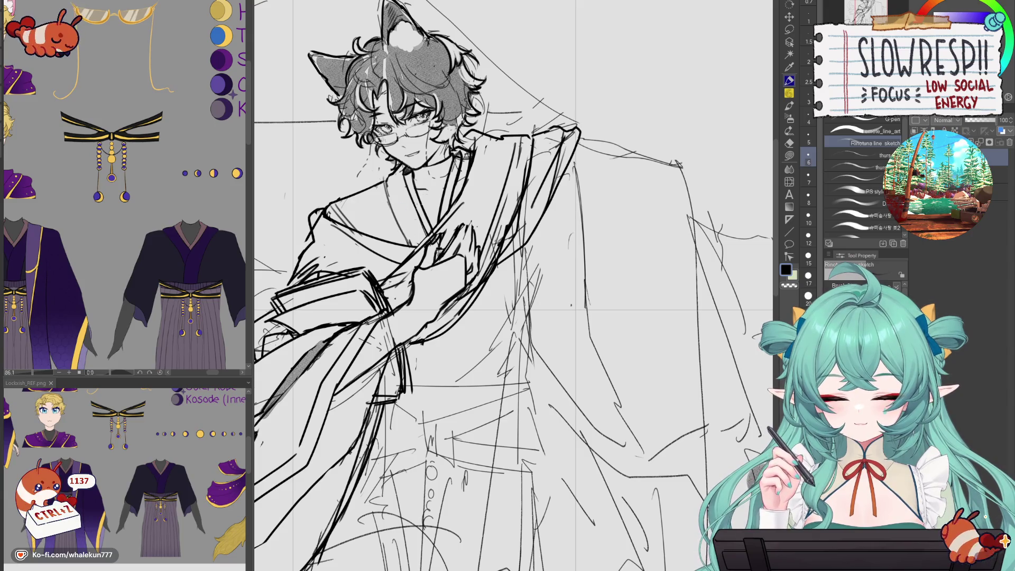
key(h)
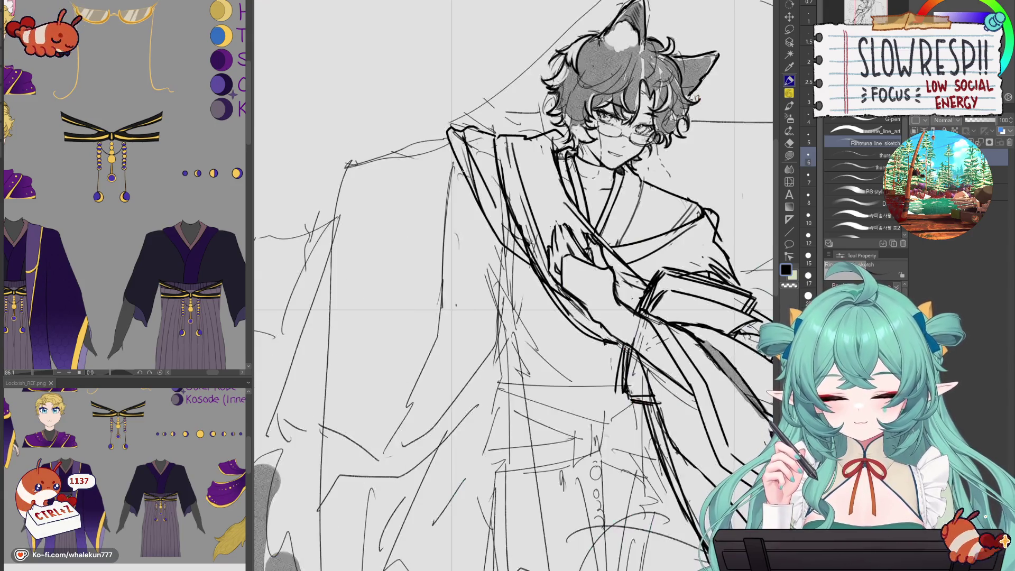
key(e)
key(ctrl+z)
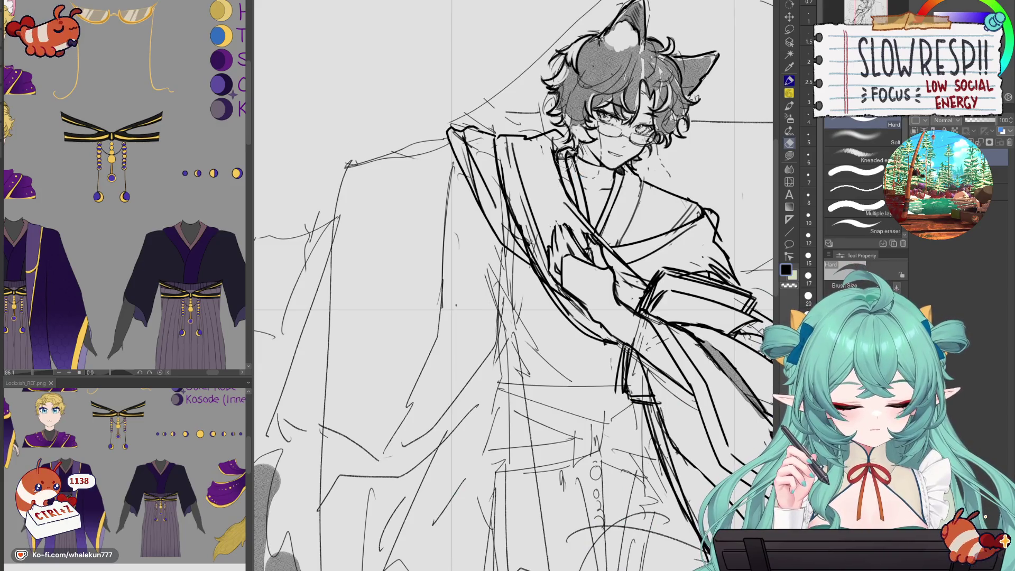
key(p)
key(ctrl+z)
drag(570, 151, 584, 214)
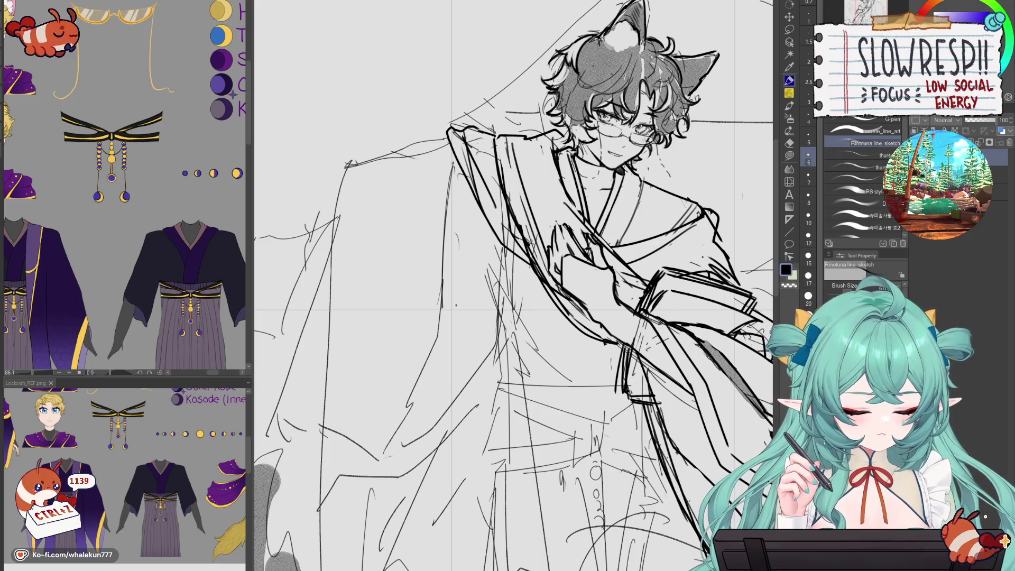
- Erase the stray sketch lines on the sleeve and shoulder
key(ctrl+minus)
key(ctrl+minus)
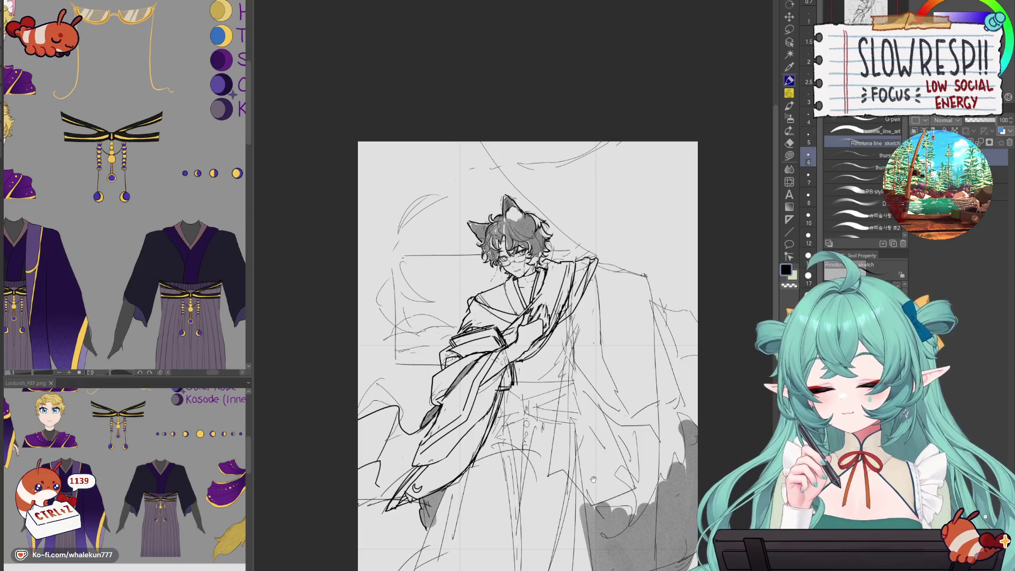
key(ctrl+plus)
key(e)
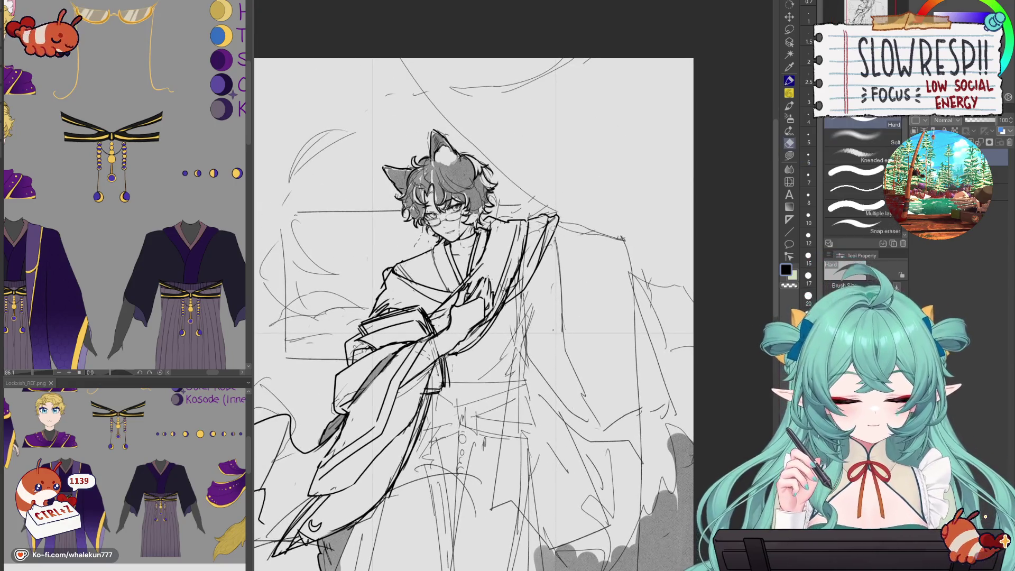
mouse_move(555, 217)
mouse_down()
mouse_move(550, 249)
mouse_move(531, 254)
mouse_up()
- Mirror the canvas to check the figure, then ink short strokes at the shoulder
key(ctrl+h)
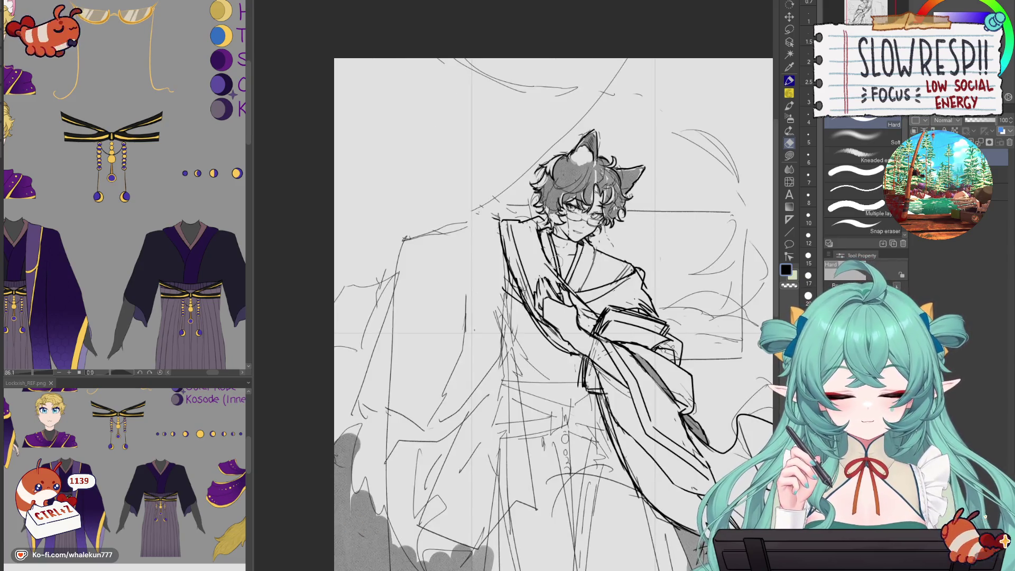
click(789, 81)
key(ctrl+h)
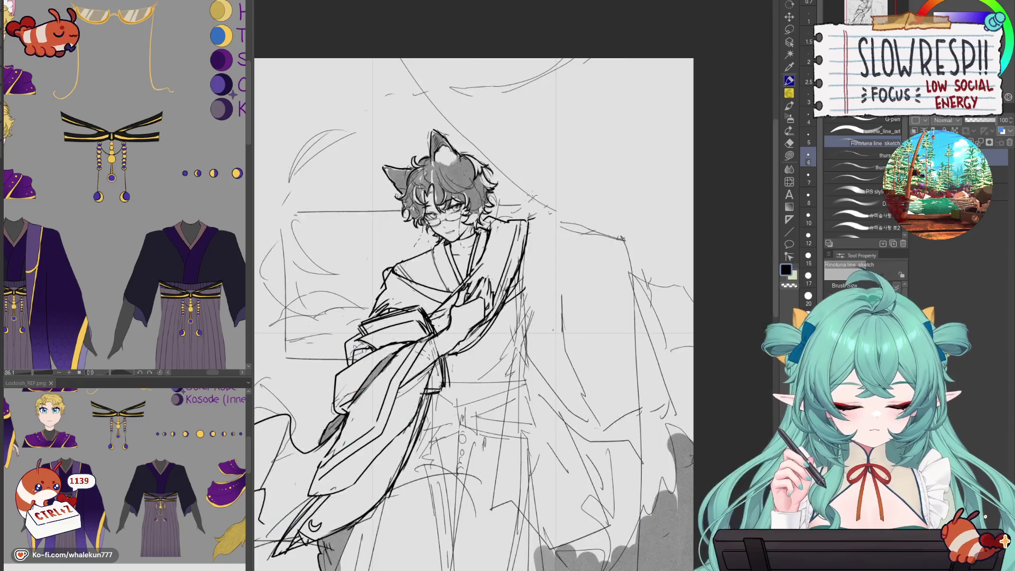
key(ctrl+plus)
mouse_move(536, 201)
mouse_down()
mouse_move(509, 222)
mouse_move(520, 210)
mouse_up()
key(ctrl+z)
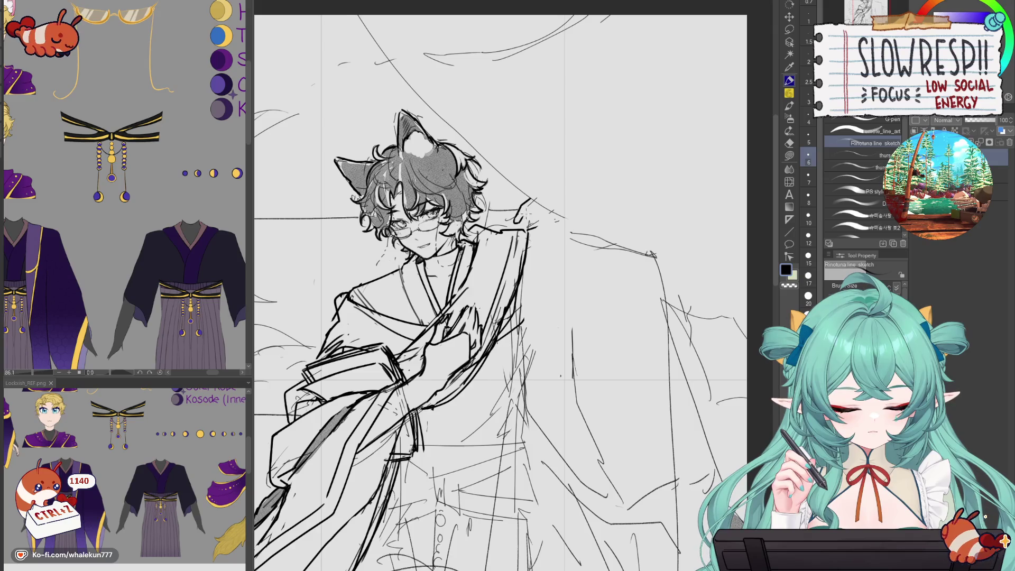
- Retry the short shoulder strokes several times, settling on a dark stroke at the shoulder
key(ctrl+z)
drag(533, 205, 533, 243)
key(ctrl+z)
key(ctrl+z)
key(ctrl+z)
key(ctrl+z)
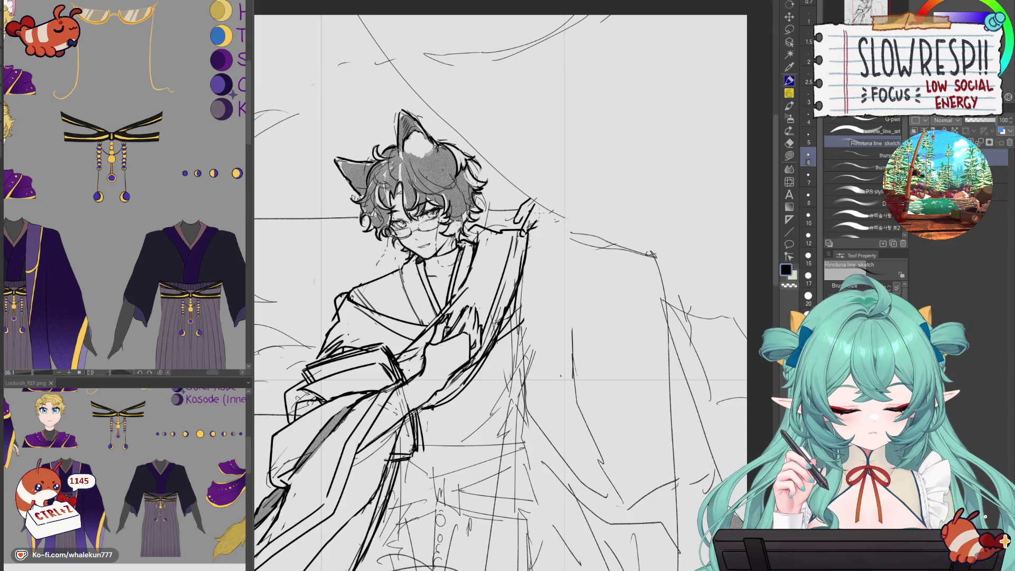
key(ctrl+z)
key(ctrl+z)
key(ctrl+z)
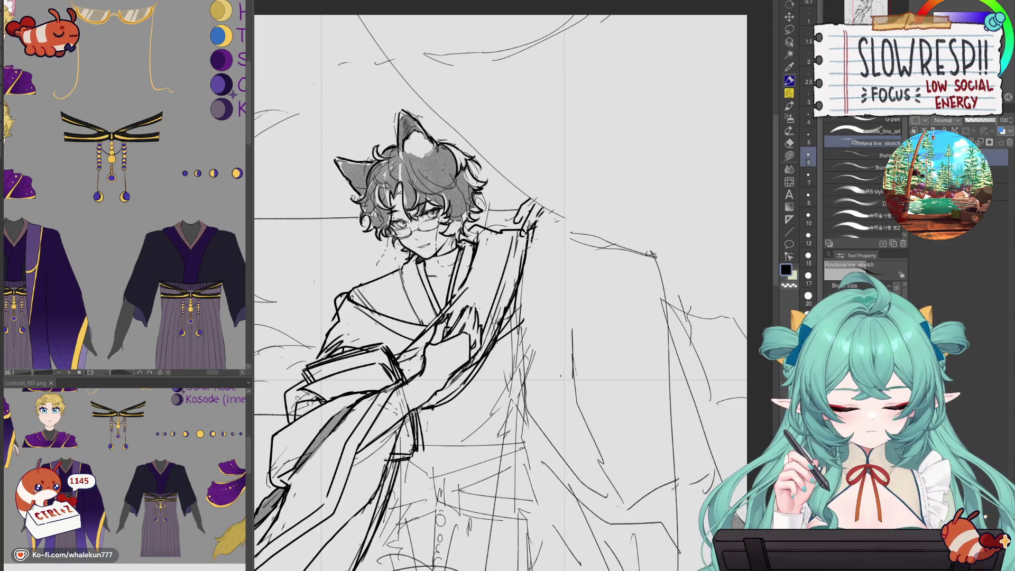
drag(541, 210, 532, 224)
key(ctrl+z)
key(ctrl+z)
key(ctrl+z)
key(ctrl+z)
drag(538, 203, 524, 224)
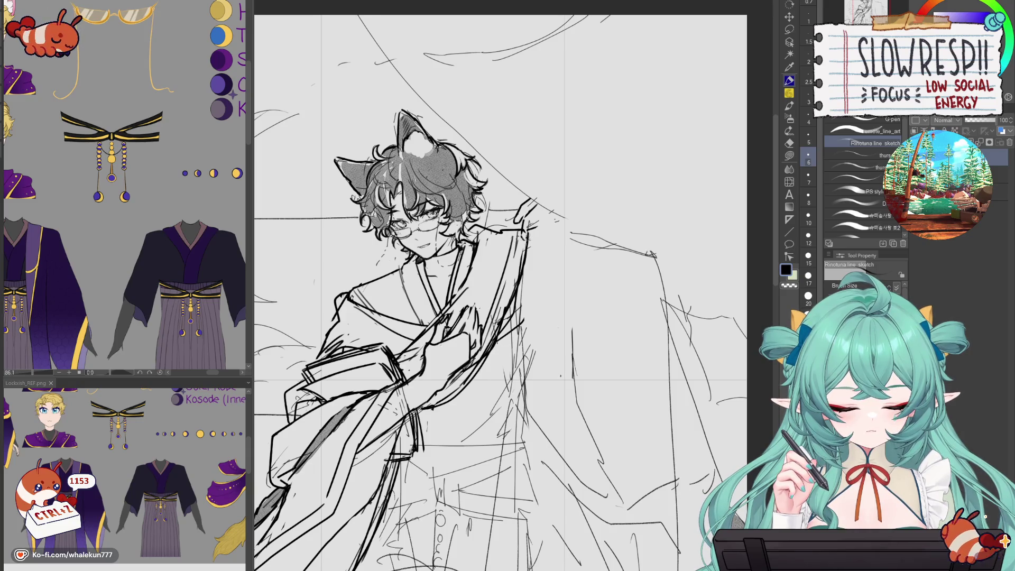
key(ctrl+z)
key(ctrl+z)
drag(530, 231, 521, 238)
key(ctrl+z)
key(ctrl+z)
key(ctrl+z)
key(ctrl+z)
key(ctrl+z)
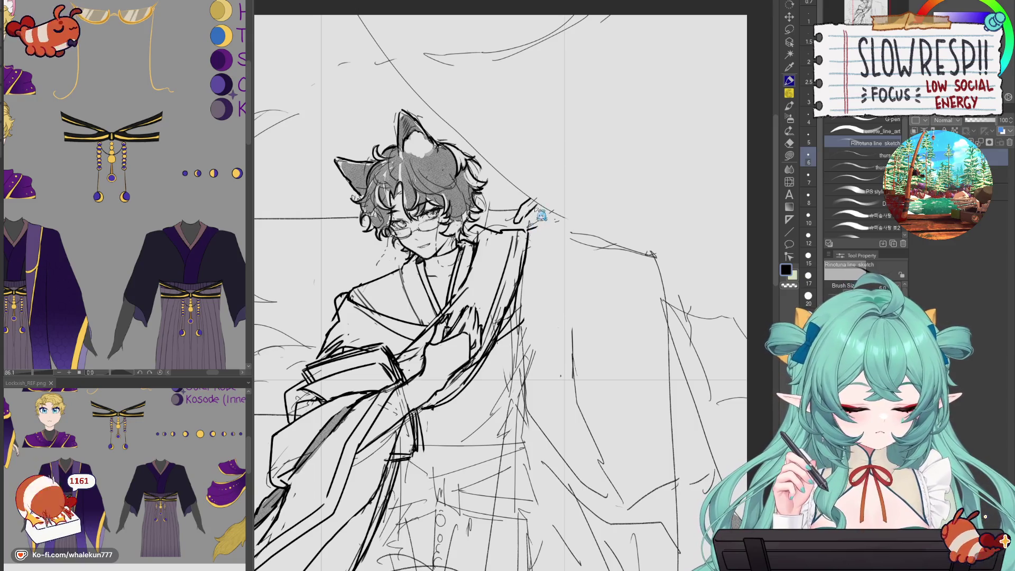
mouse_move(515, 237)
mouse_down()
mouse_move(534, 228)
mouse_move(545, 204)
mouse_move(515, 227)
mouse_up()
- Ink the raised arm and hand lines and the line falling from the hand, removing stray marks
key(e)
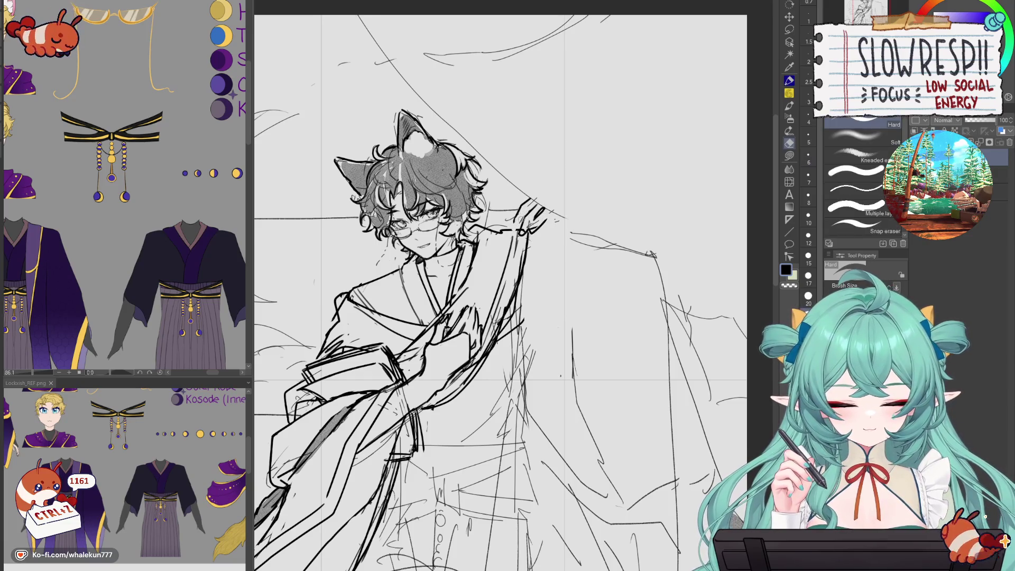
key(p)
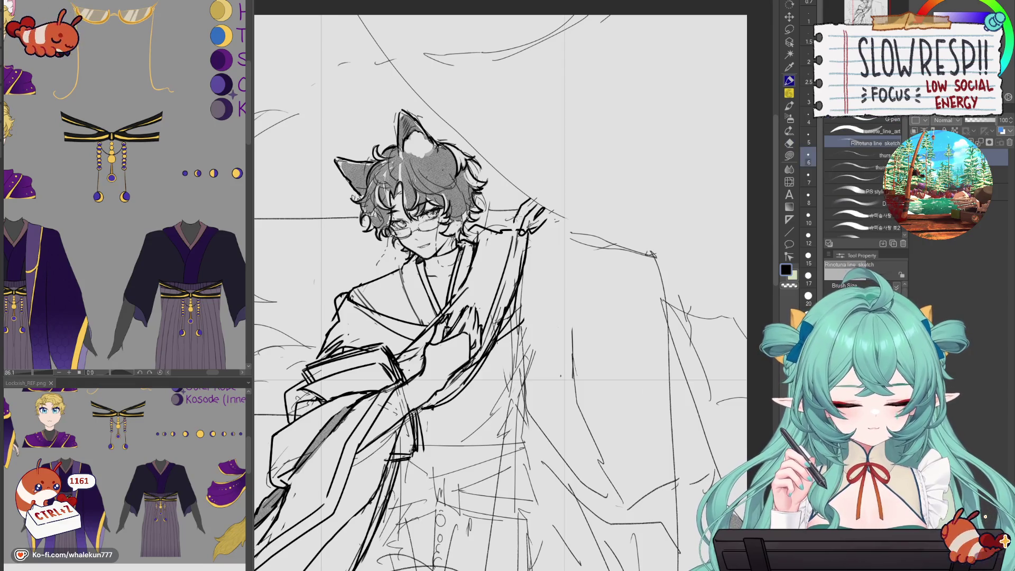
mouse_move(519, 233)
mouse_down()
mouse_move(513, 222)
mouse_move(525, 214)
mouse_move(544, 222)
mouse_up()
key(ctrl+z)
mouse_move(550, 219)
mouse_down()
mouse_move(544, 231)
mouse_move(553, 220)
mouse_up()
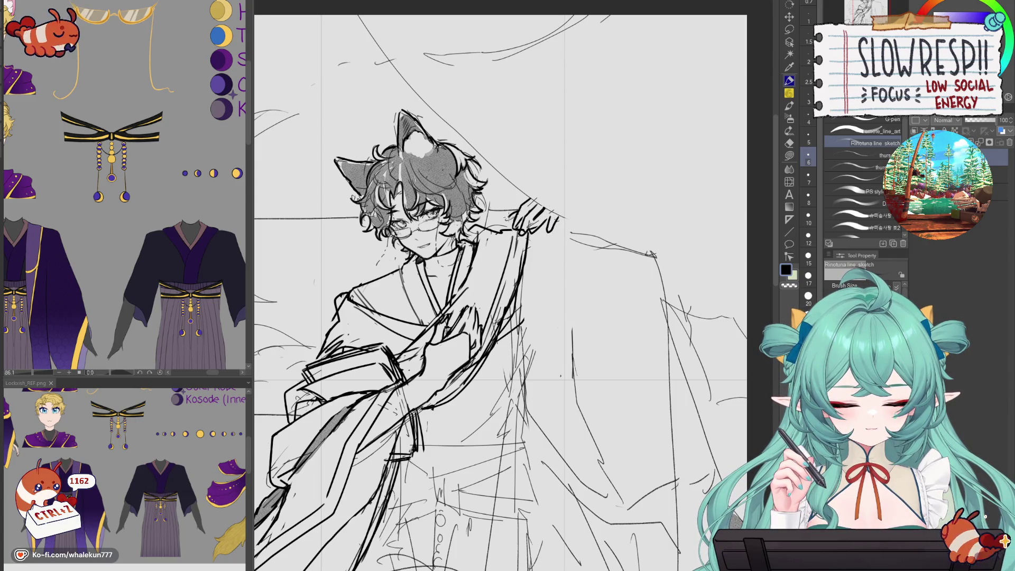
key(ctrl+z)
key(ctrl+z)
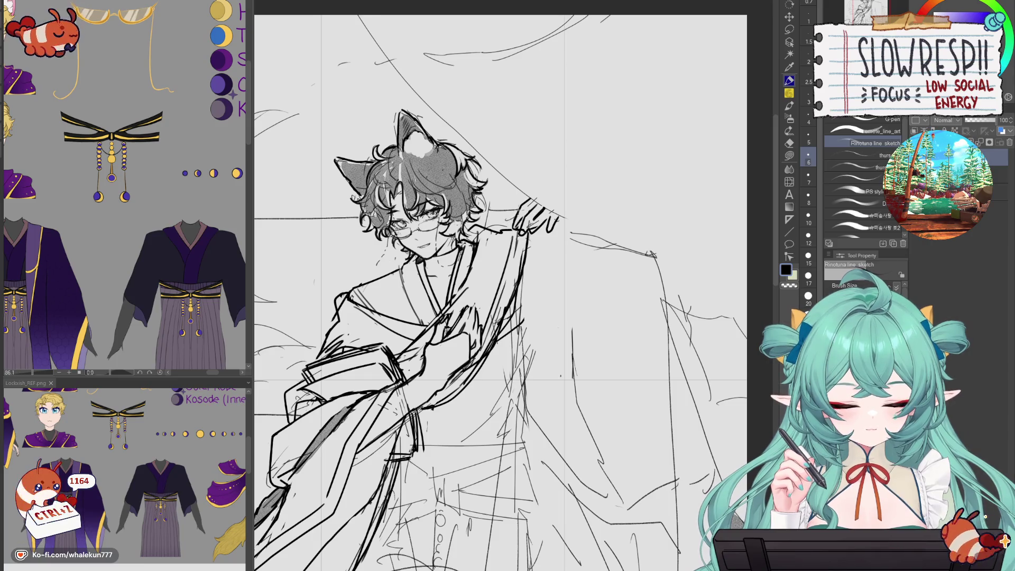
mouse_move(567, 221)
mouse_down()
mouse_move(563, 261)
mouse_move(576, 233)
mouse_move(555, 377)
mouse_up()
key(ctrl+z)
key(ctrl+z)
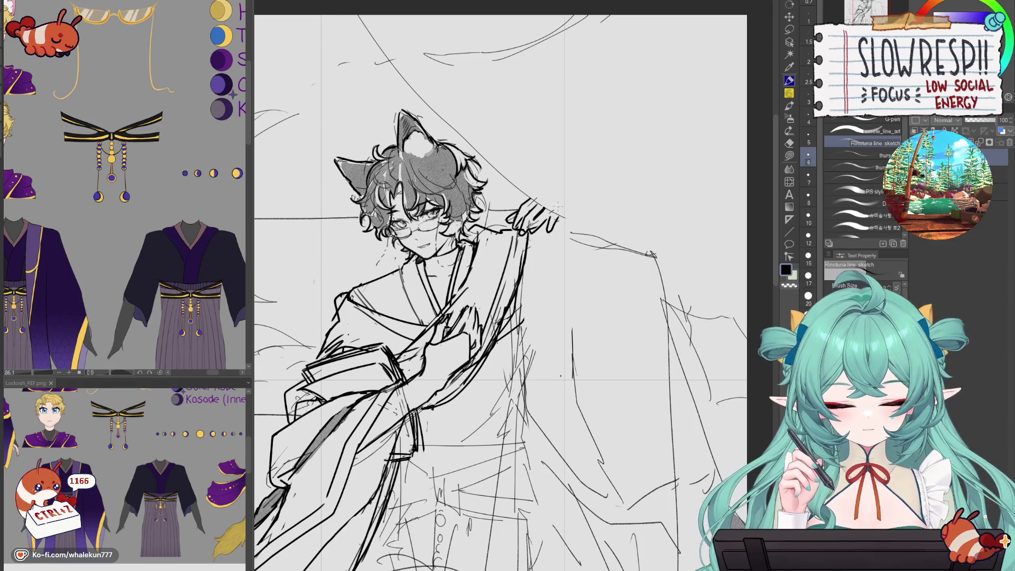
scroll(608, 328, down, 5)
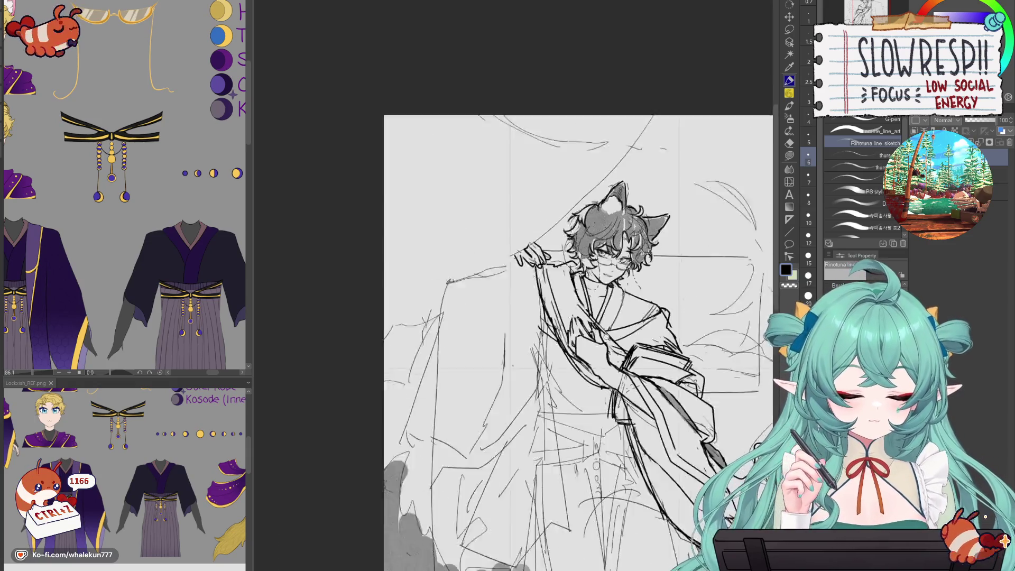
scroll(608, 327, up, 5)
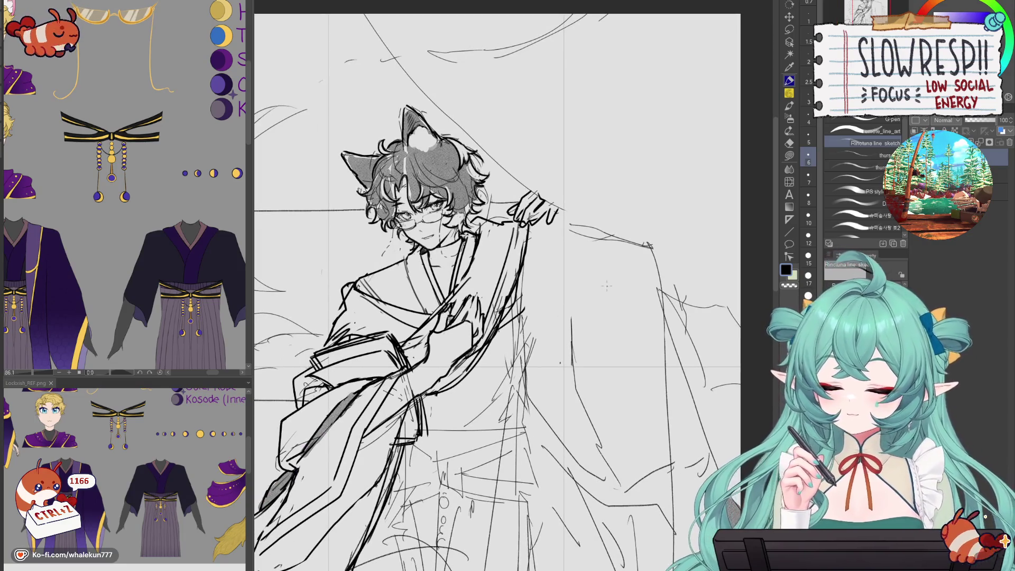
key(ctrl+z)
key(ctrl+z)
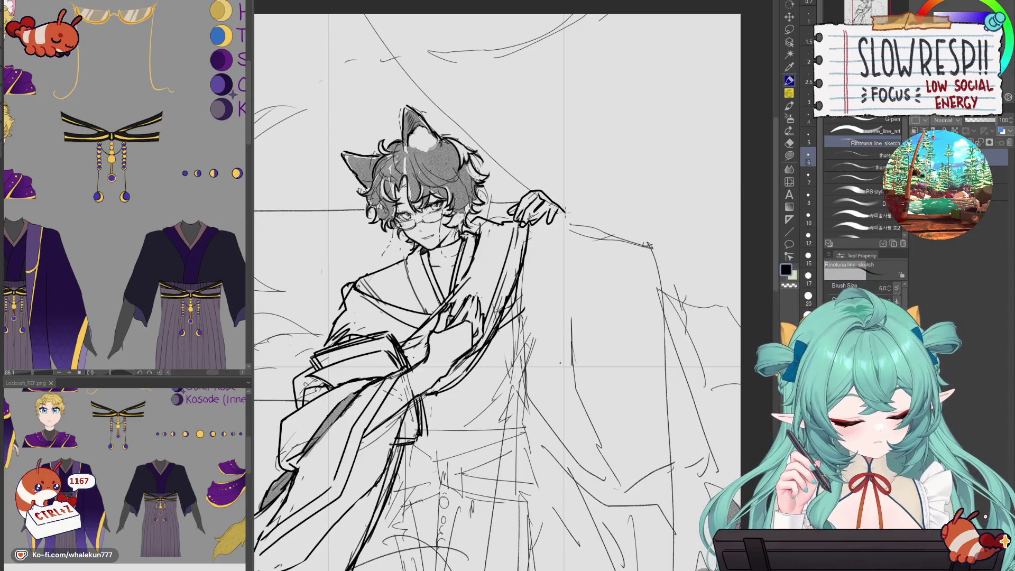
key(ctrl+minus)
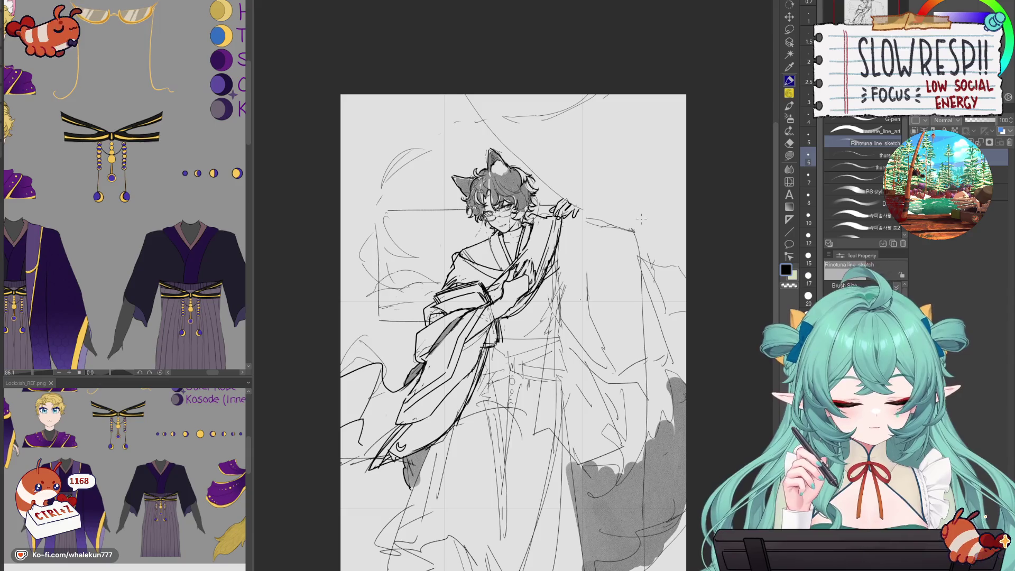
- Ink a long line down from the raised hand, erasing stray bits near the shoulder
scroll(596, 195, up, 3)
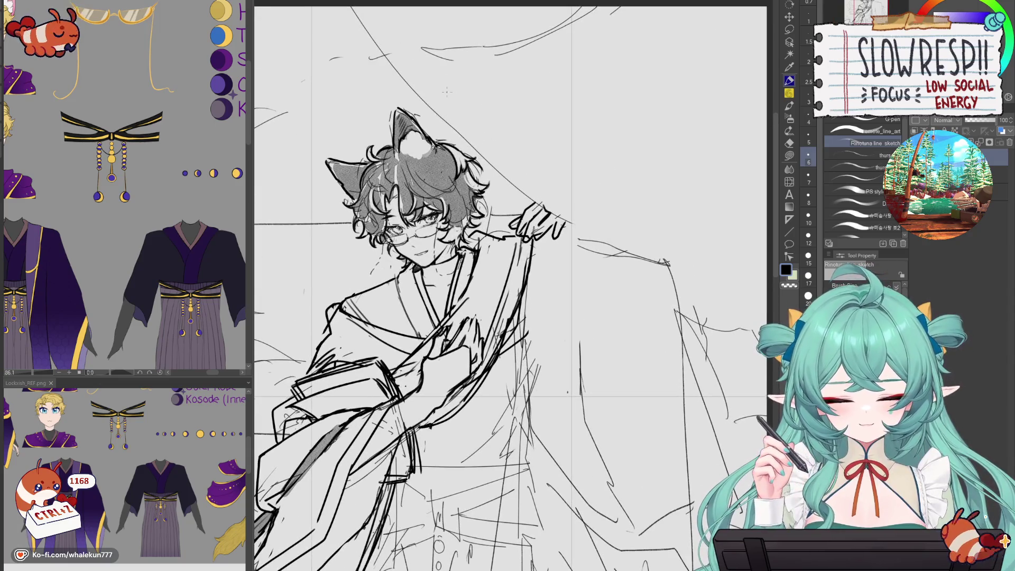
drag(587, 381, 560, 303)
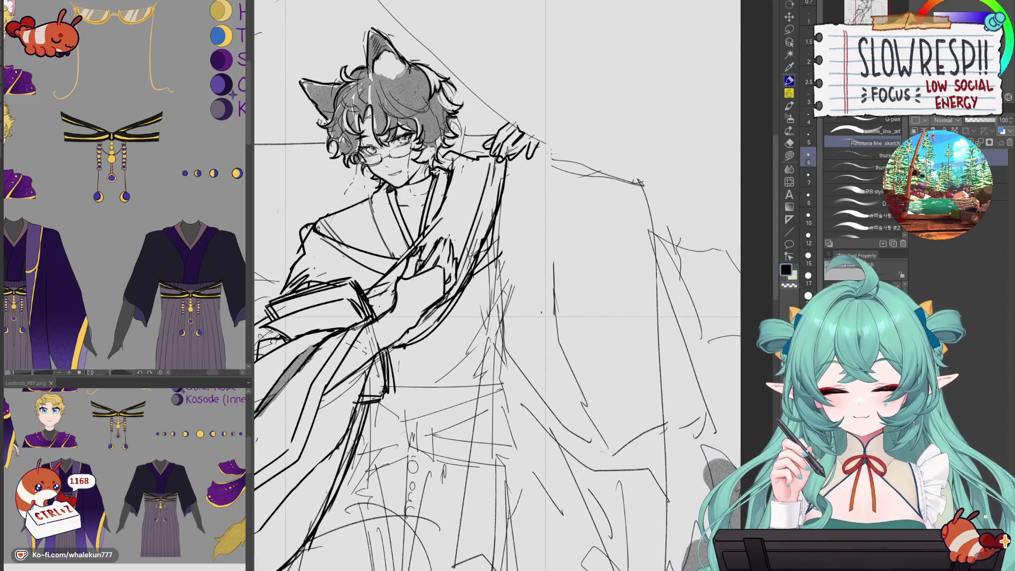
drag(547, 143, 570, 372)
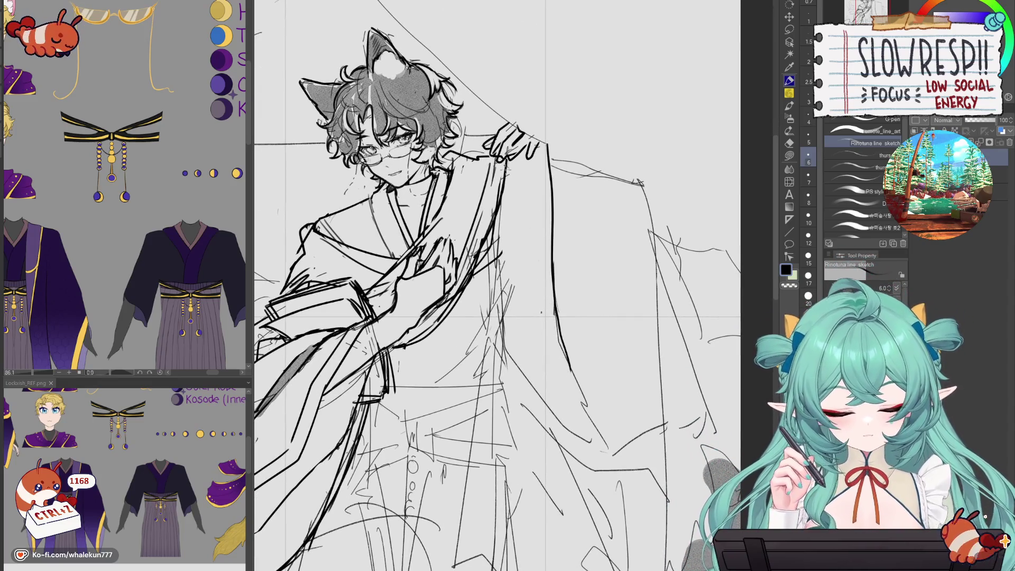
key(e)
mouse_move(508, 161)
mouse_down()
mouse_move(509, 191)
mouse_move(548, 212)
mouse_move(573, 293)
mouse_up()
key(p)
scroll(586, 241, down, 3)
key(ctrl+z)
key(ctrl+z)
key(ctrl+z)
mouse_move(552, 177)
mouse_down()
mouse_move(564, 275)
mouse_move(586, 316)
mouse_up()
- Enlarge the eraser to size 60 and mirror the canvas to check the drawing
key(e)
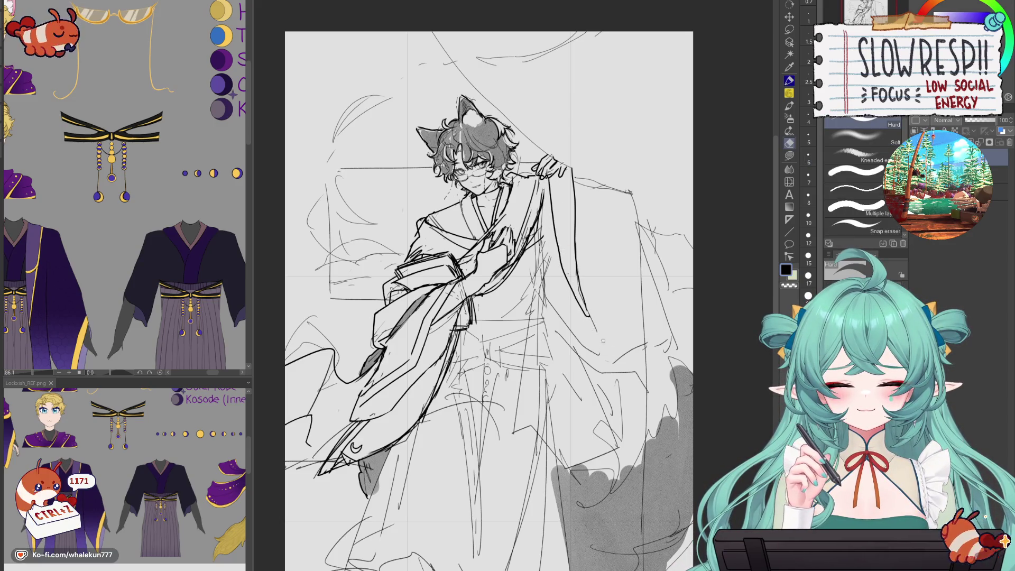
key(h)
key(p)
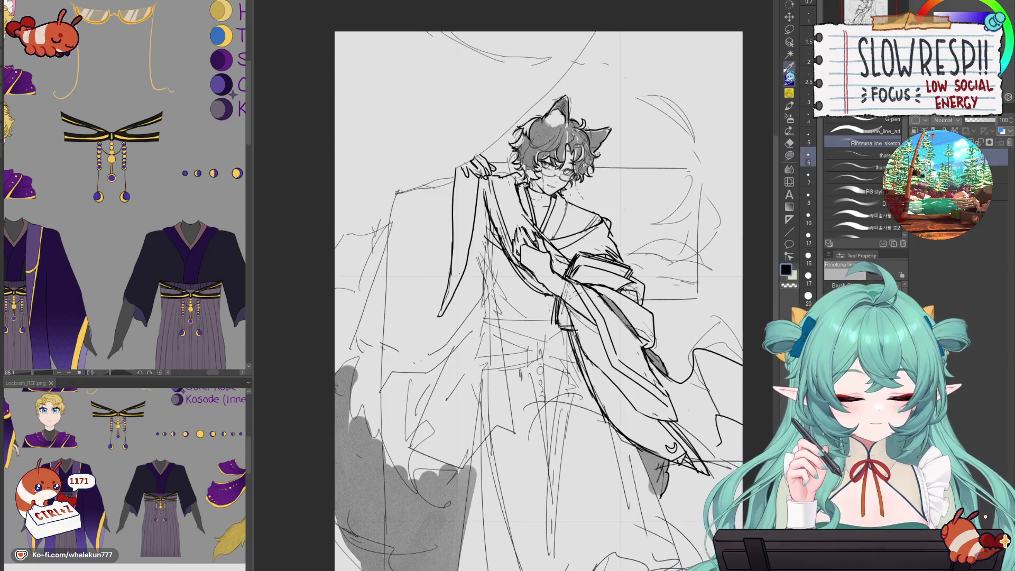
key(ctrl+z)
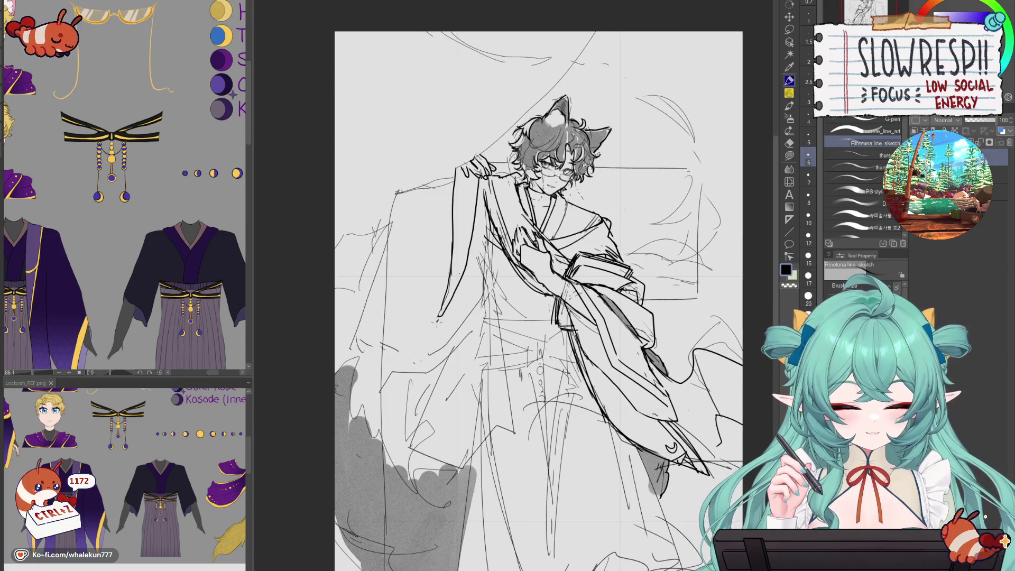
key(h)
key(e)
key(bracketright)
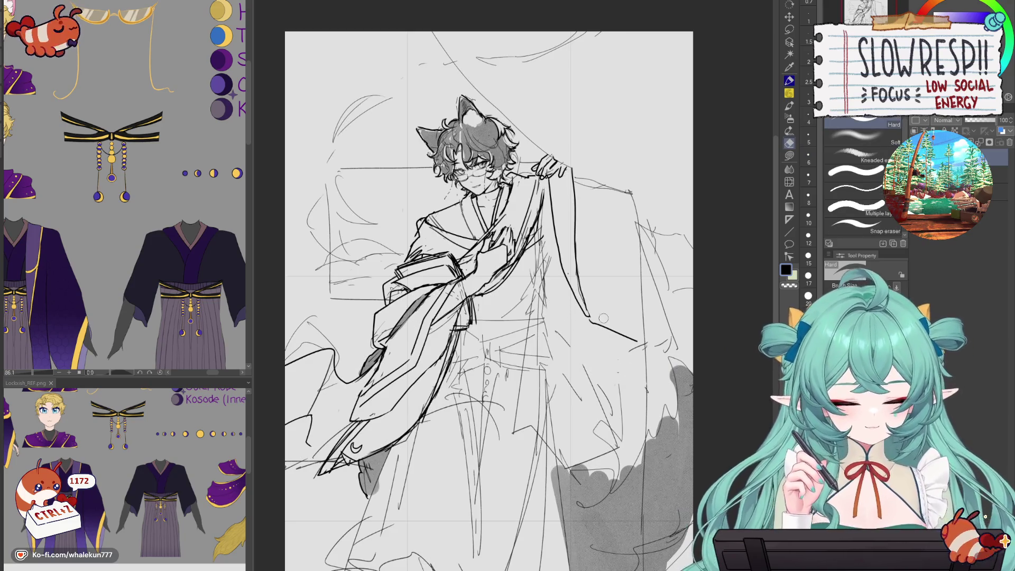
key(p)
key(h)
key(h)
- Ink the line running down the raised sleeve
scroll(583, 212, up, 1)
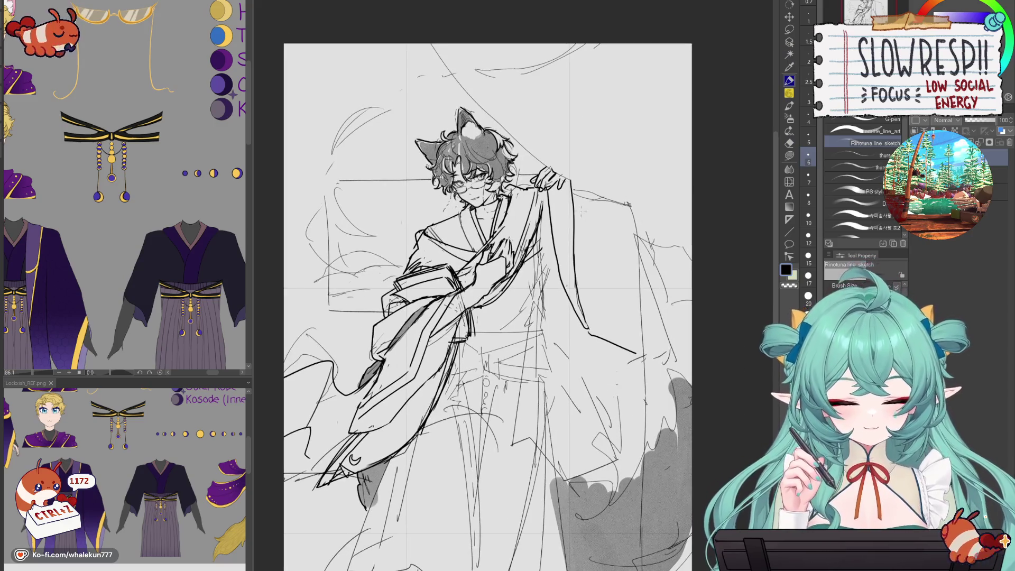
drag(553, 186, 564, 288)
key(ctrl+z)
drag(576, 191, 596, 332)
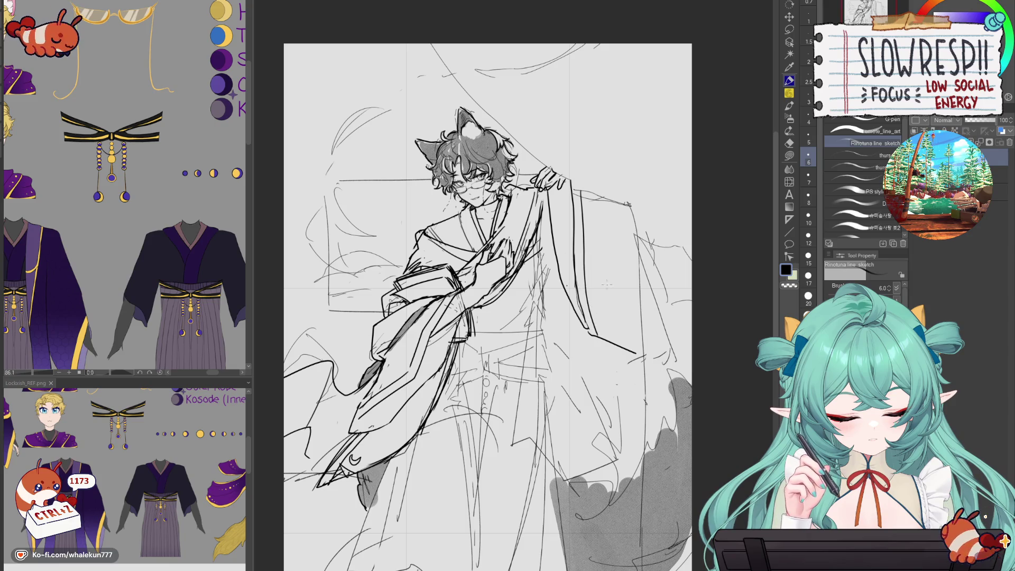
- Erase the long diagonal sketch line and ink the curtain curve near the head
key(h)
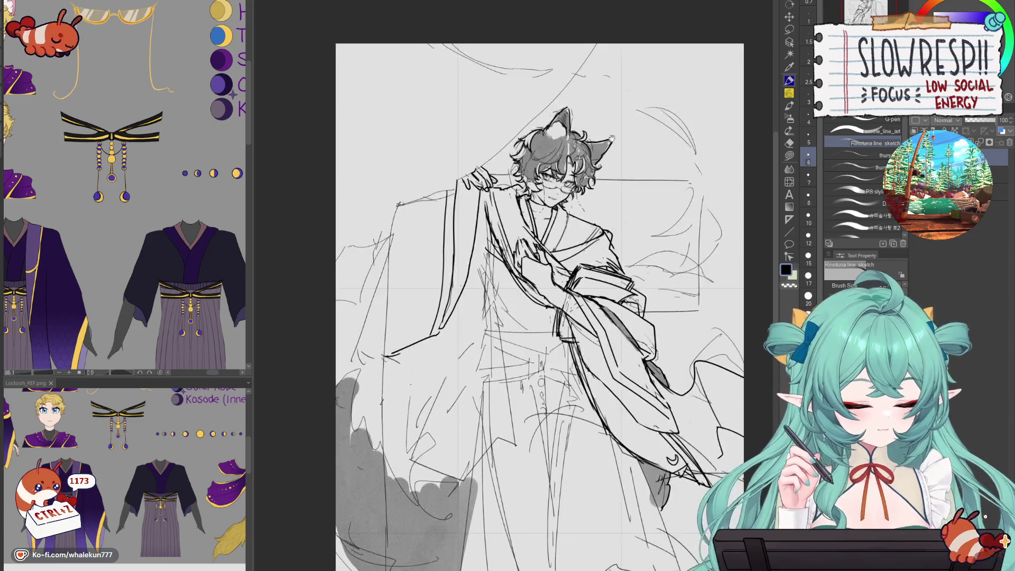
drag(438, 168, 482, 271)
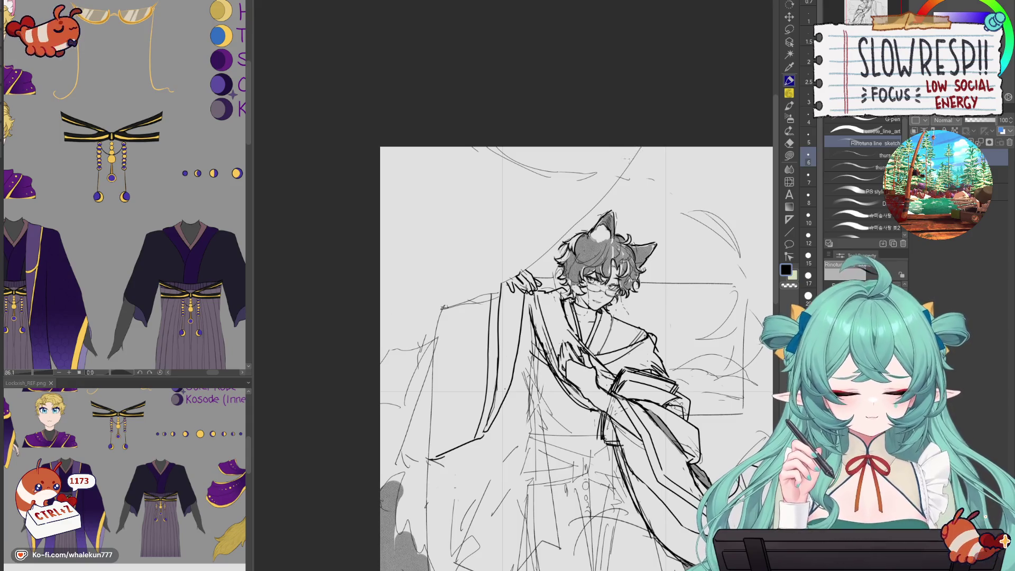
scroll(629, 159, up, 1)
scroll(631, 163, down, 3)
scroll(633, 165, up, 1)
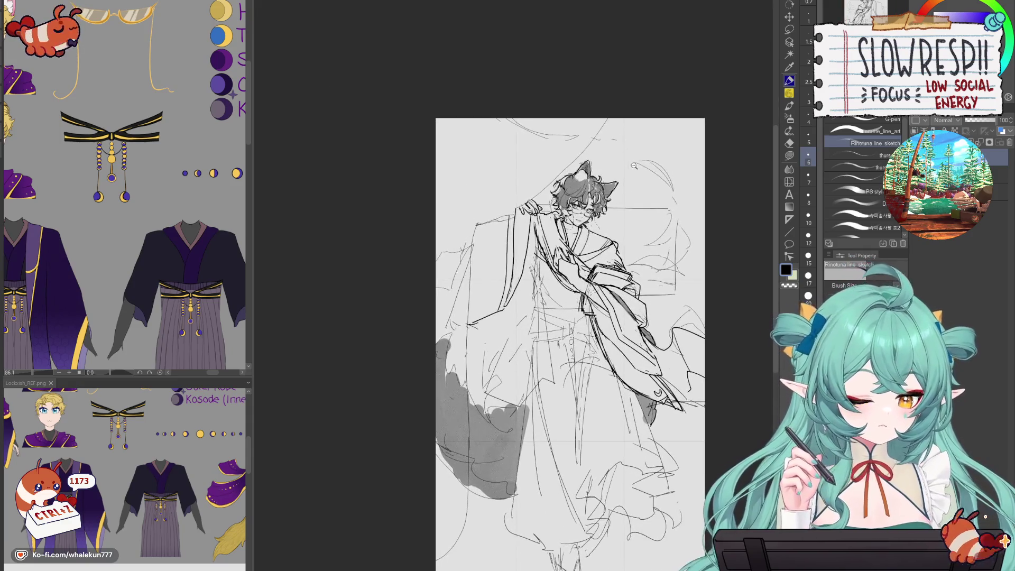
scroll(607, 143, up, 2)
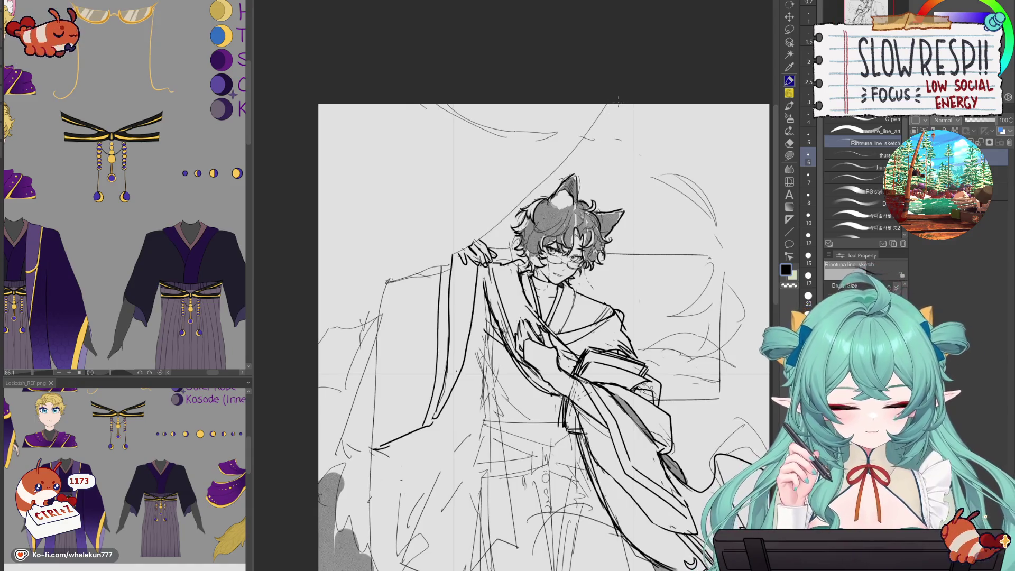
key(e)
drag(608, 102, 480, 233)
click(789, 80)
drag(563, 105, 503, 212)
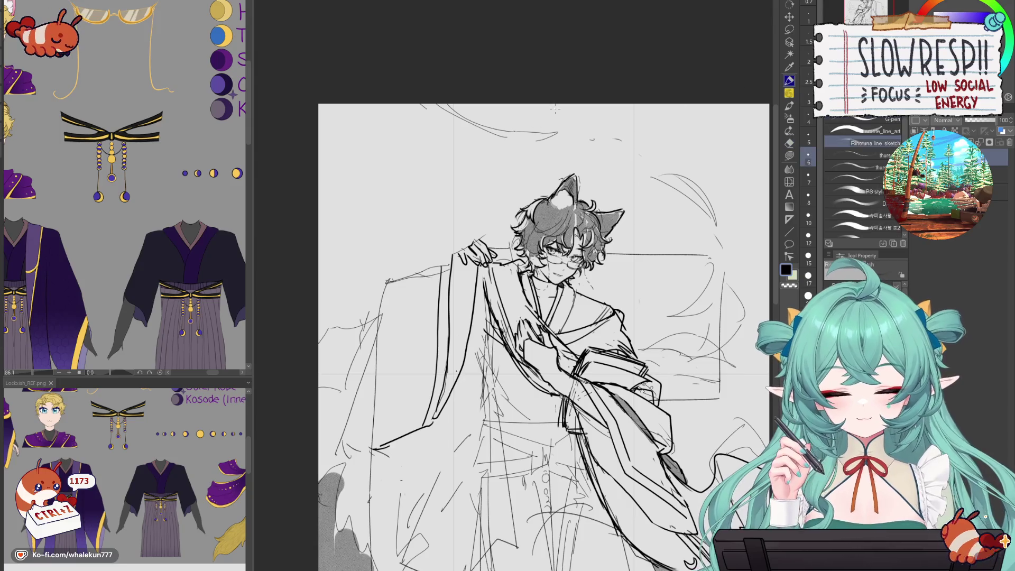
key(ctrl+z)
mouse_move(570, 104)
mouse_down()
mouse_move(497, 224)
mouse_move(470, 247)
mouse_up()
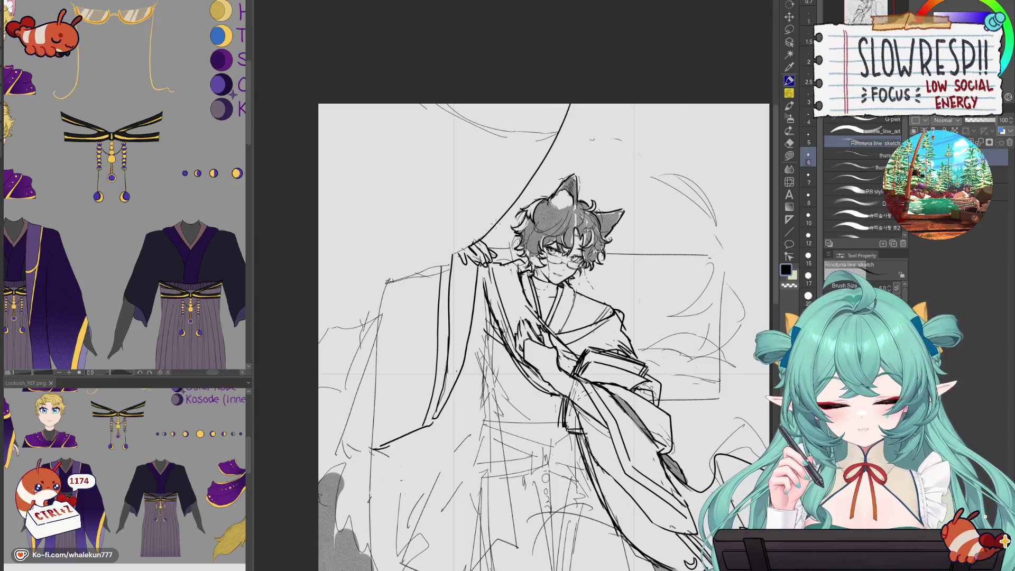
- Ink a line along the drape and erase faint sketch lines left of the figure
key(h)
drag(476, 317, 386, 275)
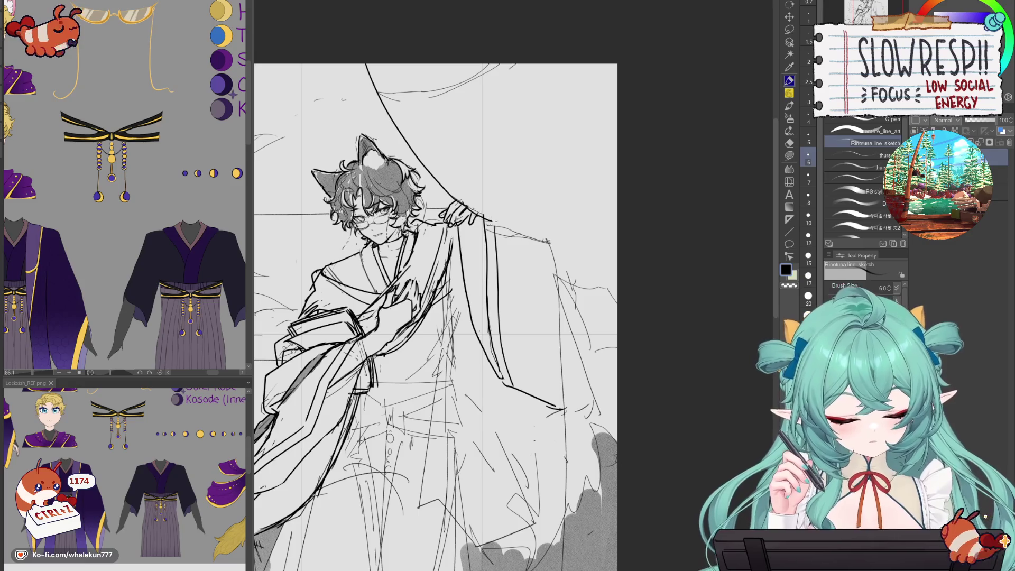
drag(464, 205, 521, 253)
key(ctrl+z)
drag(472, 209, 525, 320)
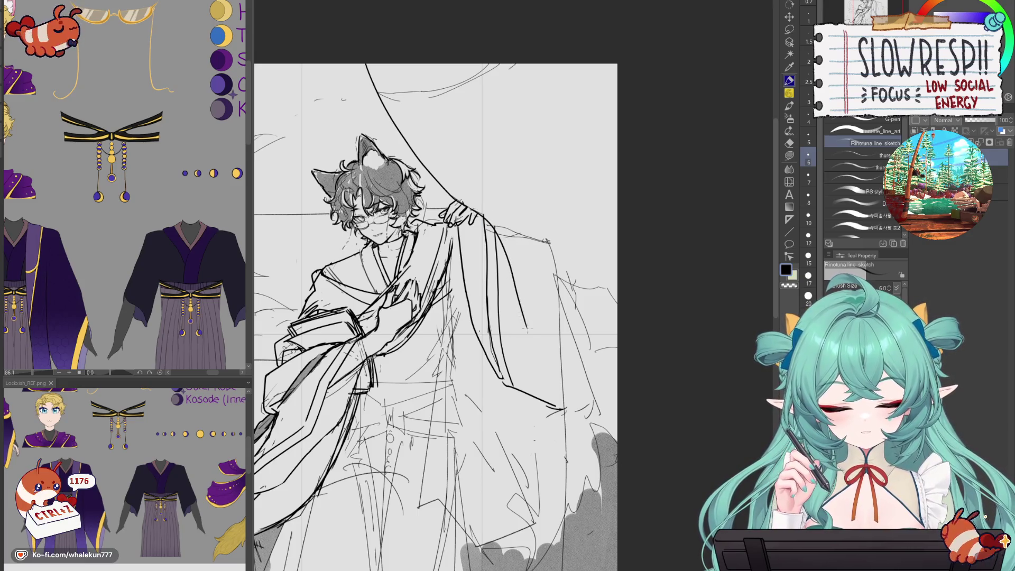
key(h)
key(ctrl+minus)
key(ctrl+minus)
key(e)
mouse_move(459, 253)
mouse_down()
mouse_move(452, 296)
mouse_move(494, 230)
mouse_move(483, 296)
mouse_up()
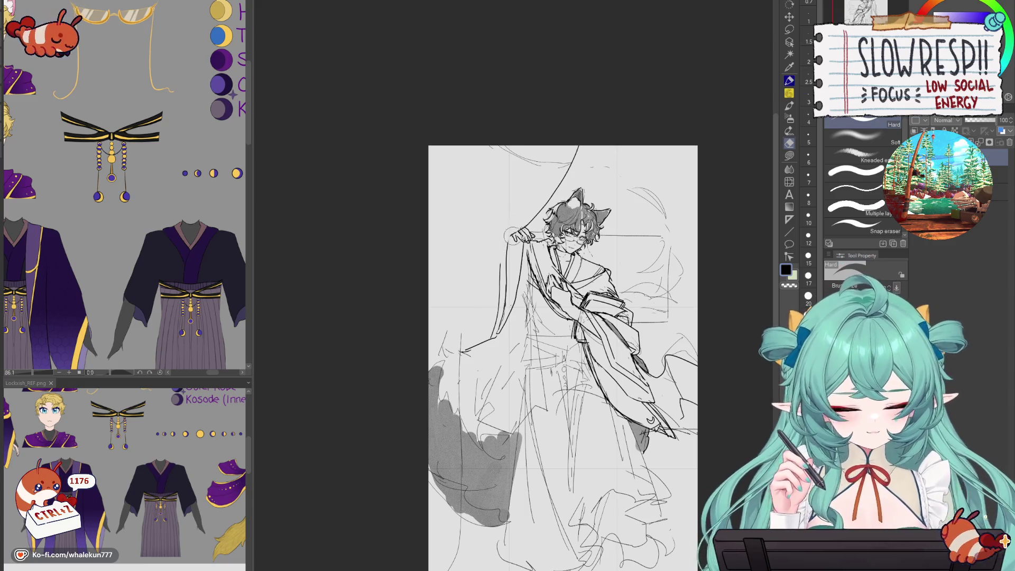
- Draw the drape's long left edge line down toward the bottom of the page
key(p)
key(p)
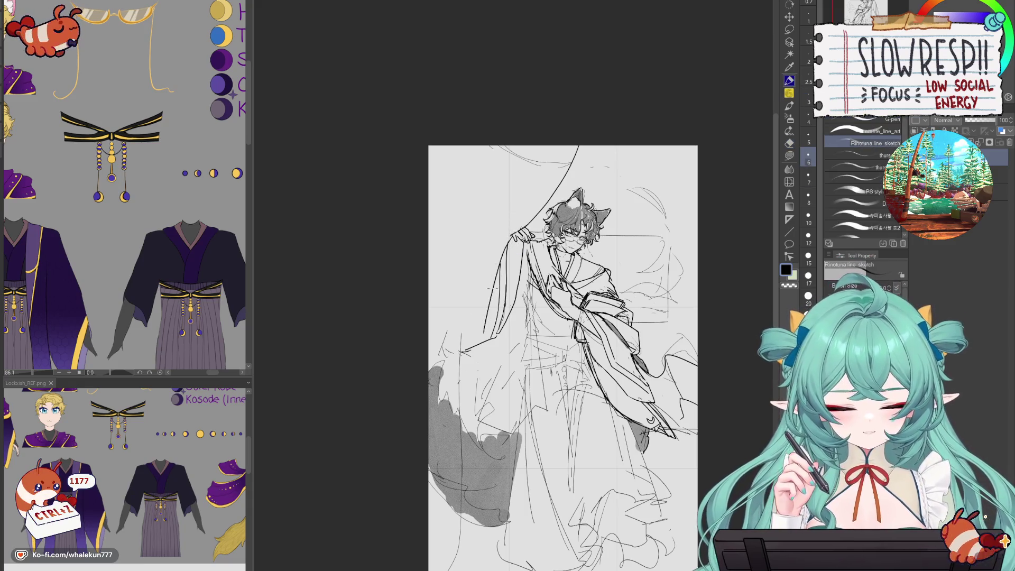
drag(516, 233, 472, 395)
key(ctrl+z)
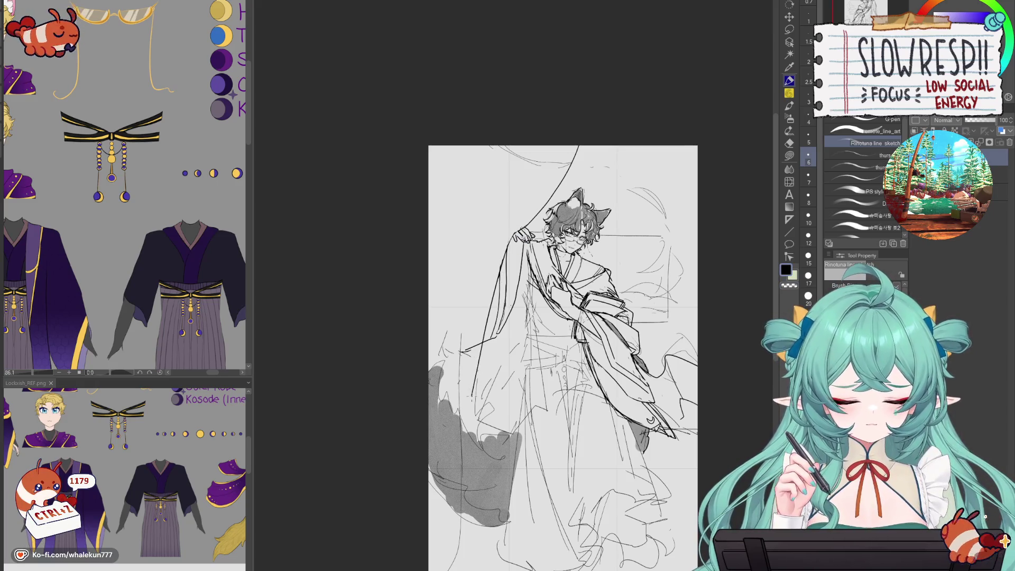
key(ctrl+z)
drag(501, 266, 459, 404)
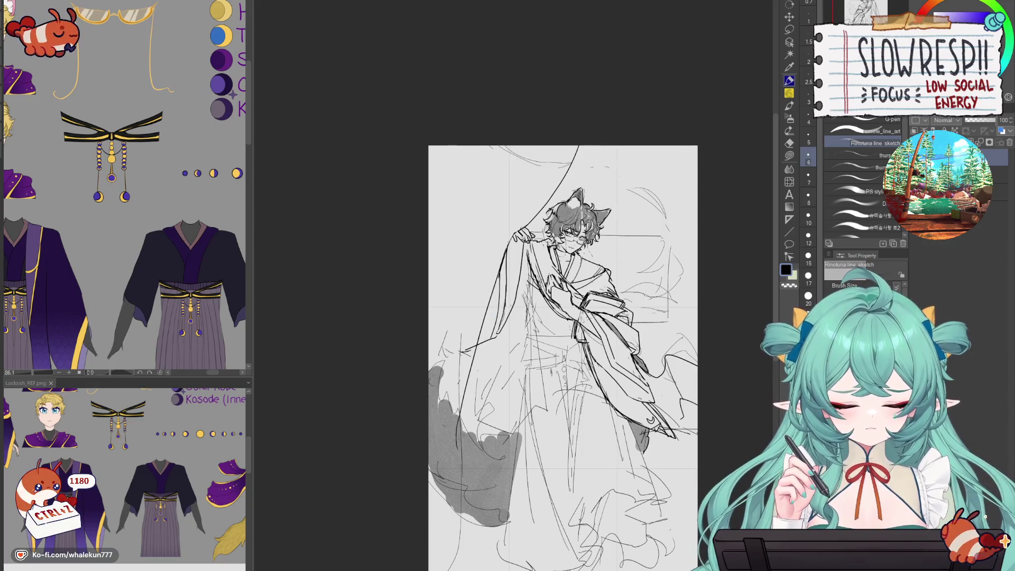
scroll(465, 359, down, 3)
scroll(527, 319, up, 1)
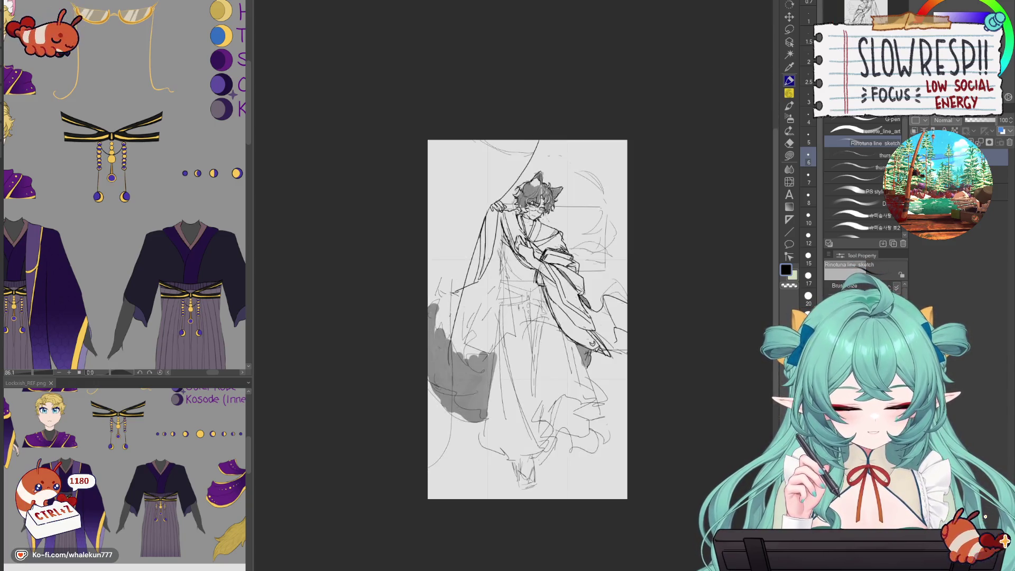
scroll(471, 323, up, 2)
key(ctrl+z)
drag(489, 166, 406, 508)
- Erase part of the left grey shading and sample the grey shading colour
key(e)
drag(428, 240, 410, 413)
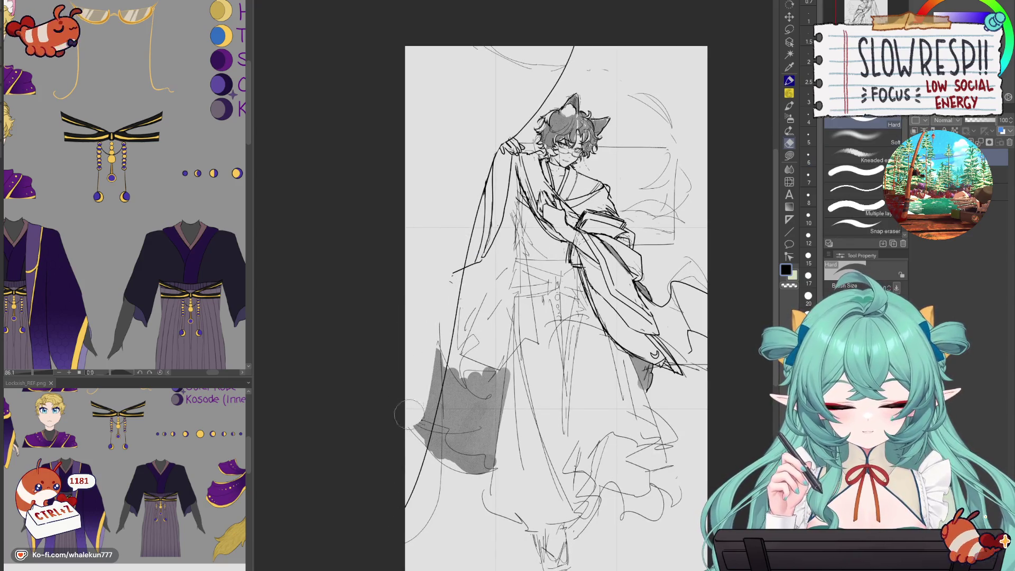
key(h)
scroll(481, 317, down, 3)
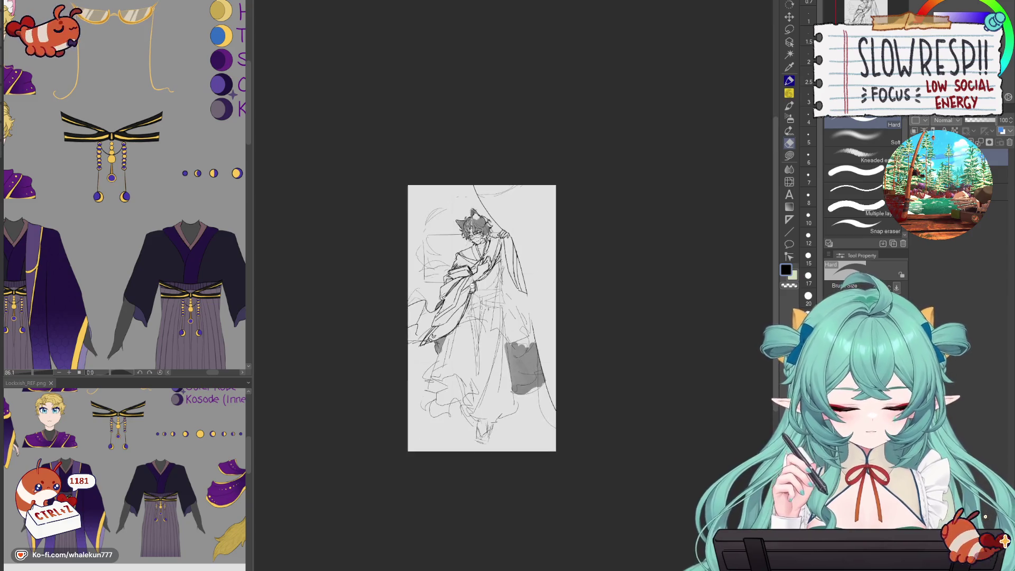
scroll(576, 328, up, 2)
key(i)
click(526, 351)
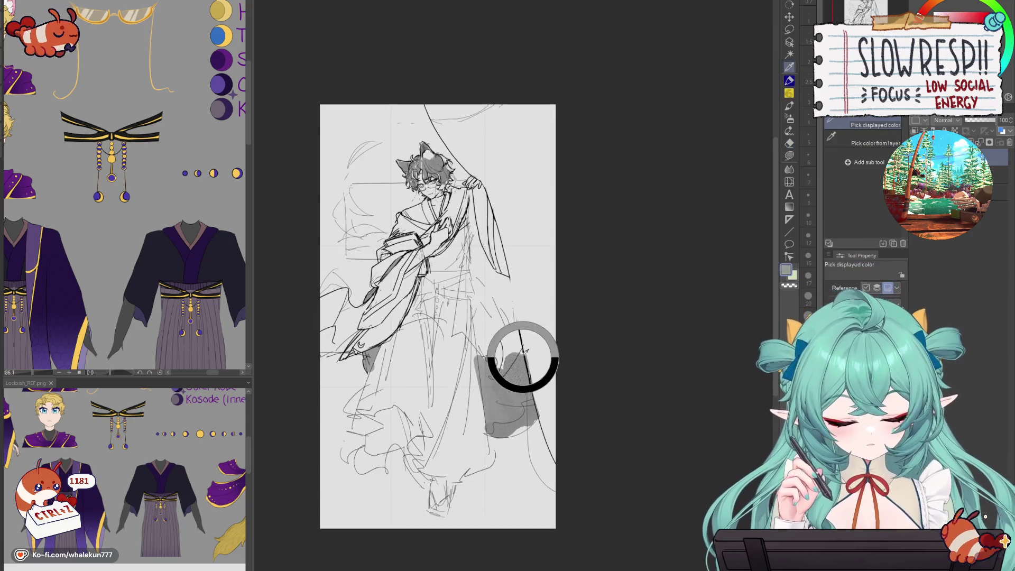
- Restore black and try inking a line beside the drape edge, undoing the attempts
click(519, 288)
key(p)
drag(517, 268, 520, 360)
key(ctrl+z)
key(ctrl+z)
drag(513, 280, 522, 367)
key(ctrl+z)
drag(502, 238, 521, 352)
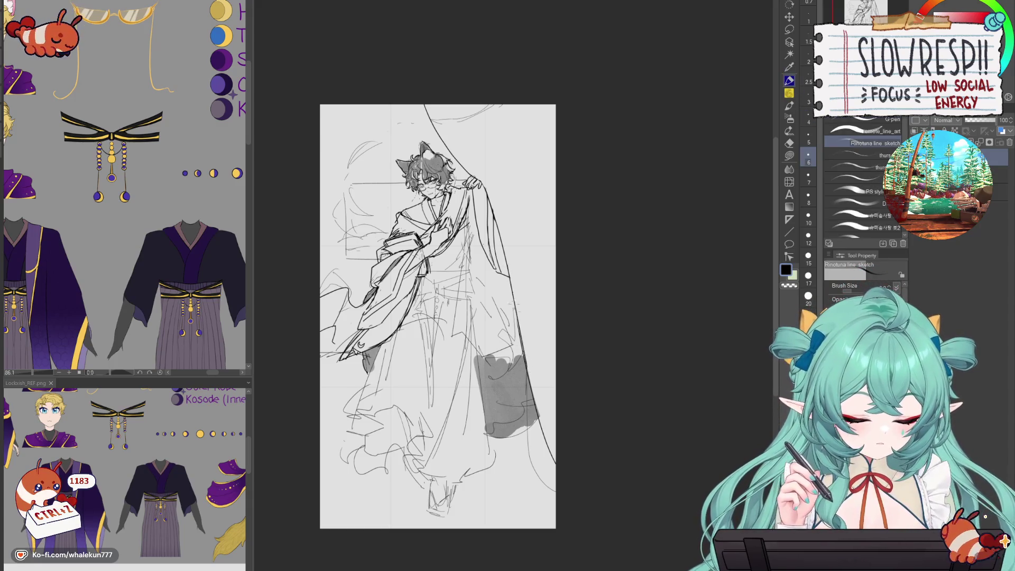
key(ctrl+z)
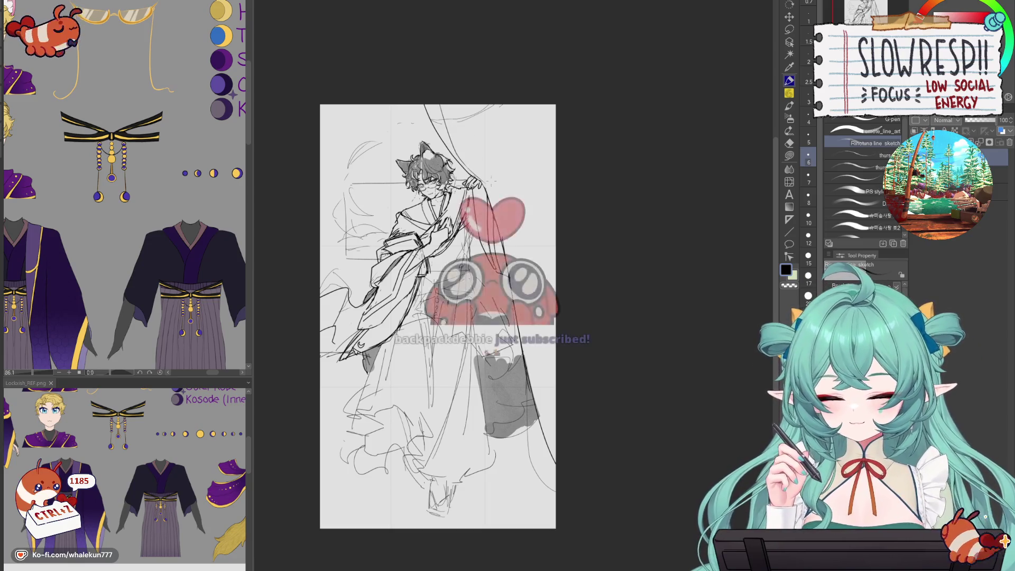
key(ctrl+z)
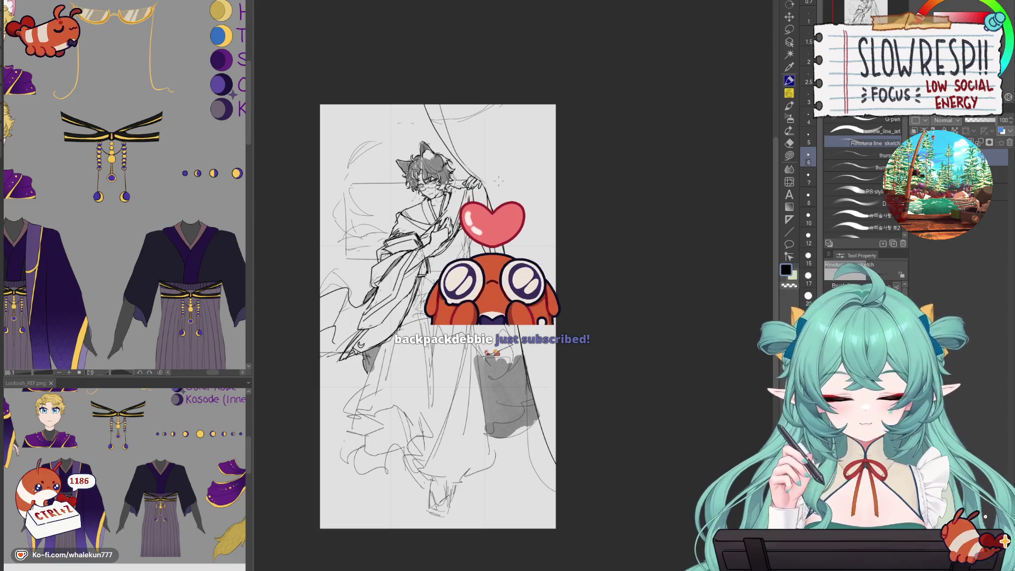
key(ctrl+z)
key(ctrl+z)
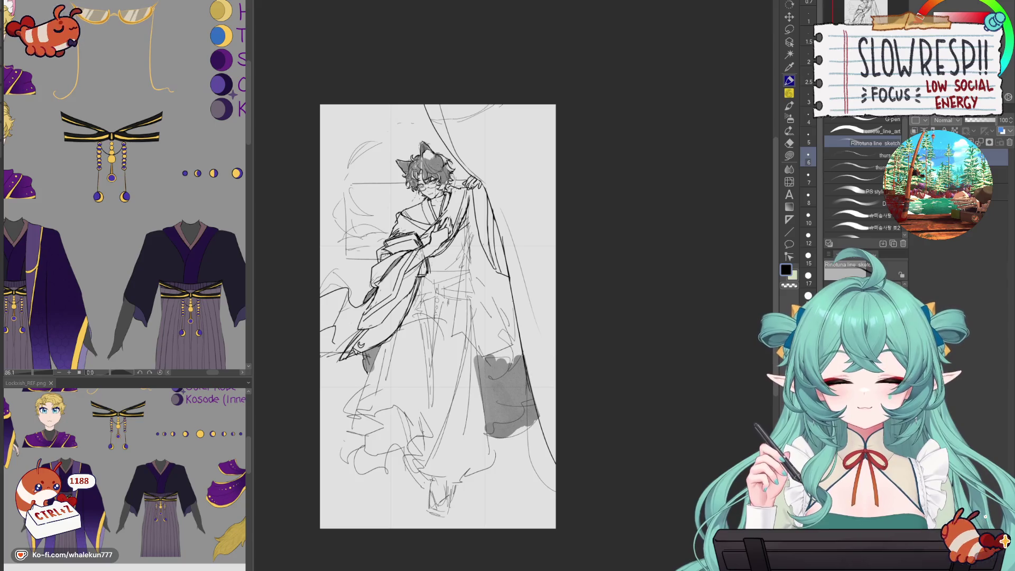
- Shift the view up and right and ink a short line on the robe, then undo it
key(h)
mouse_move(480, 318)
mouse_down()
mouse_move(529, 259)
mouse_move(581, 255)
mouse_up()
key(h)
scroll(576, 228, up, 3)
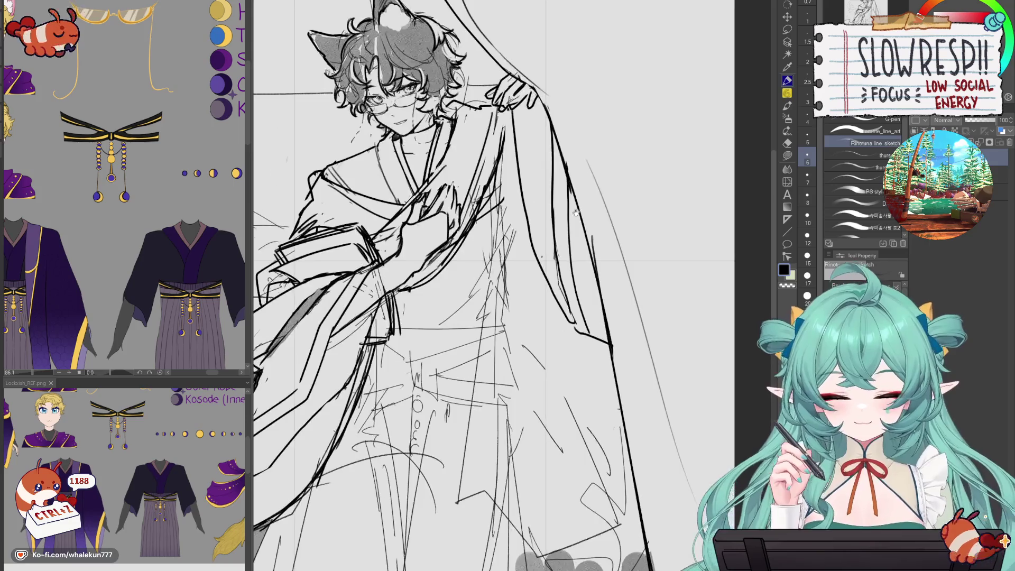
scroll(553, 187, down, 3)
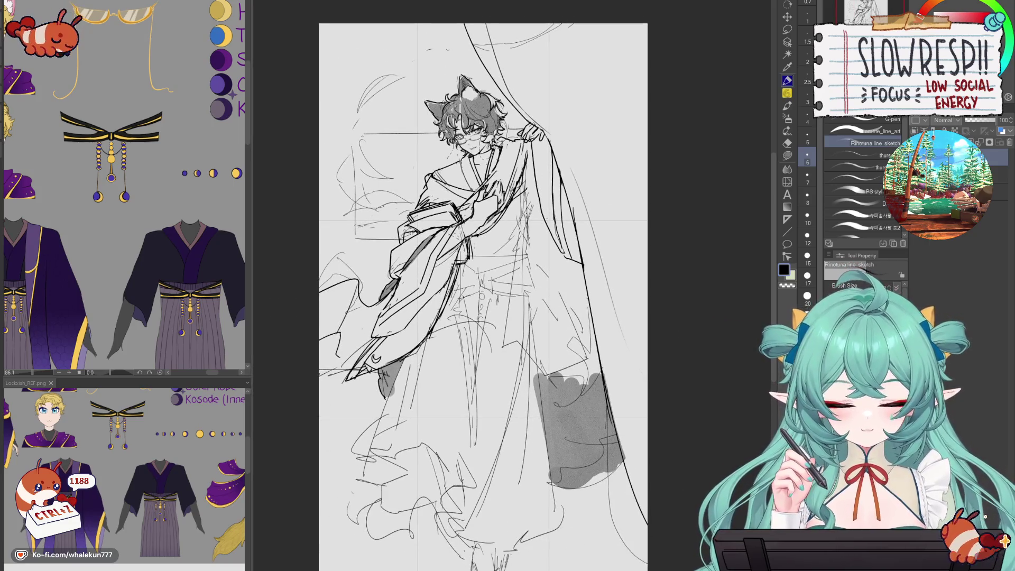
scroll(529, 74, up, 3)
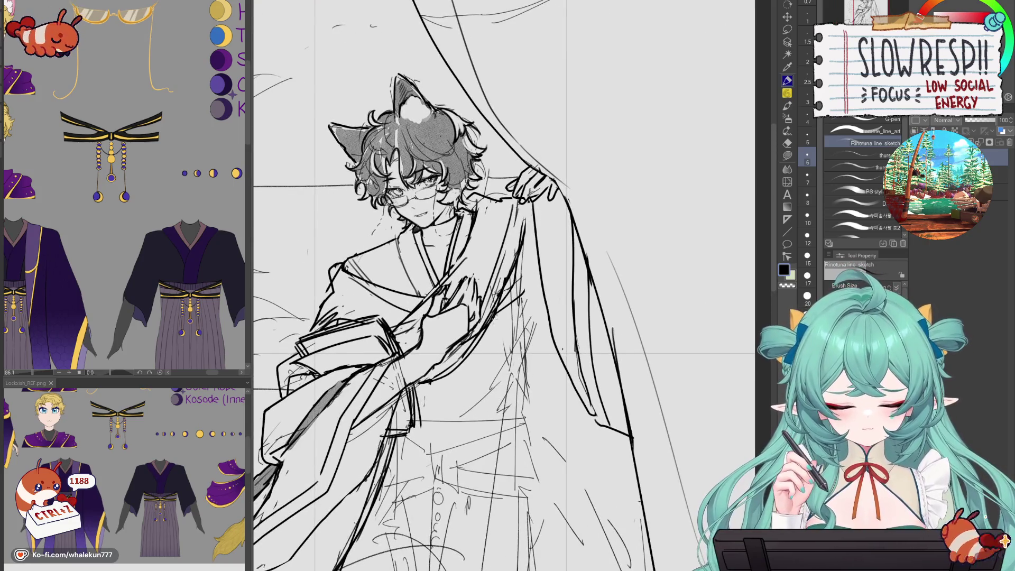
key(e)
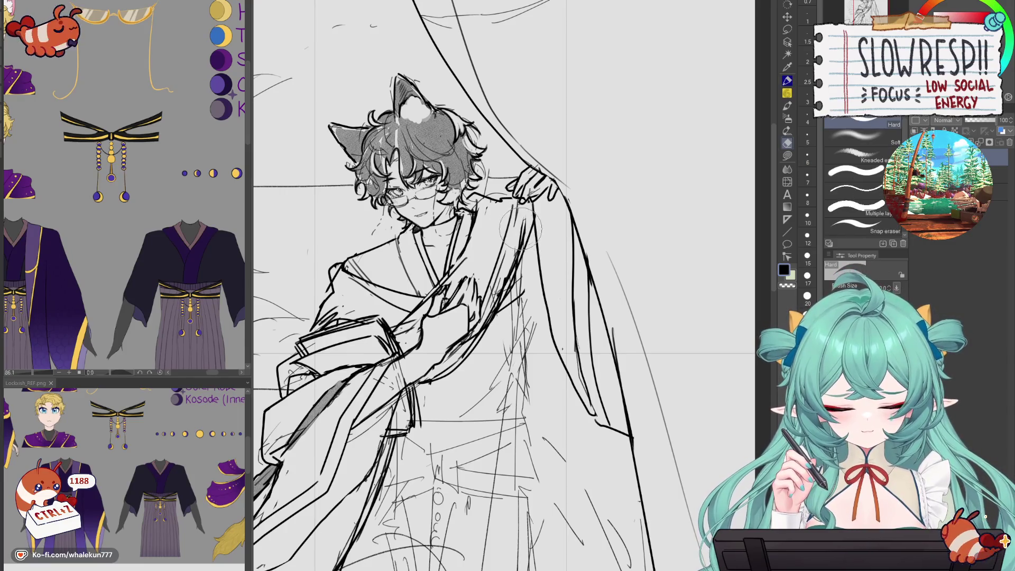
click(786, 80)
mouse_move(530, 258)
mouse_down()
mouse_move(488, 338)
mouse_move(538, 285)
mouse_move(526, 288)
mouse_move(529, 269)
mouse_move(515, 281)
mouse_up()
key(ctrl+z)
key(ctrl+z)
- Zoom out to check the whole figure and the page border
key(e)
key(p)
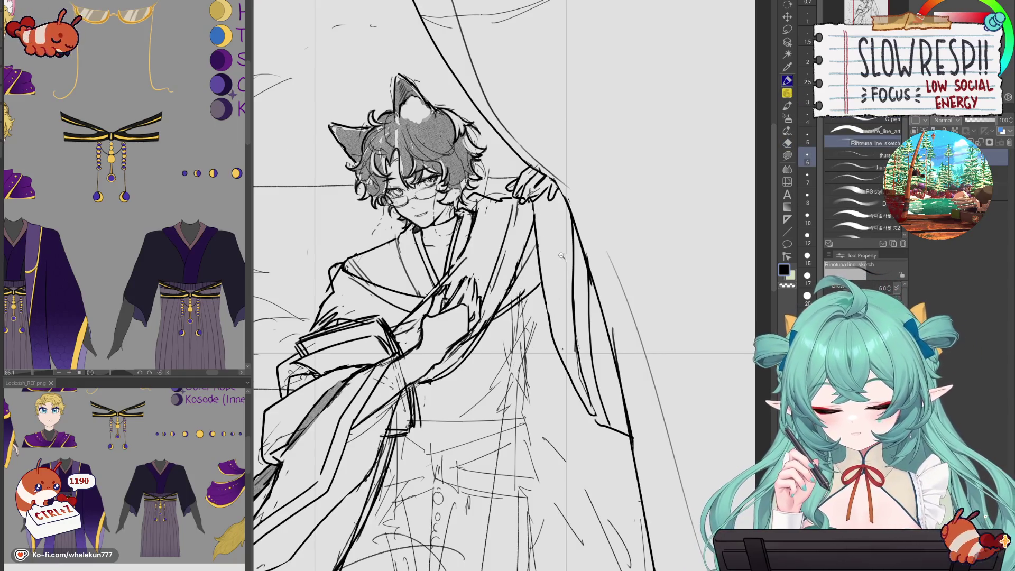
ctrl+alt+click(562, 257)
ctrl+click(578, 183)
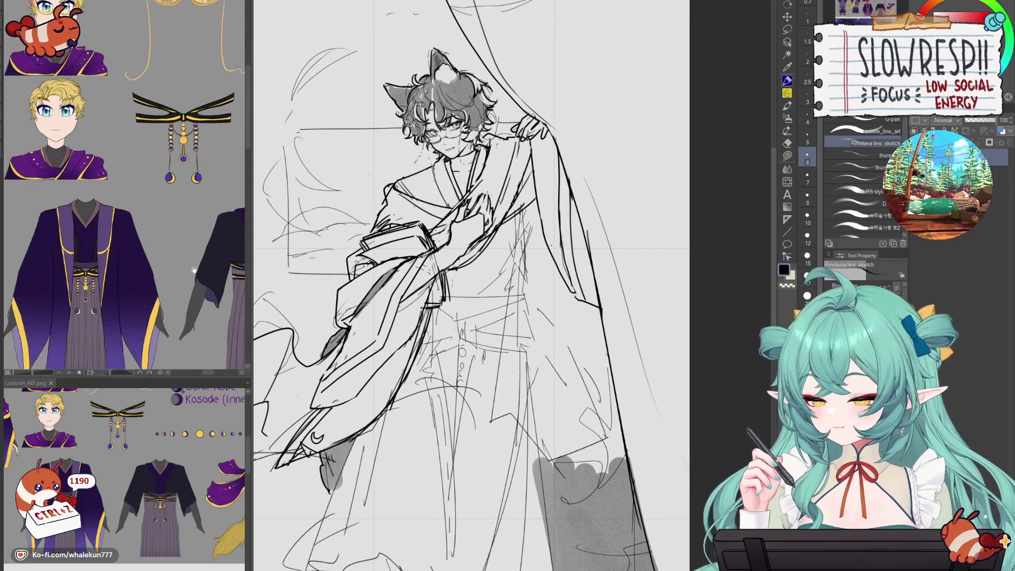
ctrl+alt+click(521, 260)
- Check the figure mirrored, then ink a vertical fold line down the robe front after several retries
drag(521, 260, 532, 268)
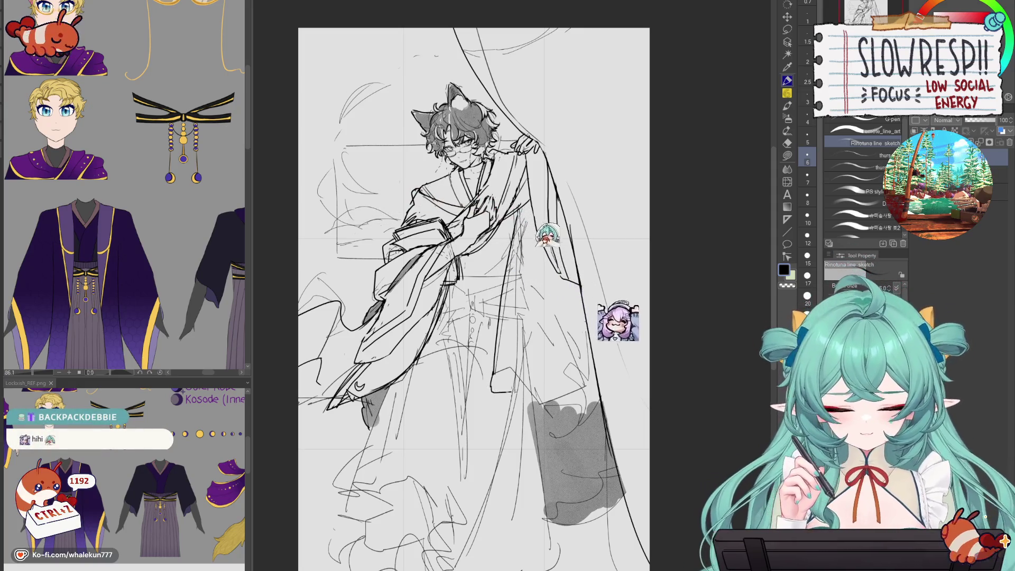
key(h)
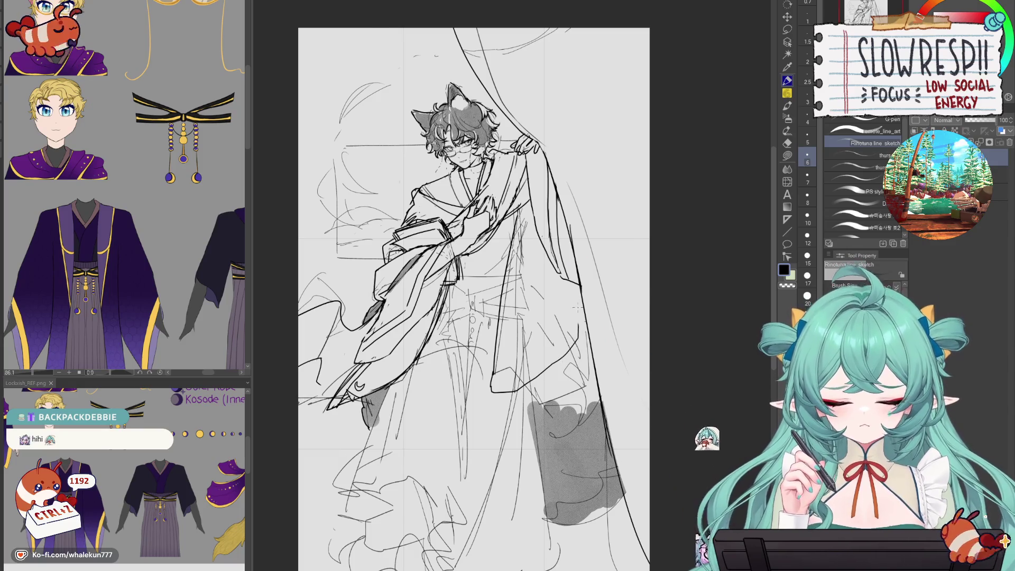
key(h)
scroll(478, 285, down, 2)
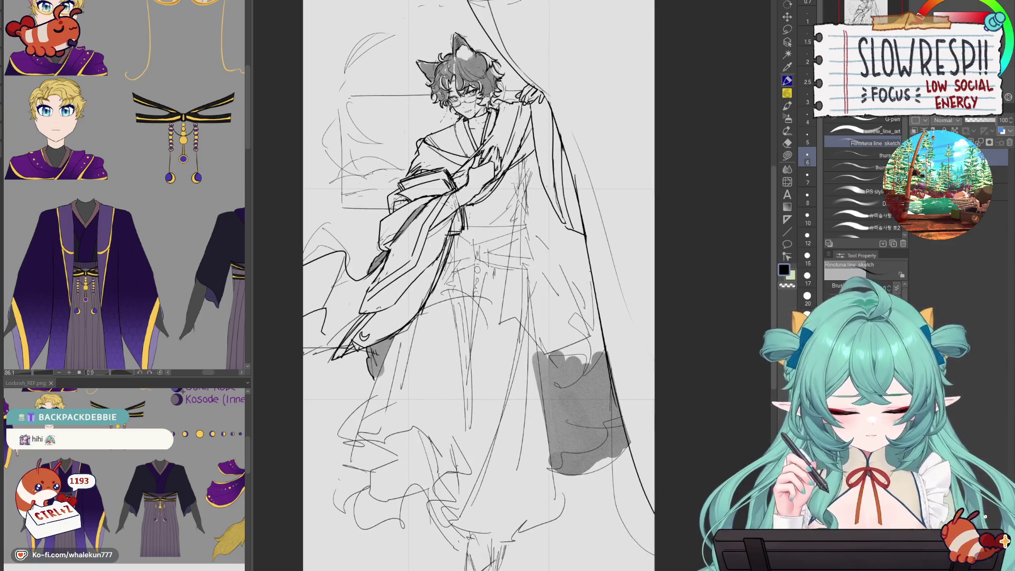
key(ctrl+z)
mouse_move(515, 168)
mouse_down()
mouse_move(515, 279)
mouse_move(520, 229)
mouse_up()
key(ctrl+z)
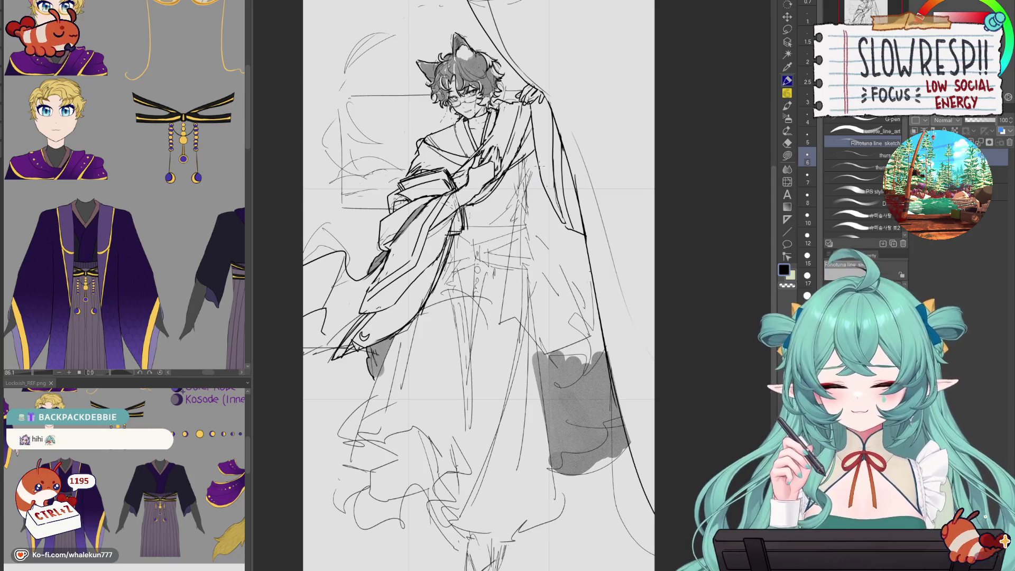
drag(533, 161, 539, 290)
key(ctrl+z)
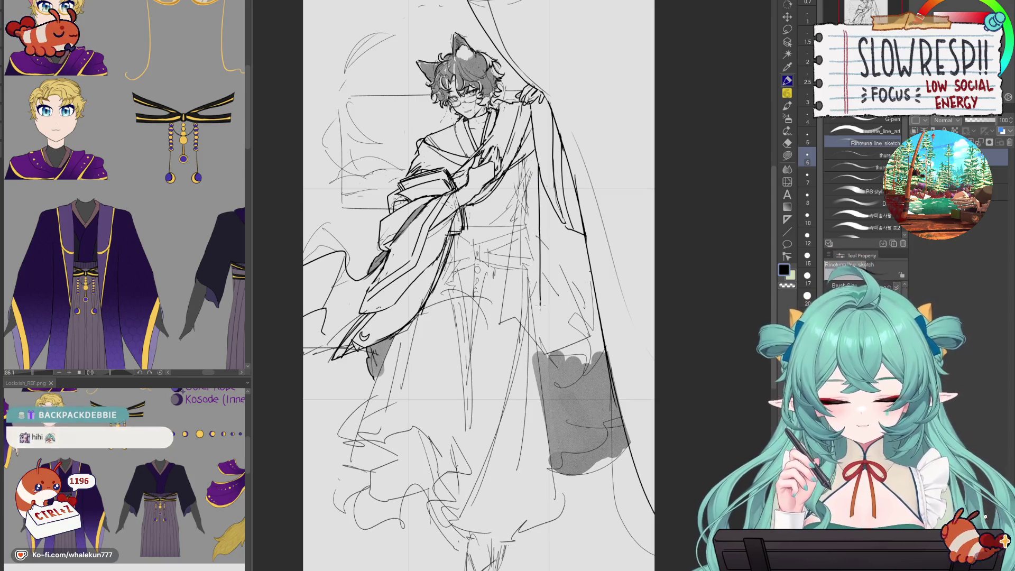
key(ctrl+z)
drag(541, 192, 546, 270)
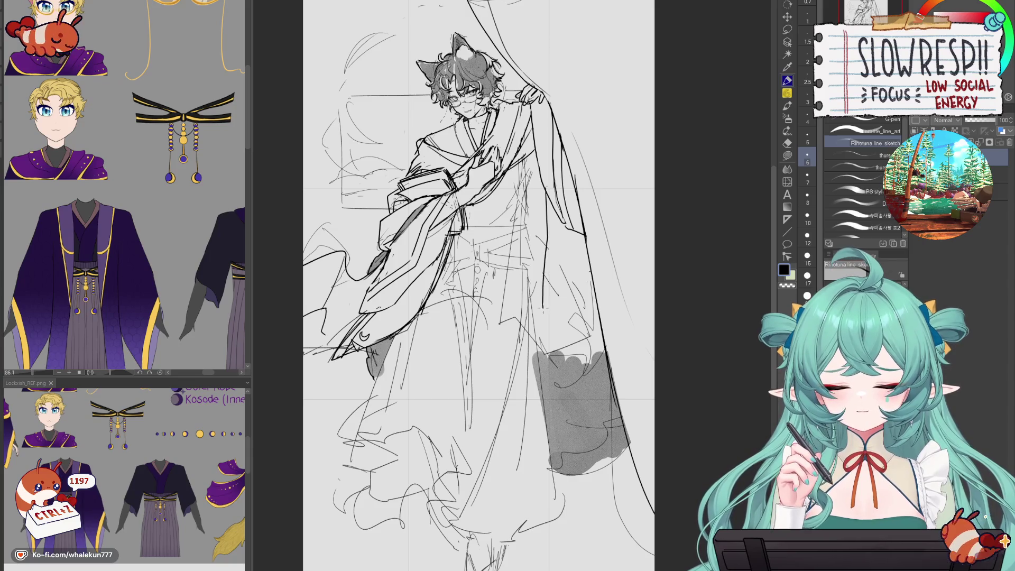
- Erase the rough sketch lines running down the robe front
scroll(523, 164, up, 2)
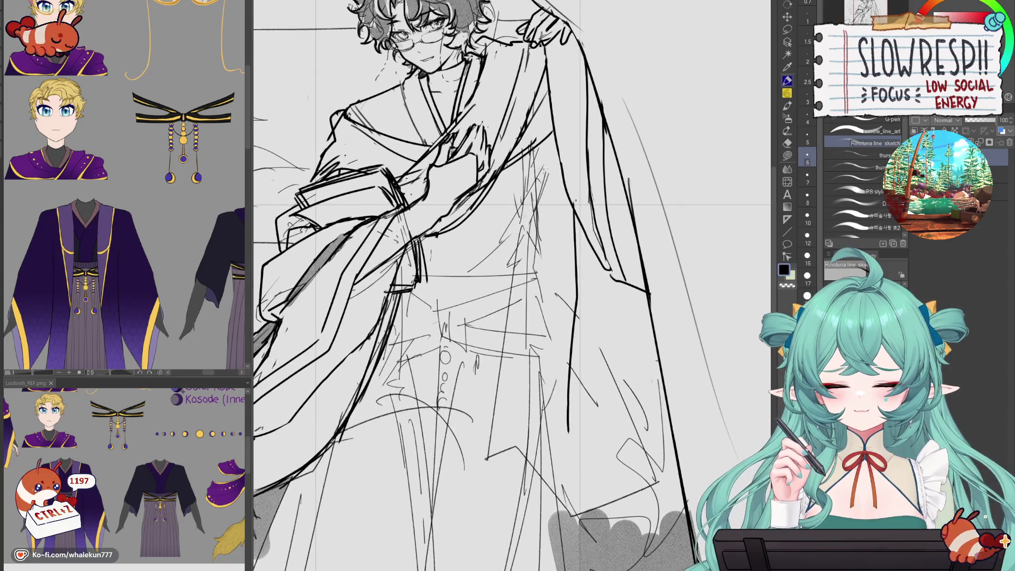
key(e)
mouse_move(544, 170)
mouse_down()
mouse_move(523, 174)
mouse_move(513, 288)
mouse_move(525, 289)
mouse_move(499, 405)
mouse_move(516, 469)
mouse_move(529, 377)
mouse_up()
ctrl+alt+click(586, 329)
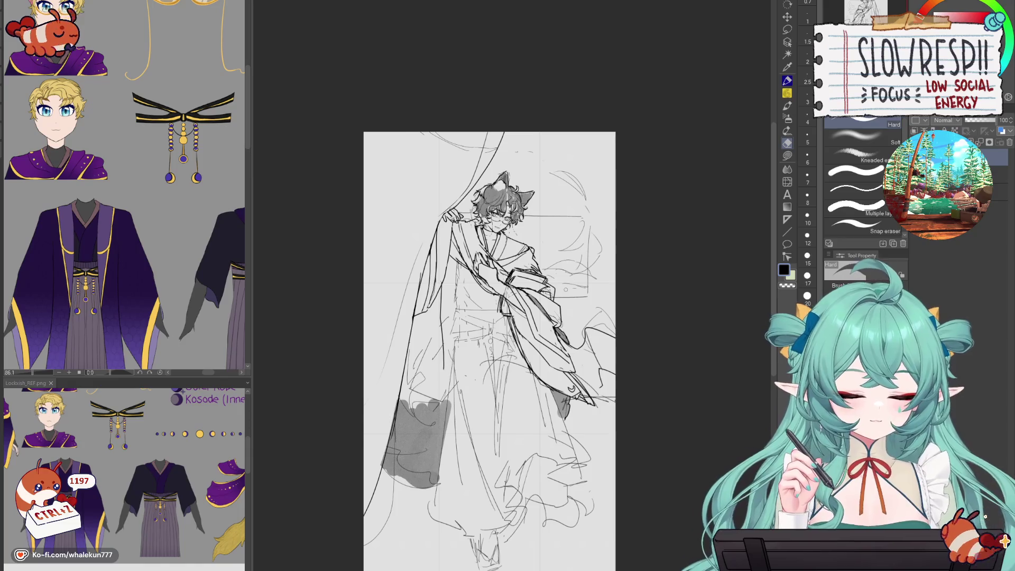
key(h)
- Ink a waist line with a fold, plus another vertical fold line on the robe
key(p)
key(ctrl+plus)
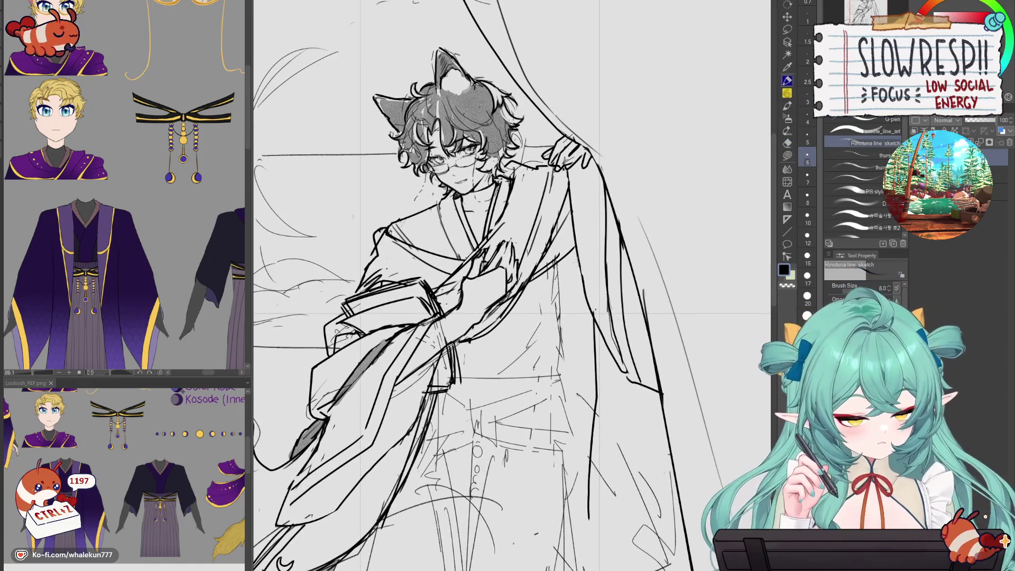
mouse_move(584, 276)
mouse_down()
mouse_move(564, 277)
mouse_move(561, 330)
mouse_up()
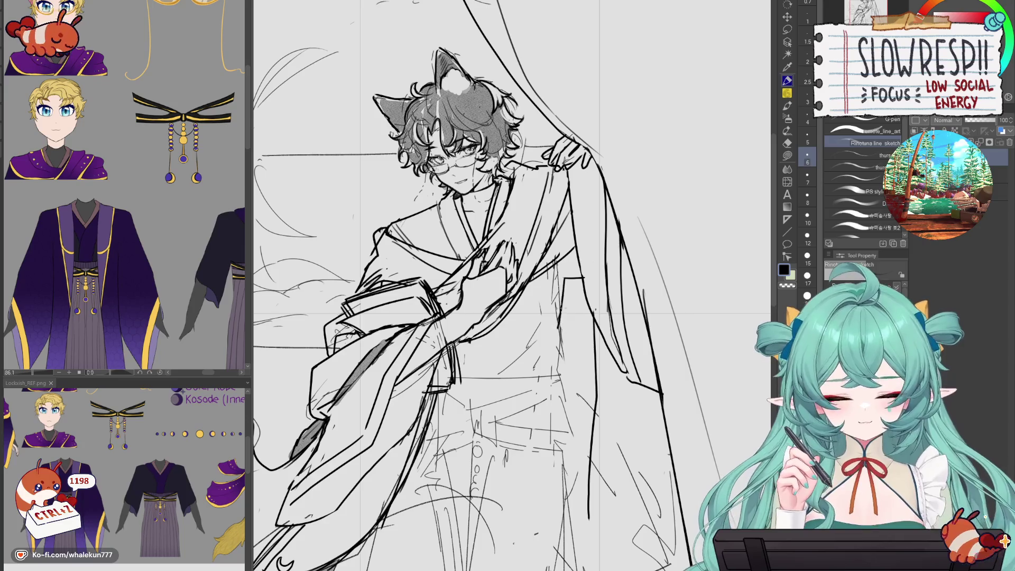
key(h)
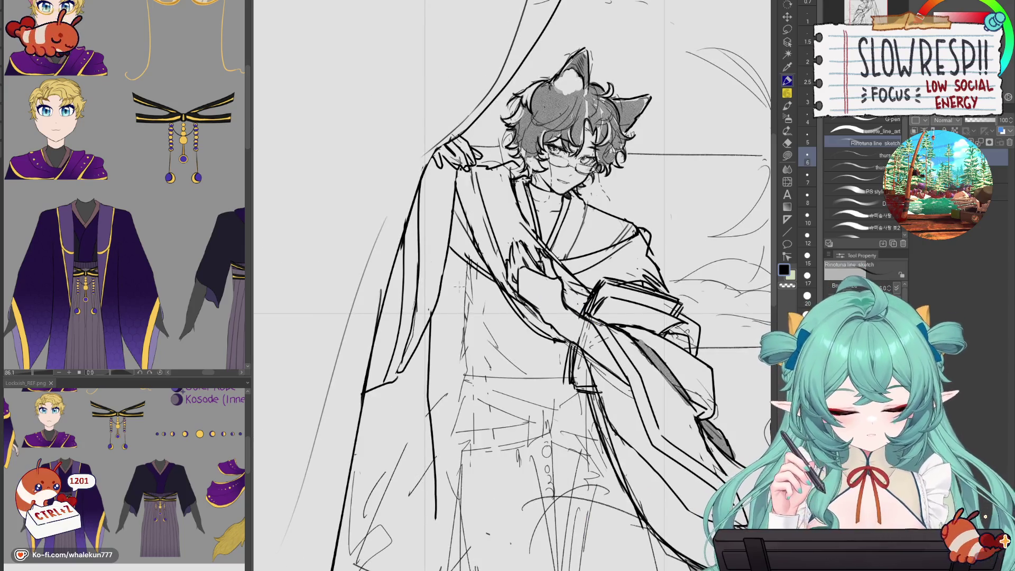
key(ctrl+z)
drag(453, 270, 459, 347)
key(h)
- Erase the leftover sketch lines on the lower robe
key(ctrl+0)
scroll(581, 308, up, 2)
key(e)
mouse_move(580, 308)
mouse_down()
mouse_move(569, 362)
mouse_move(577, 352)
mouse_move(545, 376)
mouse_up()
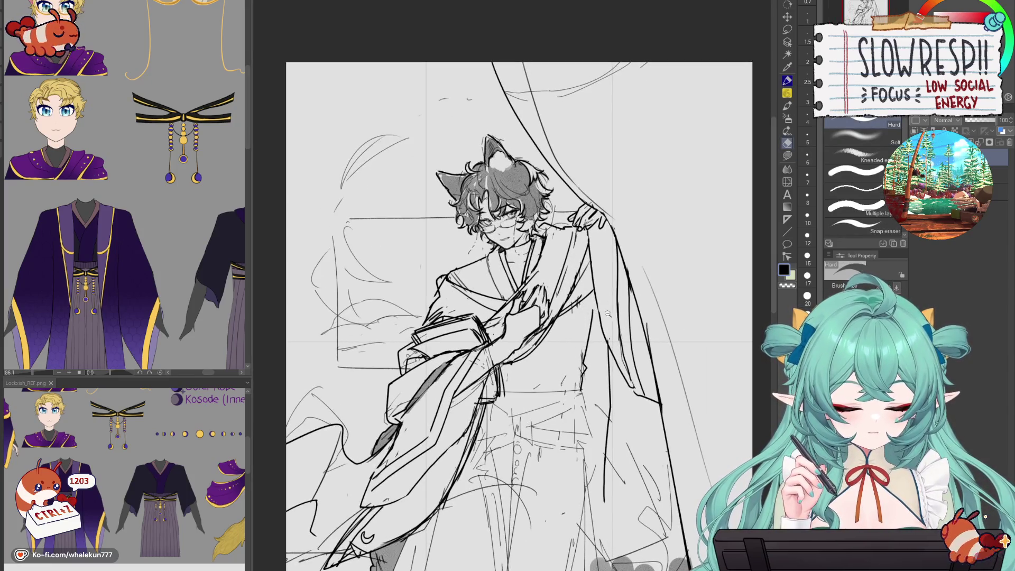
scroll(610, 315, down, 3)
scroll(613, 317, up, 4)
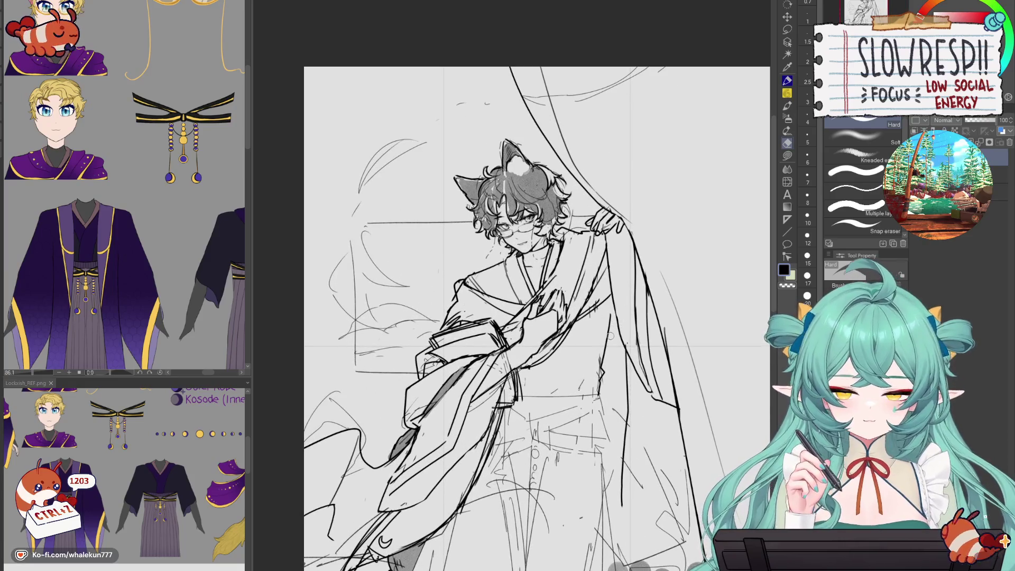
- Try several short fold strokes on the lower robe, undoing each unsatisfactory one
key(p)
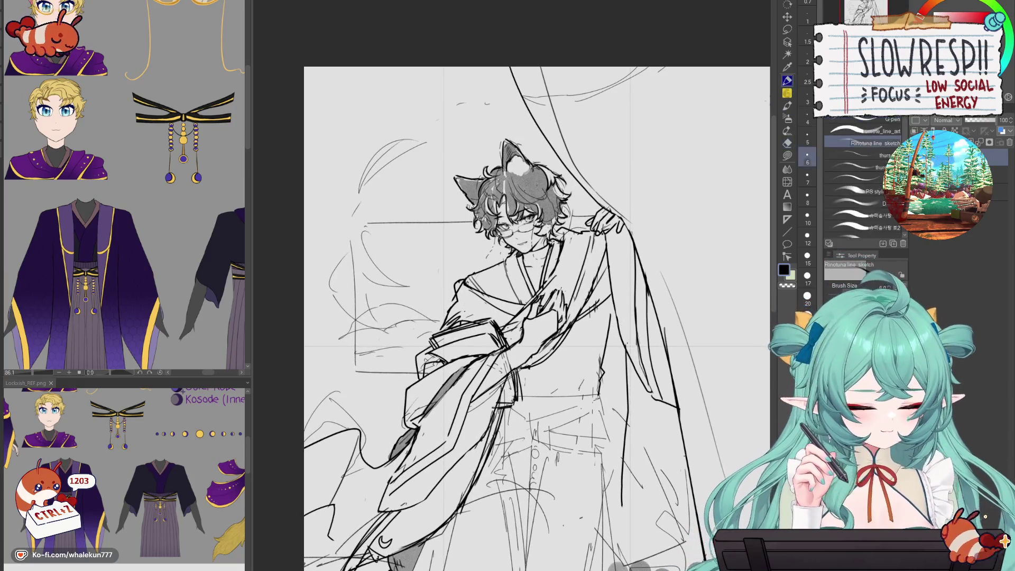
scroll(618, 271, down, 2)
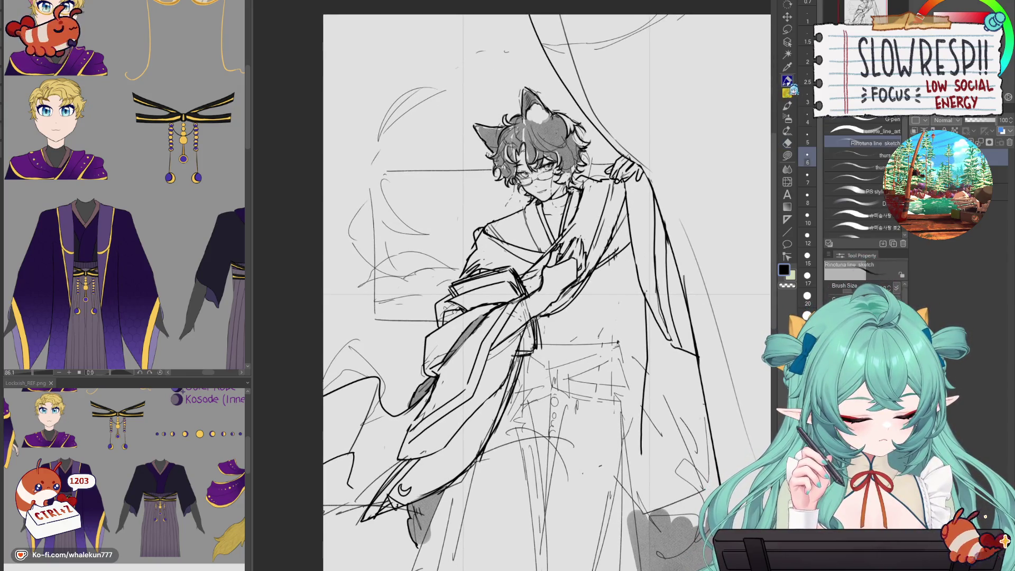
key(ctrl+z)
mouse_move(627, 264)
mouse_down()
mouse_move(616, 323)
mouse_move(620, 298)
mouse_move(614, 320)
mouse_move(584, 342)
mouse_up()
key(ctrl+z)
drag(618, 264, 571, 339)
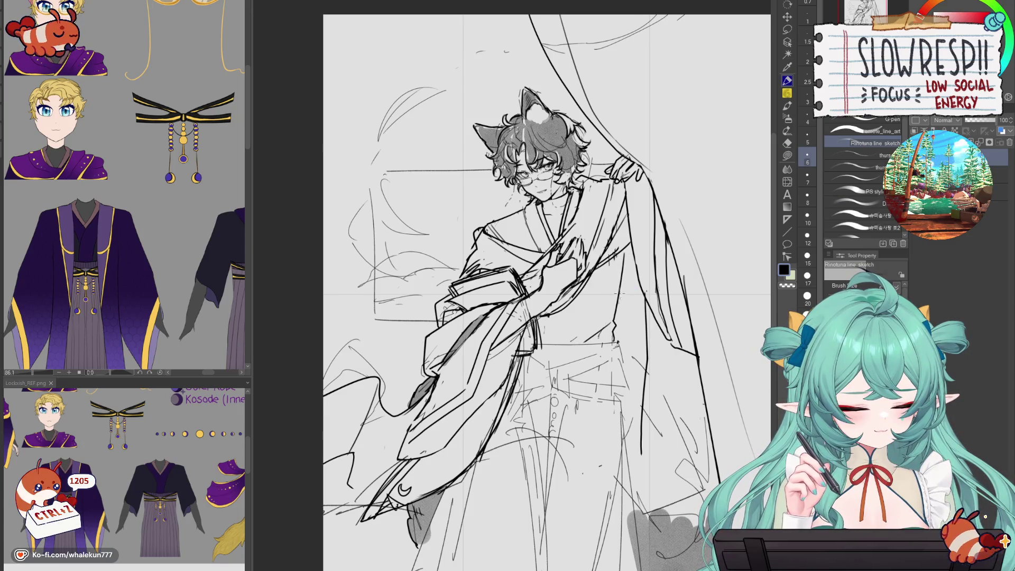
key(ctrl+z)
key(ctrl+z)
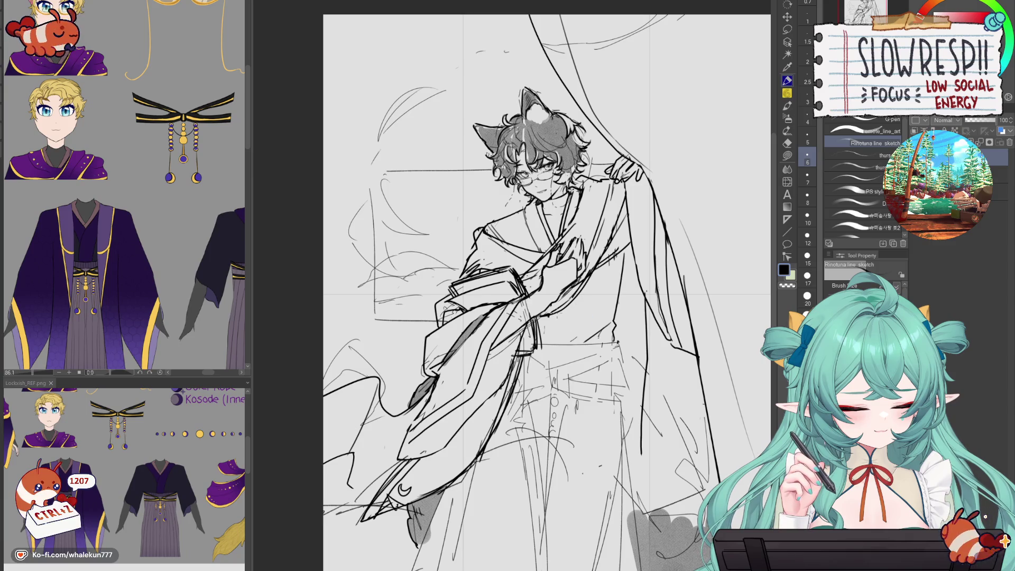
key(ctrl+z)
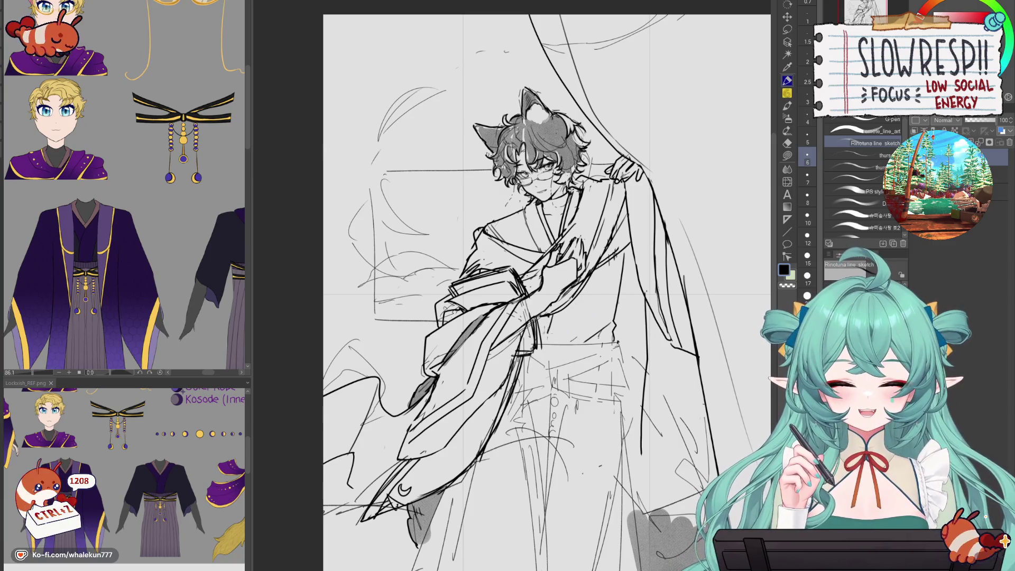
drag(573, 299, 561, 342)
key(ctrl+z)
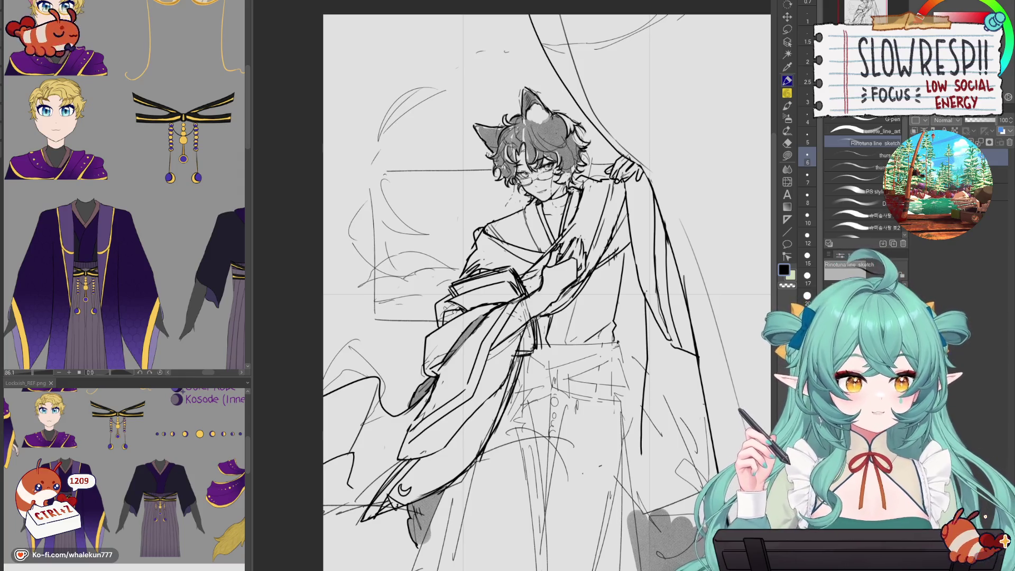
key(h)
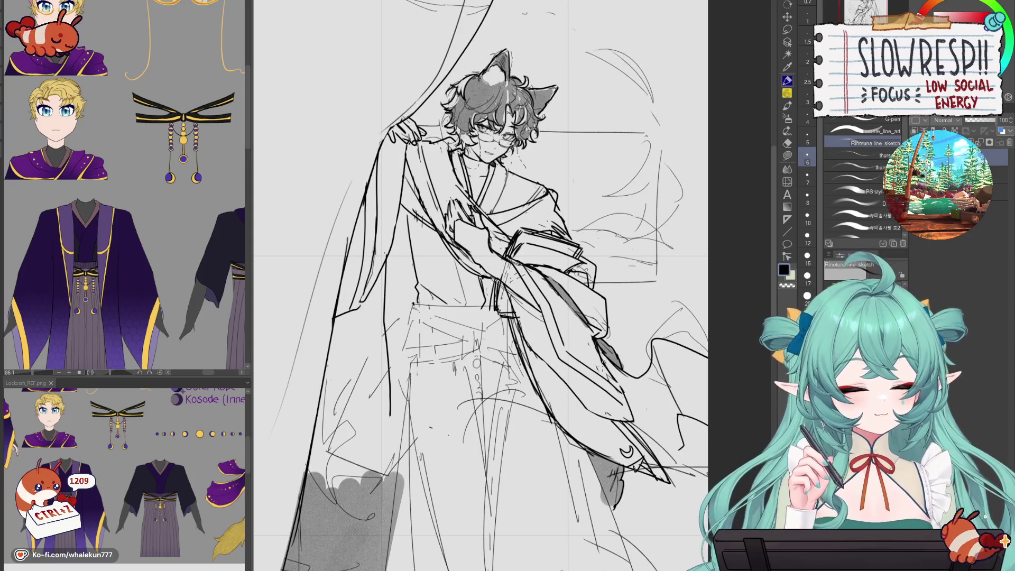
key(h)
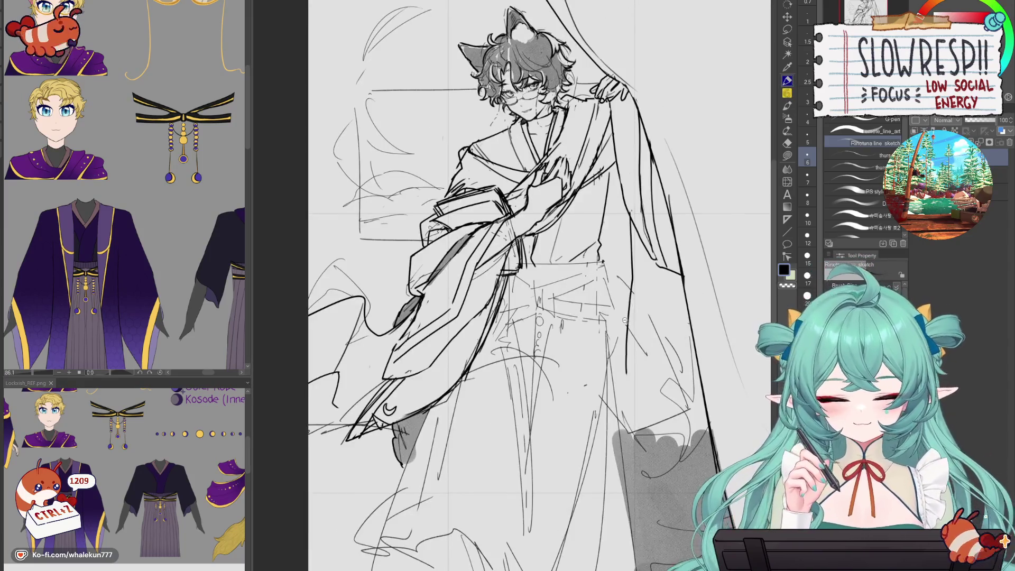
scroll(626, 320, down, 2)
scroll(546, 161, up, 3)
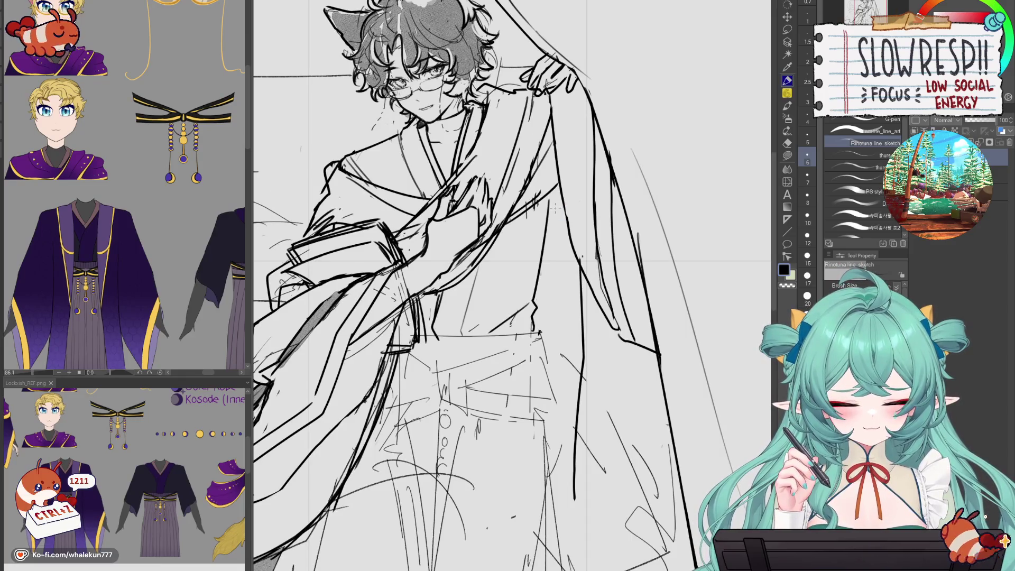
- Ink a short stroke on the torso, checking the whole figure zoomed out and mirrored
key(ctrl+z)
drag(554, 204, 564, 225)
key(ctrl+z)
key(ctrl+z)
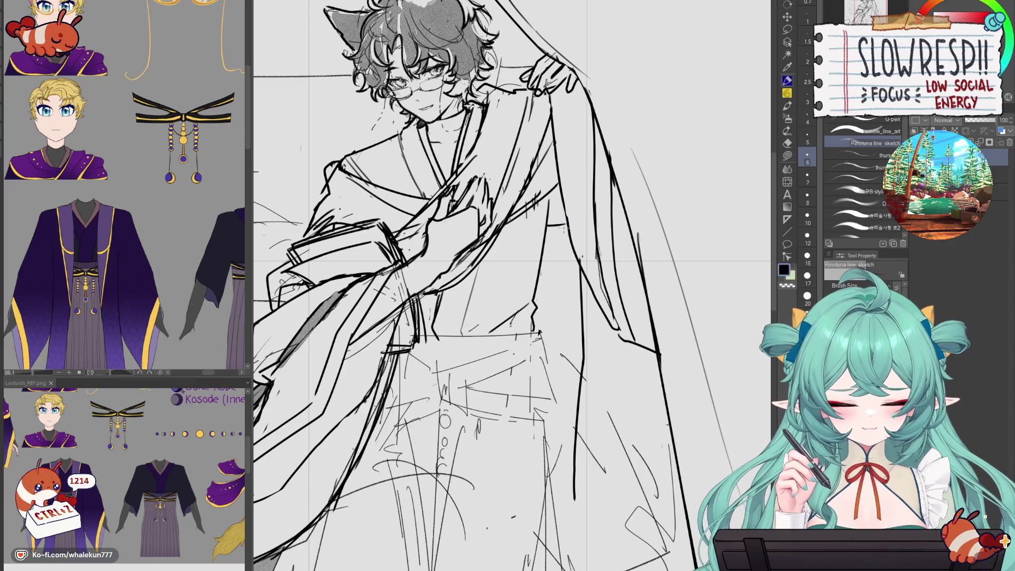
key(ctrl+minus)
key(h)
key(h)
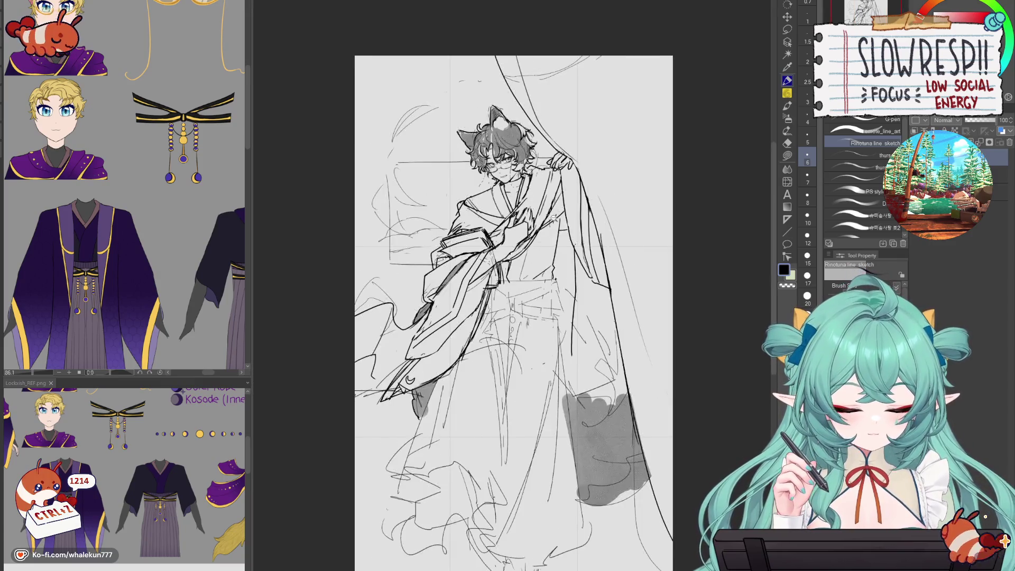
key(ctrl+plus)
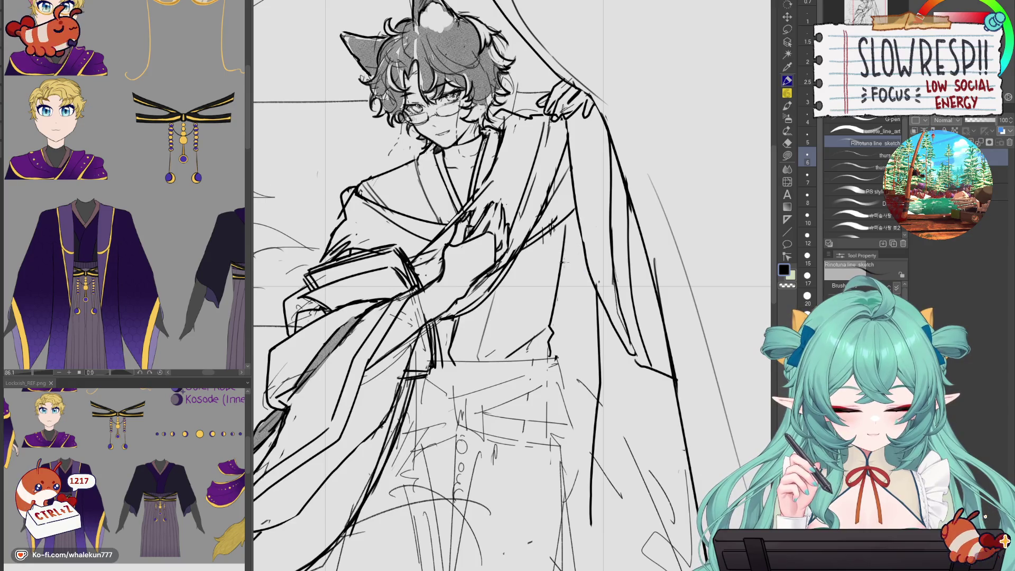
drag(572, 219, 560, 259)
key(ctrl+minus)
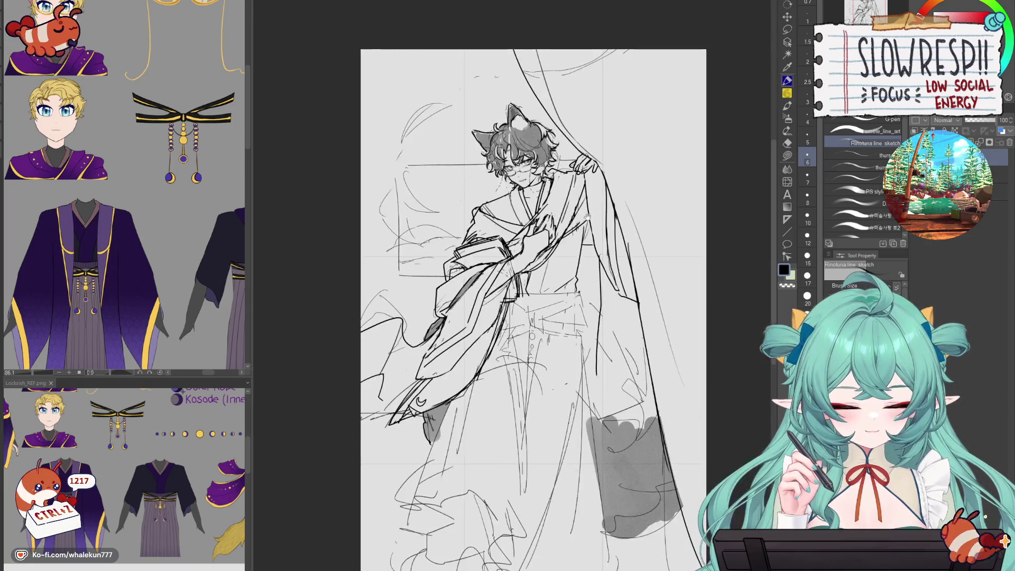
key(h)
key(h)
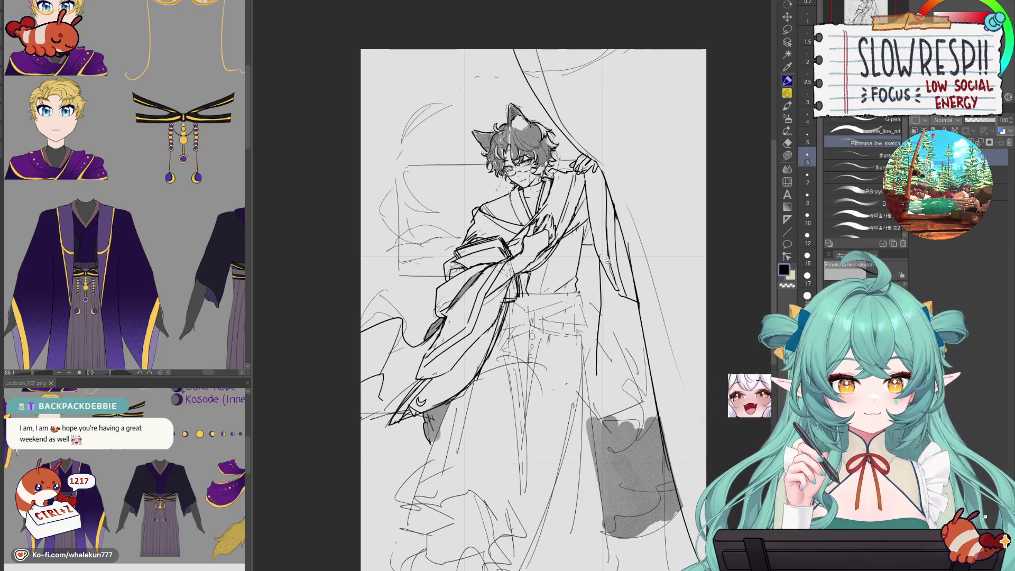
- Attempt a faint vertical line on the robe twice, undoing both tries
scroll(608, 222, up, 3)
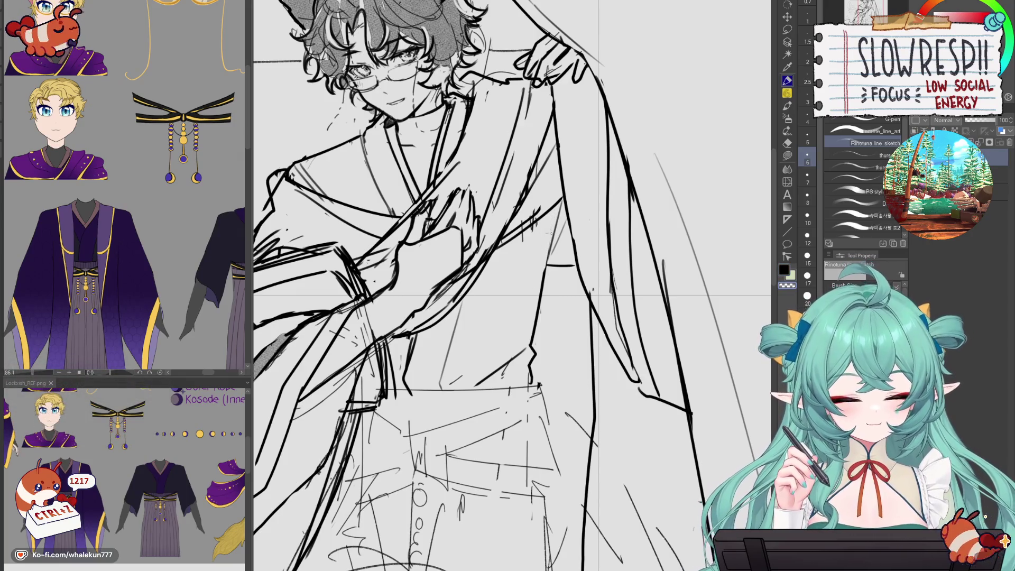
key(ctrl+z)
drag(550, 226, 546, 280)
key(ctrl+z)
drag(549, 220, 540, 303)
key(ctrl+z)
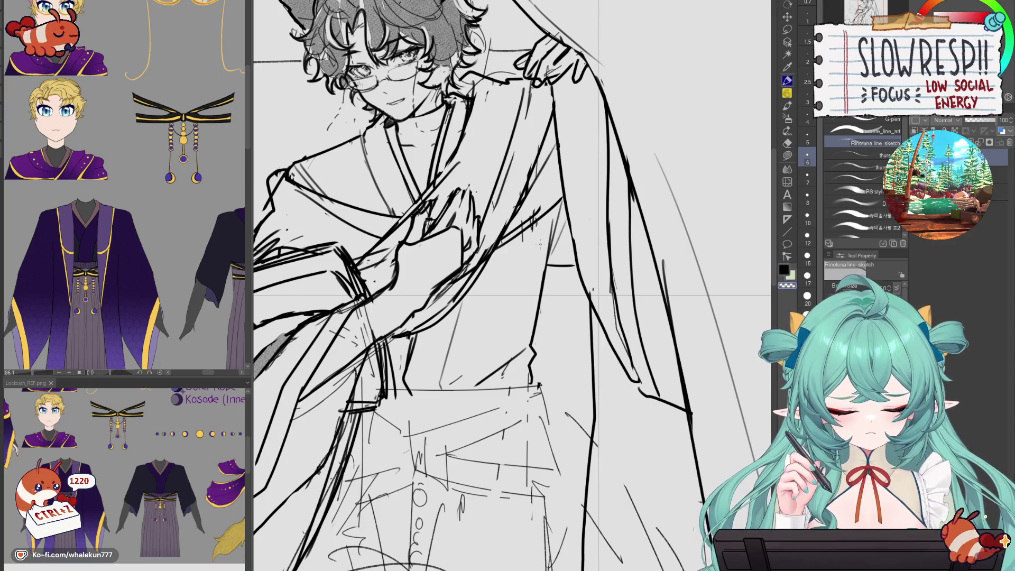
- Check the drawing mirrored, then ink a small kimono line and undo it for a redraw
scroll(539, 246, down, 3)
key(h)
scroll(586, 226, up, 1)
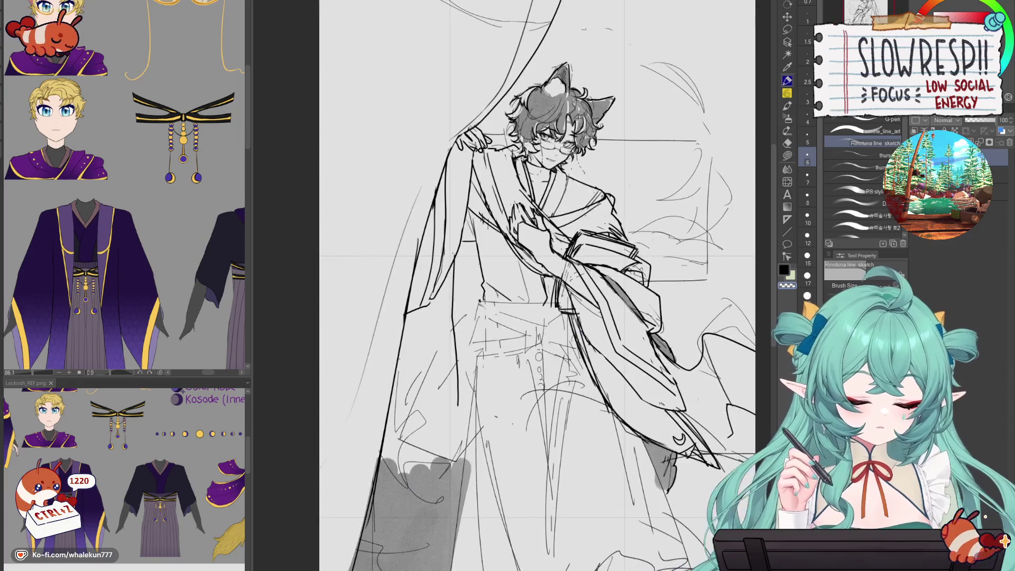
key(h)
scroll(539, 253, up, 2)
drag(520, 271, 553, 251)
key(ctrl+z)
key(ctrl+z)
key(ctrl+z)
key(ctrl+z)
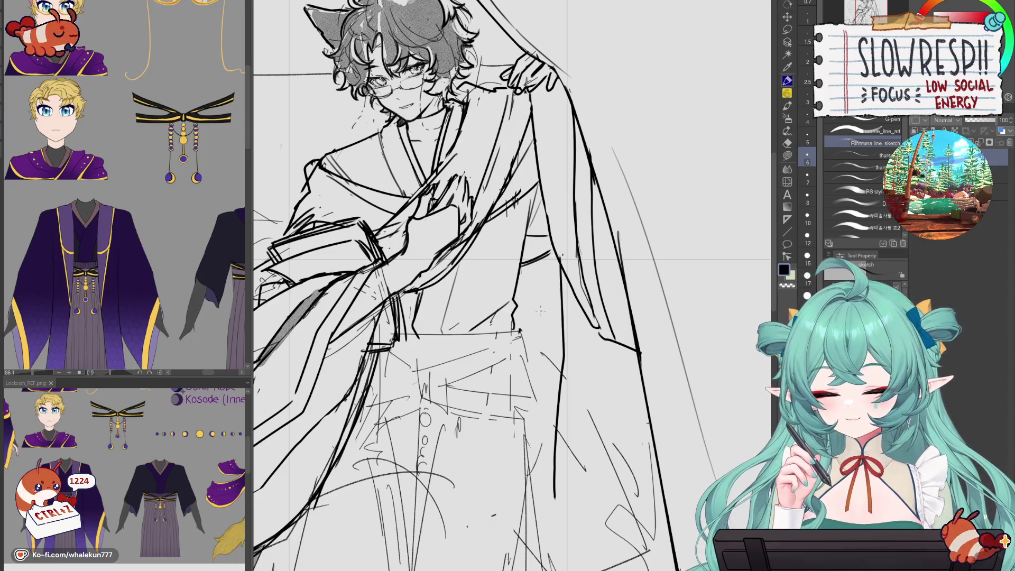
- Undo three small robe strokes, draw an L-shaped line on the lower robe, and check it mirrored
scroll(554, 278, down, 3)
scroll(550, 262, up, 3)
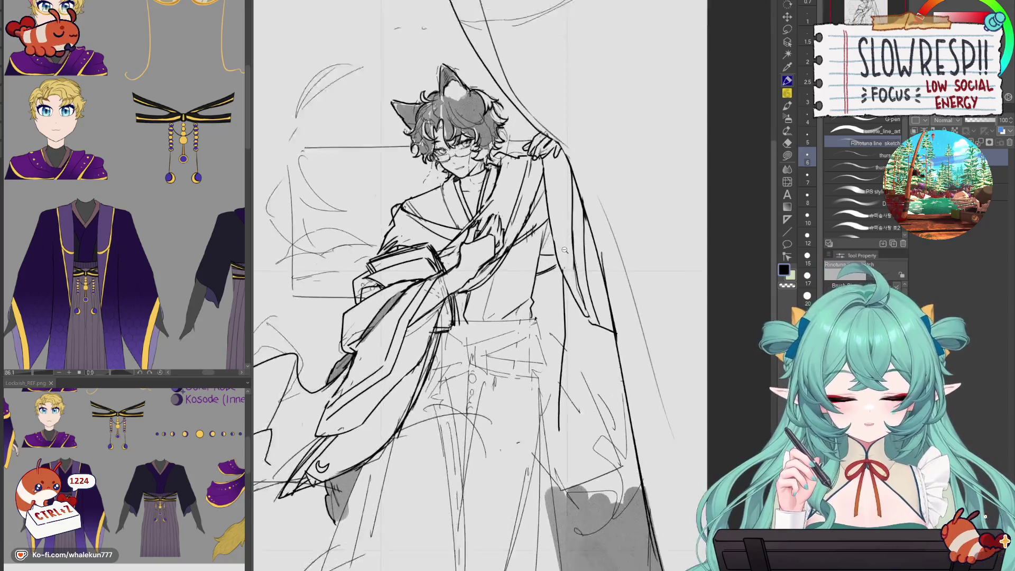
scroll(565, 246, down, 3)
scroll(530, 287, up, 4)
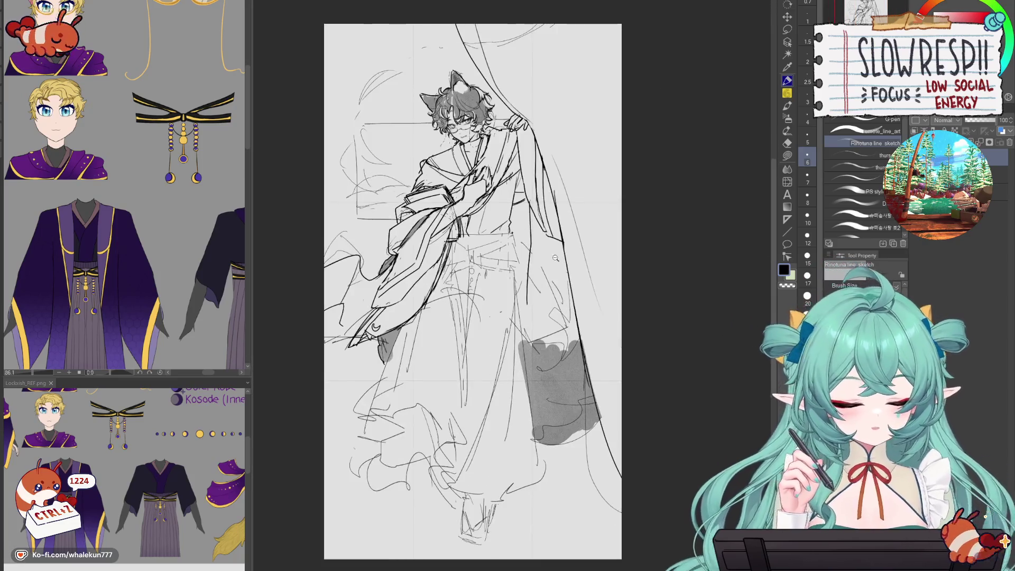
scroll(522, 333, down, 3)
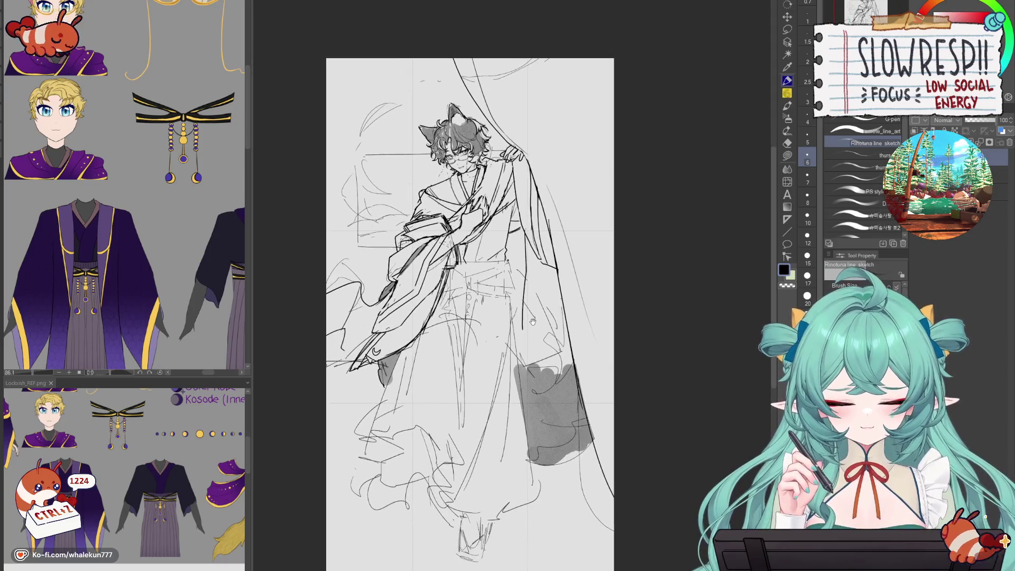
scroll(540, 314, up, 3)
key(ctrl+z)
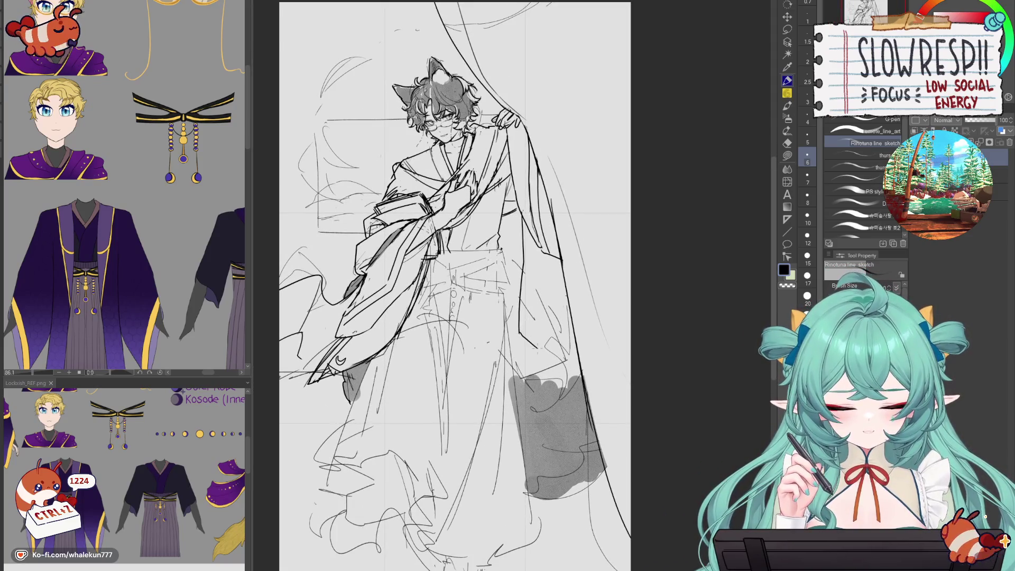
key(ctrl+z)
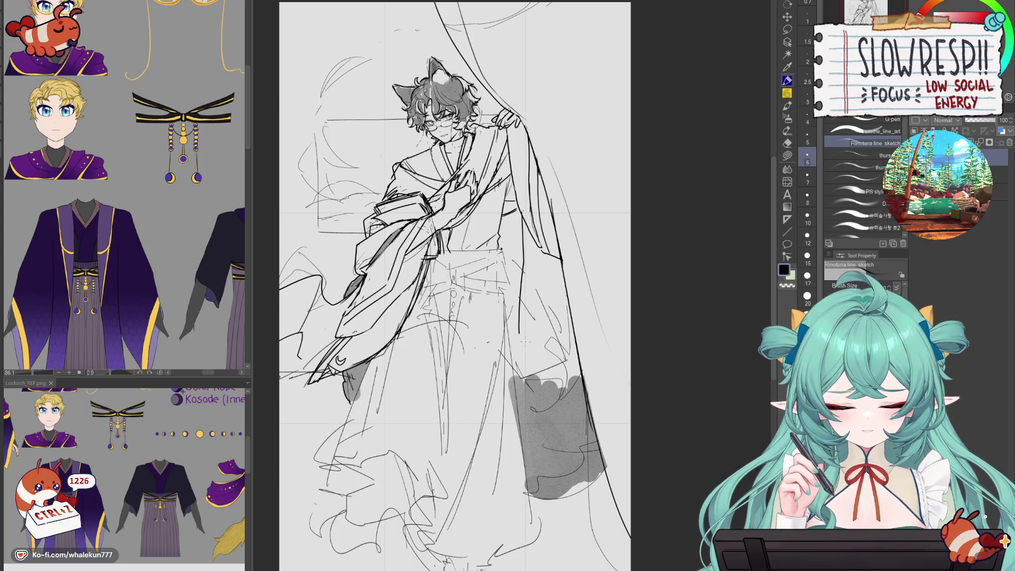
key(ctrl+z)
mouse_move(523, 335)
mouse_down()
mouse_move(526, 364)
mouse_move(541, 362)
mouse_up()
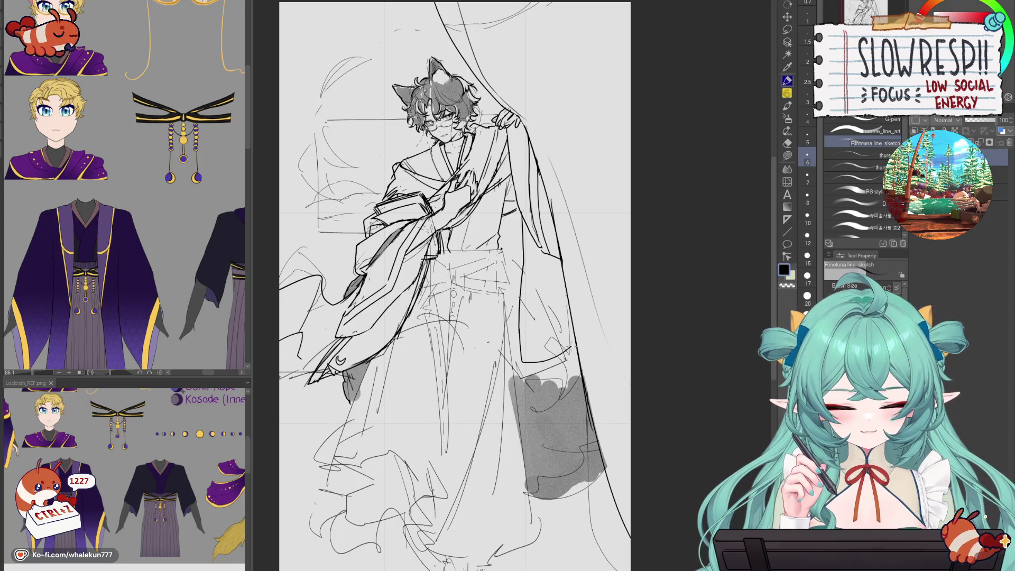
key(h)
key(h)
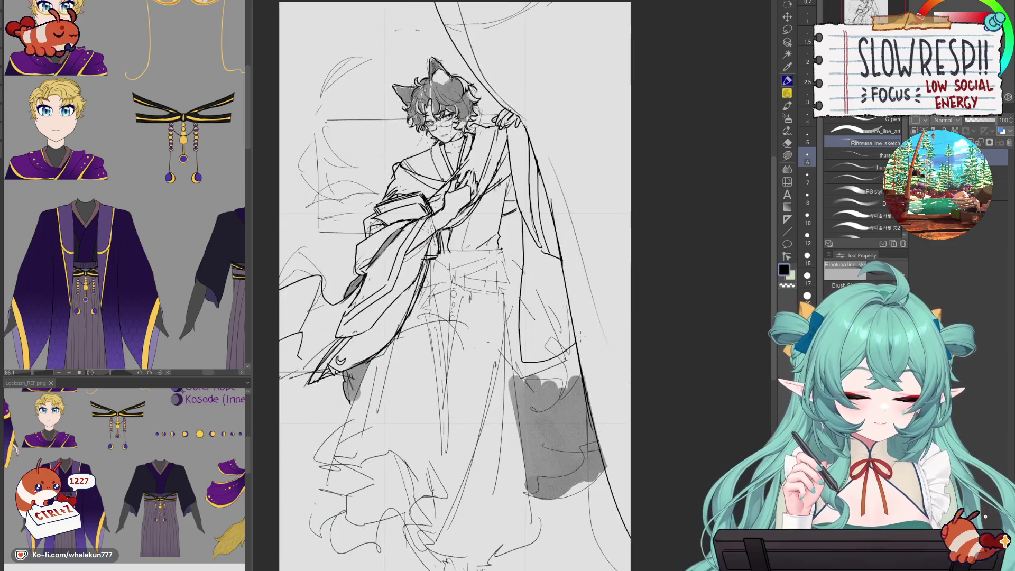
key(e)
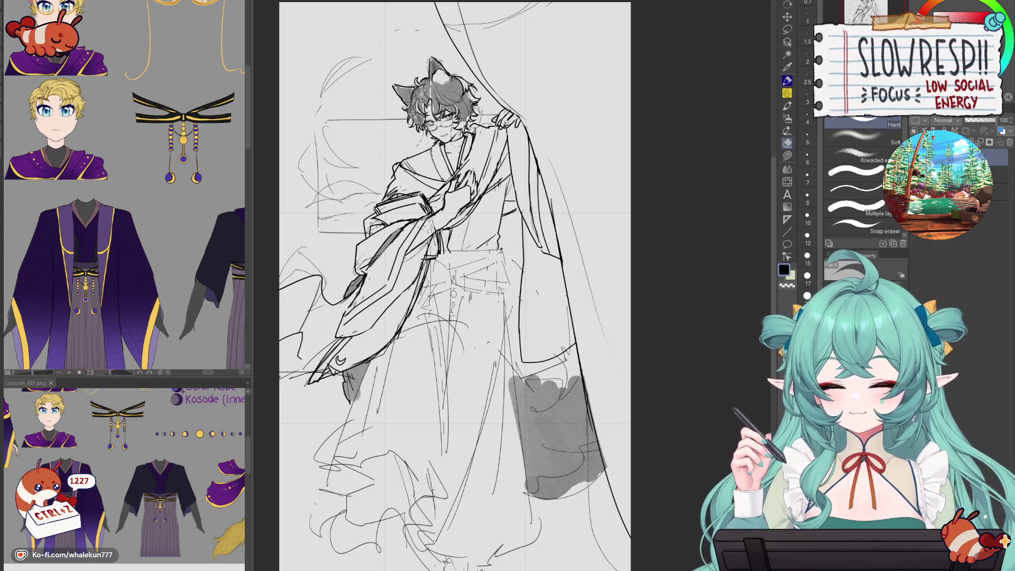
- With the pen, redraw the short line across the lower robe after undoing earlier attempts
key(p)
scroll(454, 285, up, 2)
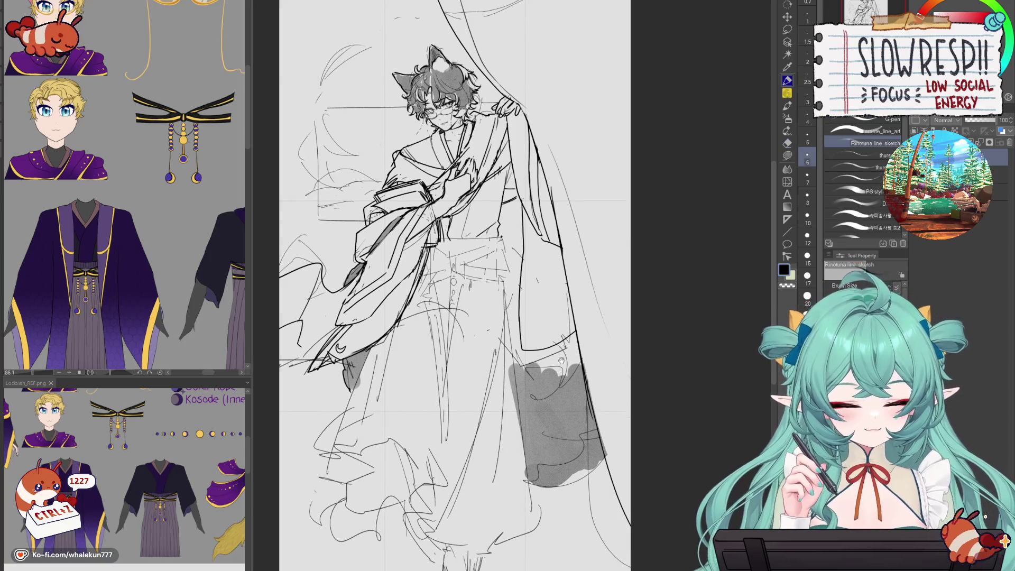
drag(523, 385, 564, 370)
key(ctrl+z)
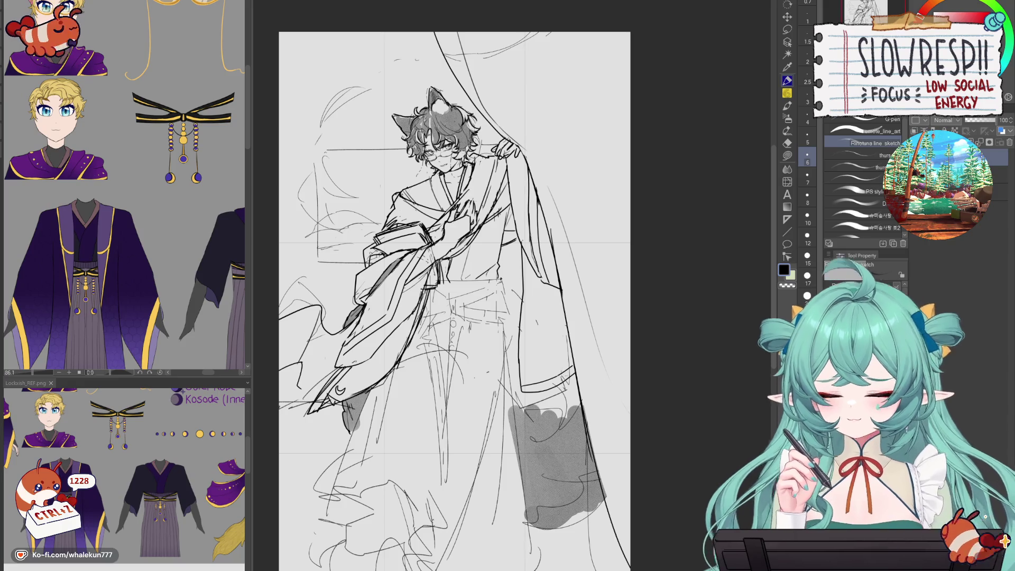
scroll(554, 366, up, 2)
key(ctrl+z)
drag(507, 394, 568, 372)
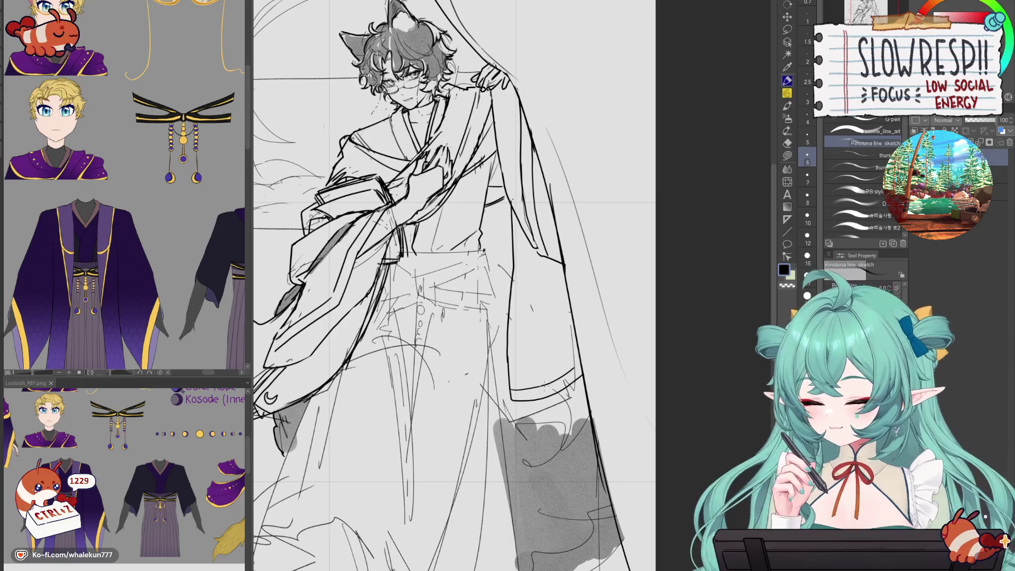
- Pan the reference window to show the back view of the purple robes
click(162, 327)
mouse_move(209, 264)
mouse_down()
mouse_move(201, 212)
mouse_move(161, 316)
mouse_move(237, 338)
mouse_move(272, 333)
mouse_up()
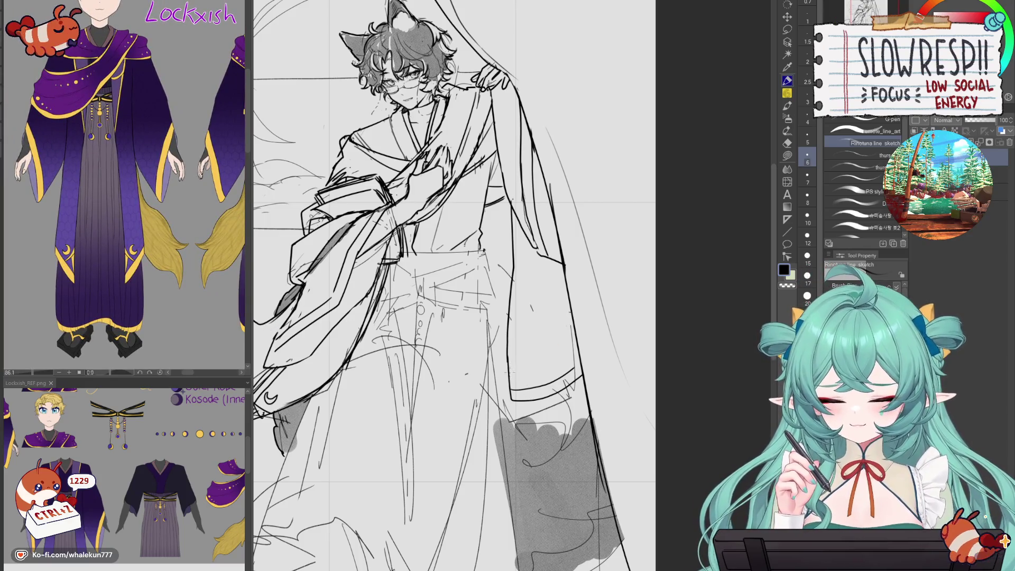
key(ctrl+z)
key(ctrl+z)
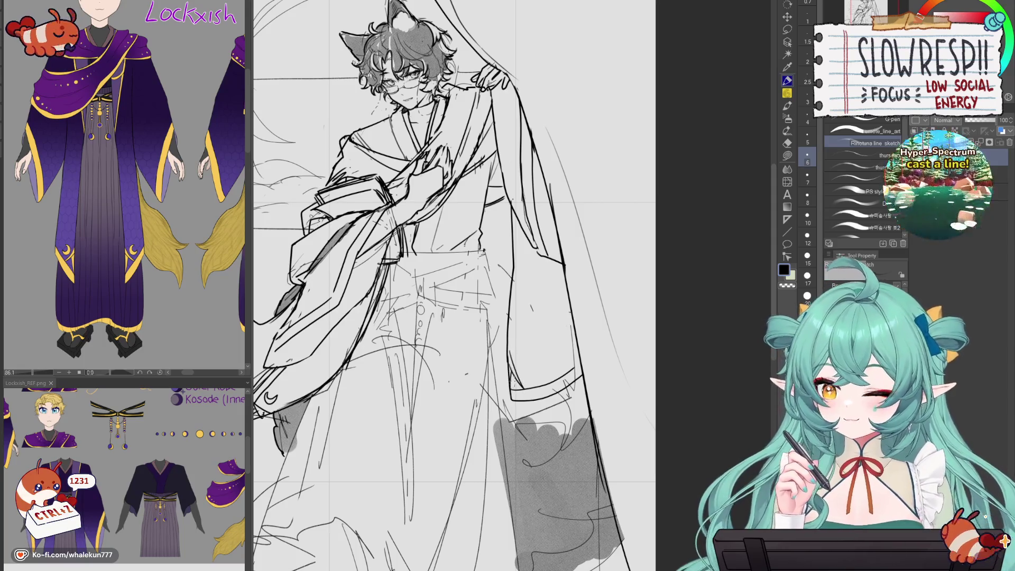
scroll(527, 370, down, 5)
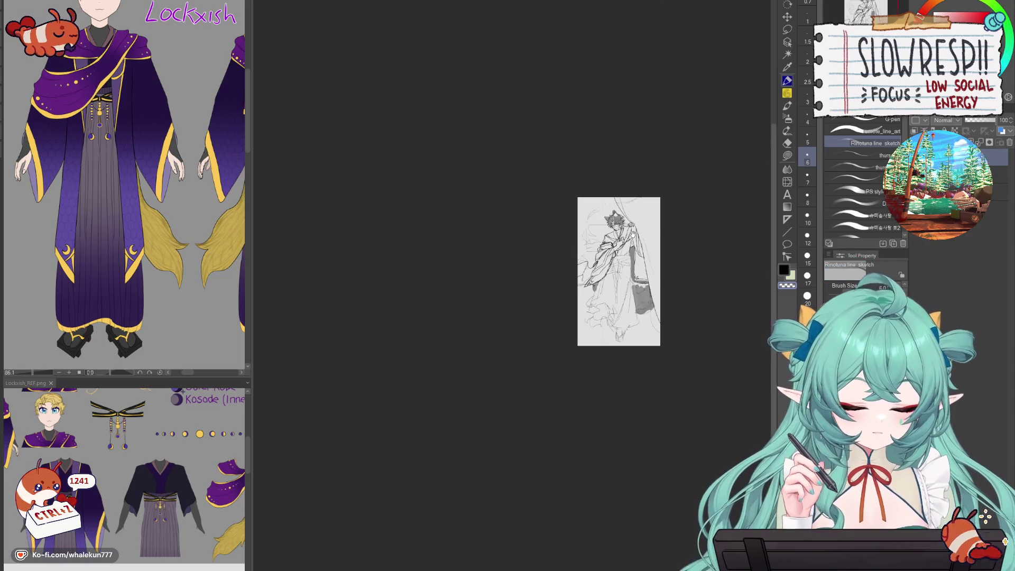
scroll(632, 233, up, 4)
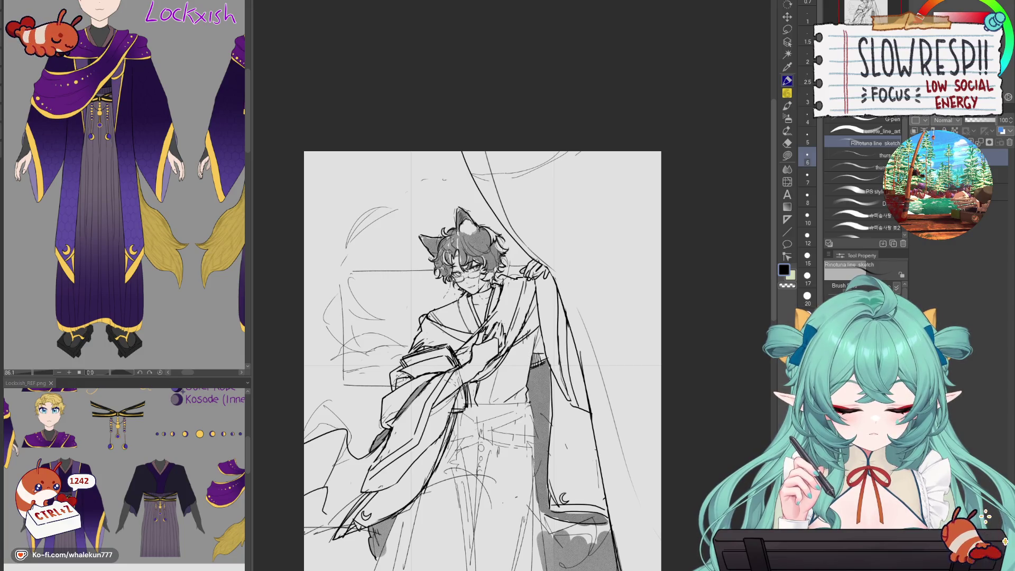
scroll(593, 300, down, 3)
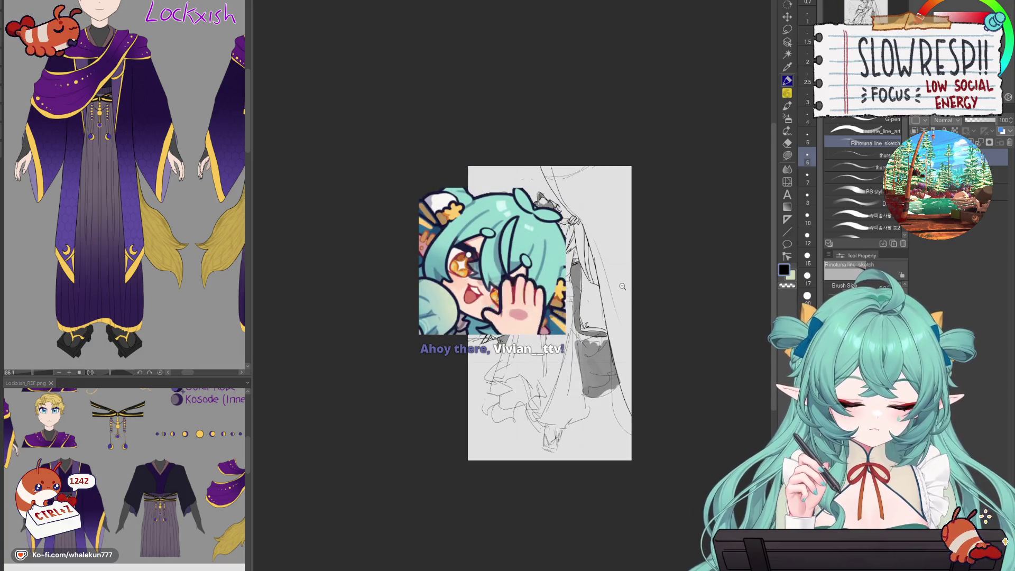
scroll(634, 297, up, 1)
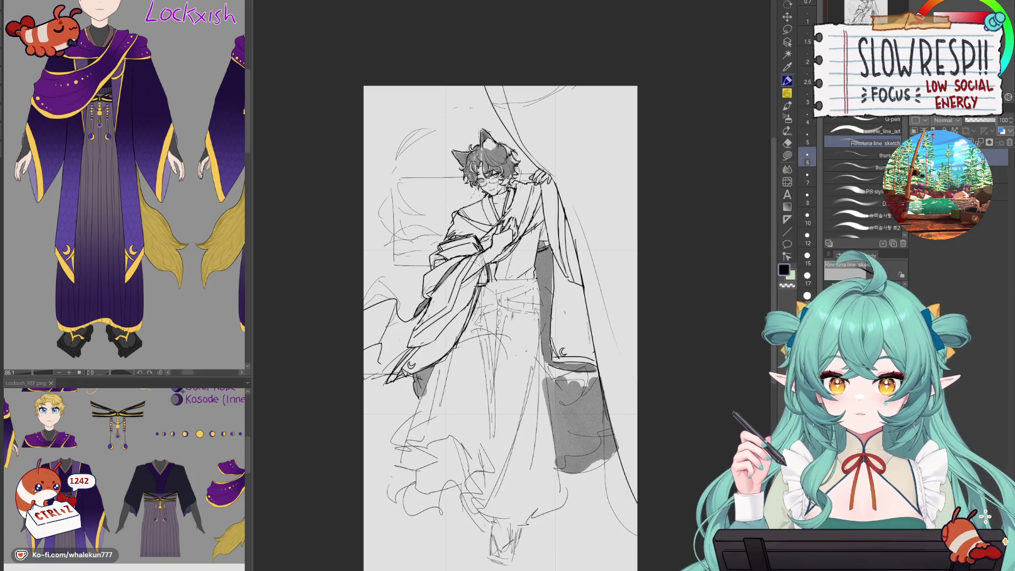
scroll(609, 366, up, 4)
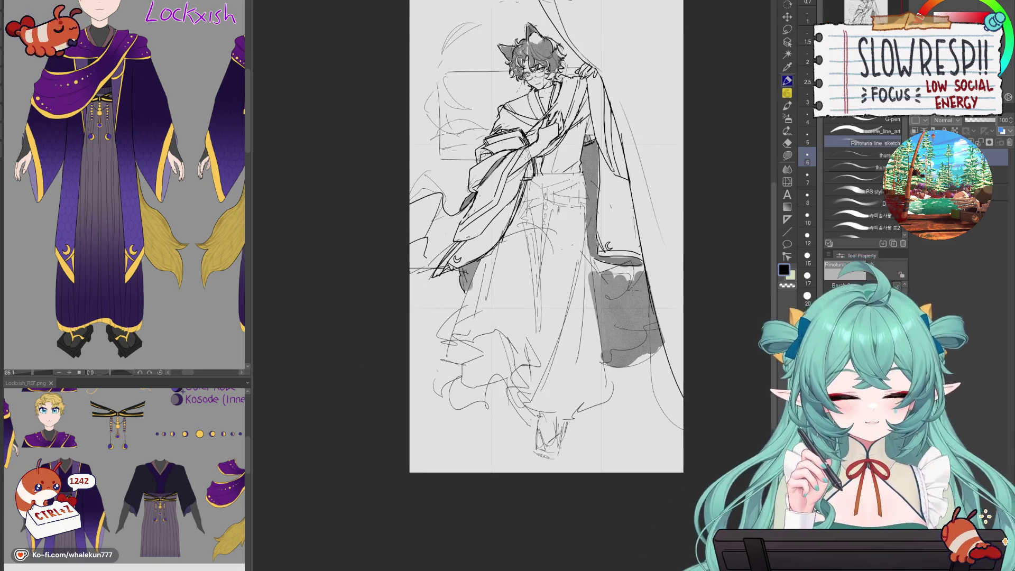
- Ink a belt line across the robe, redrawing it longer on the second try
drag(602, 370, 627, 405)
scroll(628, 405, up, 2)
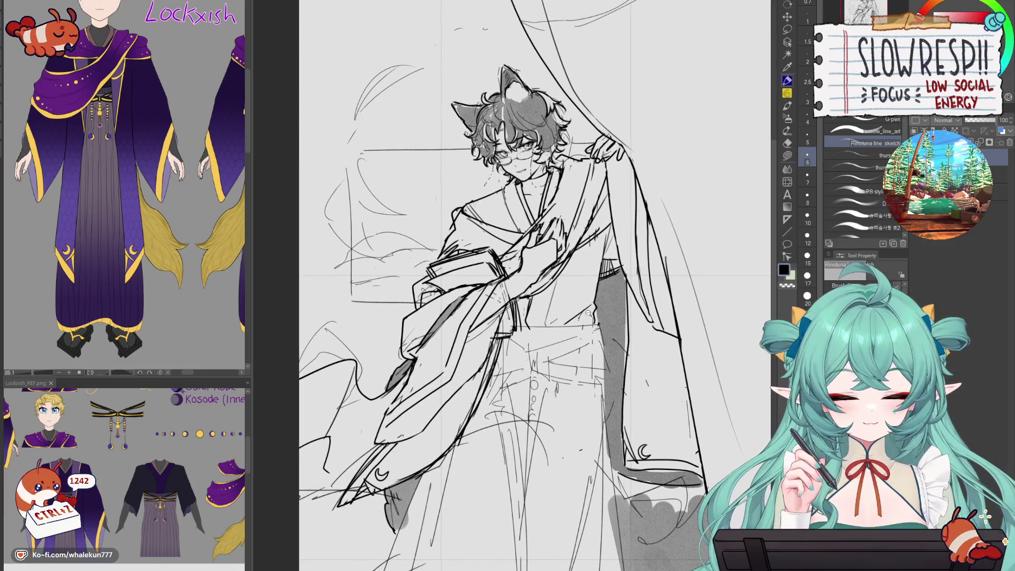
drag(482, 333, 596, 332)
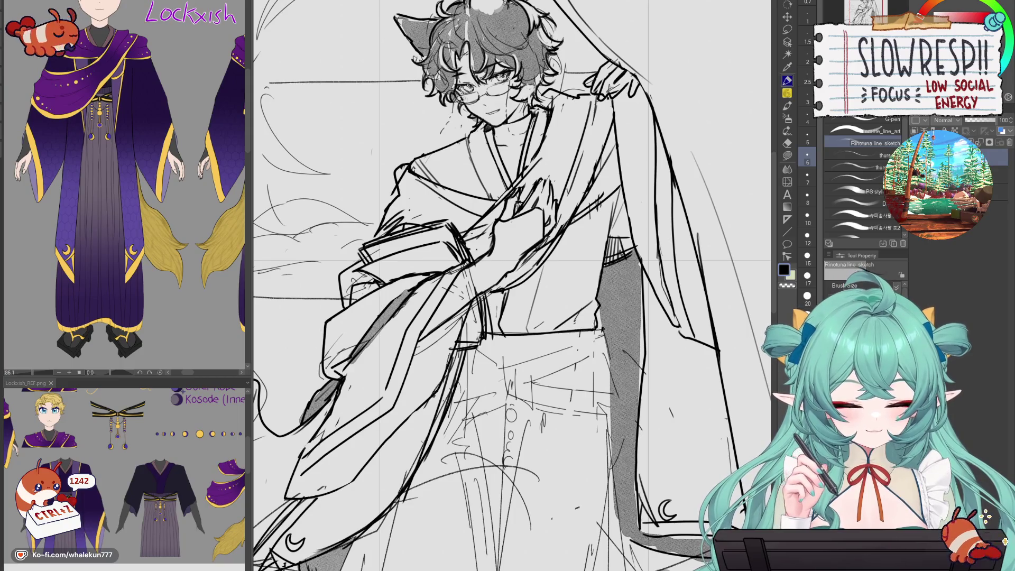
key(ctrl+z)
drag(495, 332, 601, 335)
scroll(595, 334, down, 4)
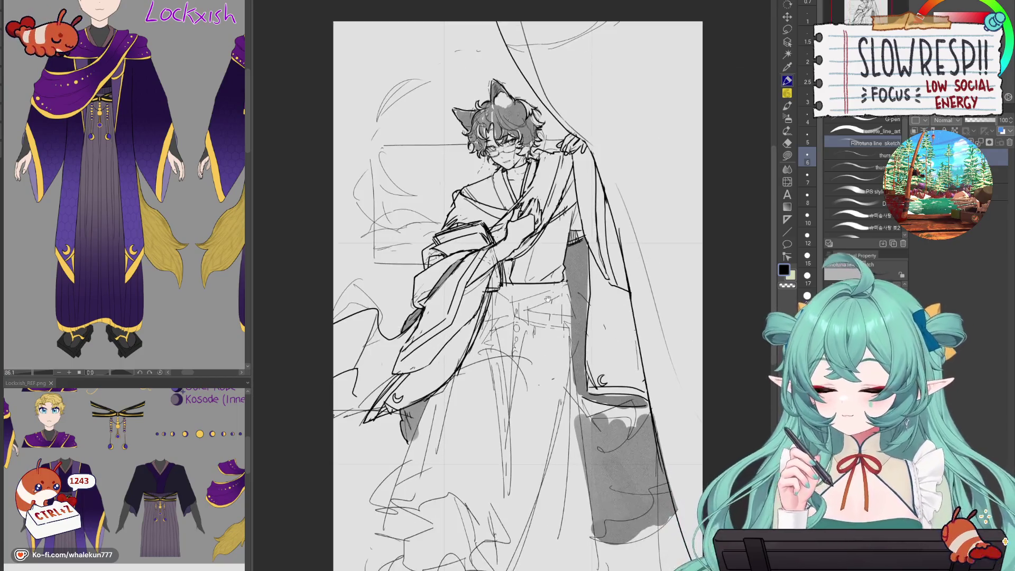
scroll(561, 278, up, 3)
- Replace two small strokes with a downward stroke along the robe and check it mirrored
key(ctrl+z)
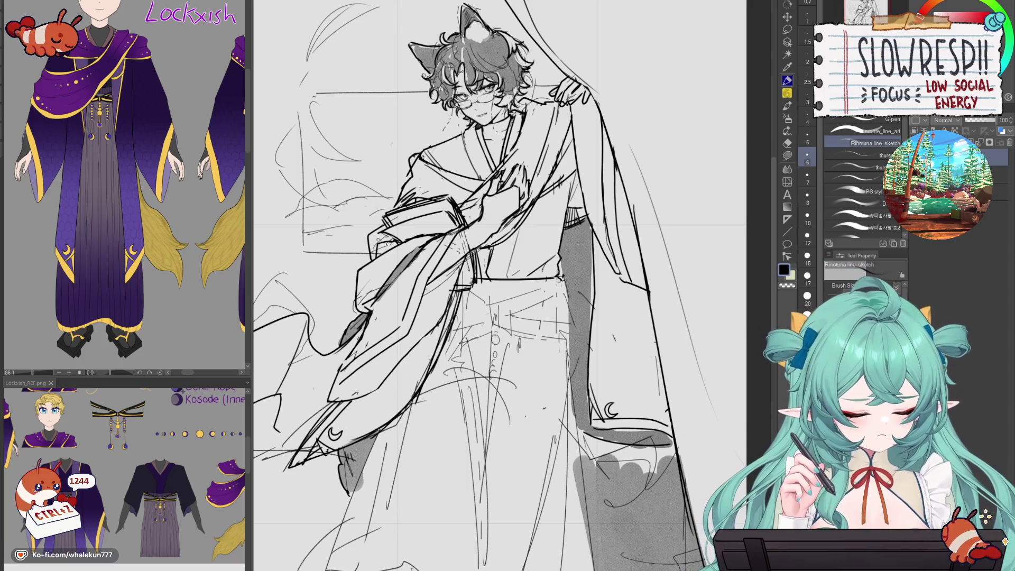
key(ctrl+z)
drag(558, 276, 566, 338)
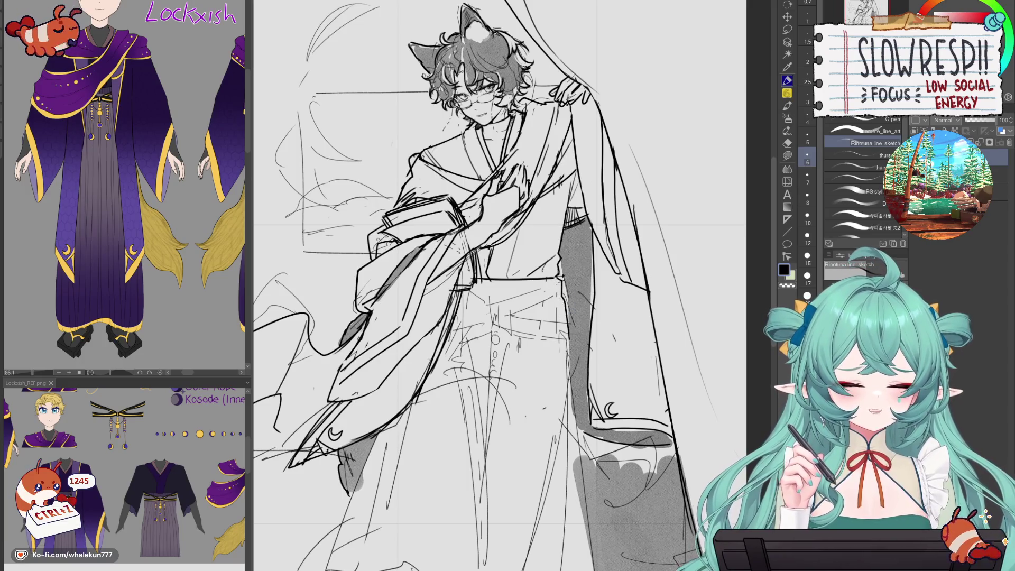
scroll(587, 340, down, 5)
key(h)
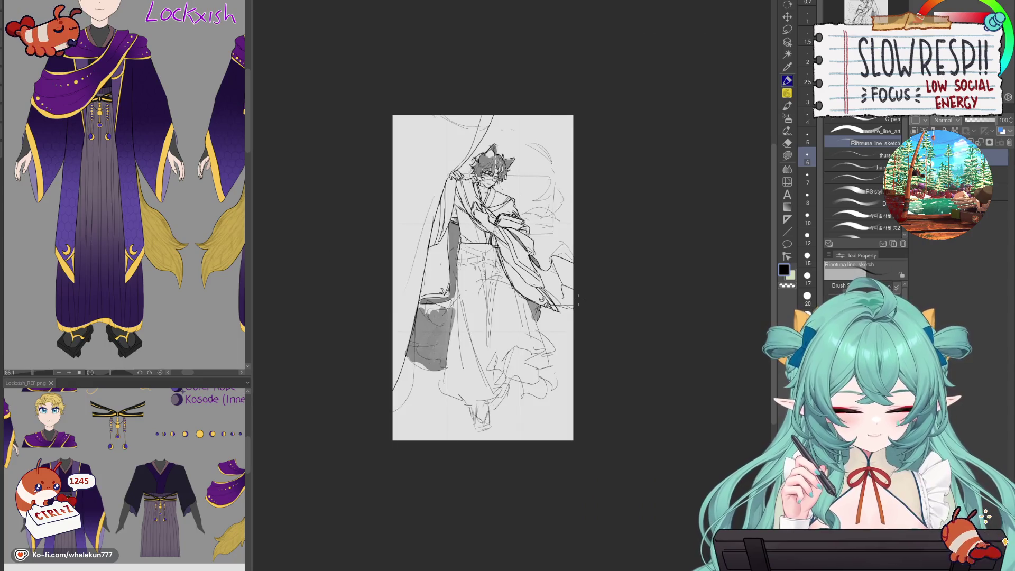
key(h)
scroll(578, 300, up, 3)
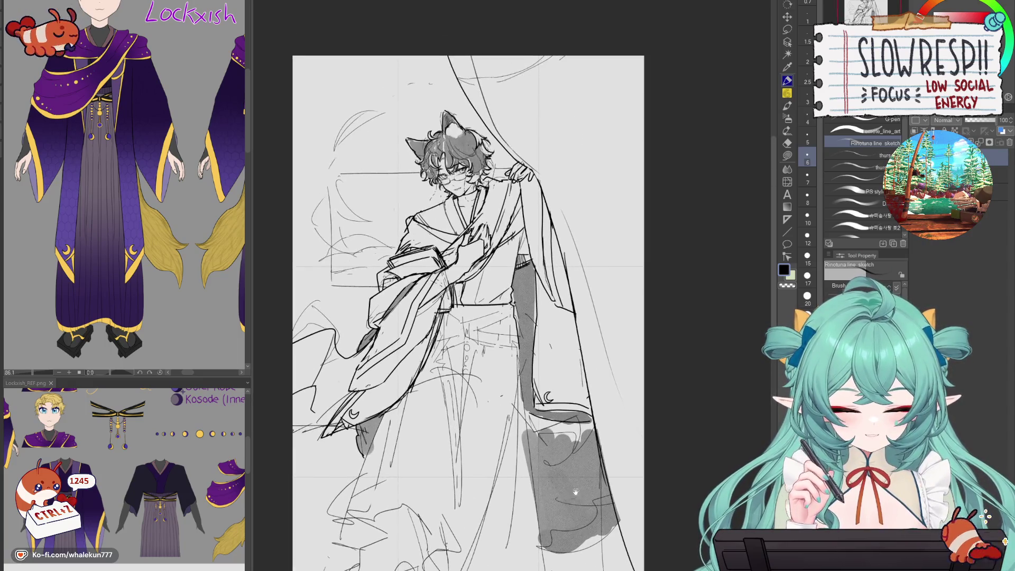
- Switch to the watercolor brushes and glance at the drawing mirrored
click(786, 105)
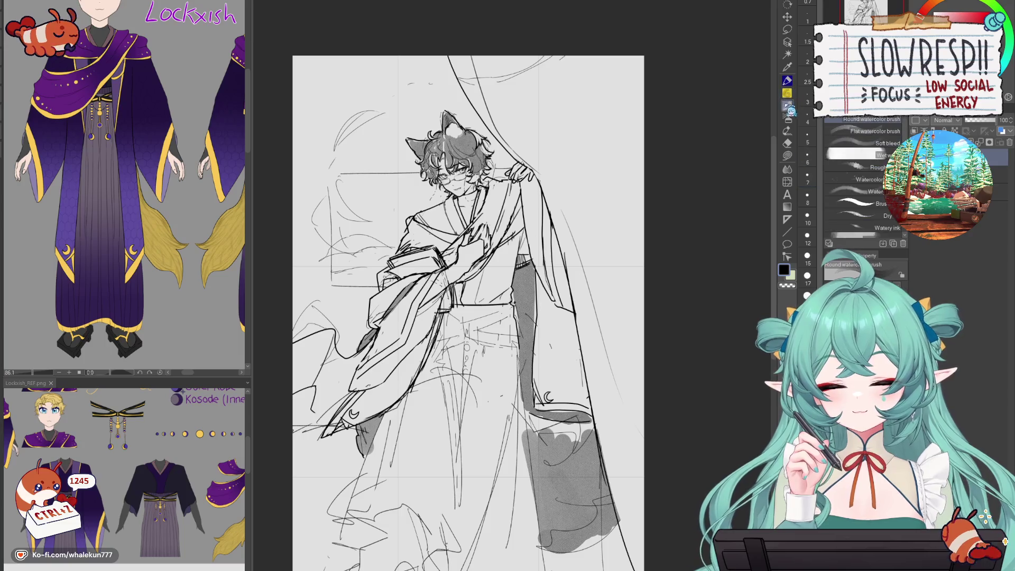
drag(555, 272, 619, 304)
key(h)
key(h)
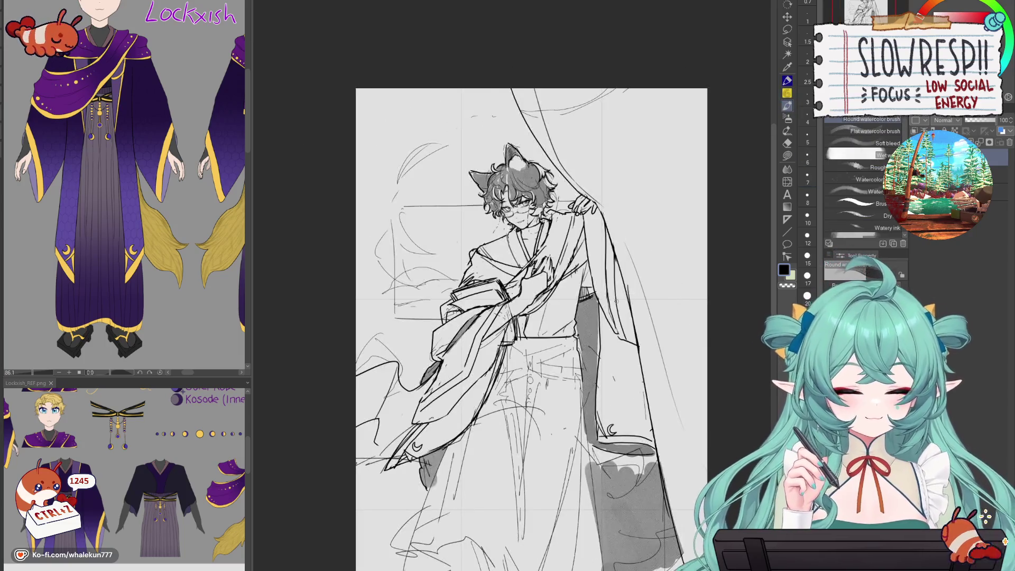
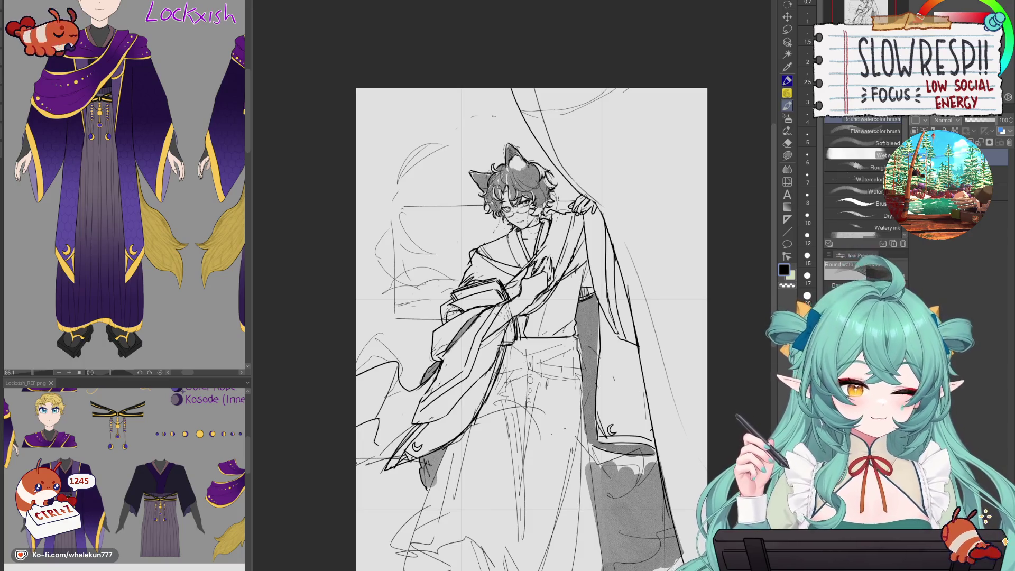
- Switch to the G-pen and zoom in on the character's torso and waist
key(p)
mouse_move(593, 469)
mouse_down()
mouse_move(593, 356)
mouse_move(604, 326)
mouse_move(604, 470)
mouse_up()
scroll(573, 315, up, 2)
scroll(573, 314, up, 1)
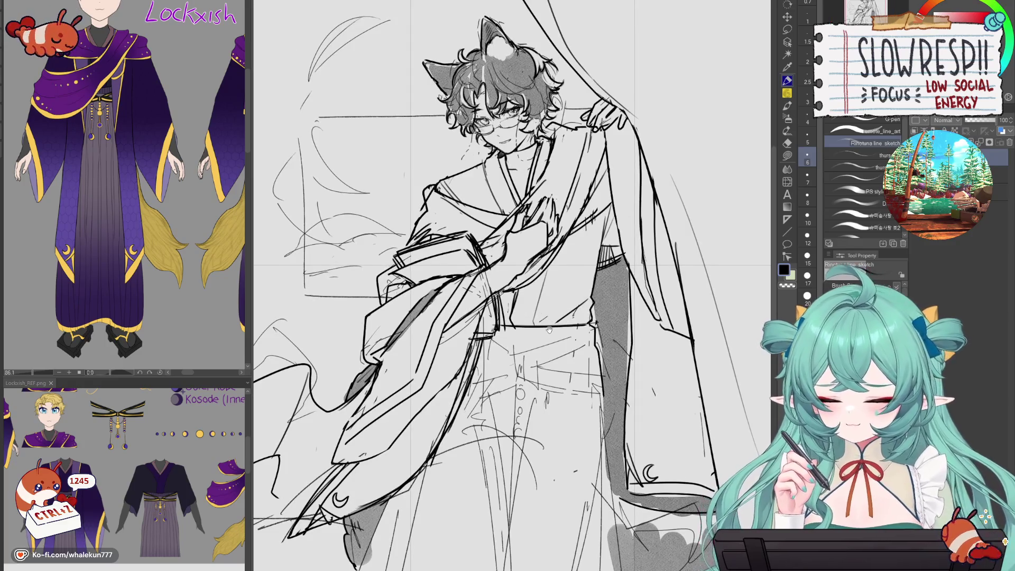
scroll(158, 311, up, 2)
drag(217, 320, 151, 307)
scroll(159, 312, right, 3)
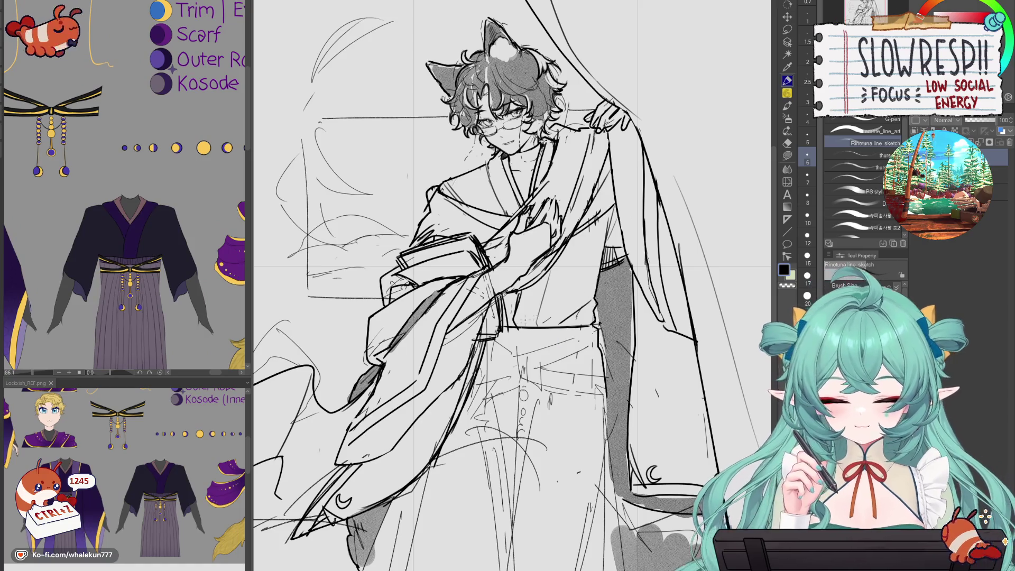
- Ink a bold horizontal waistband line across the hakama, retrying until it is clean
drag(496, 342, 586, 343)
key(ctrl+z)
drag(496, 341, 596, 342)
key(ctrl+z)
drag(497, 323, 590, 316)
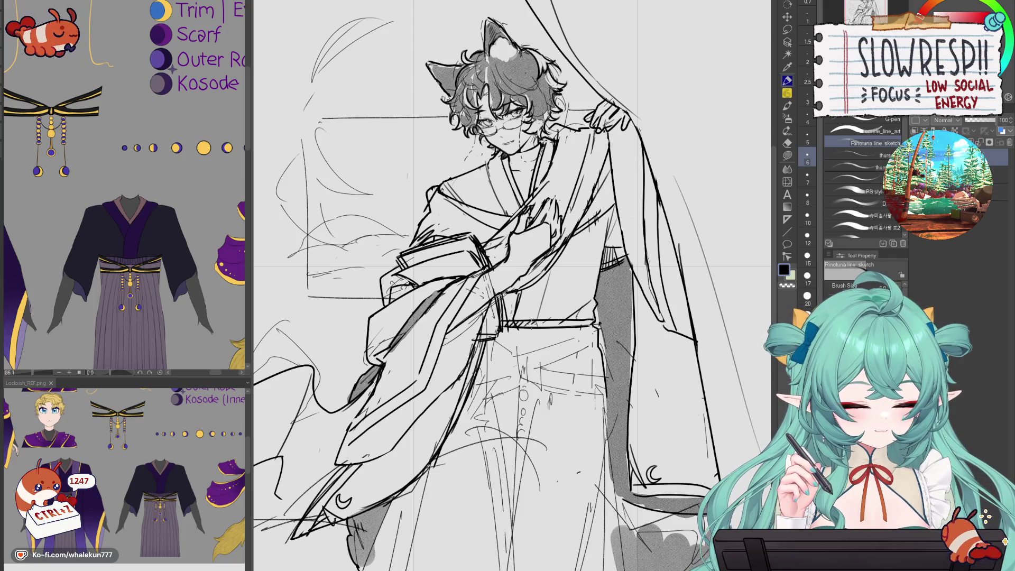
key(ctrl+z)
key(ctrl+z)
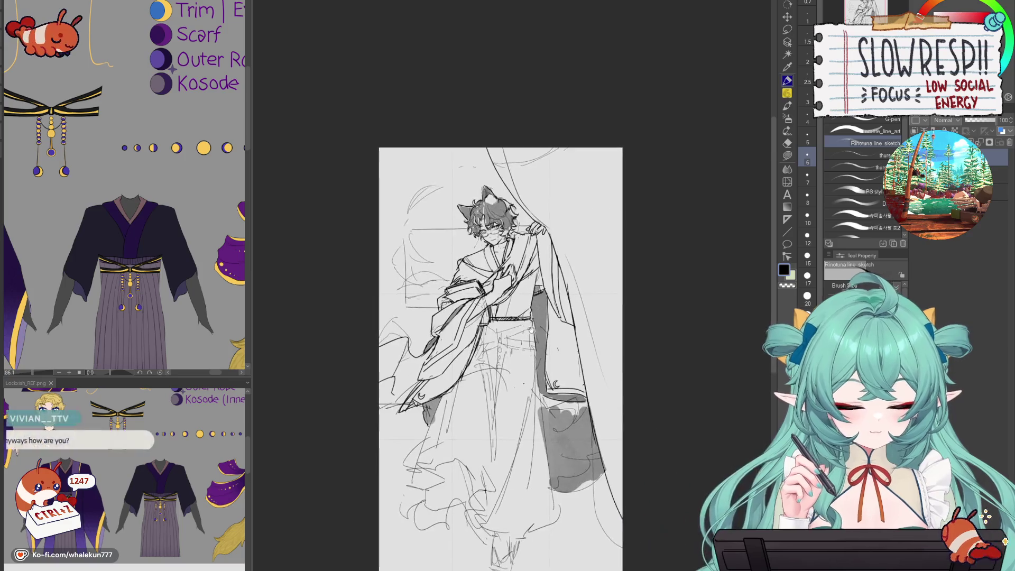
key(ctrl+z)
key(ctrl+z)
key(ctrl+z)
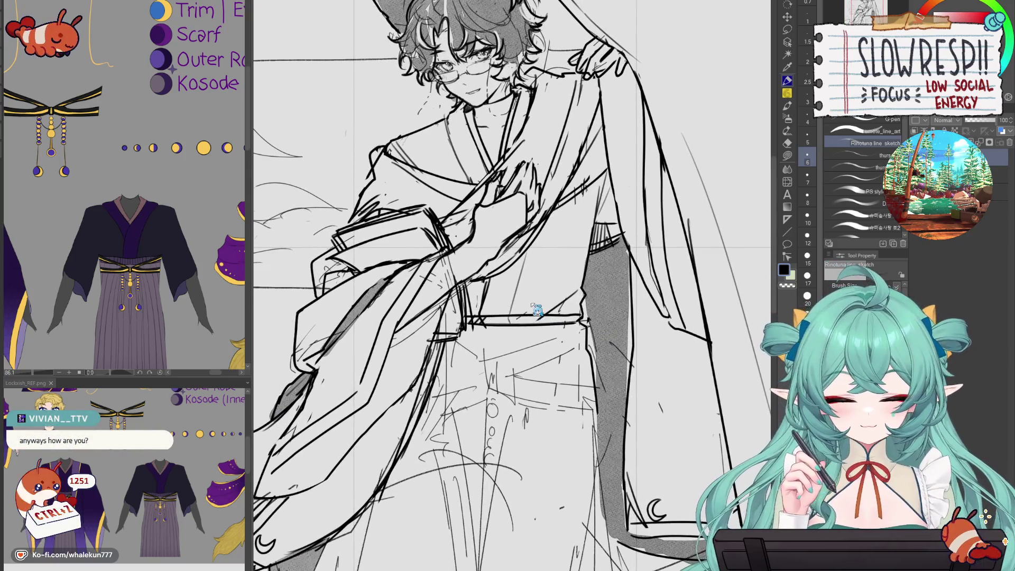
drag(489, 327, 563, 319)
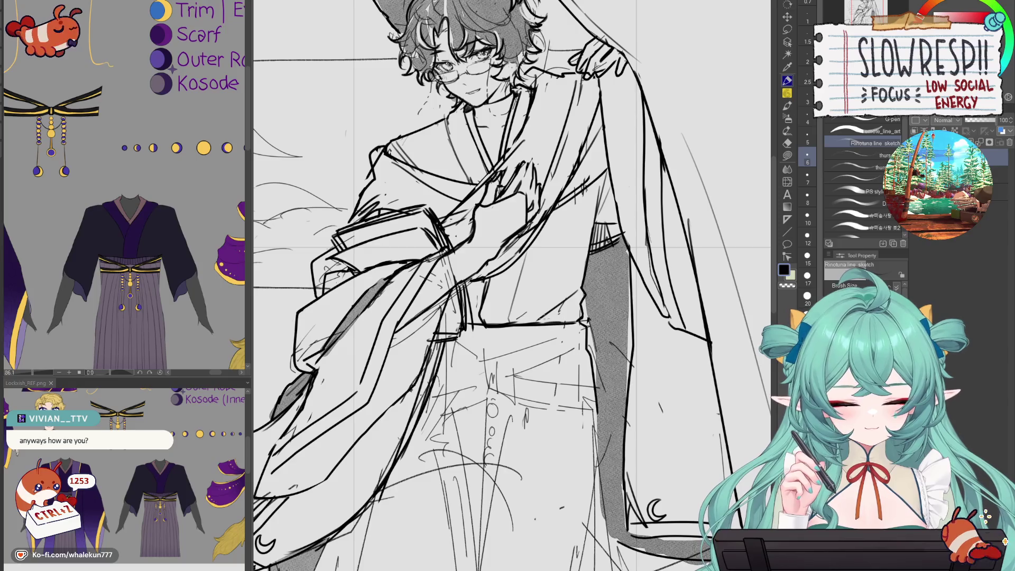
- Draw short vertical fold strokes above the waist and erase the stray lines
drag(515, 251, 512, 311)
key(ctrl+z)
key(ctrl+z)
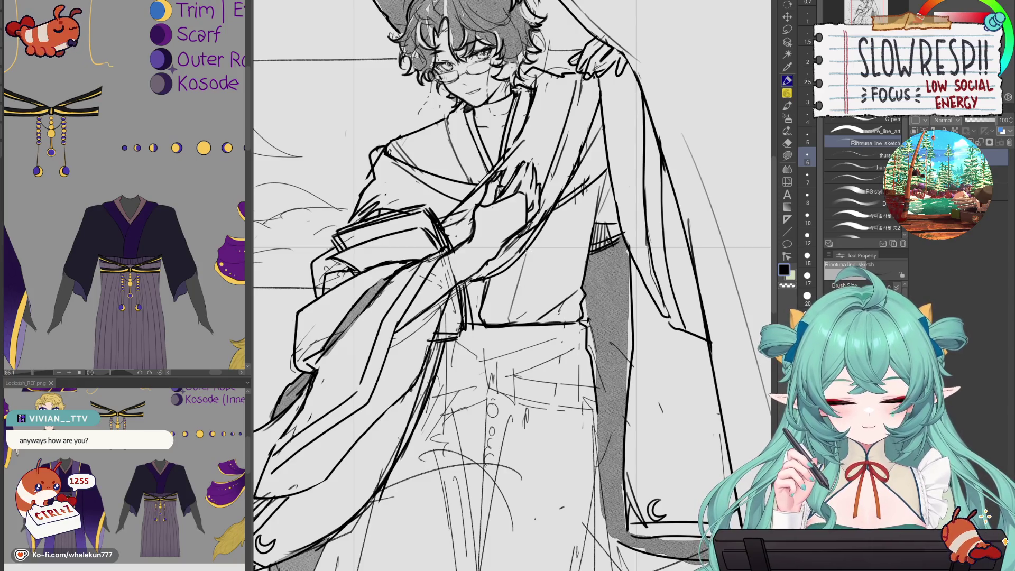
drag(518, 248, 514, 307)
drag(526, 254, 510, 312)
- Redraw the short fold lines on the torso with the inking pen
key(ctrl+z)
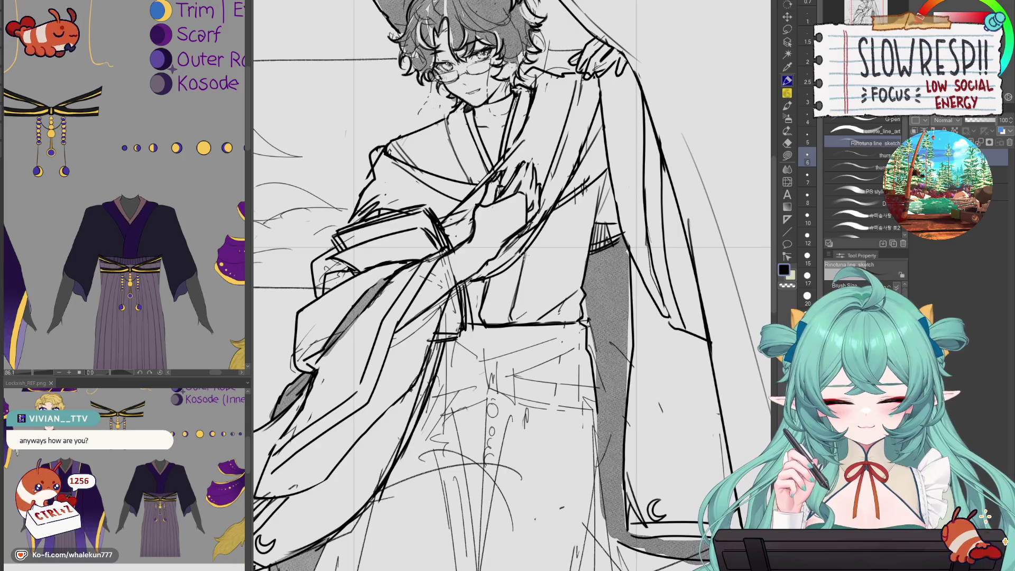
key(e)
drag(531, 250, 503, 320)
key(p)
mouse_move(521, 251)
mouse_down()
mouse_move(507, 303)
mouse_move(565, 276)
mouse_move(571, 236)
mouse_up()
key(ctrl+z)
key(ctrl+z)
key(ctrl+z)
key(ctrl+z)
drag(597, 189, 475, 323)
key(ctrl+z)
drag(595, 192, 575, 216)
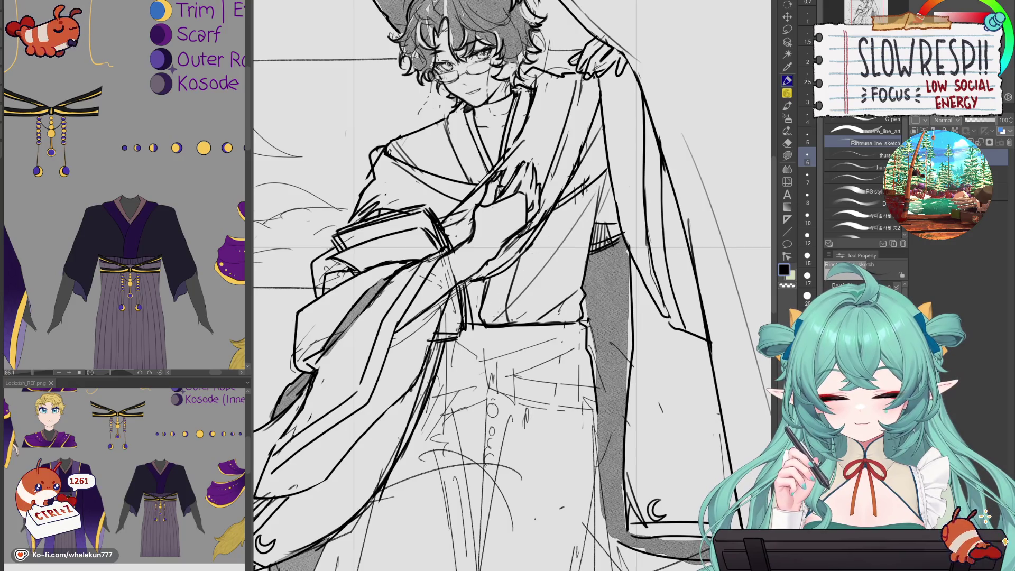
drag(535, 264, 508, 303)
- Bring the belt into view and try a diagonal belt stroke, undoing the misses
drag(556, 344, 558, 362)
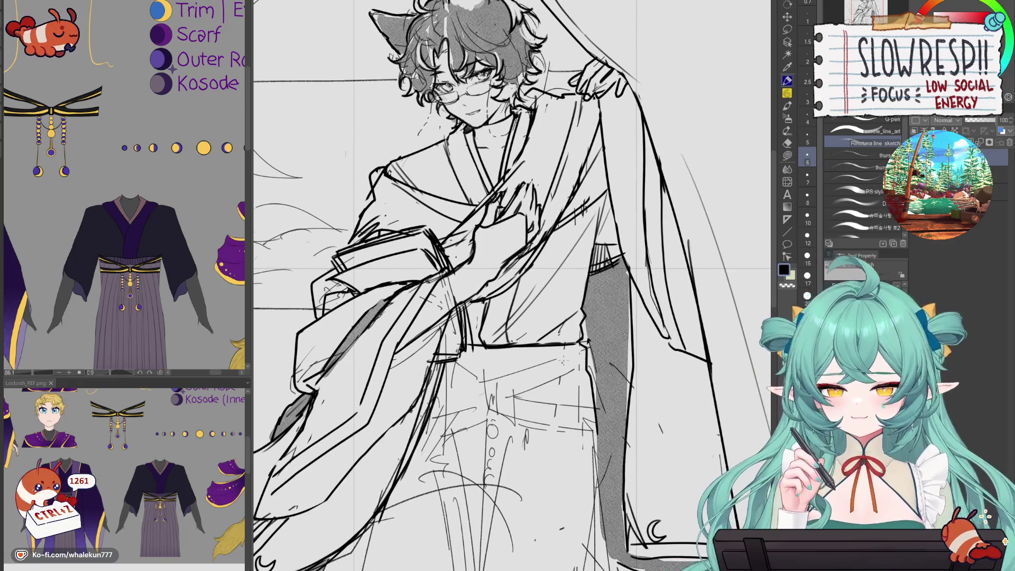
drag(571, 404, 563, 365)
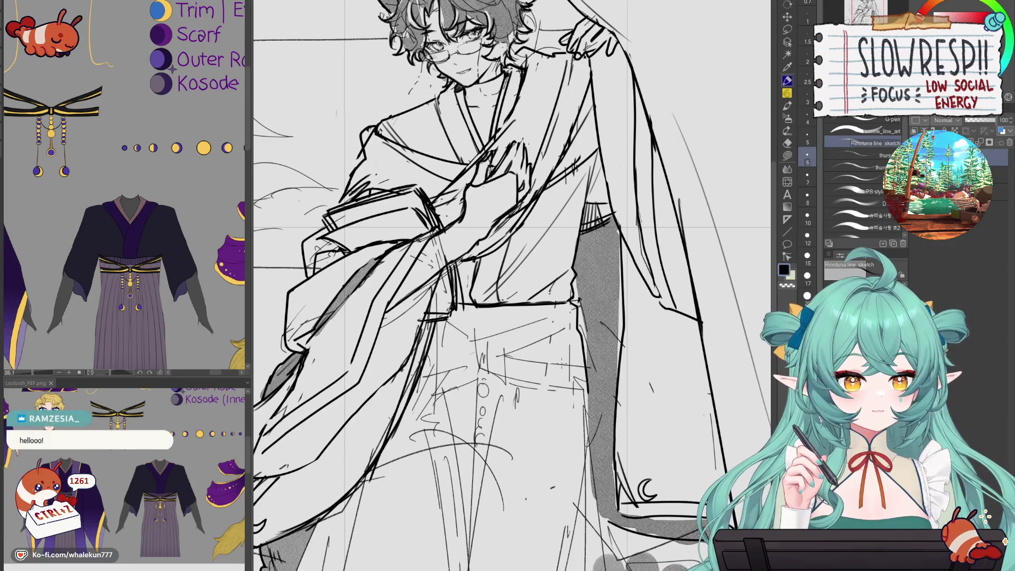
mouse_move(504, 377)
mouse_down()
mouse_move(510, 351)
mouse_move(500, 338)
mouse_move(525, 324)
mouse_up()
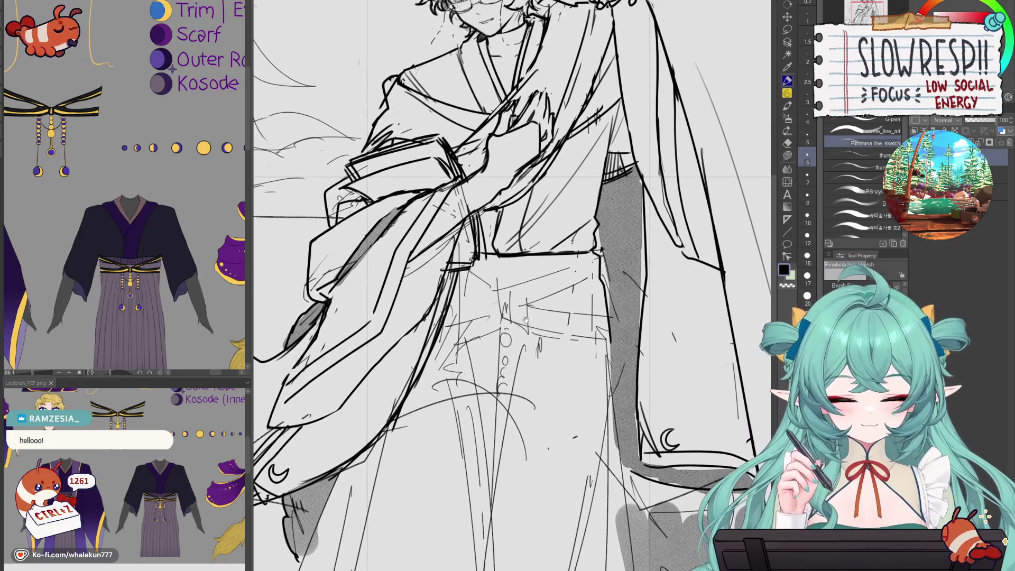
key(ctrl+z)
drag(597, 249, 501, 285)
key(ctrl+z)
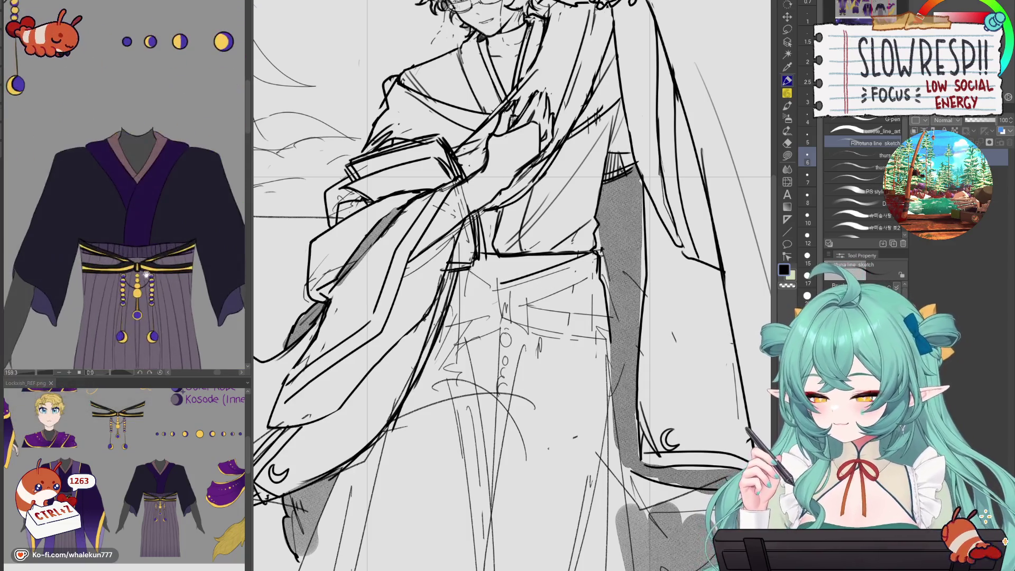
- Flip the canvas back to normal and try a short vertical line at the belt
scroll(120, 270, up, 3)
key(ctrl+z)
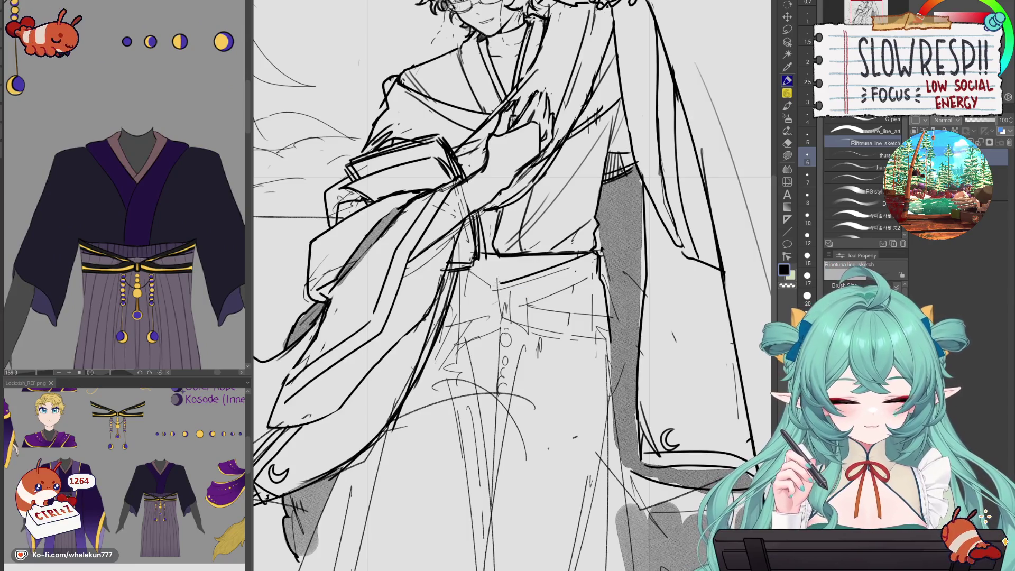
scroll(560, 279, down, 5)
scroll(560, 279, up, 4)
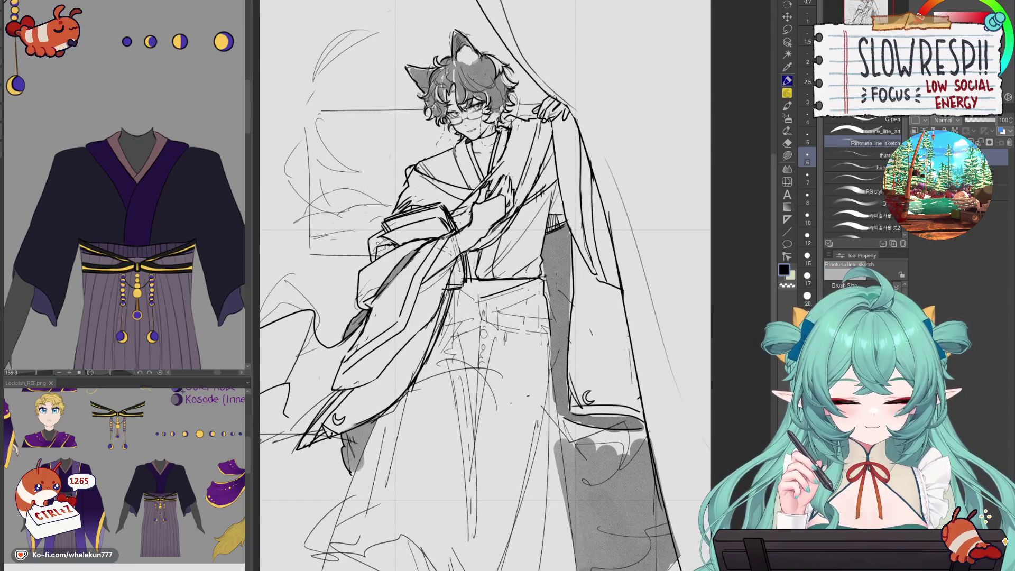
key(h)
scroll(494, 281, up, 2)
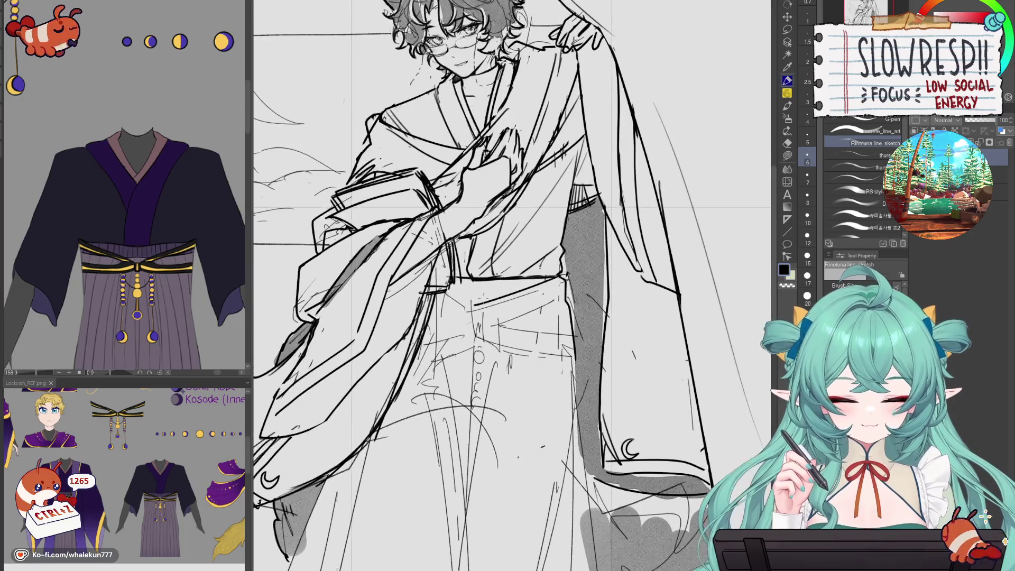
drag(468, 299, 469, 332)
key(ctrl+z)
key(ctrl+z)
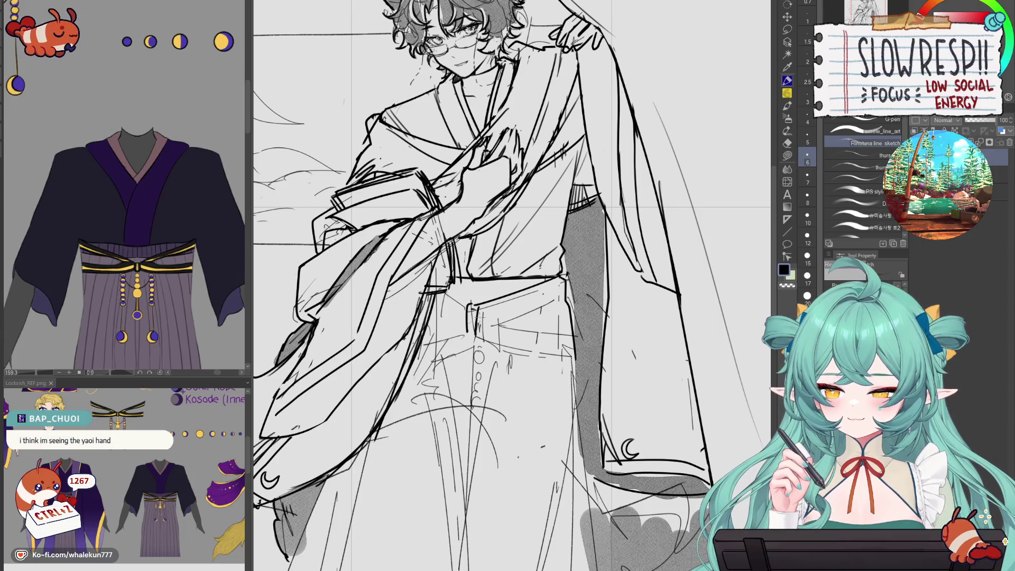
- Ink the small rectangular belt loop outline at the front of the waistband
scroll(484, 316, up, 3)
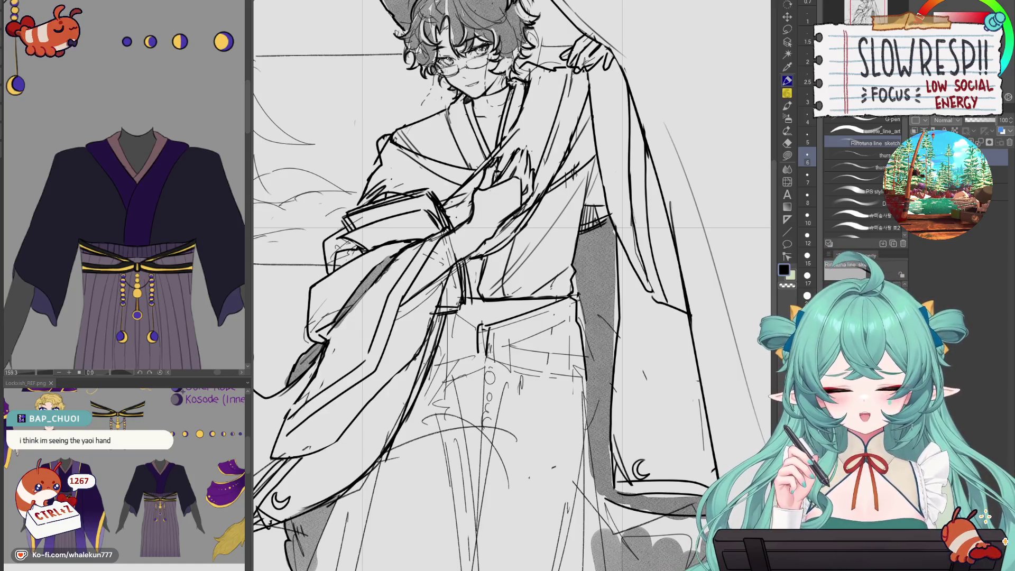
drag(482, 319, 480, 361)
key(e)
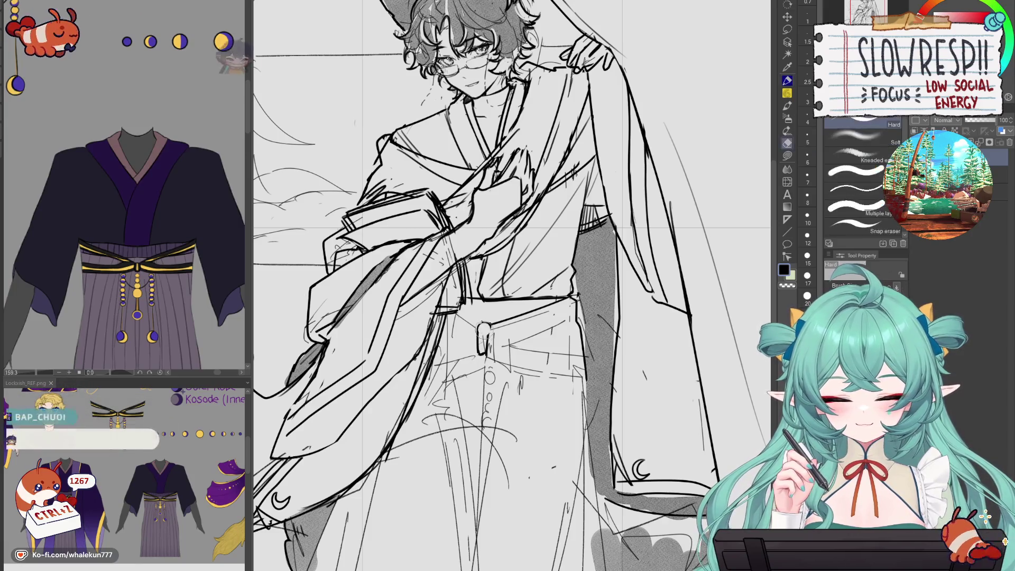
key(p)
mouse_move(479, 323)
mouse_down()
mouse_move(477, 355)
mouse_move(531, 333)
mouse_up()
key(ctrl+z)
key(ctrl+z)
key(ctrl+z)
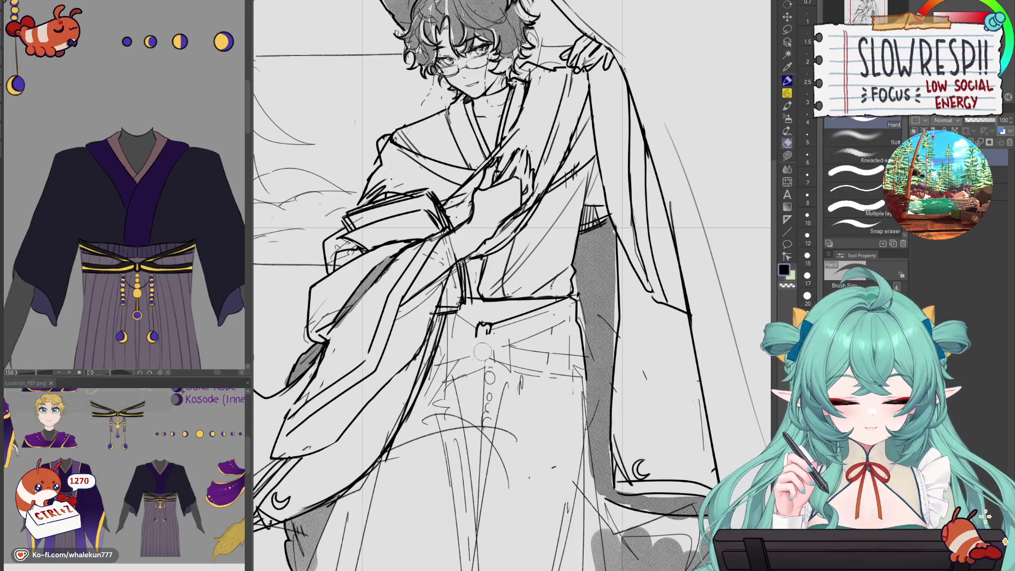
key(ctrl+z)
mouse_move(477, 332)
mouse_down()
mouse_move(475, 352)
mouse_move(486, 351)
mouse_up()
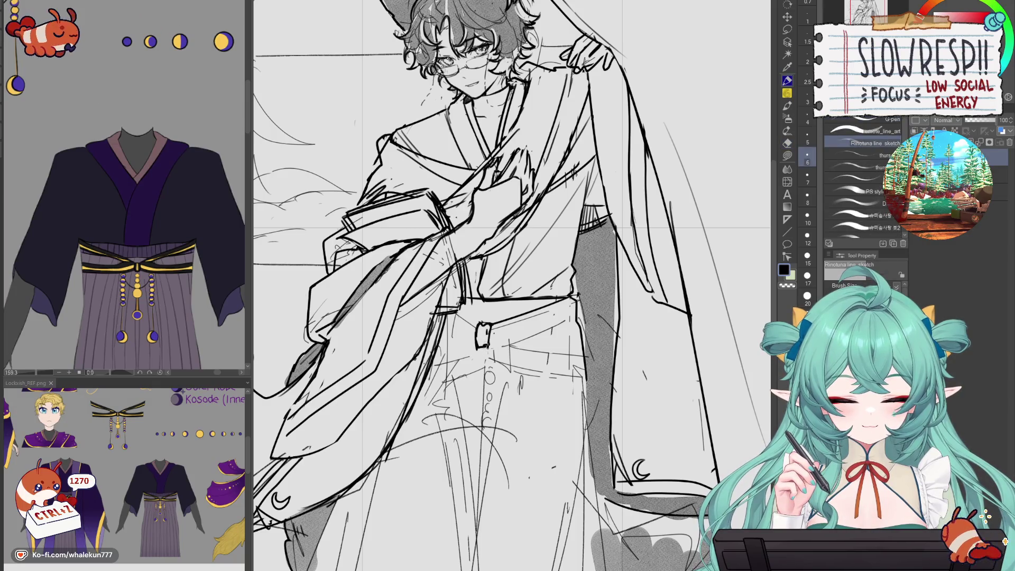
- Mirror the canvas to check the loop, then redraw the waist line longer
key(h)
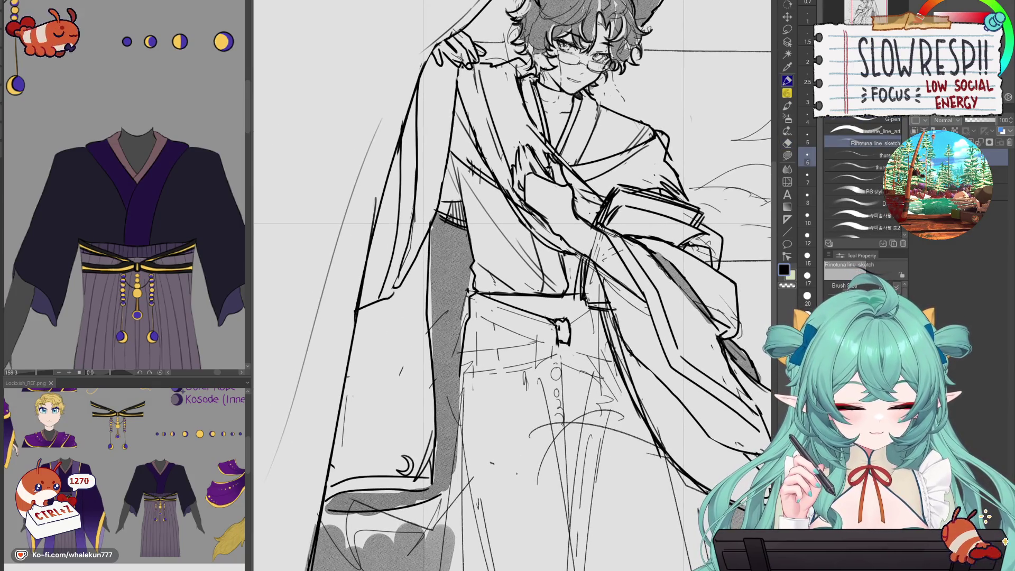
key(ctrl+z)
key(ctrl+z)
key(e)
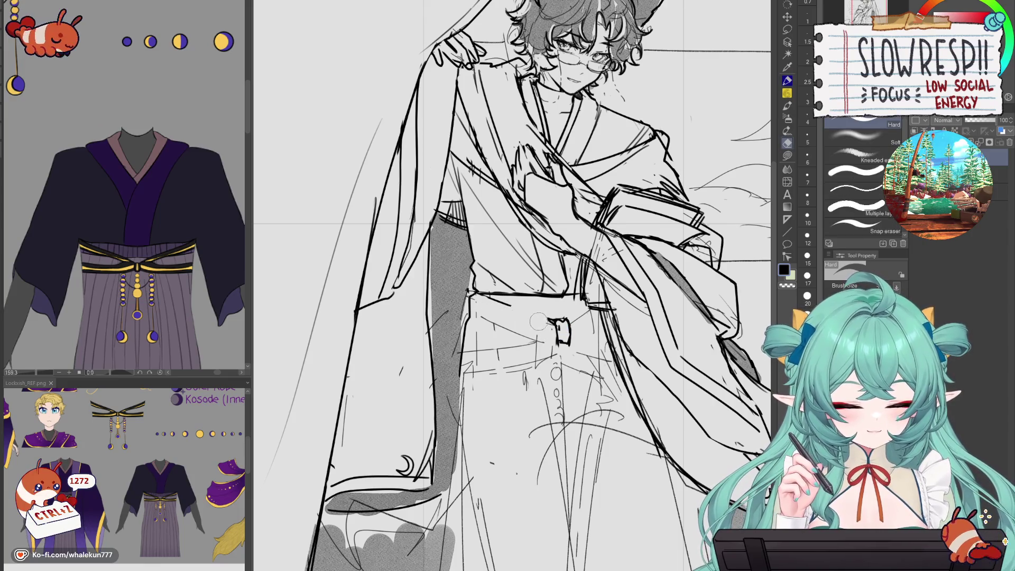
key(p)
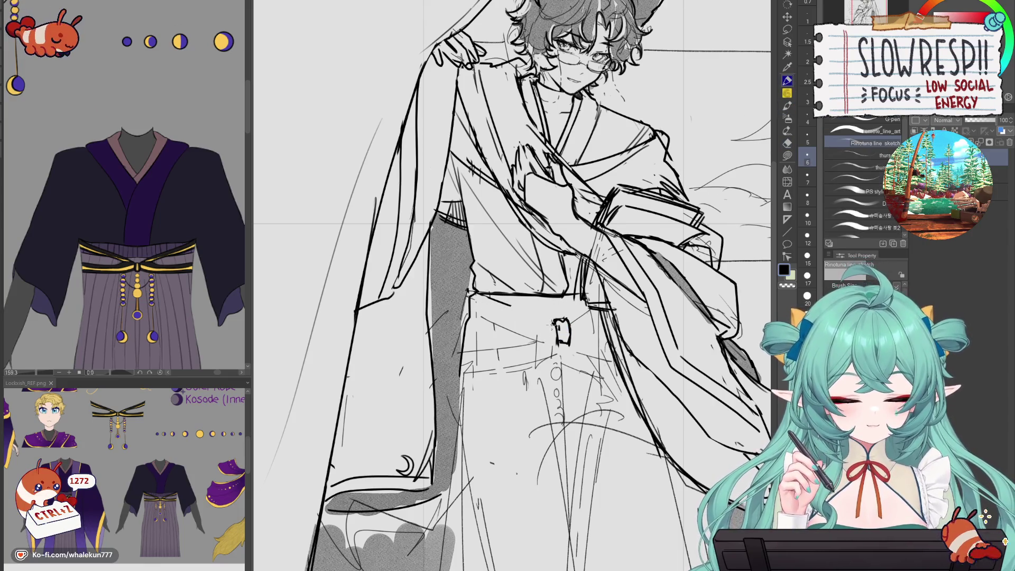
key(ctrl+z)
drag(554, 325, 473, 353)
key(ctrl+z)
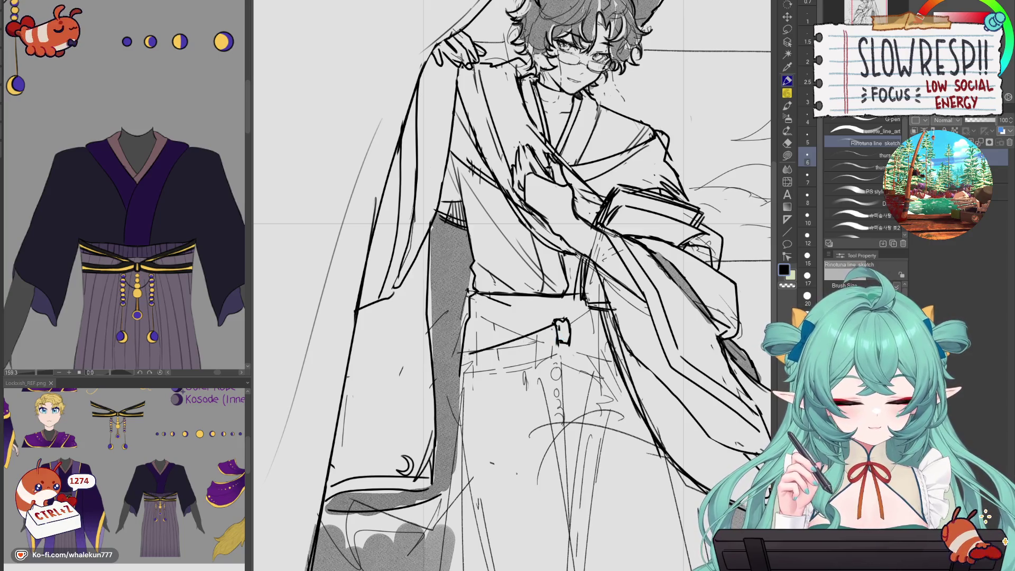
key(ctrl+z)
- Redraw the belt line lower across the waistband until it sits right
drag(554, 324, 460, 352)
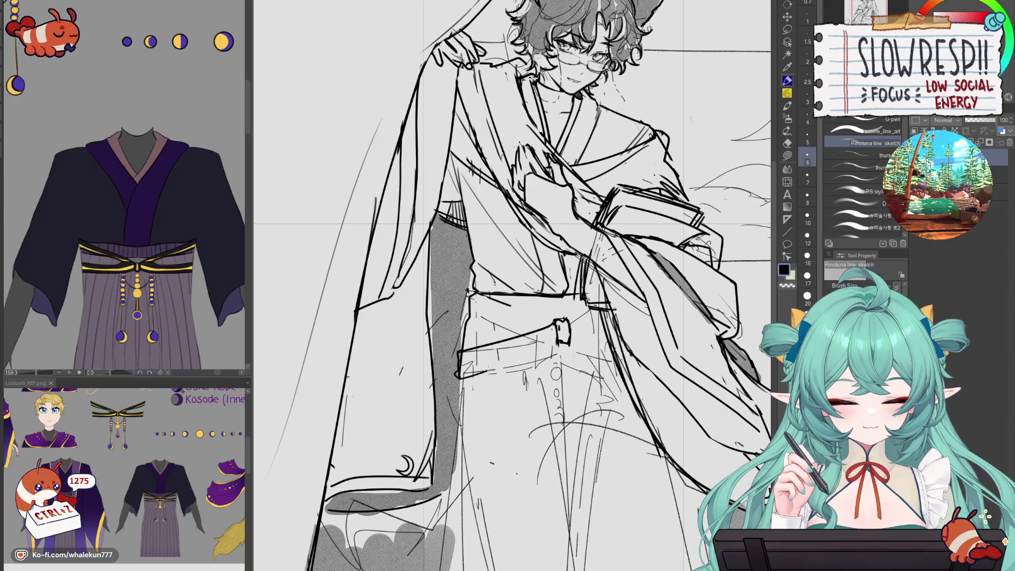
drag(480, 372, 559, 334)
key(ctrl+z)
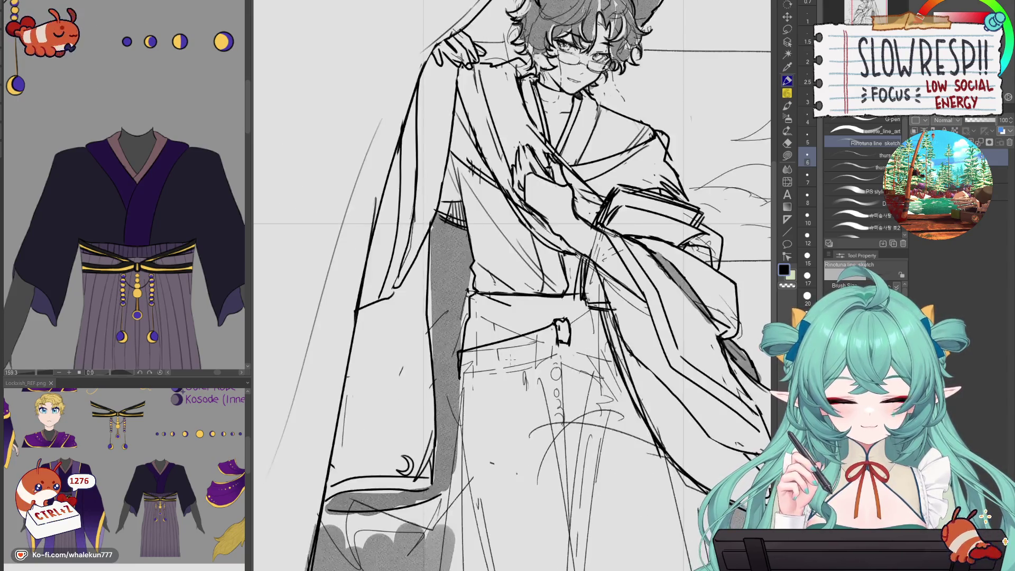
drag(463, 376, 539, 346)
key(ctrl+z)
mouse_move(461, 377)
mouse_down()
mouse_move(564, 342)
mouse_move(550, 336)
mouse_up()
key(e)
- Restore the canvas orientation and sketch a short line beside the belt
key(h)
key(p)
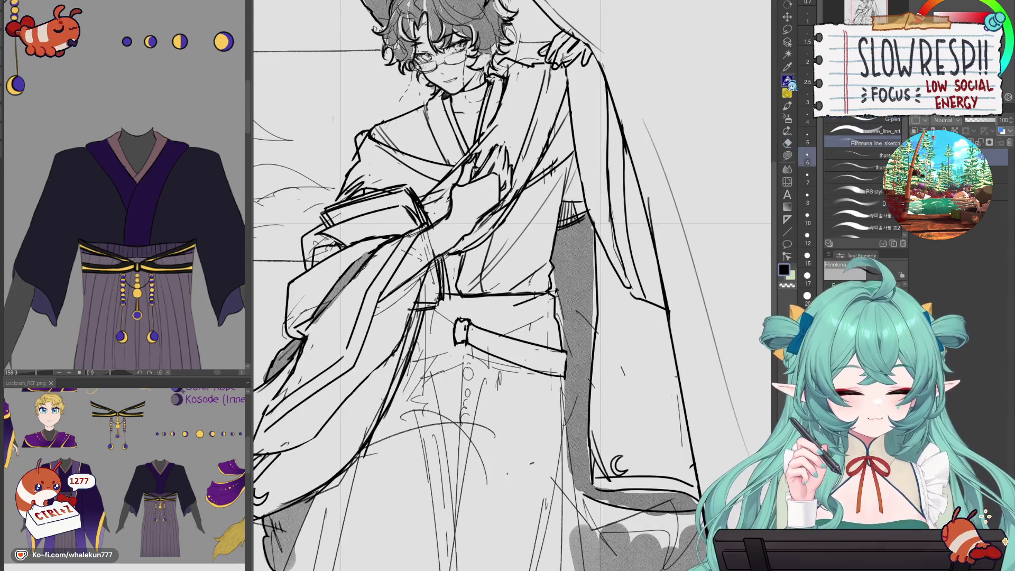
drag(571, 381, 616, 410)
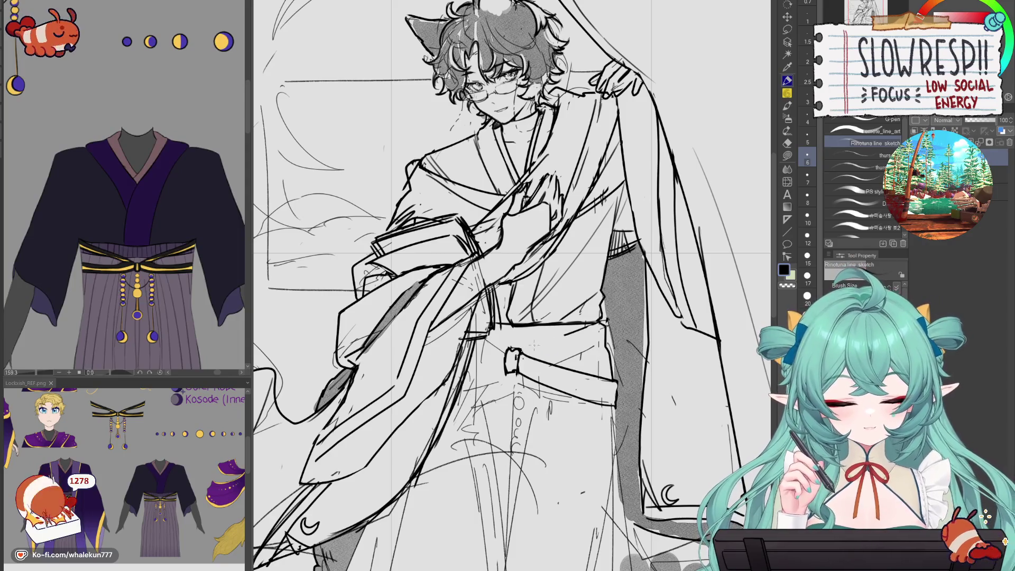
key(ctrl+z)
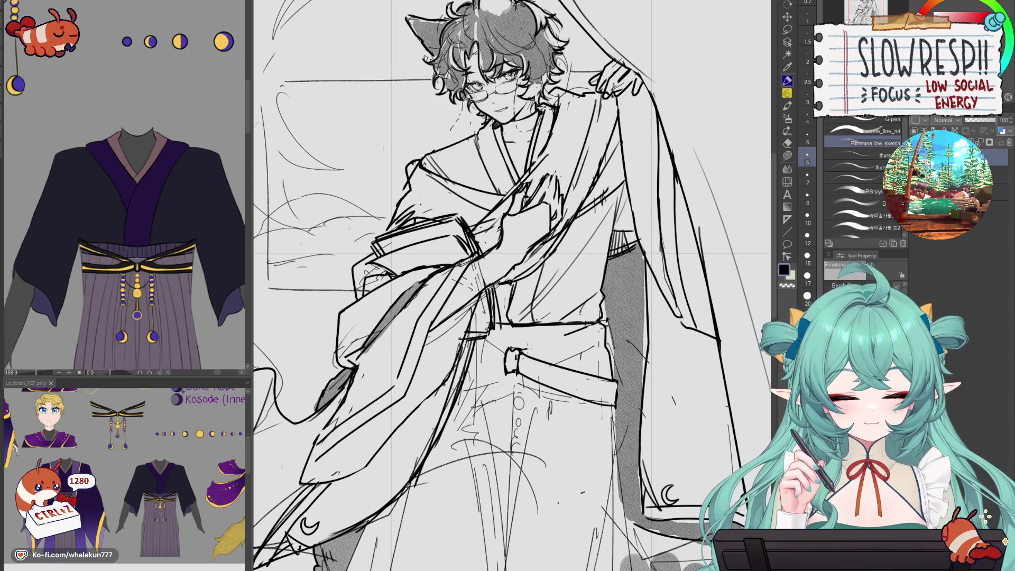
drag(603, 320, 601, 341)
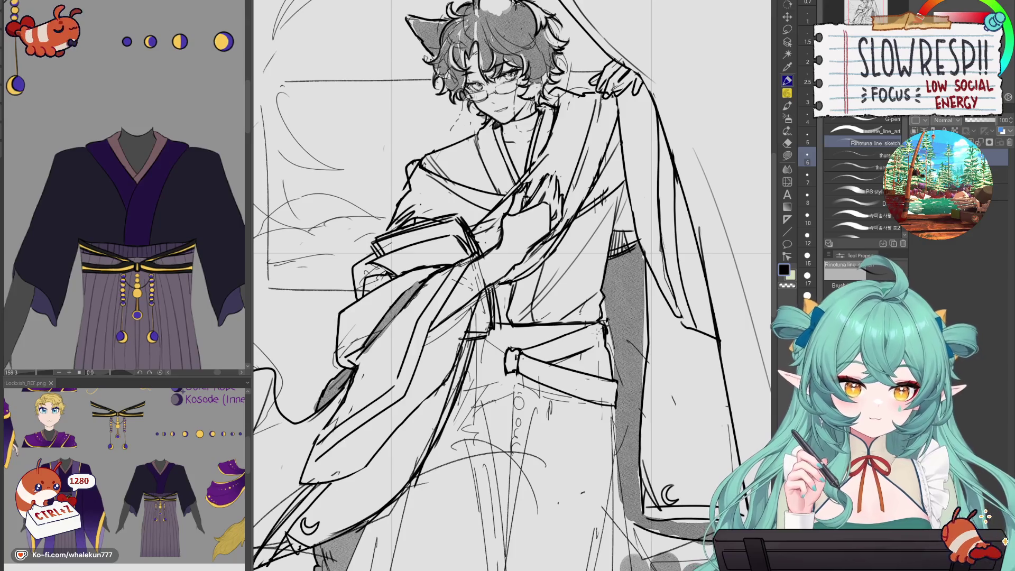
drag(508, 285, 516, 281)
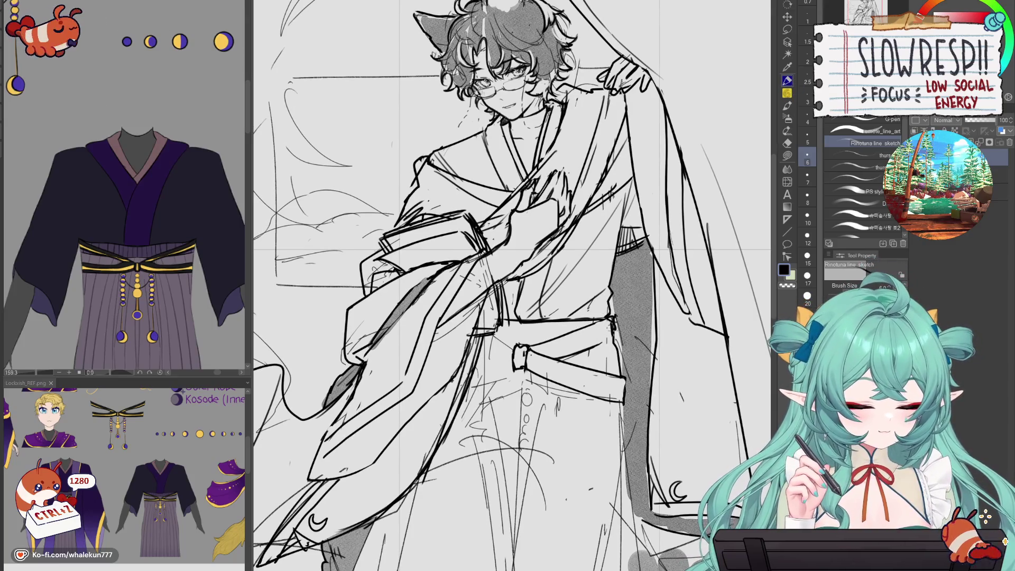
- Ink the belt's upper edge line and trim its end
key(e)
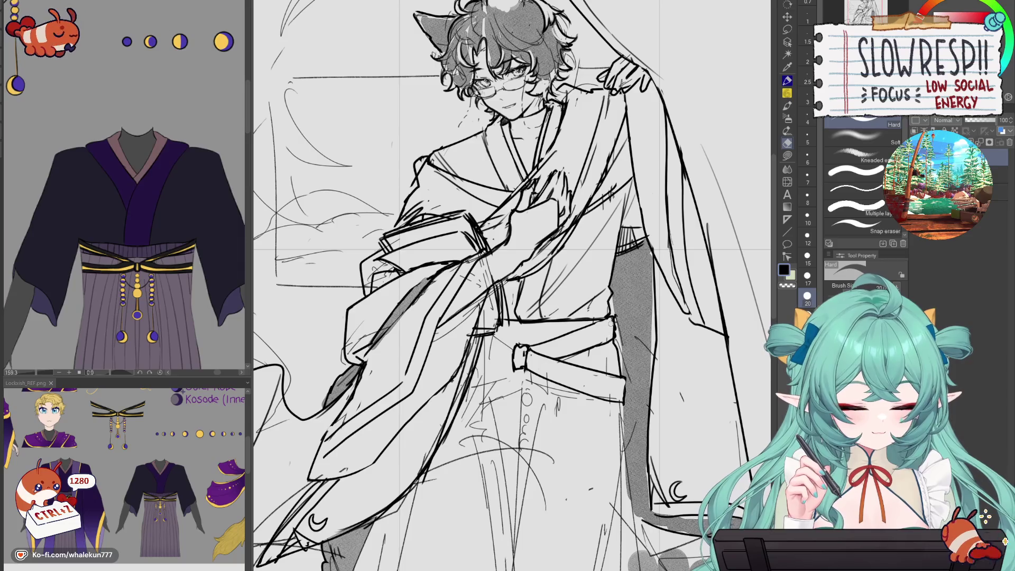
key(p)
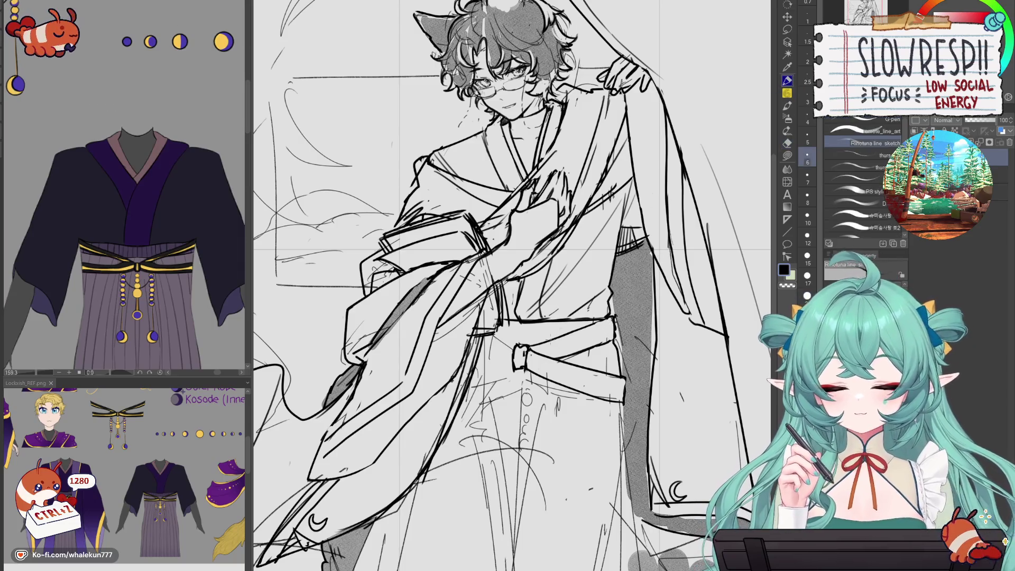
key(ctrl+z)
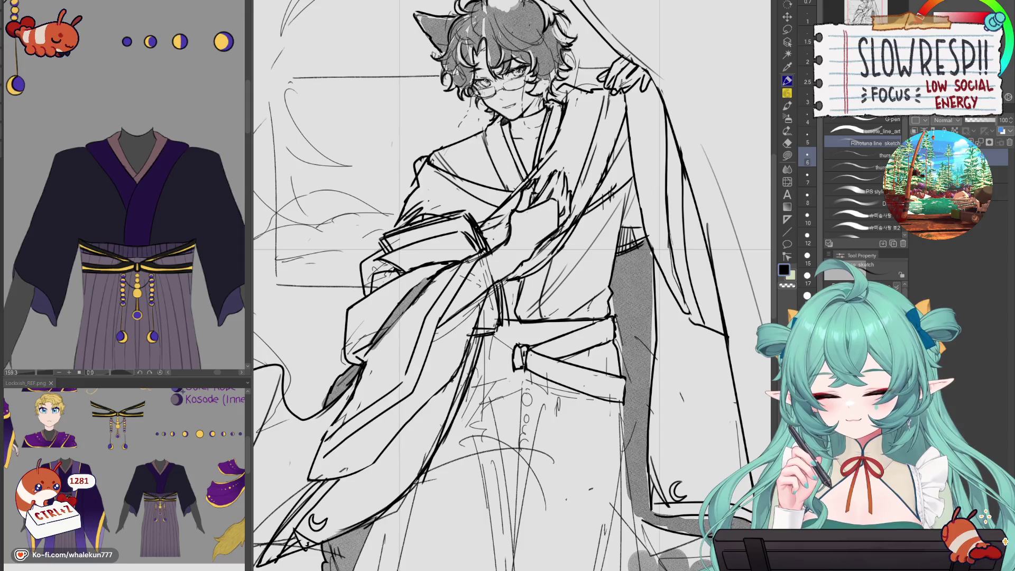
key(ctrl+z)
key(ctrl+z)
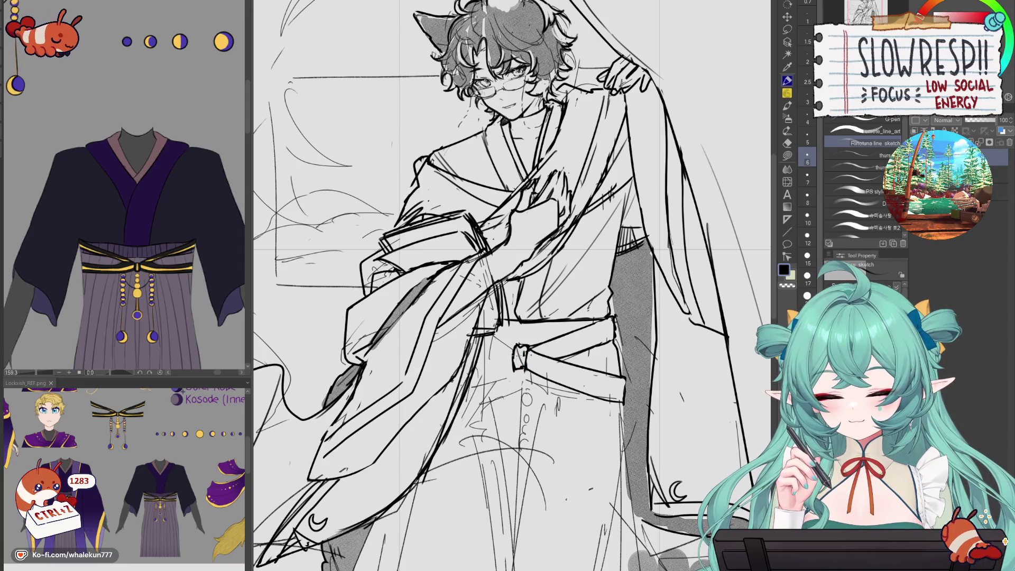
drag(552, 344, 613, 319)
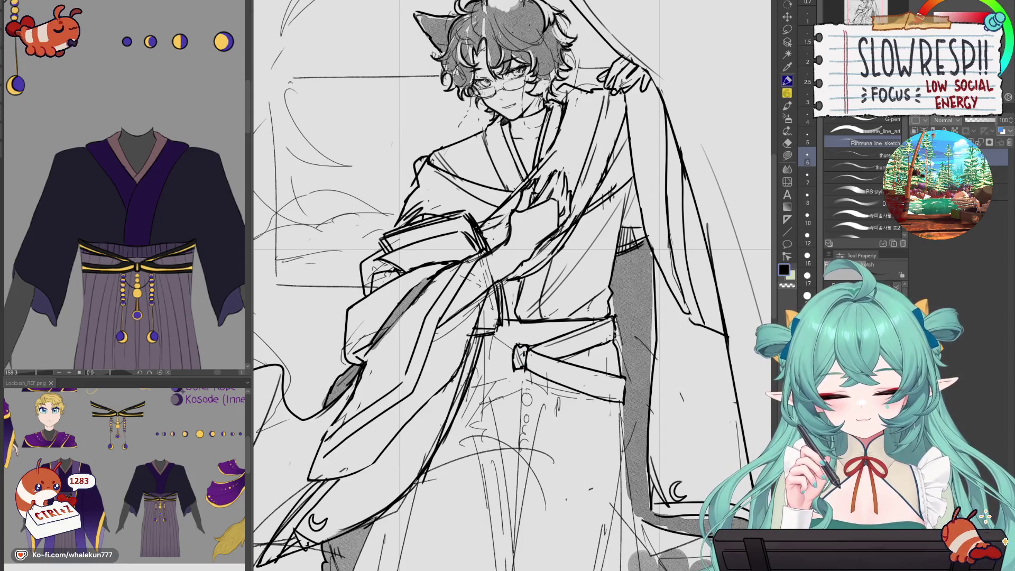
key(ctrl+z)
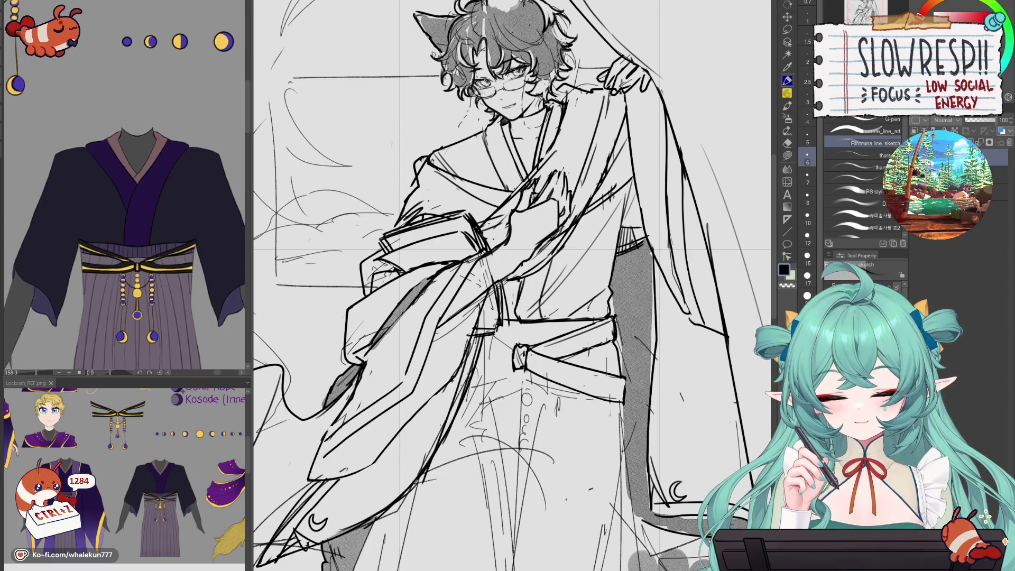
mouse_move(605, 341)
mouse_down()
mouse_move(588, 346)
mouse_move(612, 339)
mouse_up()
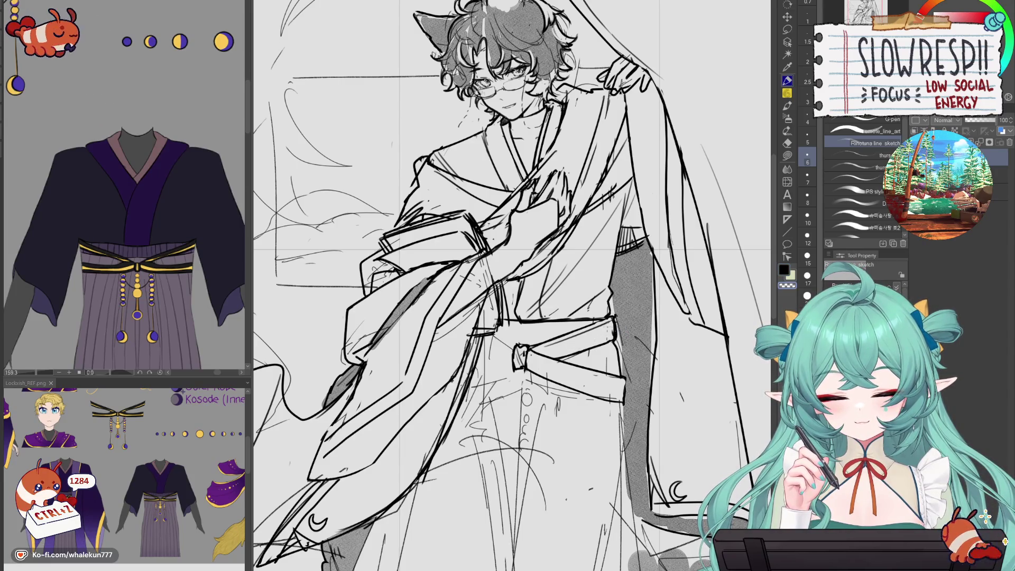
- Mirror the canvas to check proportions and sketch lines around the belt knot
key(h)
key(ctrl+z)
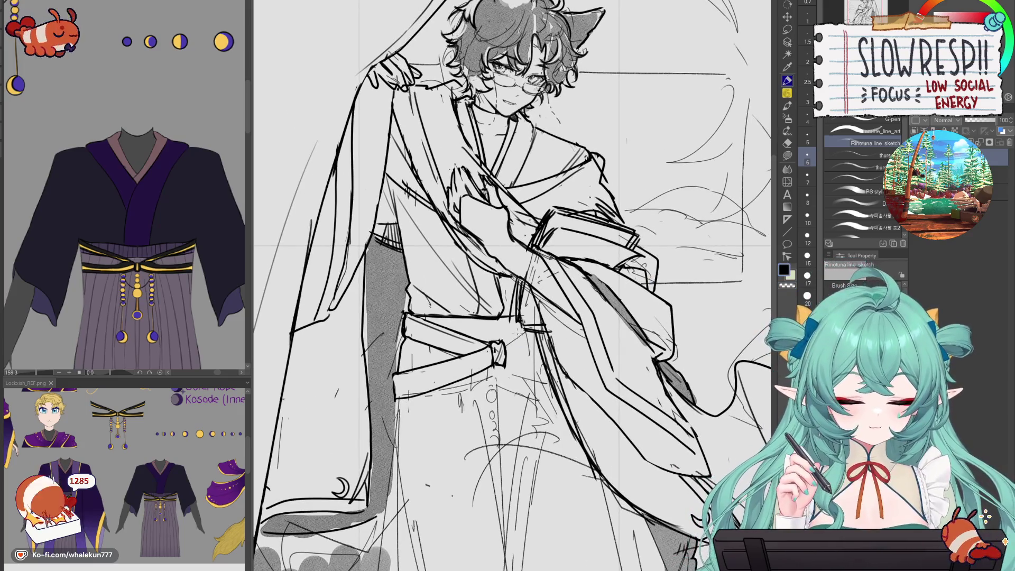
key(h)
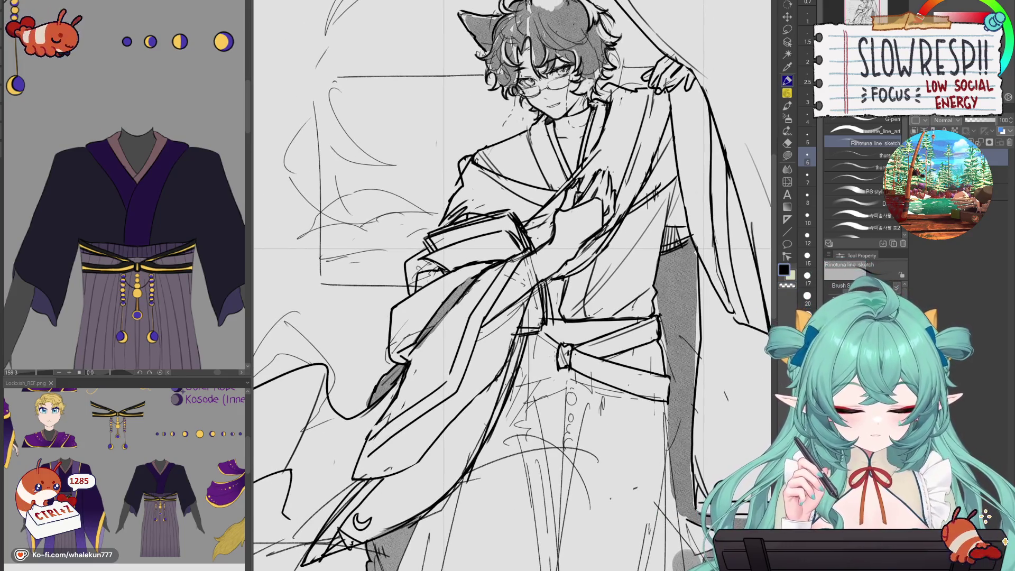
key(ctrl+z)
key(ctrl+z)
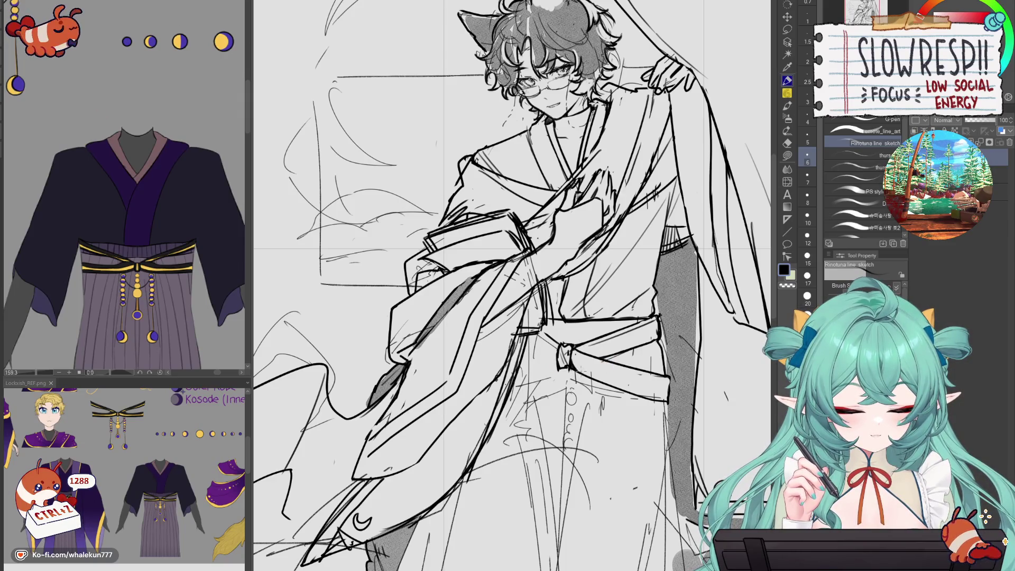
mouse_move(570, 353)
mouse_down()
mouse_move(597, 370)
mouse_move(521, 363)
mouse_move(560, 346)
mouse_move(560, 383)
mouse_move(561, 372)
mouse_up()
key(ctrl+z)
key(ctrl+z)
key(ctrl+z)
drag(507, 391, 562, 370)
key(ctrl+z)
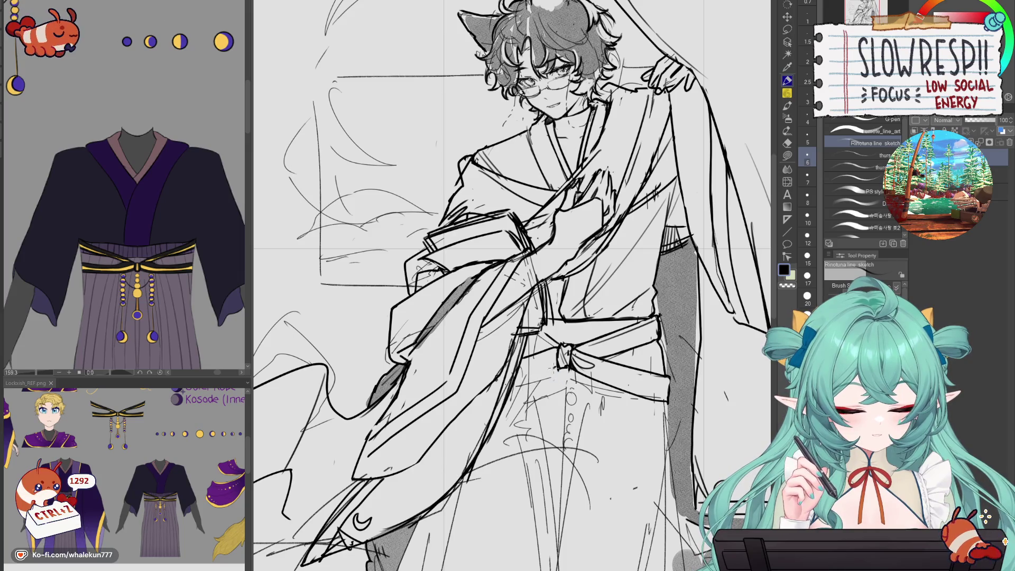
- Draw a new line on the belt knot and mirror the view to check it
key(e)
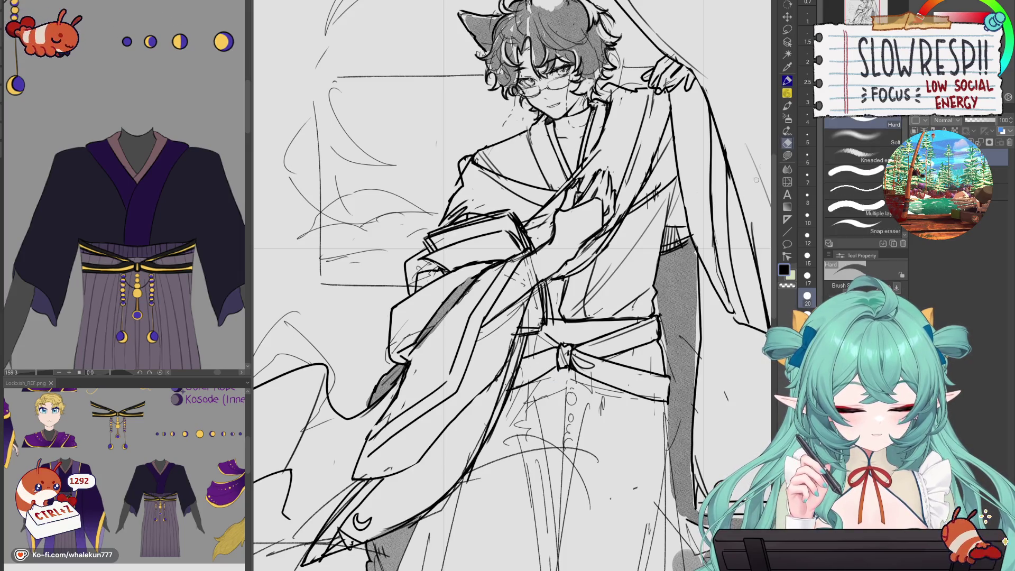
key(p)
drag(555, 362, 526, 383)
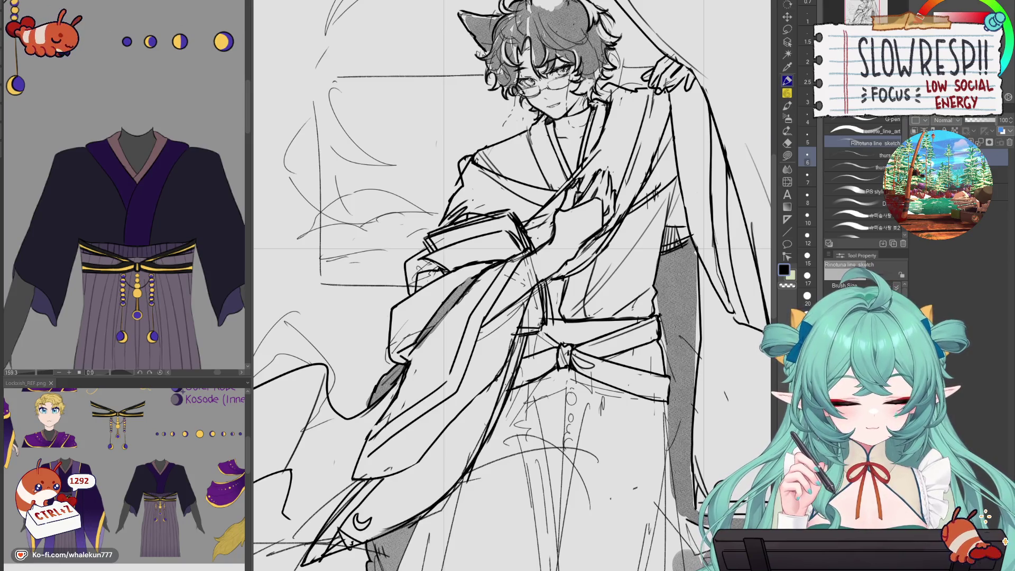
key(h)
key(ctrl+z)
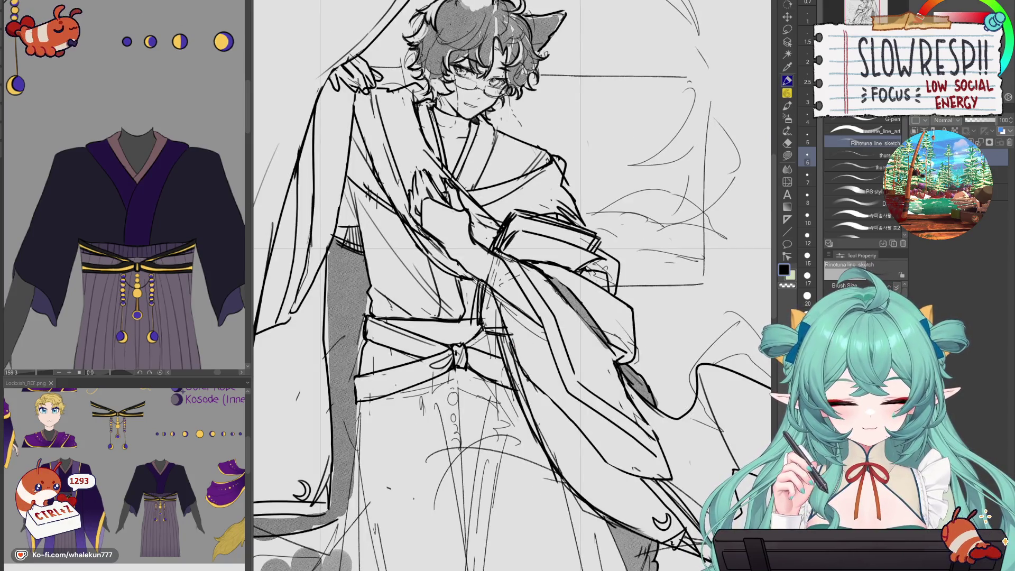
- Ink lines on the belt knot and just left of it, then restore the canvas orientation
key(ctrl+z)
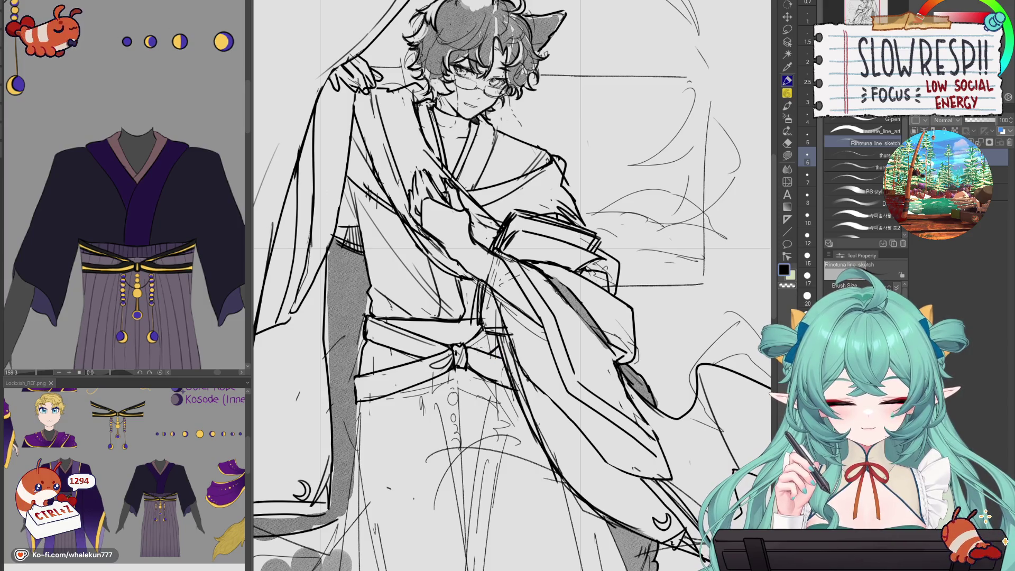
drag(469, 355, 488, 368)
drag(421, 344, 444, 347)
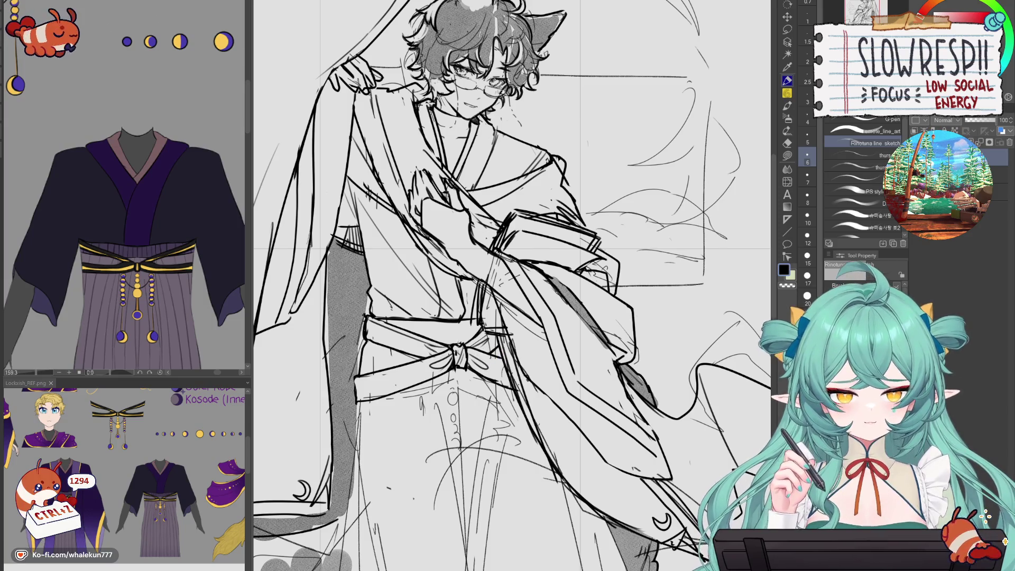
key(h)
scroll(520, 343, down, 2)
scroll(510, 349, up, 2)
- Add vertical hatching across the top band of the belt
drag(507, 348, 545, 289)
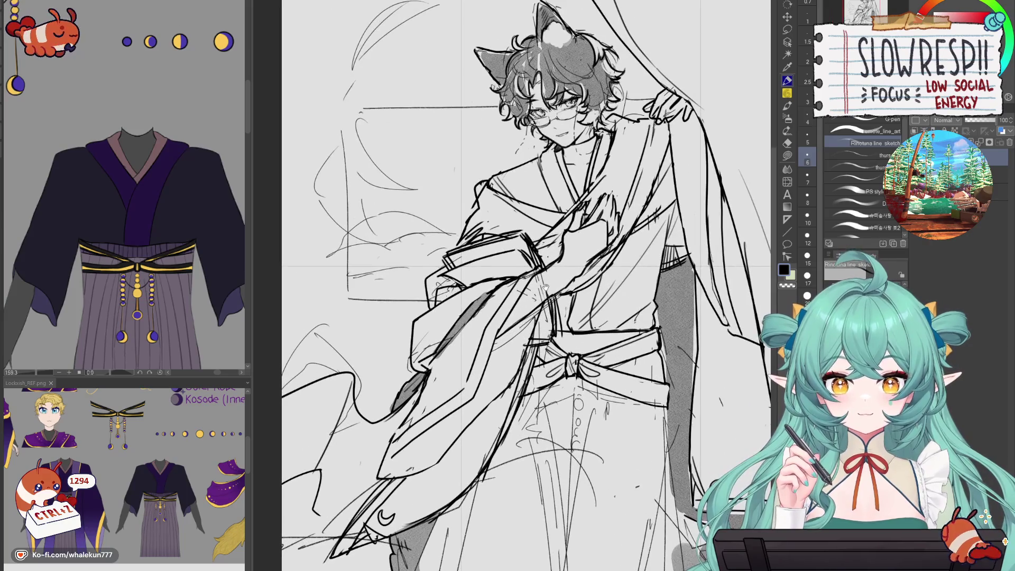
scroll(577, 334, up, 2)
key(ctrl+z)
drag(539, 346, 636, 347)
key(ctrl+z)
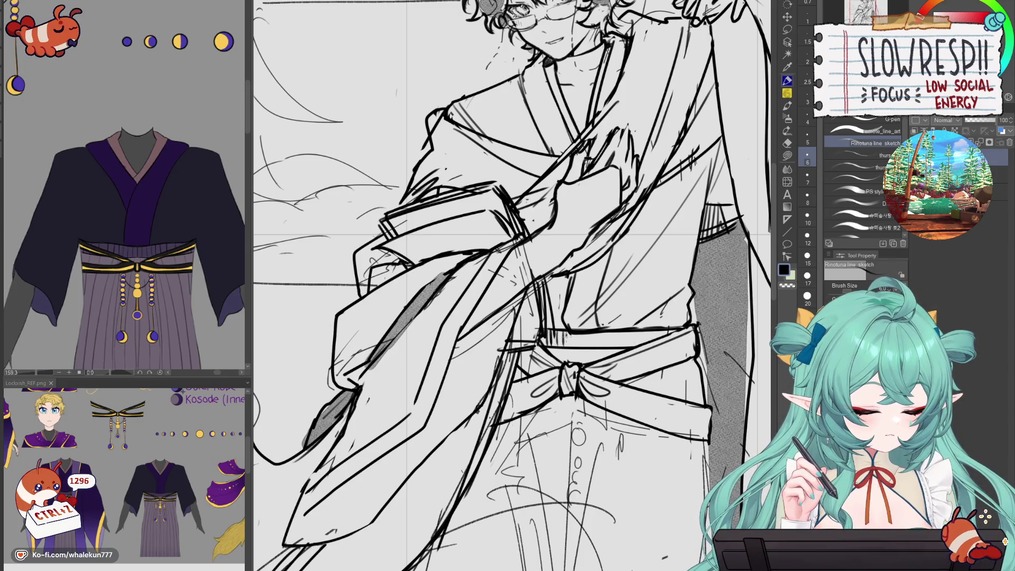
drag(592, 333, 658, 334)
- Zoom out to review the whole figure, removing a few stray strokes on the belt
scroll(577, 295, down, 5)
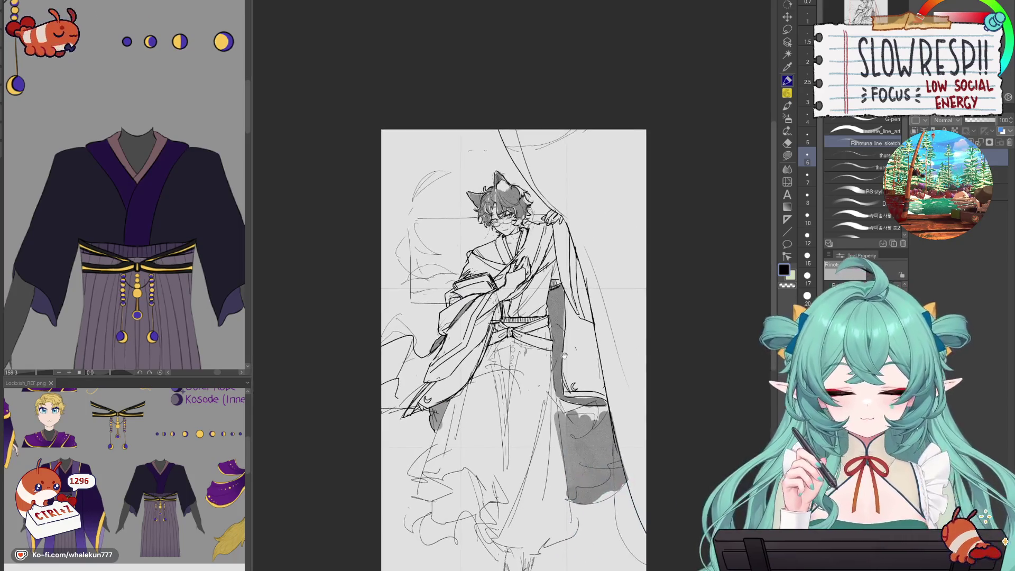
scroll(577, 294, up, 4)
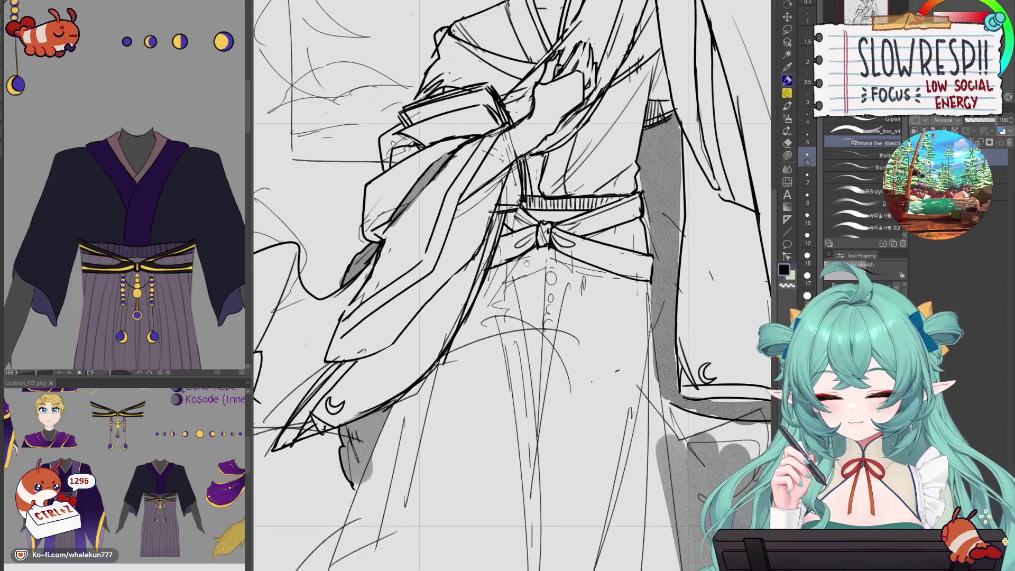
scroll(553, 293, down, 3)
scroll(552, 293, down, 5)
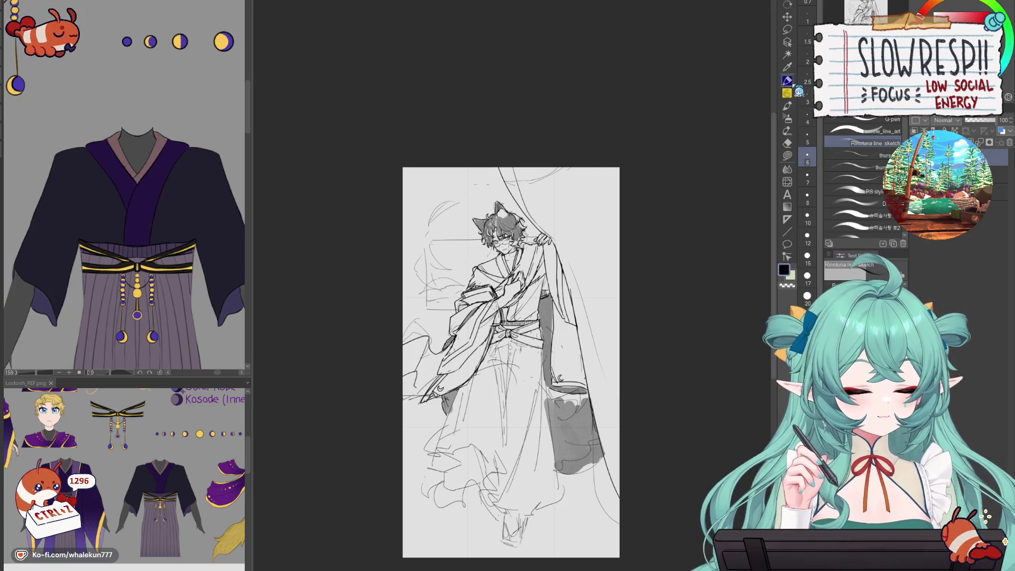
scroll(666, 288, up, 3)
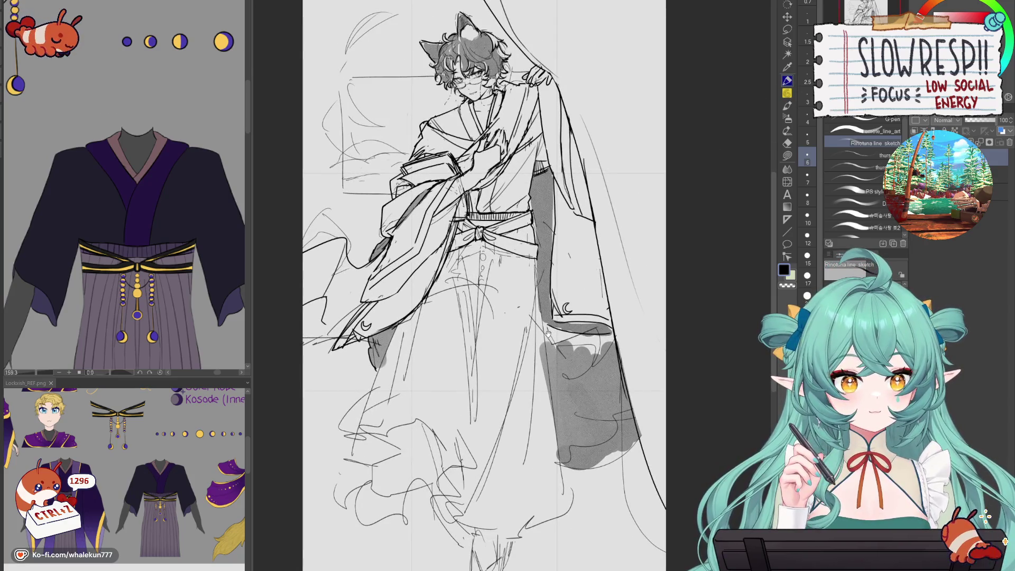
scroll(548, 333, up, 2)
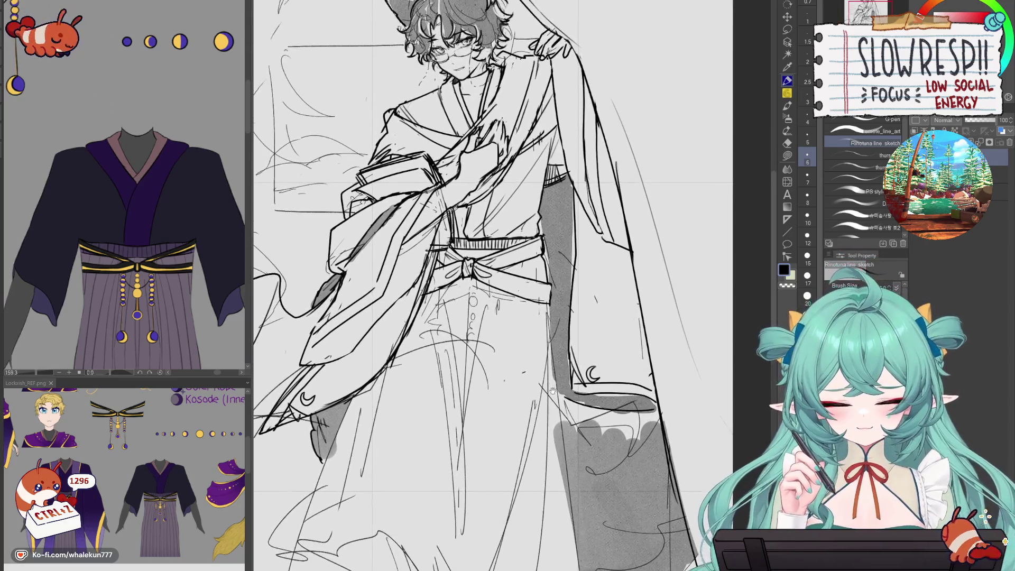
key(ctrl+z)
key(ctrl+z)
key(ctrl+z)
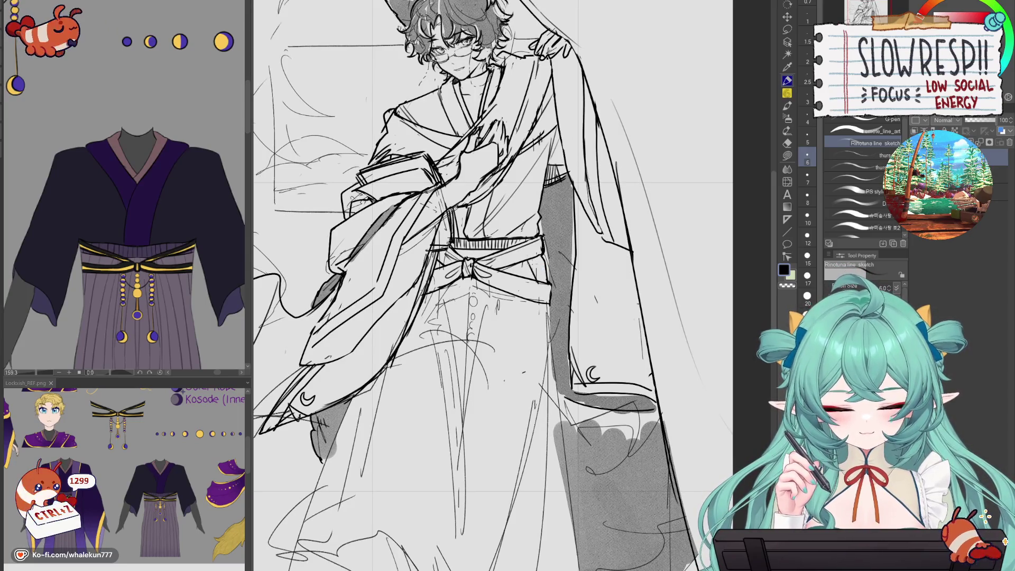
drag(551, 320, 555, 339)
drag(549, 302, 553, 394)
key(ctrl+z)
scroll(572, 333, down, 5)
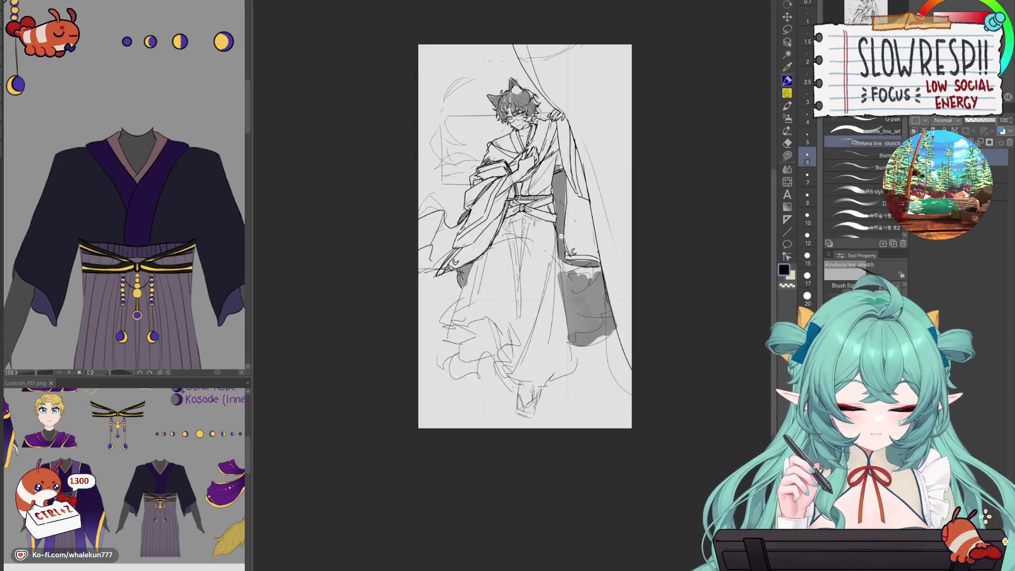
- Redraw the long vertical fold lines down the robe, retrying strokes until they sit right
scroll(570, 210, up, 3)
key(ctrl+z)
drag(505, 238, 494, 376)
key(ctrl+z)
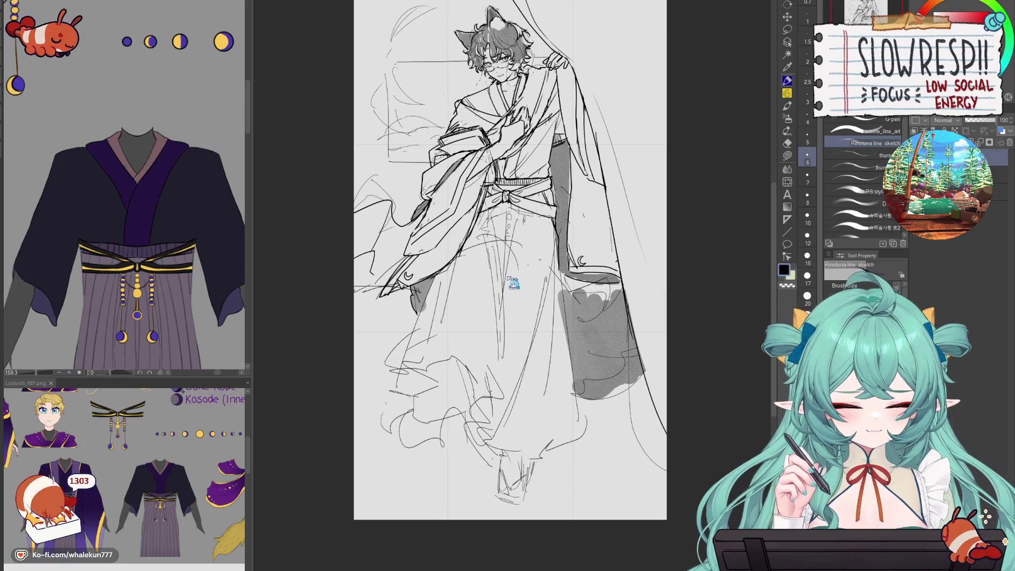
key(ctrl+z)
drag(504, 241, 502, 373)
drag(496, 260, 500, 409)
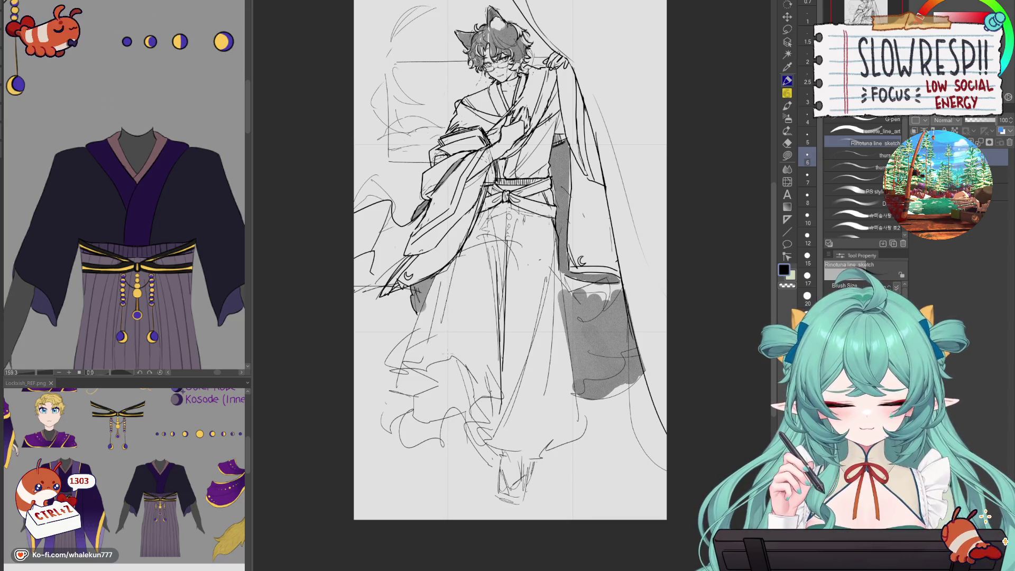
- Draw lines along the left sleeve, flipping the canvas to check, then undo the last stroke
drag(447, 264, 433, 404)
key(h)
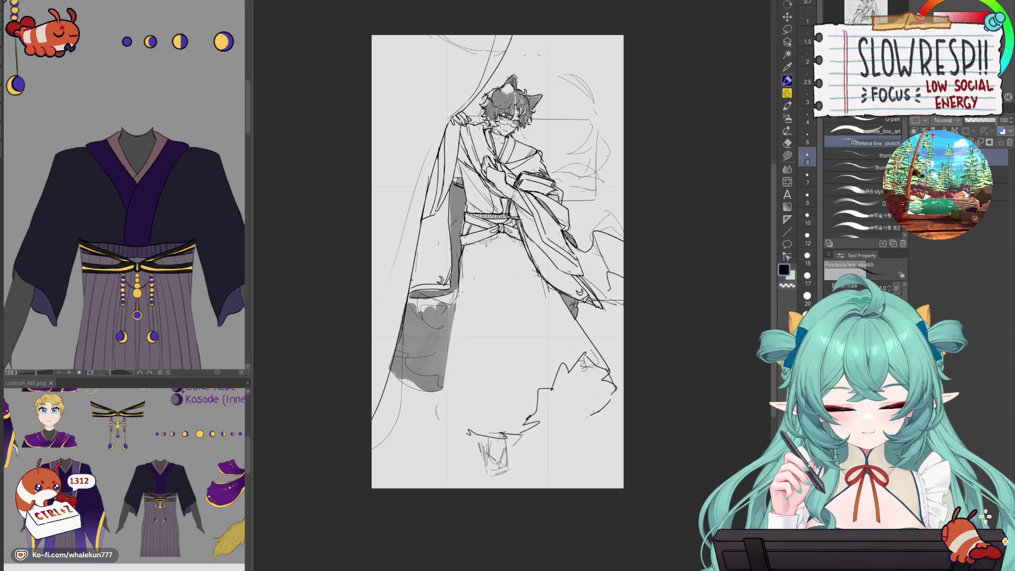
drag(457, 290, 440, 426)
key(h)
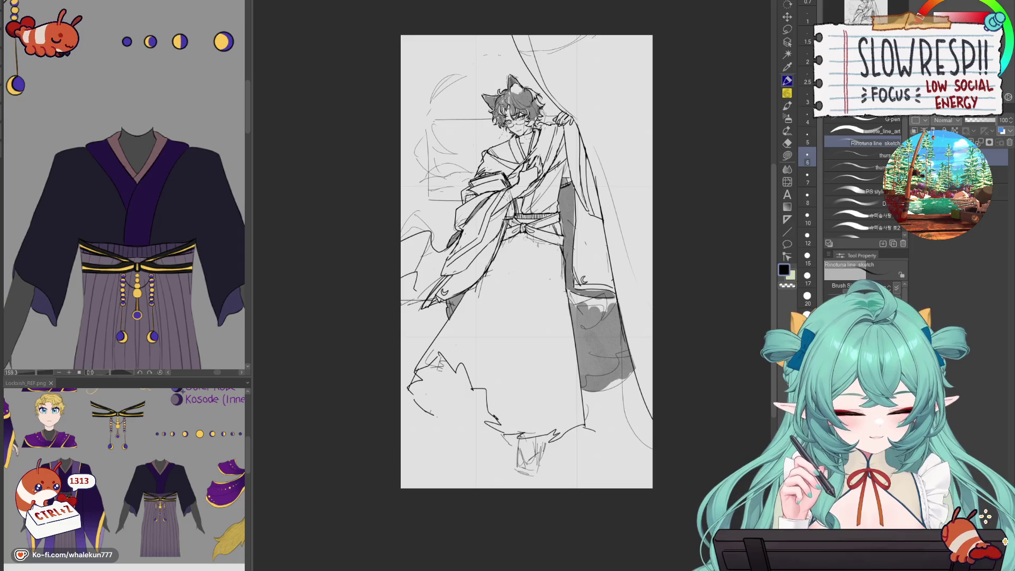
key(ctrl+z)
key(e)
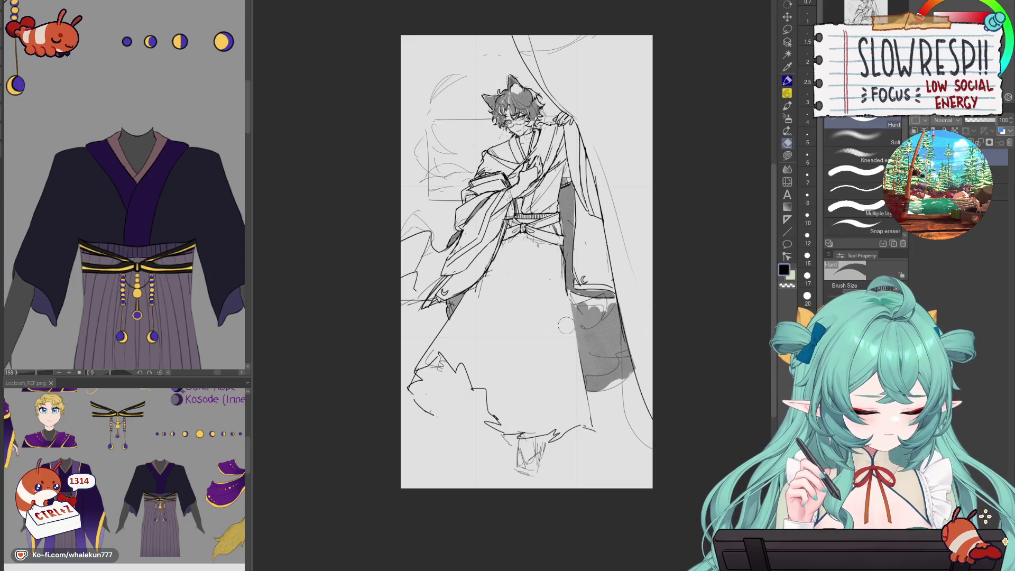
key(p)
- Redraw the right sleeve edge line until it looks clean
drag(568, 294, 585, 404)
key(ctrl+z)
drag(568, 293, 585, 405)
key(ctrl+z)
drag(567, 272, 587, 406)
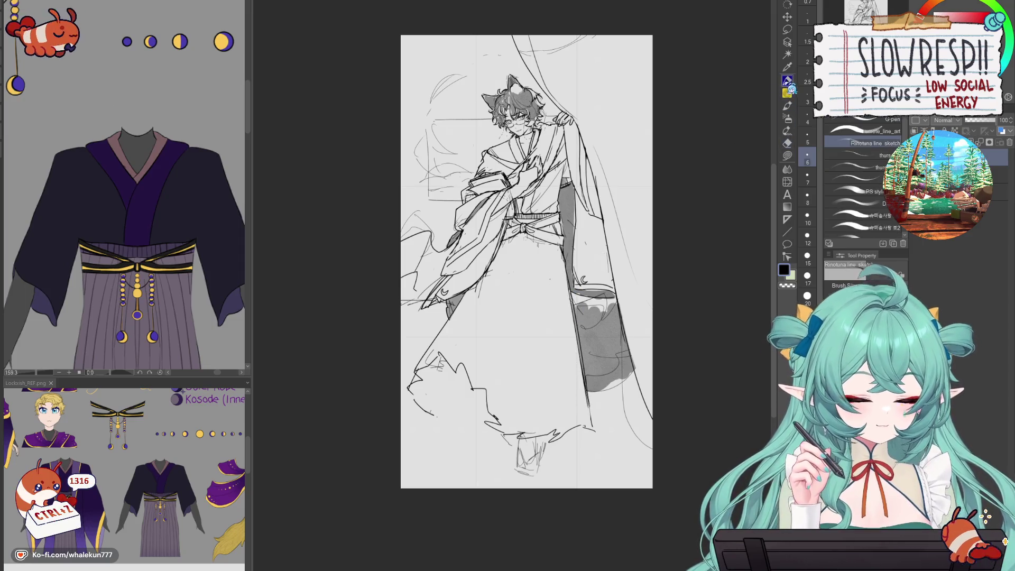
drag(580, 412, 587, 376)
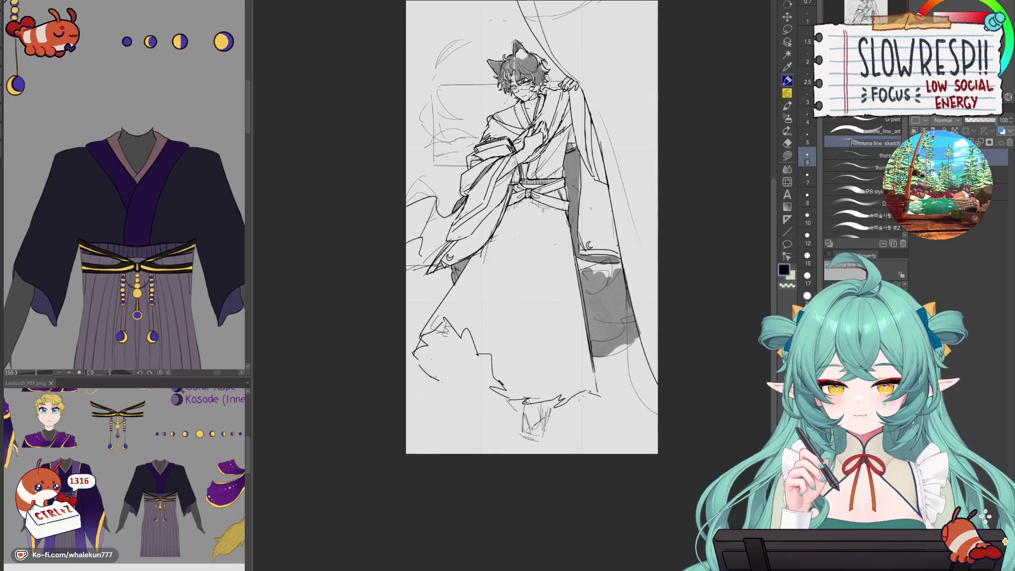
- Try a vertical robe line down from the waist in the mirrored view, then undo it
key(h)
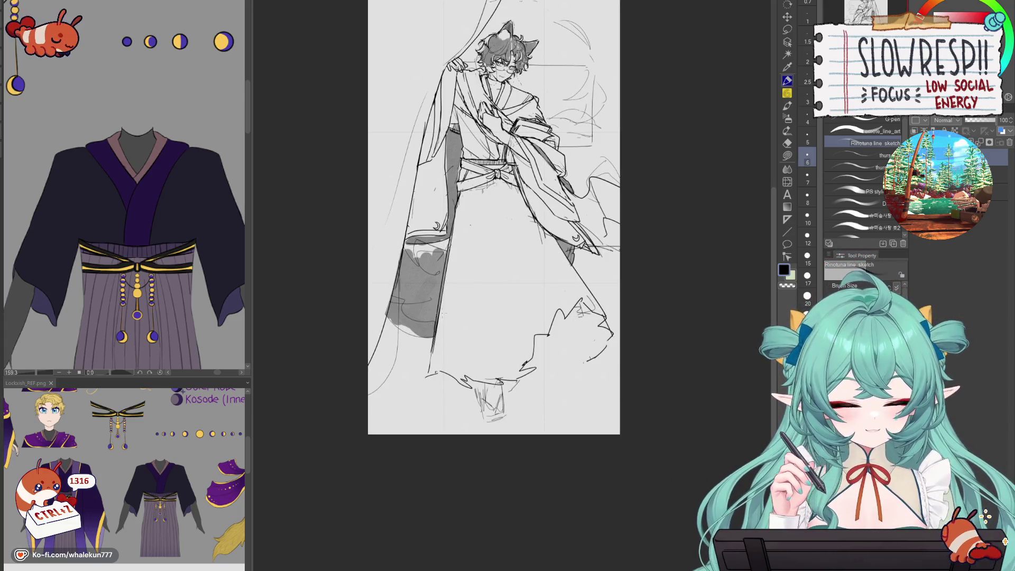
drag(456, 237, 438, 319)
key(ctrl+z)
mouse_move(465, 193)
mouse_down()
mouse_move(451, 372)
mouse_move(457, 228)
mouse_move(426, 351)
mouse_up()
key(ctrl+z)
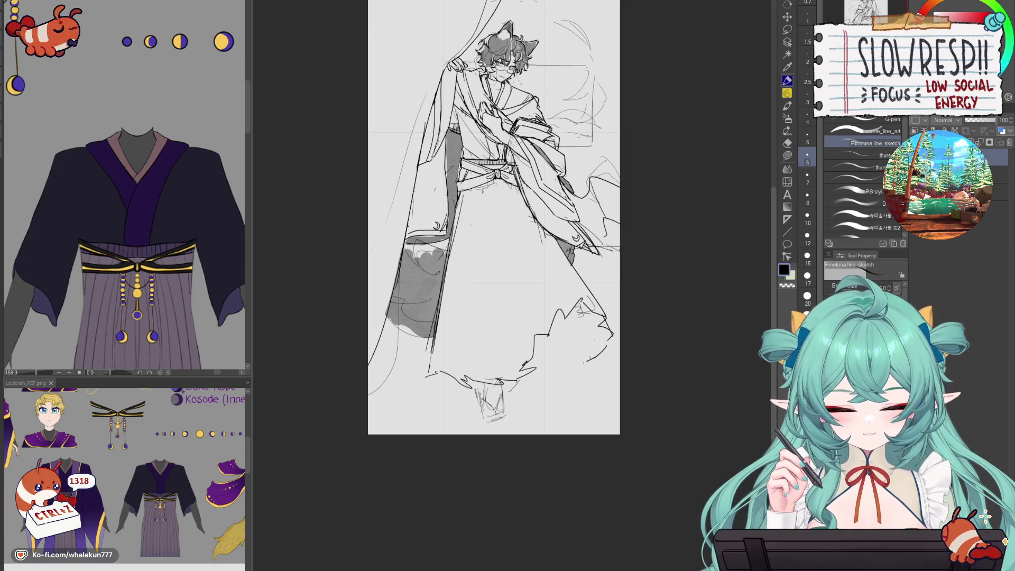
key(h)
- Draw a robe fold line toward the hem and remove the zigzag lower-left hem stroke
drag(454, 286, 438, 298)
mouse_move(476, 262)
mouse_down()
mouse_move(452, 306)
mouse_move(468, 292)
mouse_up()
key(ctrl+z)
key(ctrl+z)
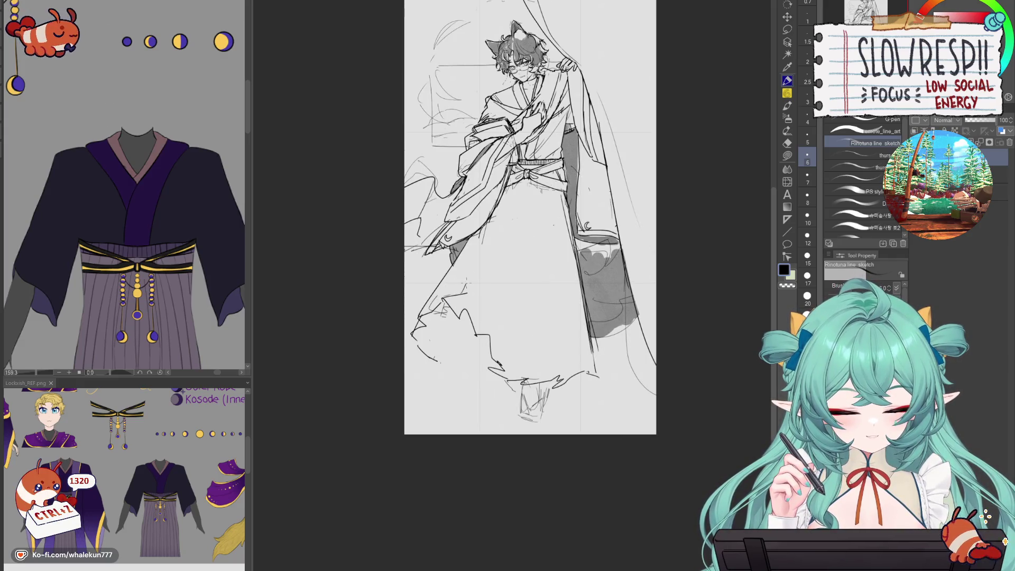
drag(491, 218, 468, 291)
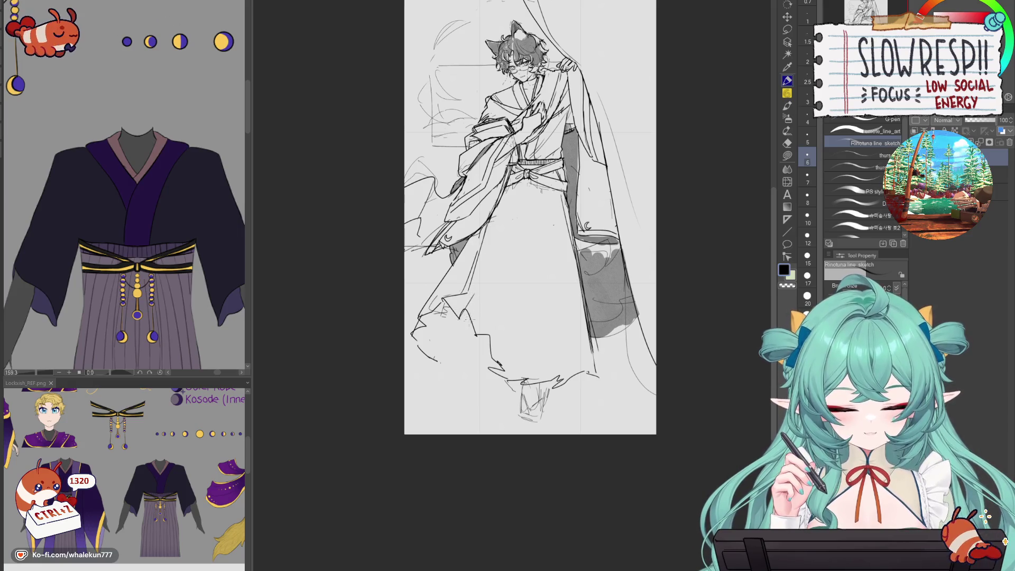
drag(424, 380, 499, 381)
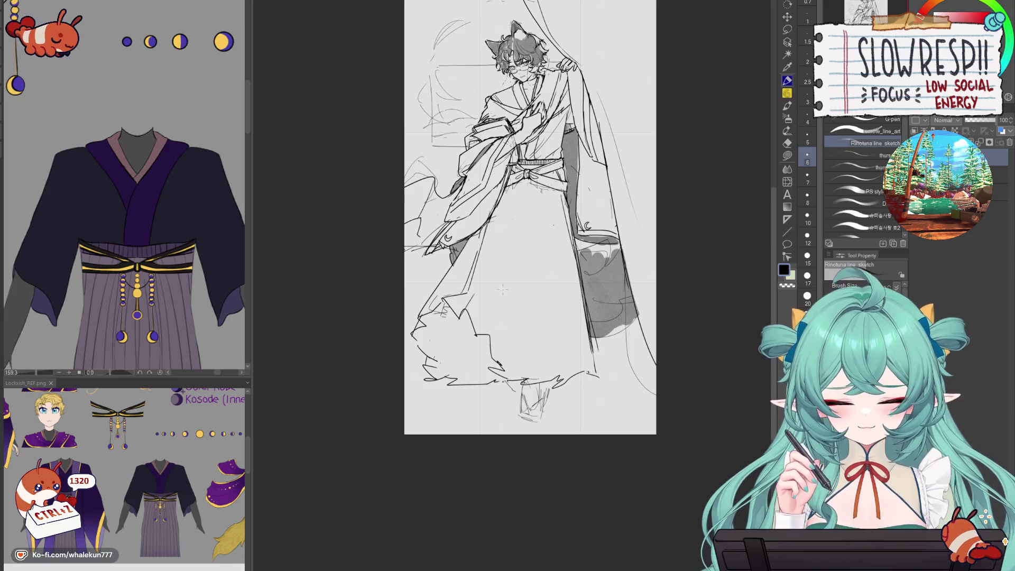
key(ctrl+z)
key(ctrl+z)
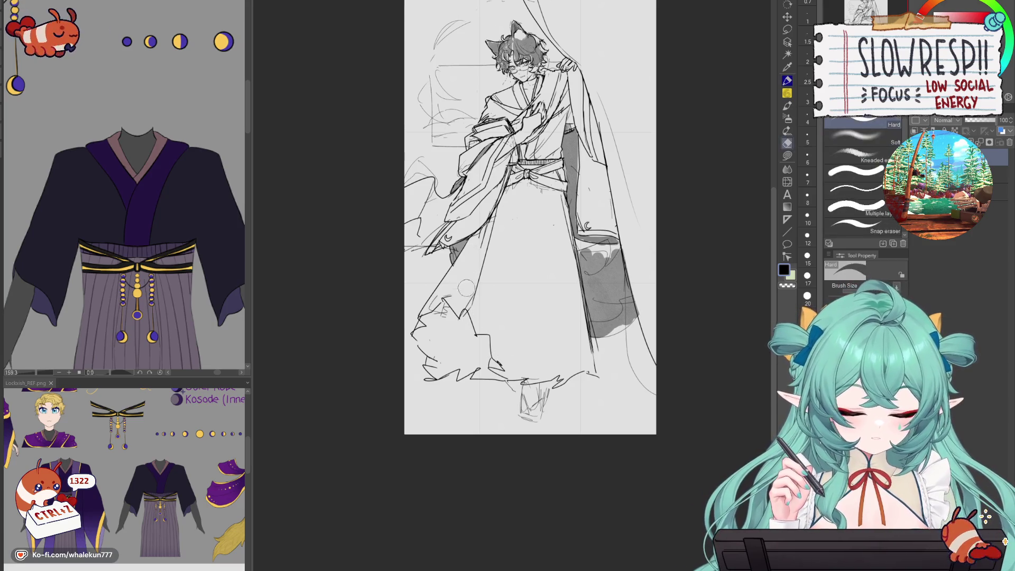
- Sketch trial strokes across the robe hem with the line sketch pen, undoing misses
key(p)
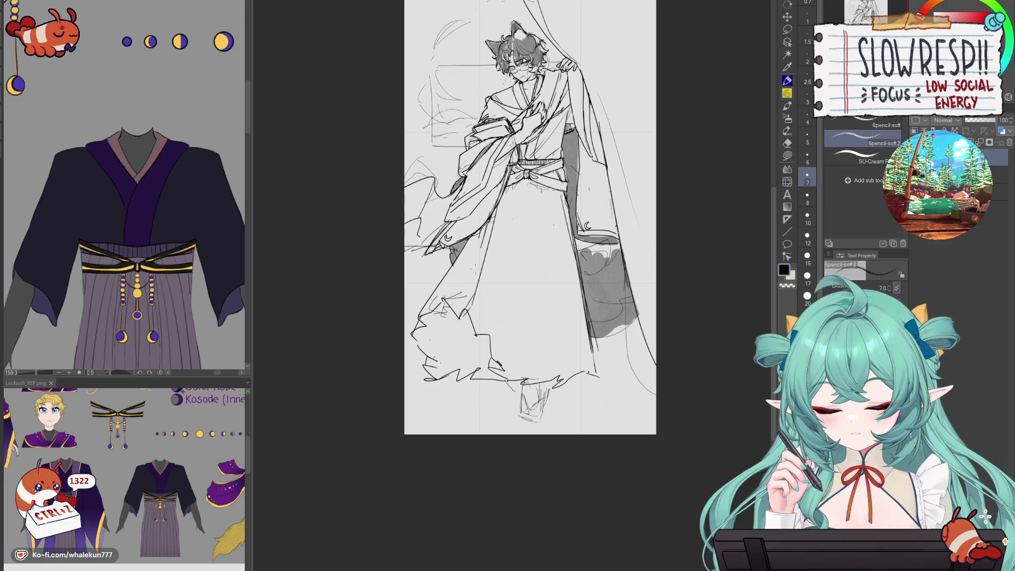
key(p)
drag(471, 250, 422, 317)
key(ctrl+z)
key(ctrl+z)
drag(458, 288, 497, 328)
key(ctrl+z)
drag(459, 294, 512, 311)
mouse_move(436, 291)
mouse_down()
mouse_move(485, 336)
mouse_move(461, 336)
mouse_move(495, 351)
mouse_up()
mouse_move(433, 310)
mouse_down()
mouse_move(469, 328)
mouse_move(460, 288)
mouse_up()
- Erase lines on the front of the robe and retry new hem strokes
key(e)
mouse_move(492, 217)
mouse_down()
mouse_move(472, 280)
mouse_move(499, 333)
mouse_up()
key(p)
key(ctrl+z)
drag(444, 304, 480, 320)
drag(487, 318, 506, 310)
key(ctrl+z)
key(e)
key(ctrl+z)
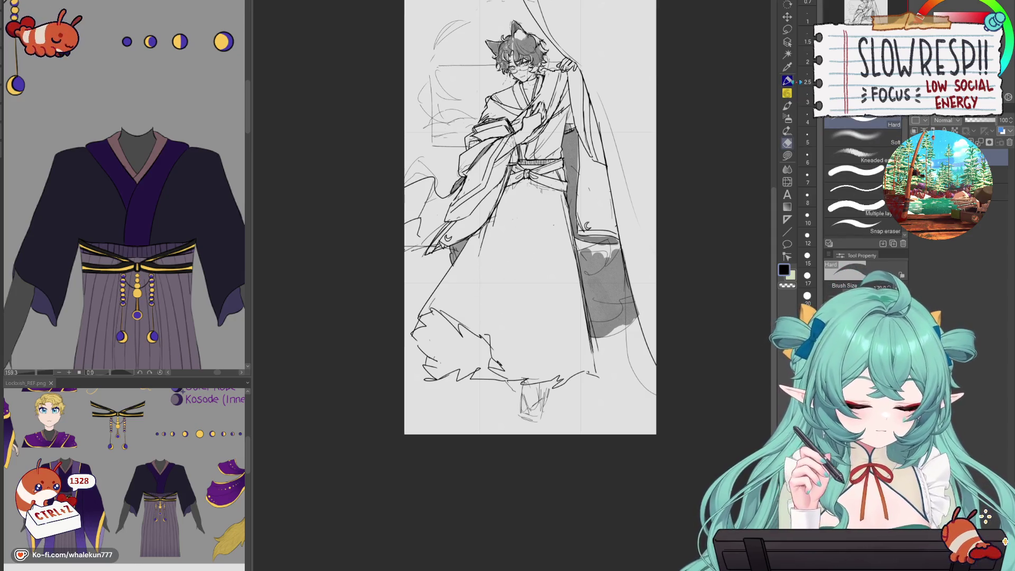
key(p)
- Sketch strokes along the robe, then erase the curved line across it
drag(478, 254, 445, 316)
drag(464, 279, 435, 309)
drag(490, 238, 473, 332)
key(ctrl+z)
mouse_move(495, 220)
mouse_down()
mouse_move(451, 314)
mouse_move(467, 272)
mouse_up()
mouse_move(489, 244)
mouse_down()
mouse_move(477, 257)
mouse_move(511, 311)
mouse_up()
key(ctrl+z)
key(ctrl+z)
key(ctrl+z)
key(ctrl+z)
key(ctrl+z)
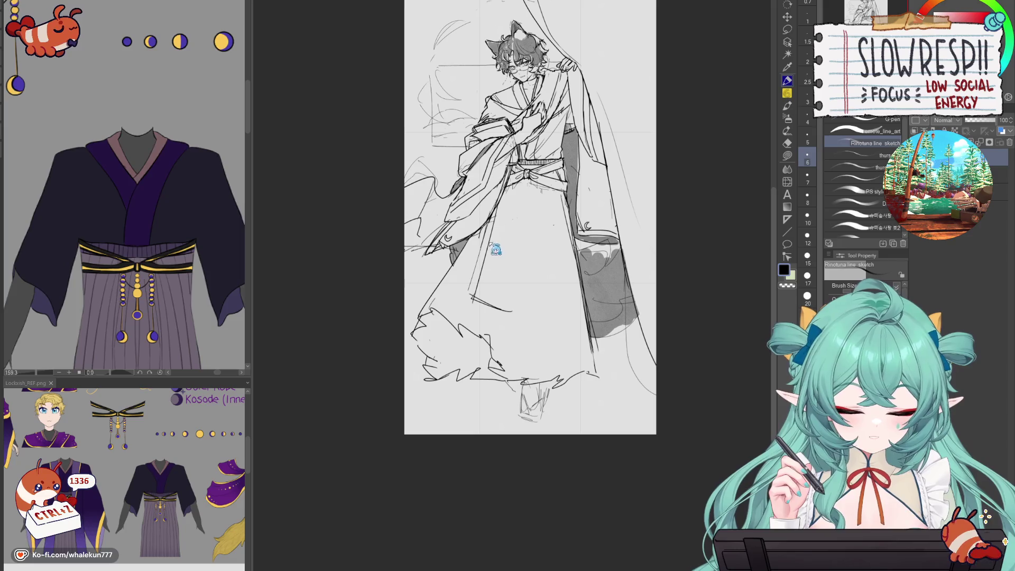
key(e)
drag(478, 249, 511, 311)
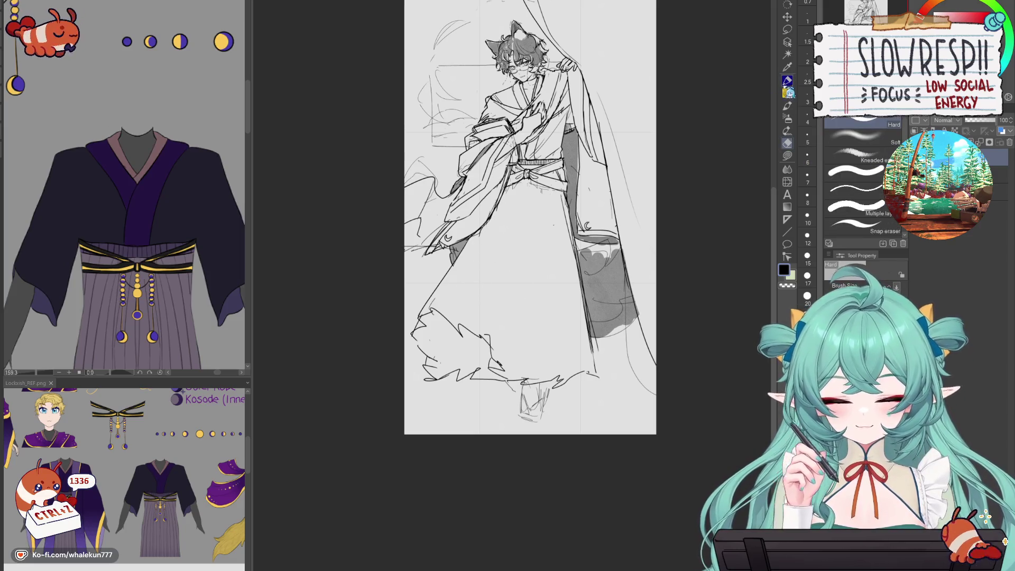
key(p)
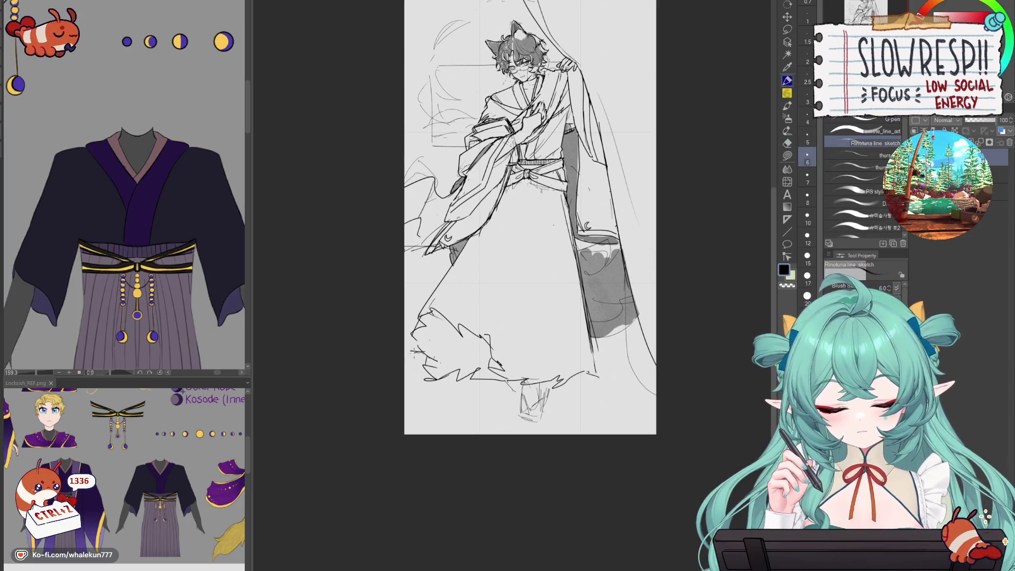
- Try short strokes on the lower-left hem, undoing the trial strokes
drag(436, 362, 415, 377)
drag(436, 376, 427, 381)
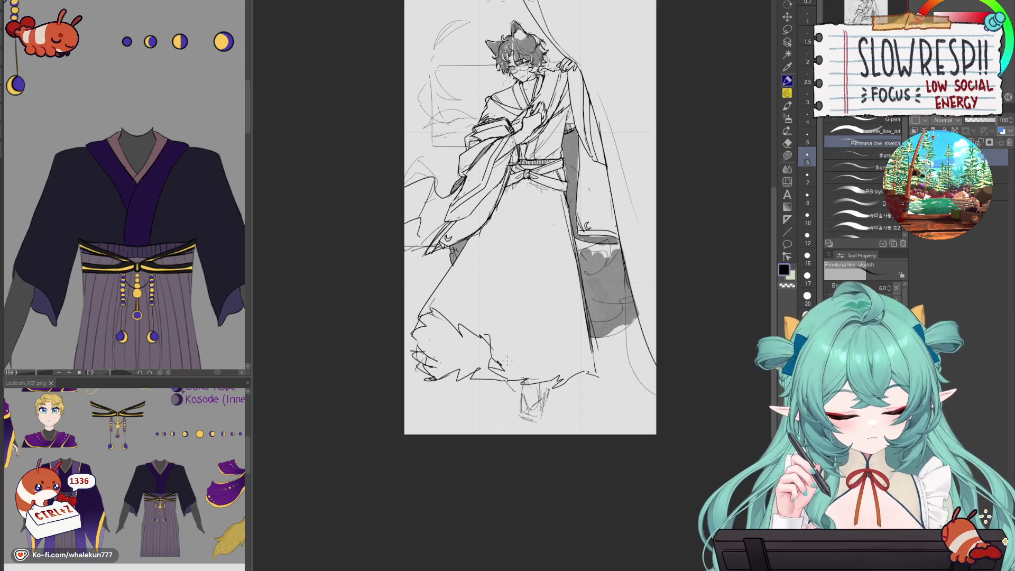
mouse_move(513, 361)
mouse_down()
mouse_move(492, 336)
mouse_move(457, 359)
mouse_up()
key(ctrl+z)
mouse_move(454, 316)
mouse_down()
mouse_move(482, 377)
mouse_move(494, 364)
mouse_up()
key(ctrl+z)
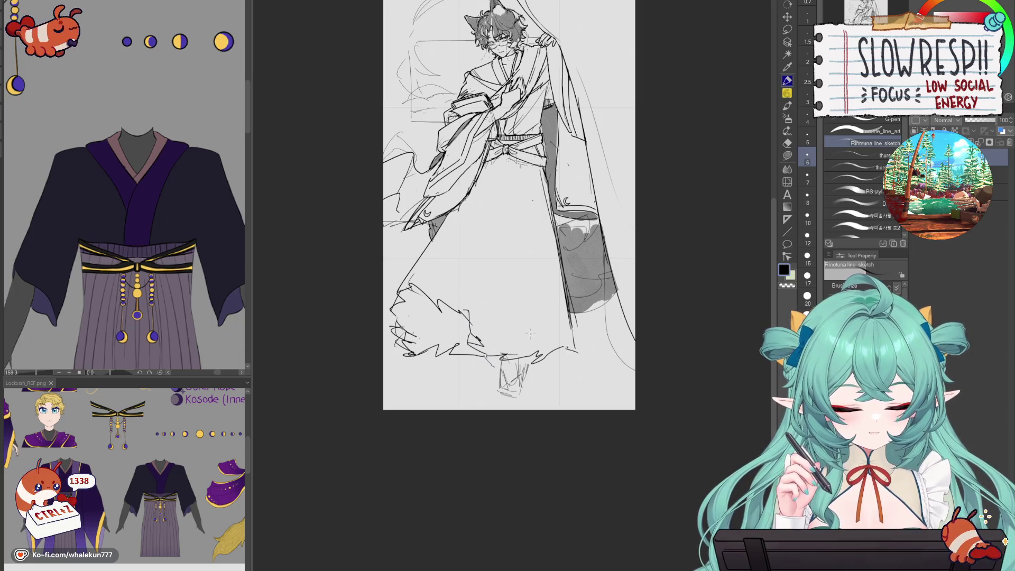
key(e)
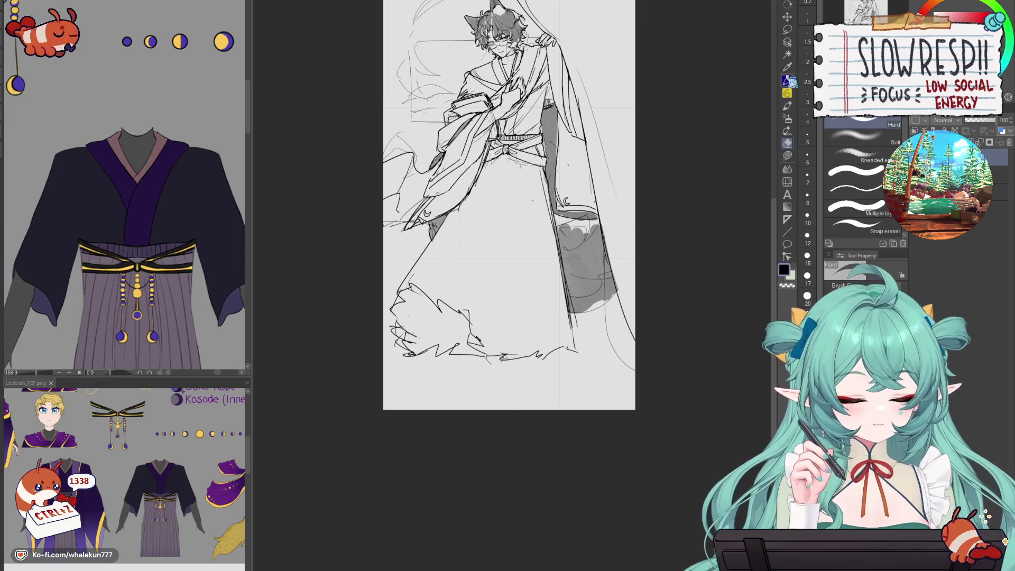
key(p)
key(ctrl+z)
- Erase the jagged hem lines along the robe bottom in the mirrored view
drag(524, 329, 531, 362)
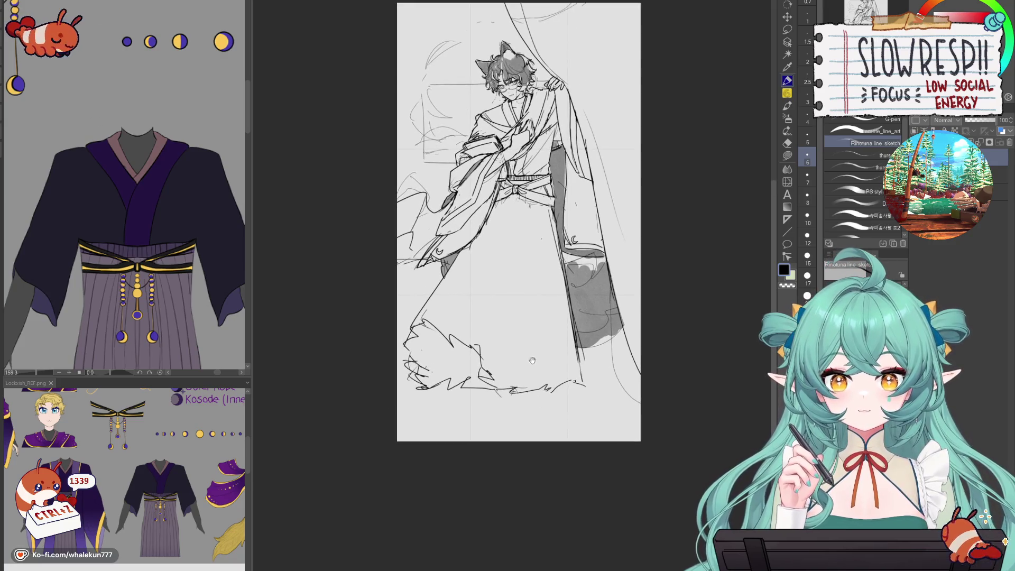
key(h)
key(h)
key(e)
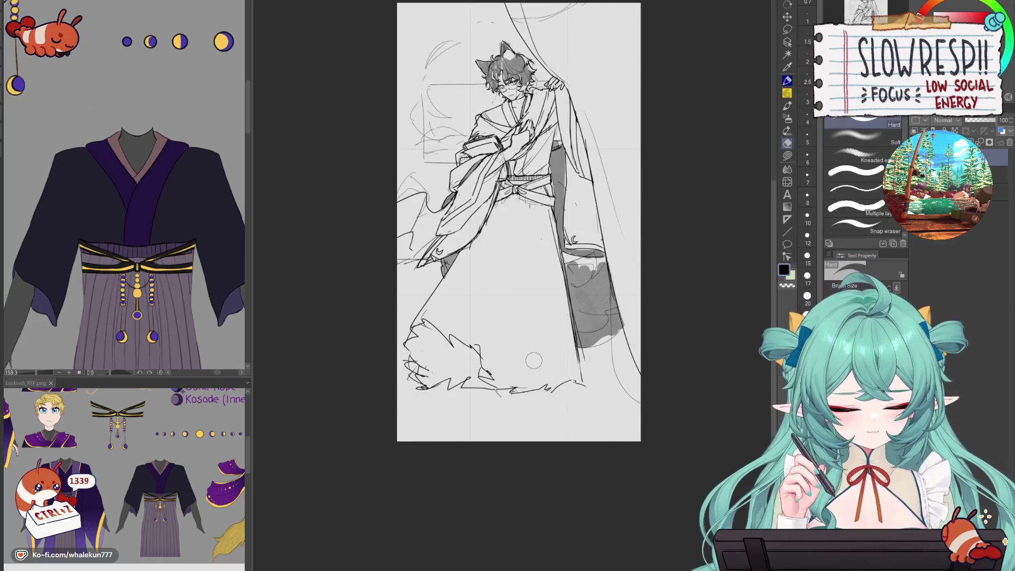
mouse_move(472, 346)
mouse_down()
mouse_move(530, 382)
mouse_move(460, 379)
mouse_move(487, 328)
mouse_up()
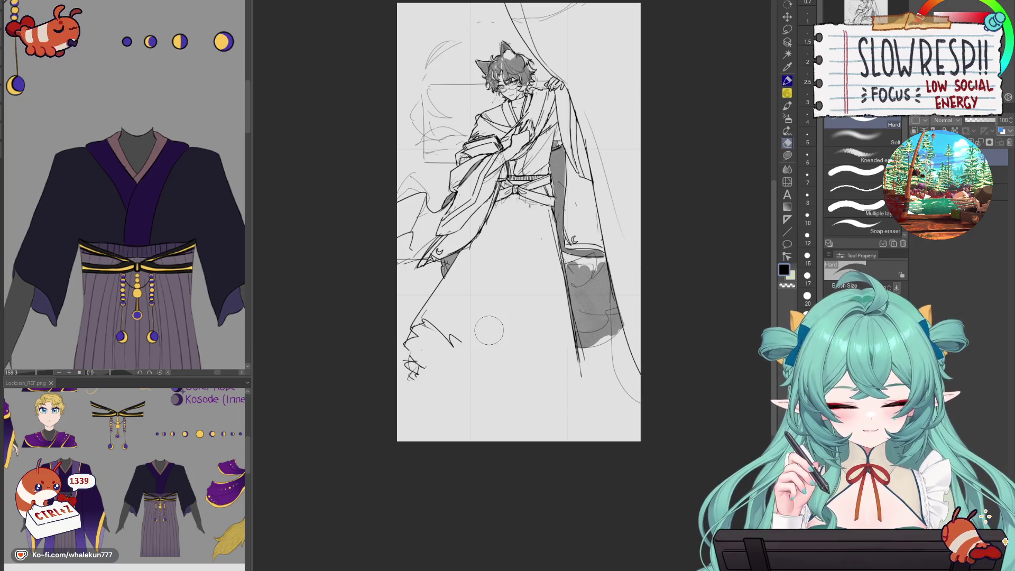
key(p)
drag(481, 241, 512, 314)
key(ctrl+z)
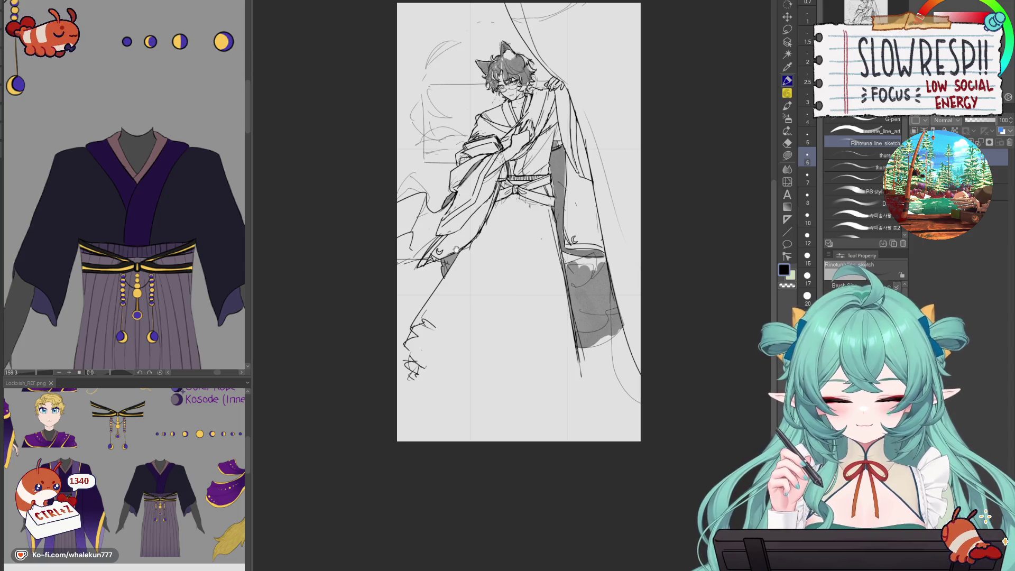
- Bring the Lockrish_REF.png costume reference window to the front
click(144, 456)
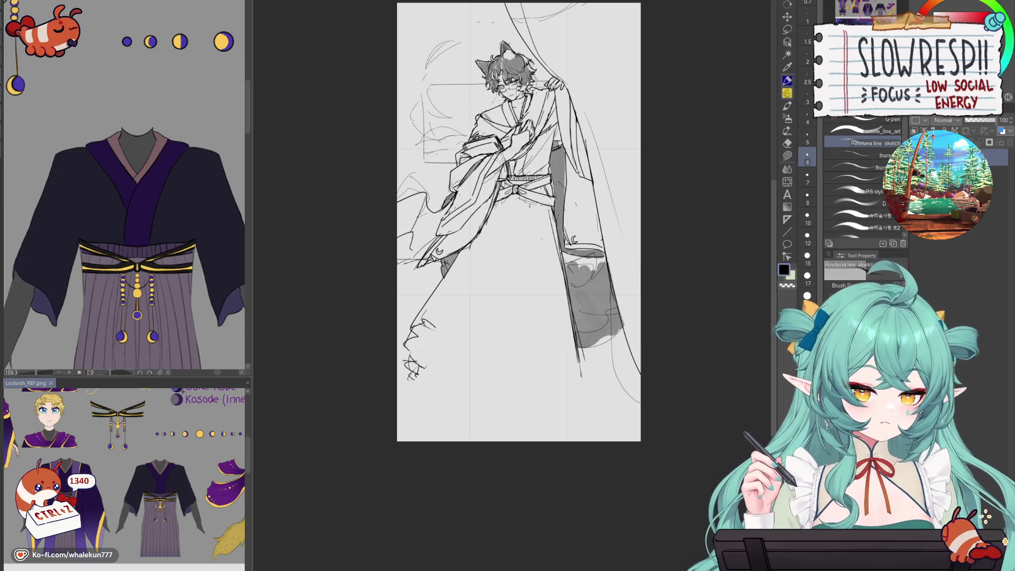
- Redraw the vertical fold lines down the hakama after discarding a lower-left hem attempt
key(e)
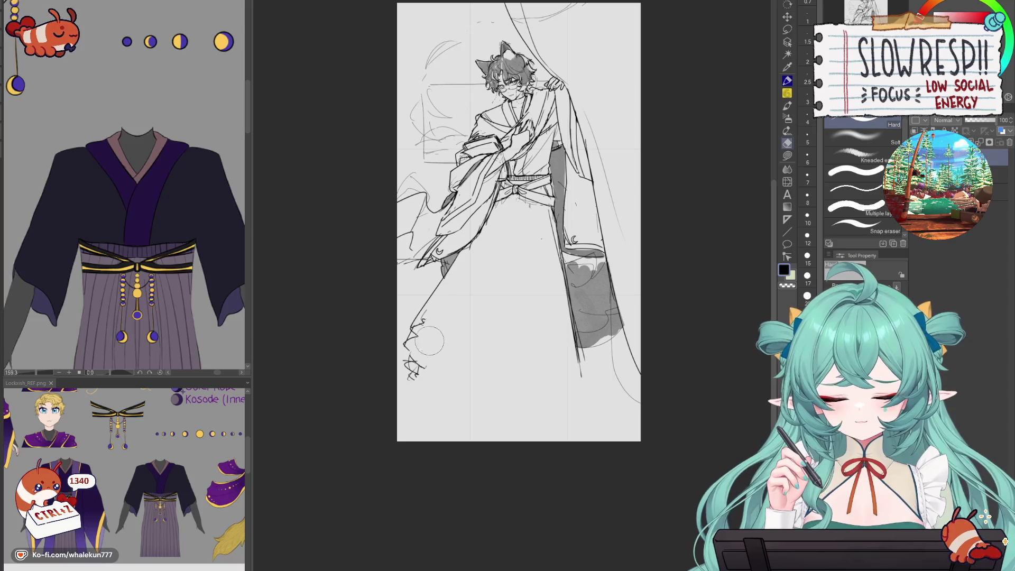
key(p)
mouse_move(414, 325)
mouse_down()
mouse_move(467, 387)
mouse_move(478, 349)
mouse_up()
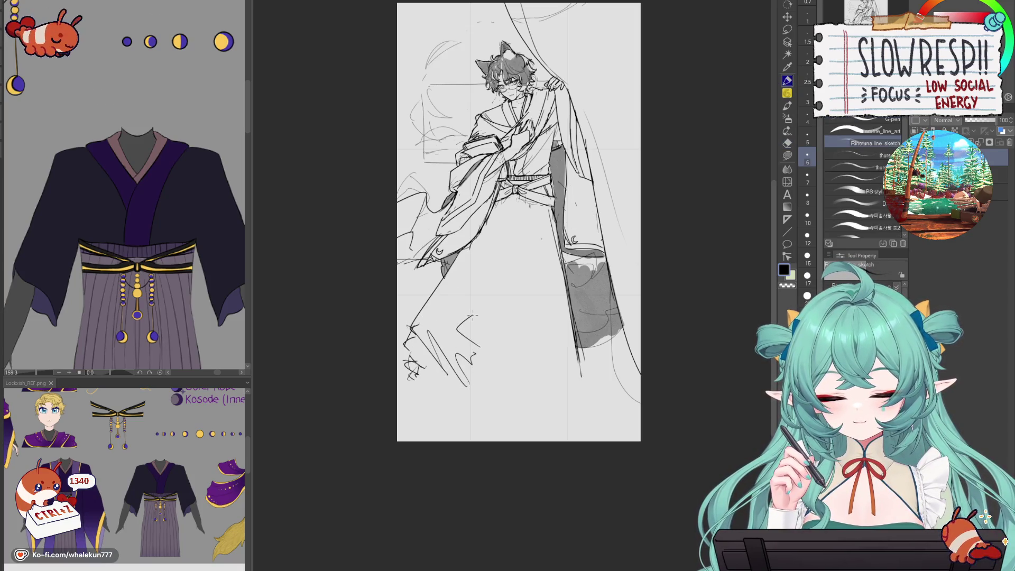
key(ctrl+z)
key(ctrl+z)
key(ctrl+z)
key(ctrl+z)
mouse_move(521, 224)
mouse_down()
mouse_move(486, 303)
mouse_move(495, 279)
mouse_up()
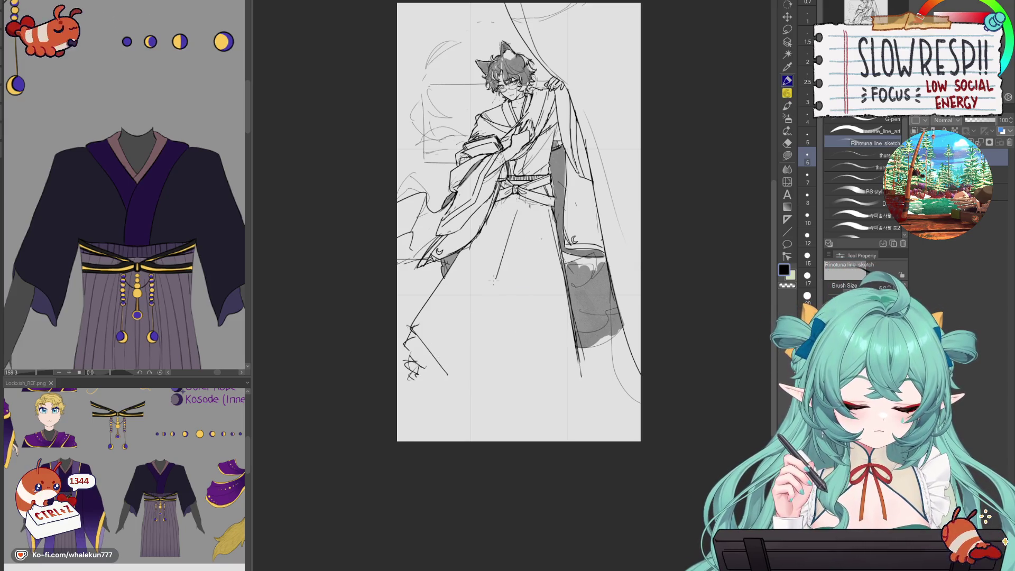
drag(502, 241, 493, 318)
drag(507, 213, 498, 268)
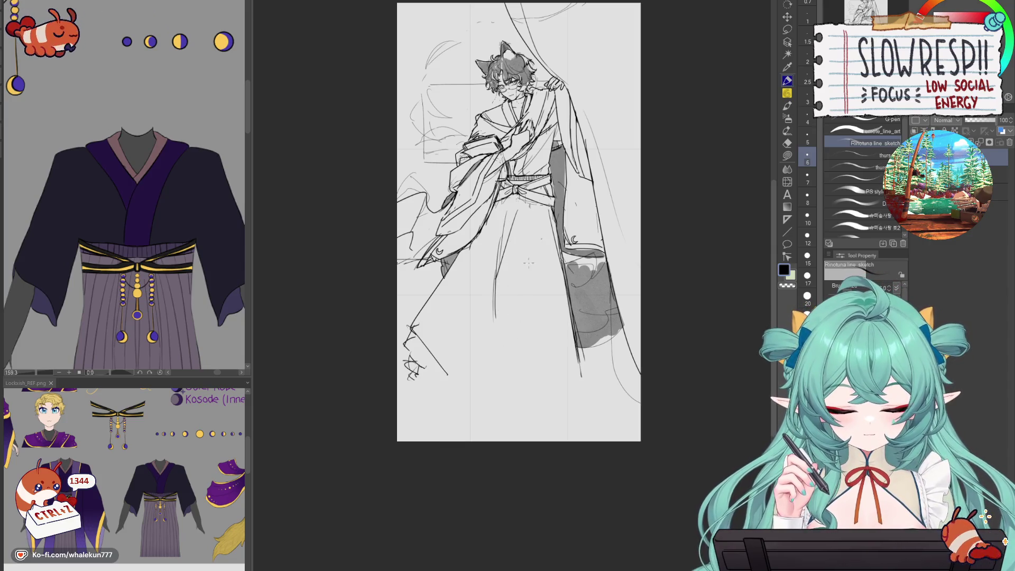
key(ctrl+z)
key(ctrl+z)
key(ctrl+z)
drag(520, 211, 507, 309)
drag(515, 213, 500, 282)
- Erase lower-left sketch strokes, then sketch the foot and the left leg line
key(e)
mouse_move(409, 330)
mouse_down()
mouse_move(430, 370)
mouse_move(461, 354)
mouse_move(455, 298)
mouse_move(423, 304)
mouse_up()
key(p)
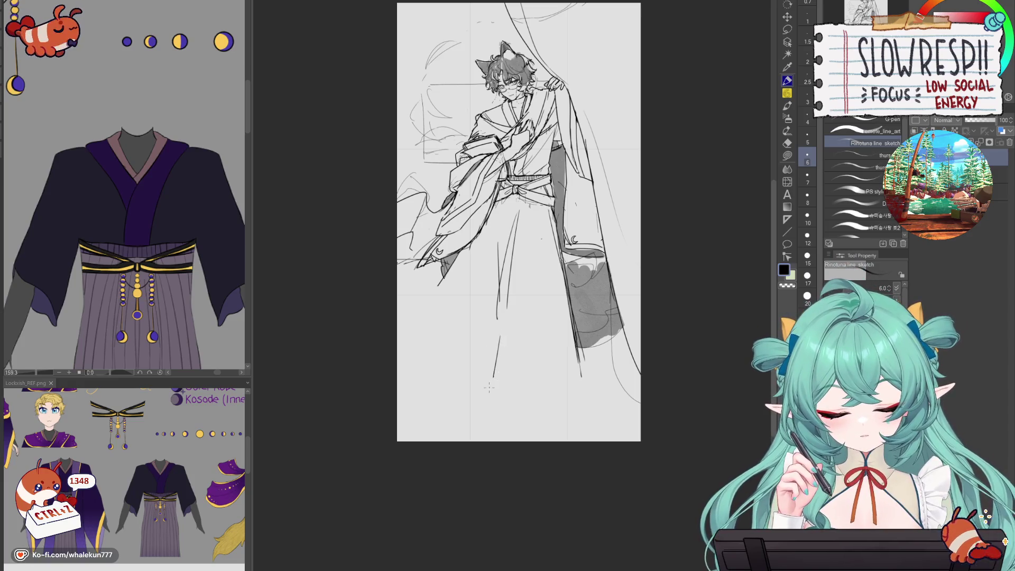
key(ctrl+z)
key(ctrl+z)
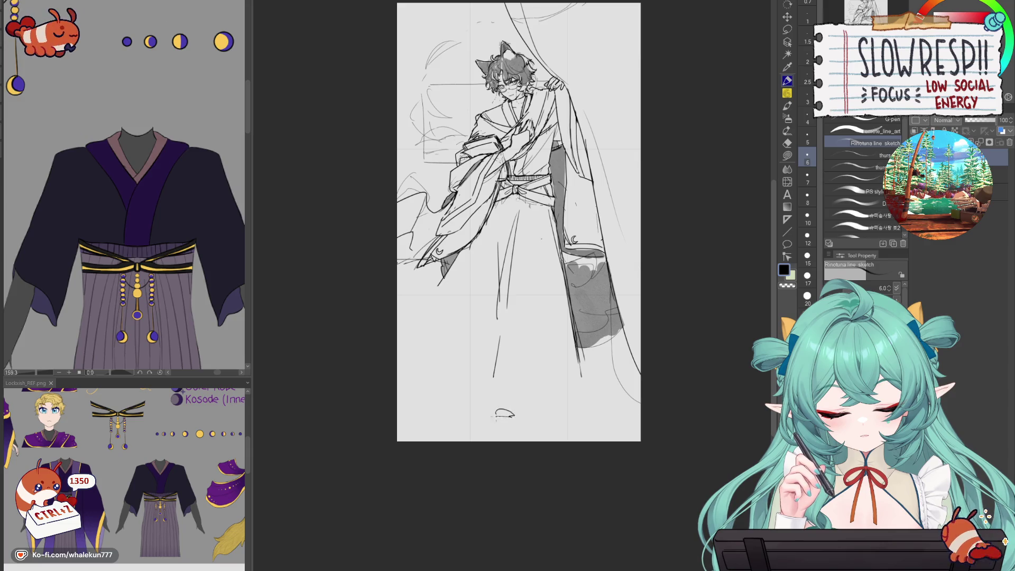
drag(498, 430, 523, 424)
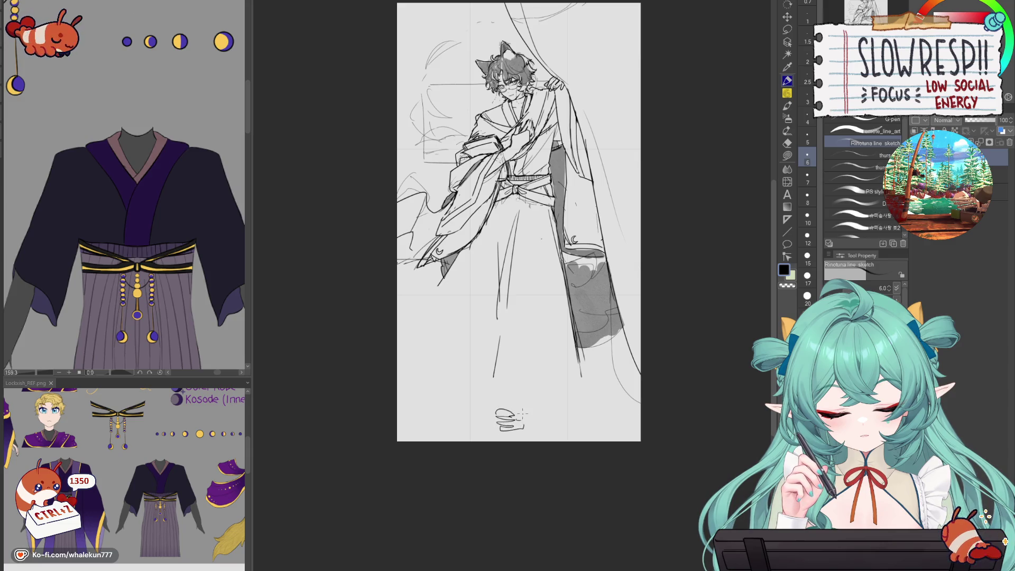
drag(470, 378, 474, 390)
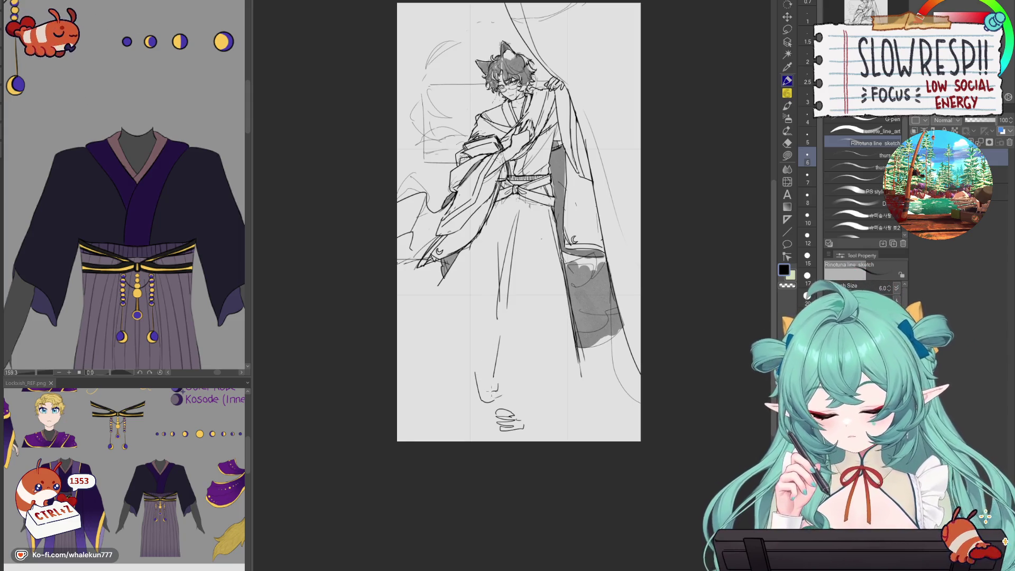
key(ctrl+z)
key(ctrl+z)
key(ctrl+z)
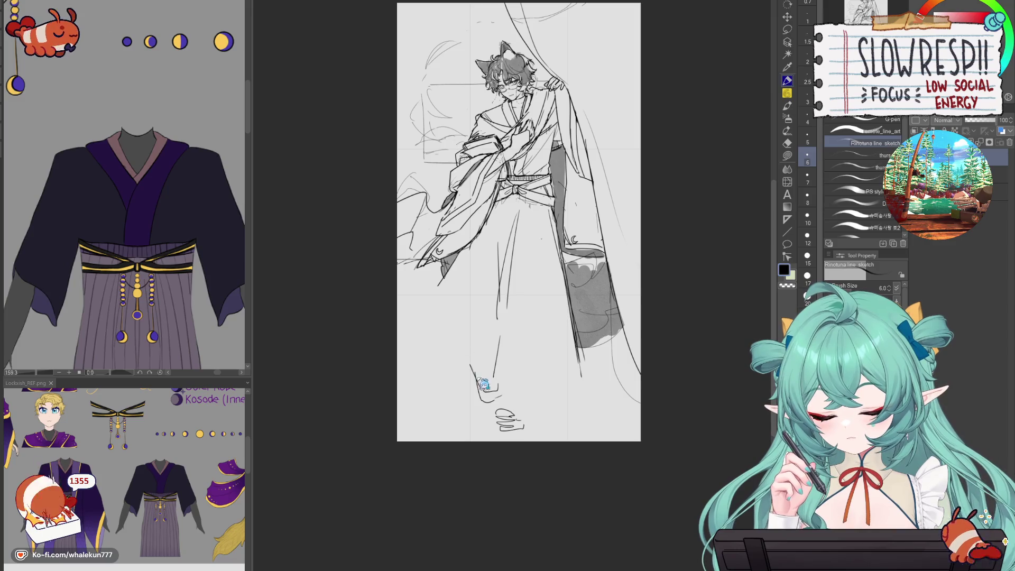
mouse_move(474, 351)
mouse_down()
mouse_move(476, 389)
mouse_move(500, 385)
mouse_up()
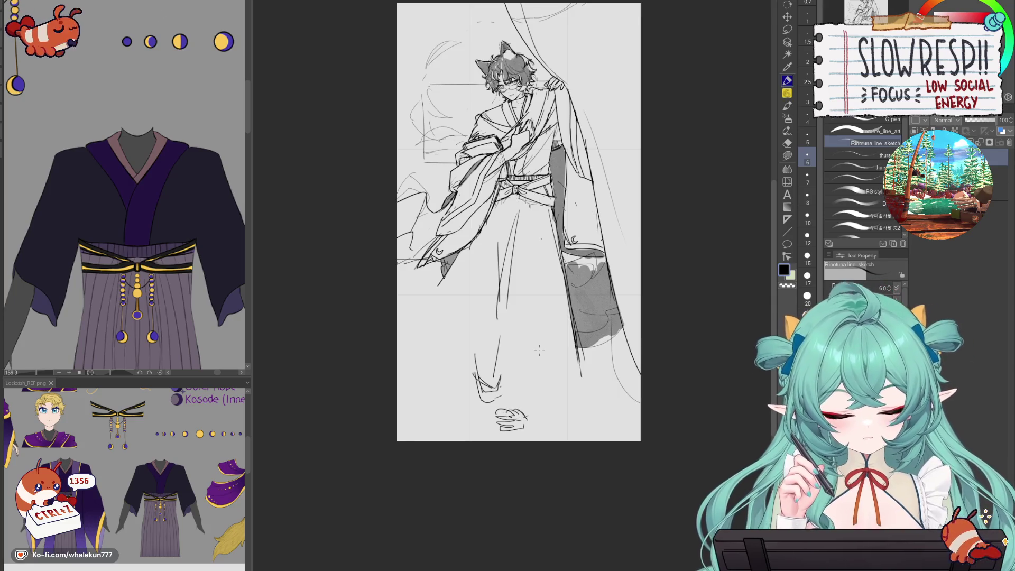
drag(508, 373, 510, 407)
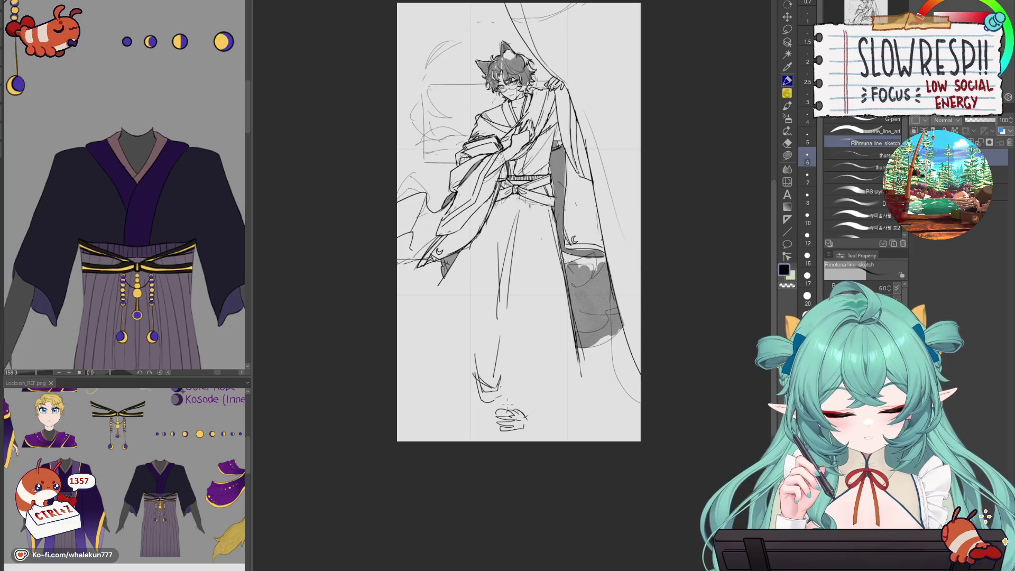
key(ctrl+z)
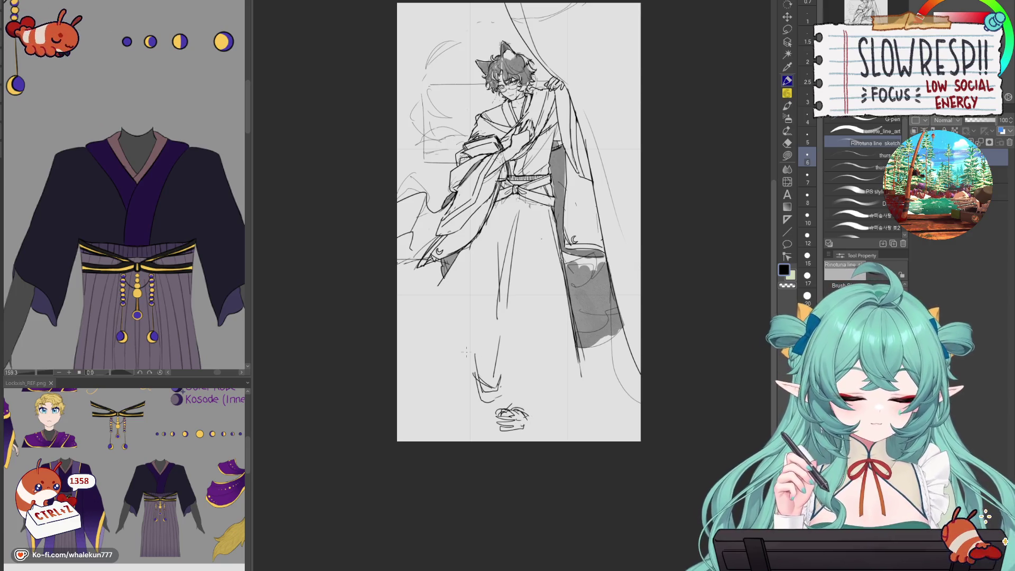
- Add short robe lines in the mirrored view and erase the robe's centre lines
key(e)
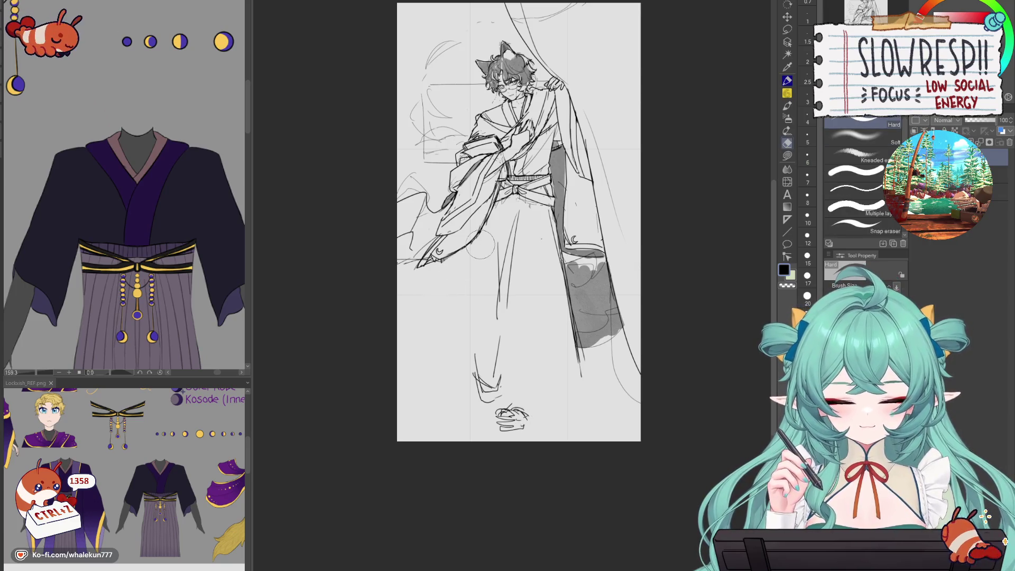
key(p)
drag(472, 239, 468, 325)
key(h)
key(ctrl+z)
drag(553, 244, 546, 306)
drag(536, 231, 515, 278)
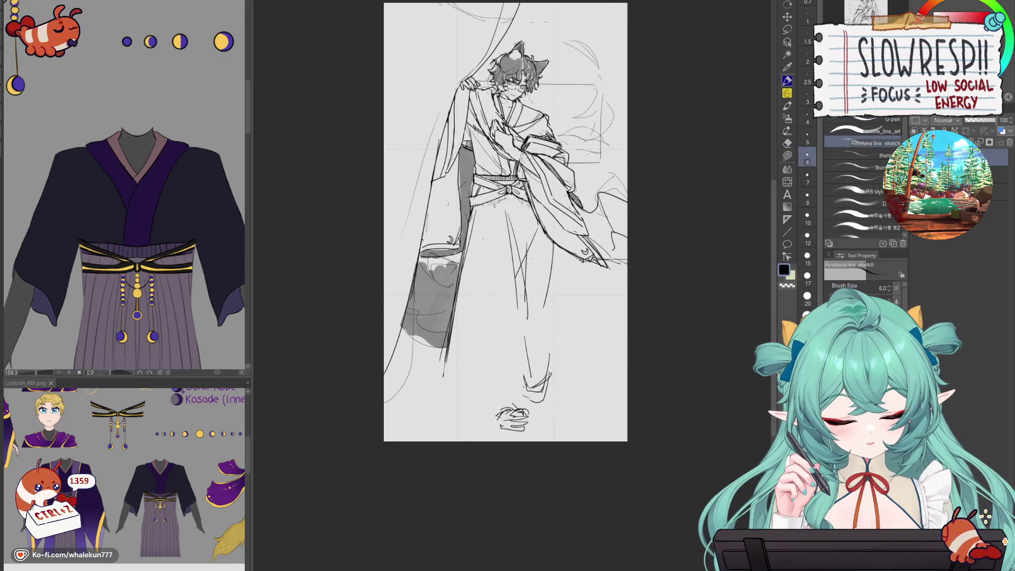
key(h)
key(e)
drag(502, 219, 499, 330)
- Draw a new robe centre line, the robe's left side, and the hakama hem curving down right
click(787, 80)
mouse_move(501, 222)
mouse_down()
mouse_move(511, 317)
mouse_move(516, 292)
mouse_up()
mouse_move(468, 267)
mouse_down()
mouse_move(474, 320)
mouse_move(452, 305)
mouse_up()
drag(459, 344, 510, 385)
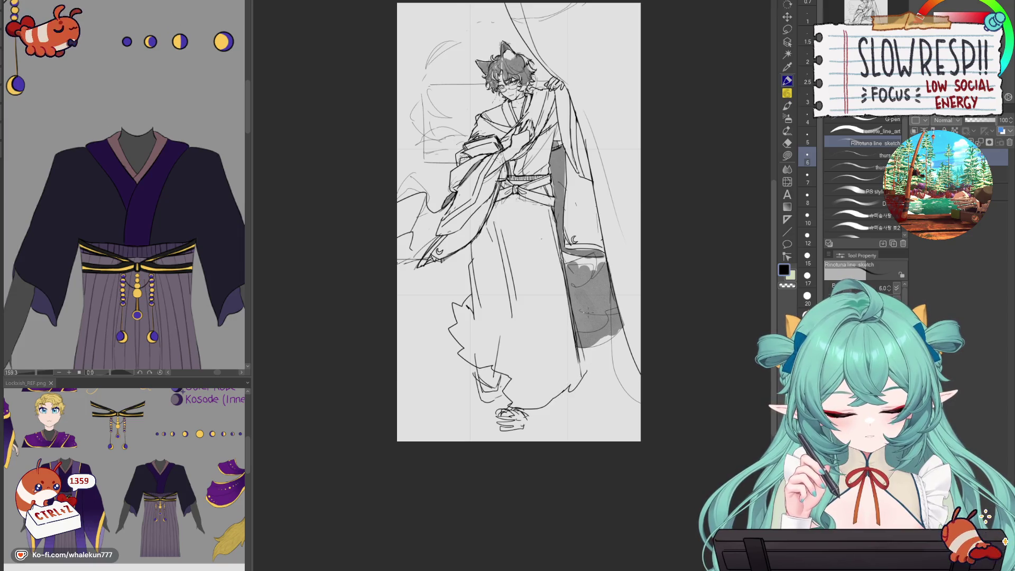
- Erase the grey shading at the lower sleeve and along the torso's right side
key(h)
key(e)
mouse_move(428, 354)
mouse_down()
mouse_move(442, 272)
mouse_move(412, 359)
mouse_up()
key(h)
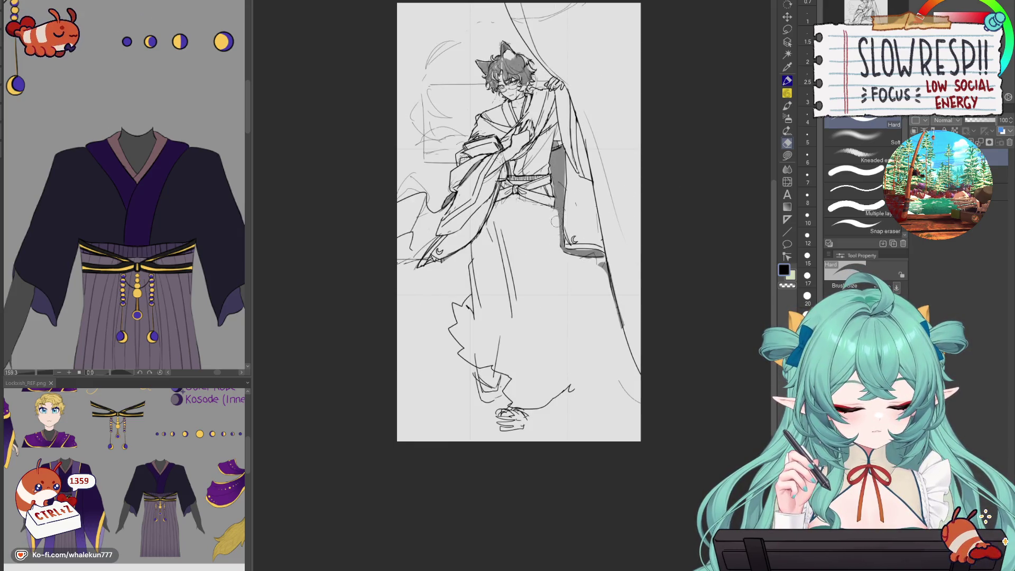
mouse_move(555, 154)
mouse_down()
mouse_move(562, 254)
mouse_move(603, 251)
mouse_move(605, 241)
mouse_up()
- Strengthen the torso's right outline and draw the hakama's right leg line with the pen
key(p)
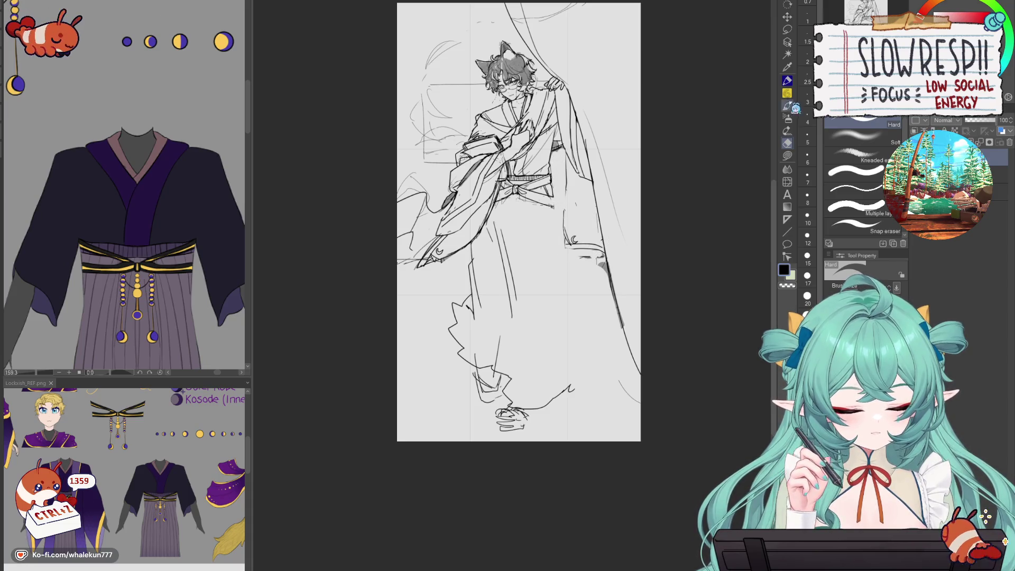
drag(565, 156, 564, 243)
mouse_move(561, 178)
mouse_down()
mouse_move(559, 239)
mouse_move(537, 298)
mouse_up()
drag(555, 209, 540, 302)
key(ctrl+z)
key(ctrl+z)
mouse_move(557, 207)
mouse_down()
mouse_move(545, 306)
mouse_move(562, 342)
mouse_up()
key(ctrl+z)
drag(554, 210, 546, 308)
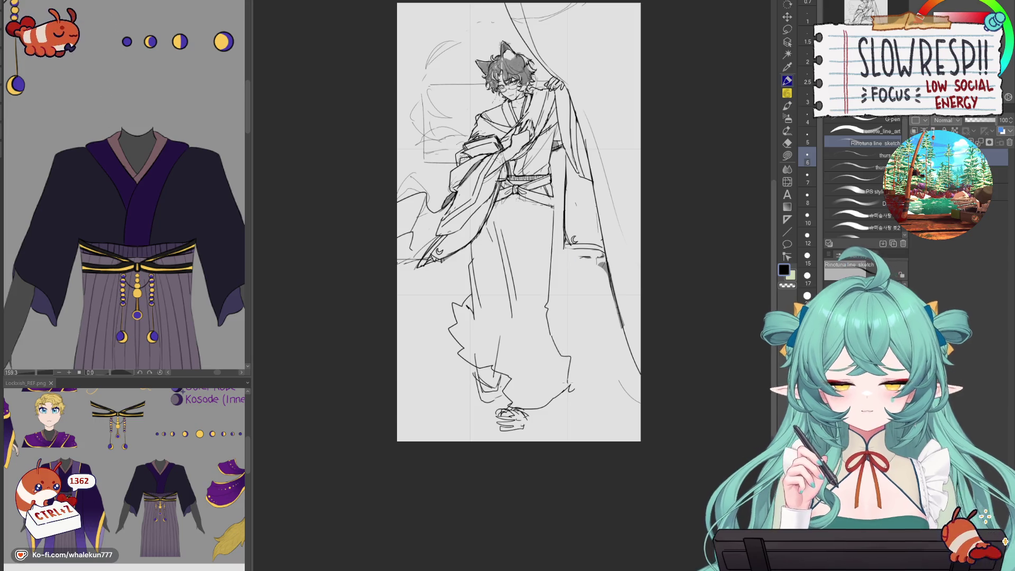
- Retry the right leg line until a longer version holds, and touch up marks near the feet
key(h)
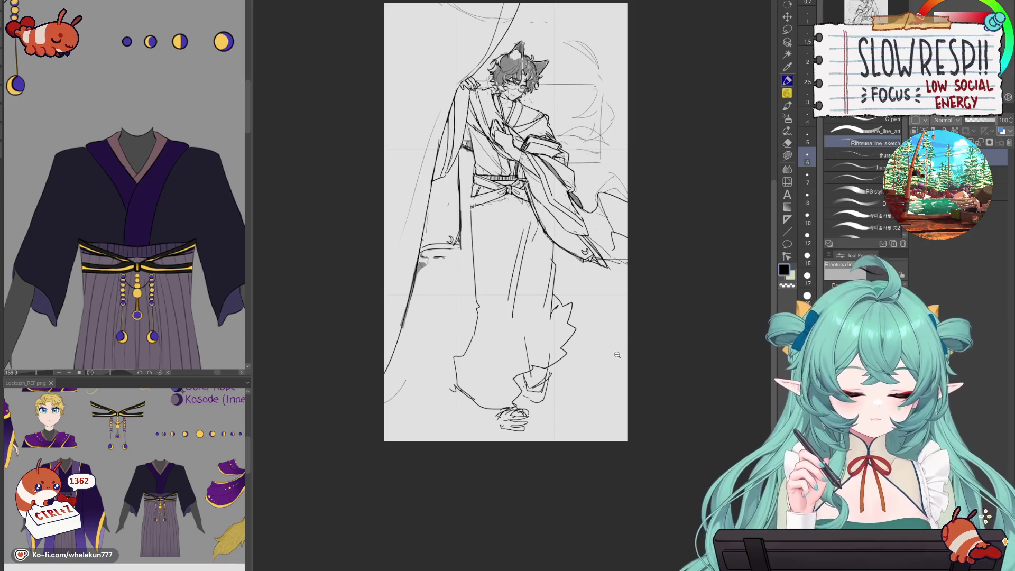
key(h)
key(ctrl+z)
drag(554, 238, 568, 250)
key(ctrl+z)
key(ctrl+z)
drag(554, 214, 563, 310)
key(ctrl+z)
mouse_move(553, 209)
mouse_down()
mouse_move(558, 329)
mouse_move(572, 377)
mouse_up()
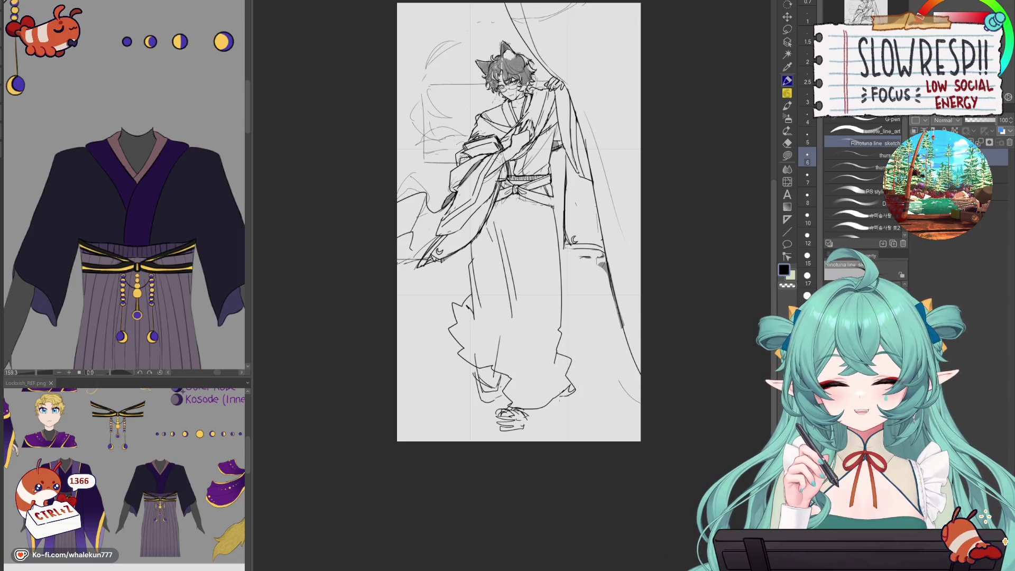
mouse_move(502, 396)
mouse_down()
mouse_move(511, 406)
mouse_move(509, 390)
mouse_up()
key(ctrl+z)
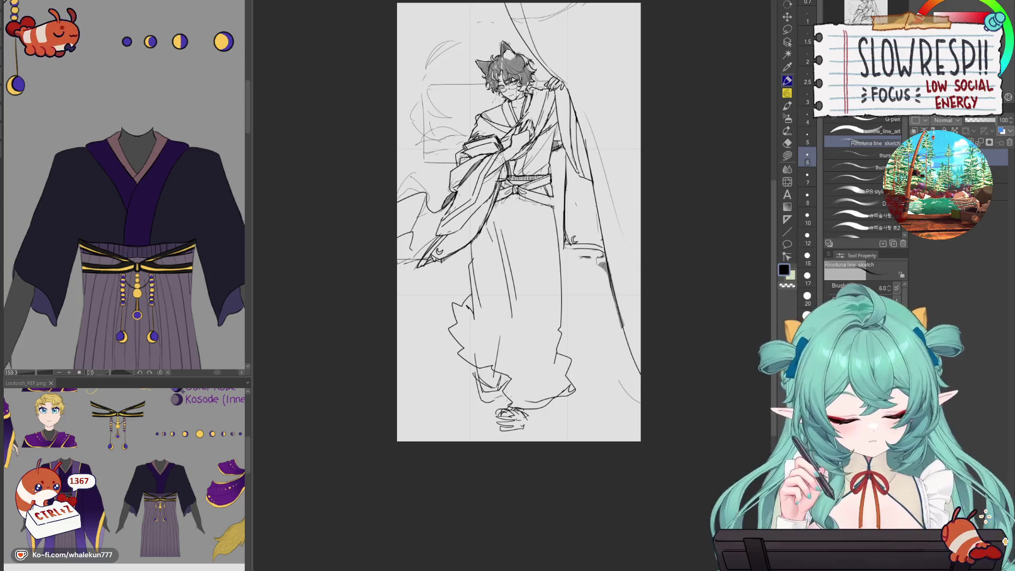
drag(551, 221, 555, 275)
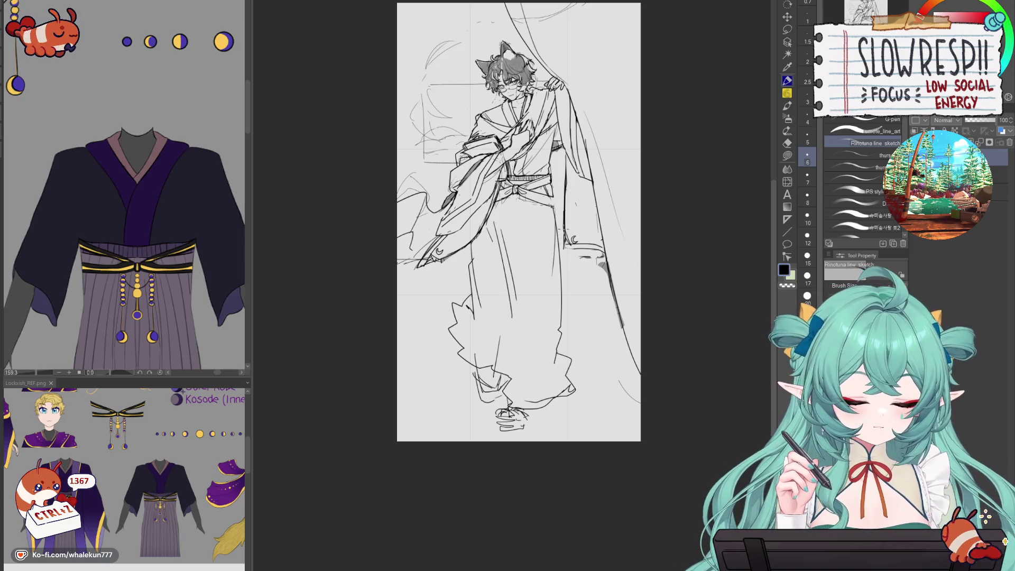
- Erase part of the new vertical stroke on the hakama
key(e)
drag(551, 219, 559, 304)
drag(549, 185, 556, 196)
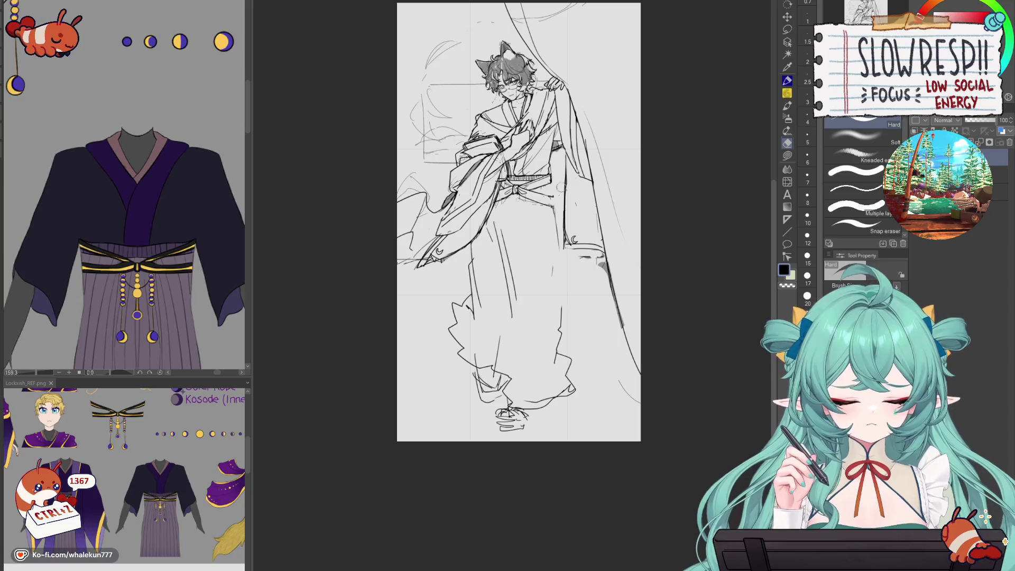
key(p)
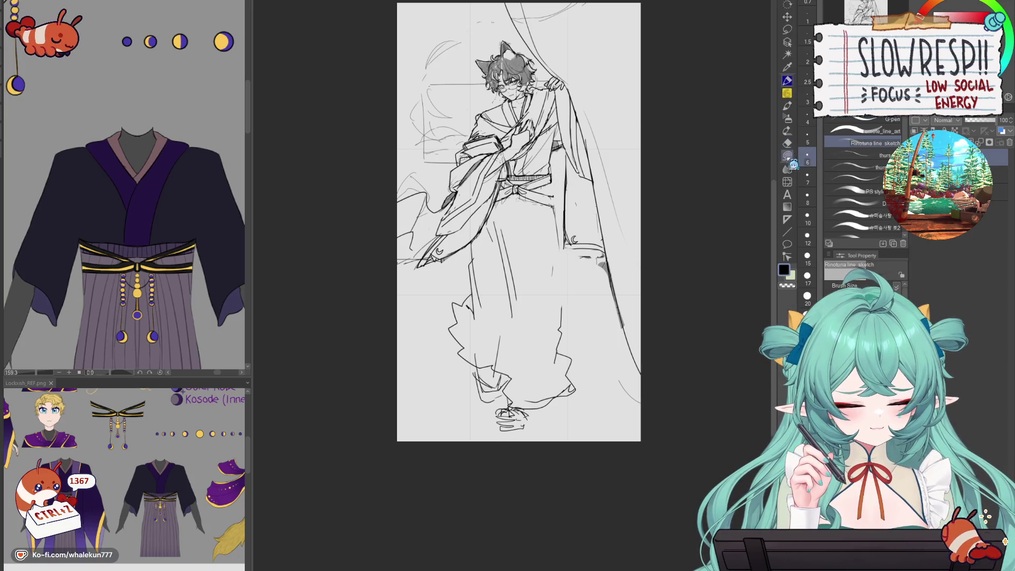
- Push the sash lines at the waist into shape with Liquify
click(792, 167)
key(h)
mouse_move(494, 182)
mouse_down()
mouse_move(483, 182)
mouse_move(486, 196)
mouse_move(481, 173)
mouse_up()
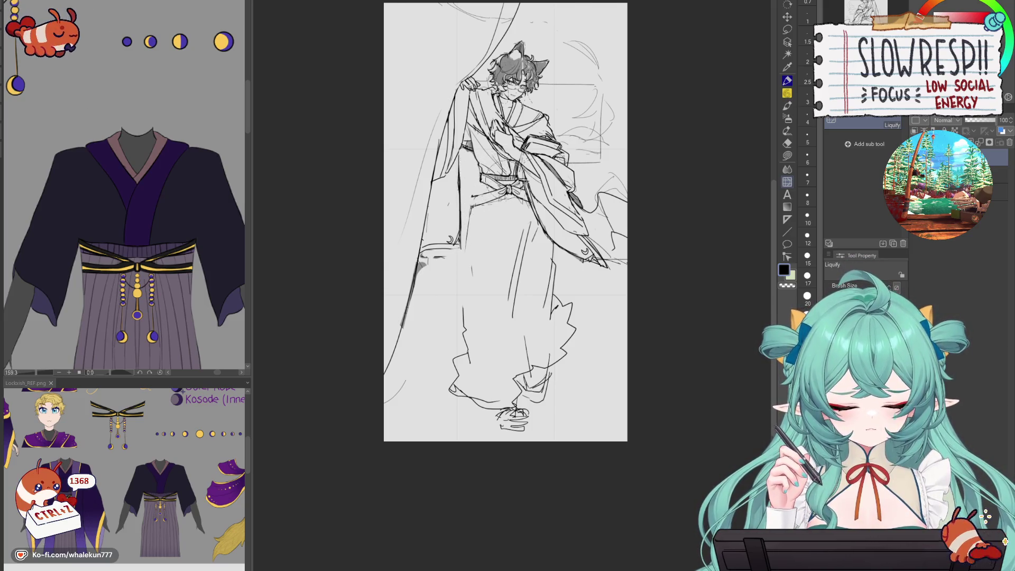
- Warp the chest and sleeve lines with Liquify, then return to the line-sketch pen
key(h)
mouse_move(550, 166)
mouse_down()
mouse_move(560, 140)
mouse_move(549, 137)
mouse_move(561, 148)
mouse_up()
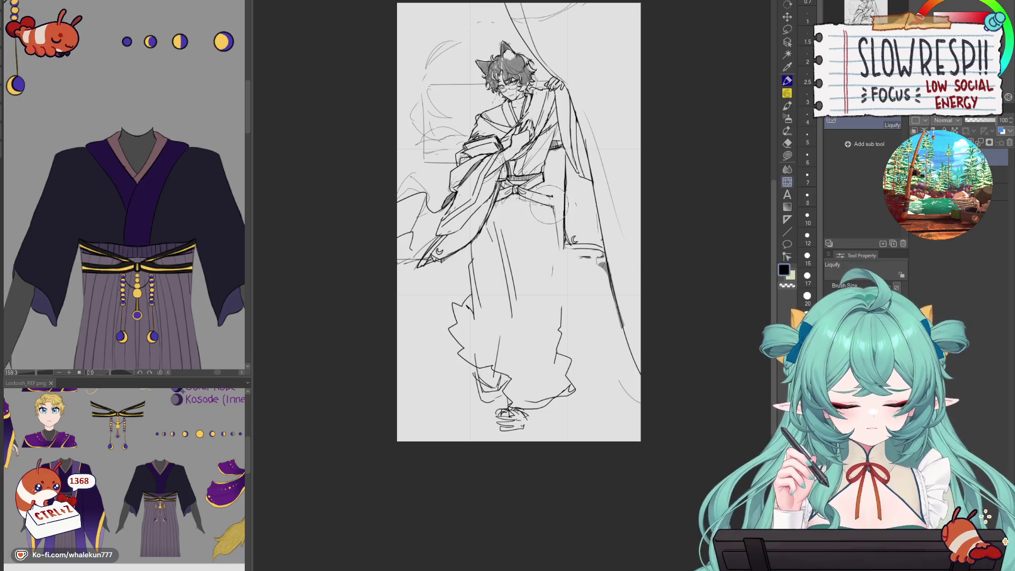
click(787, 80)
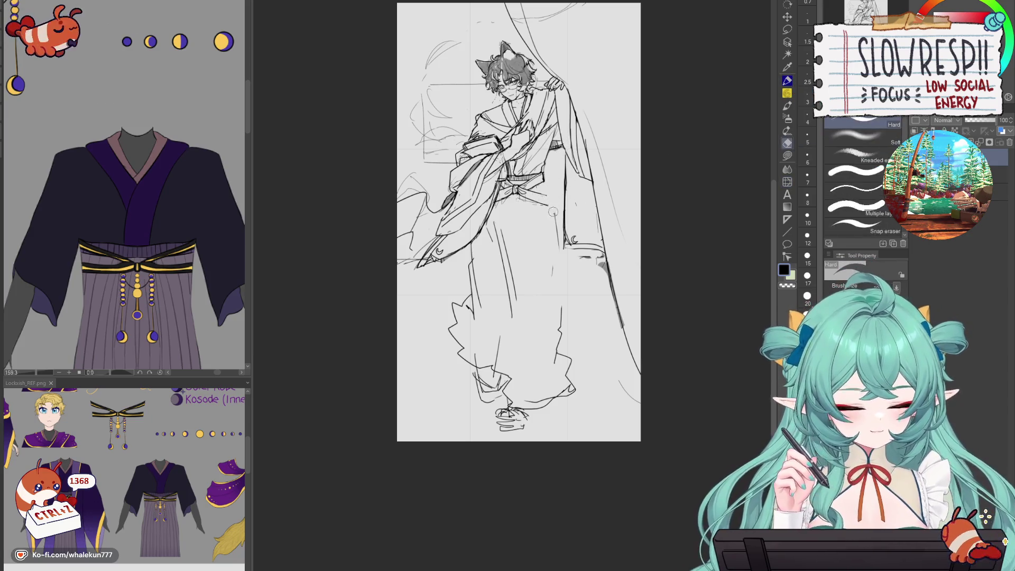
click(787, 92)
click(787, 80)
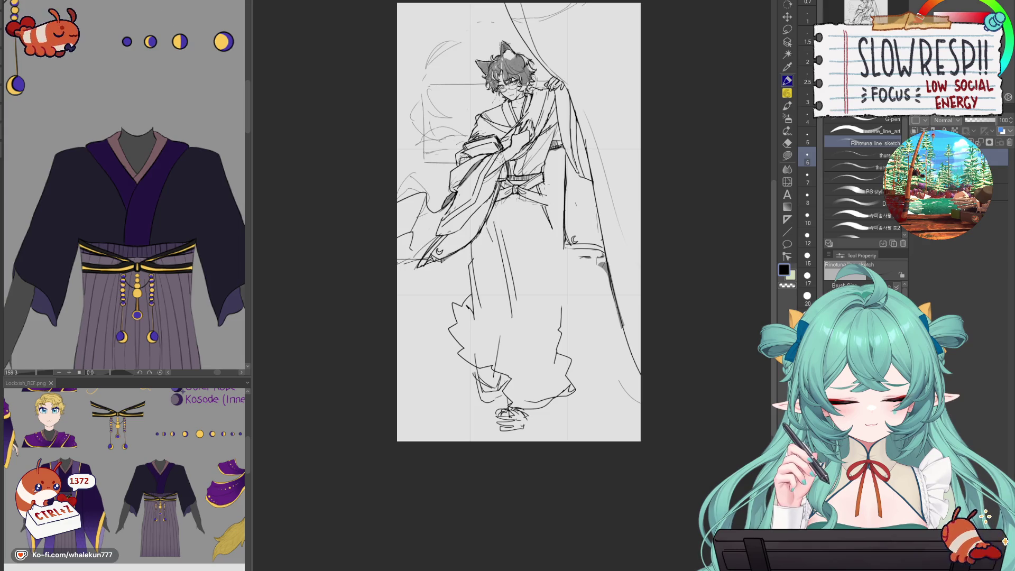
- Undo the old right-leg strokes and redraw short lines on the hakama's right leg
key(ctrl+z)
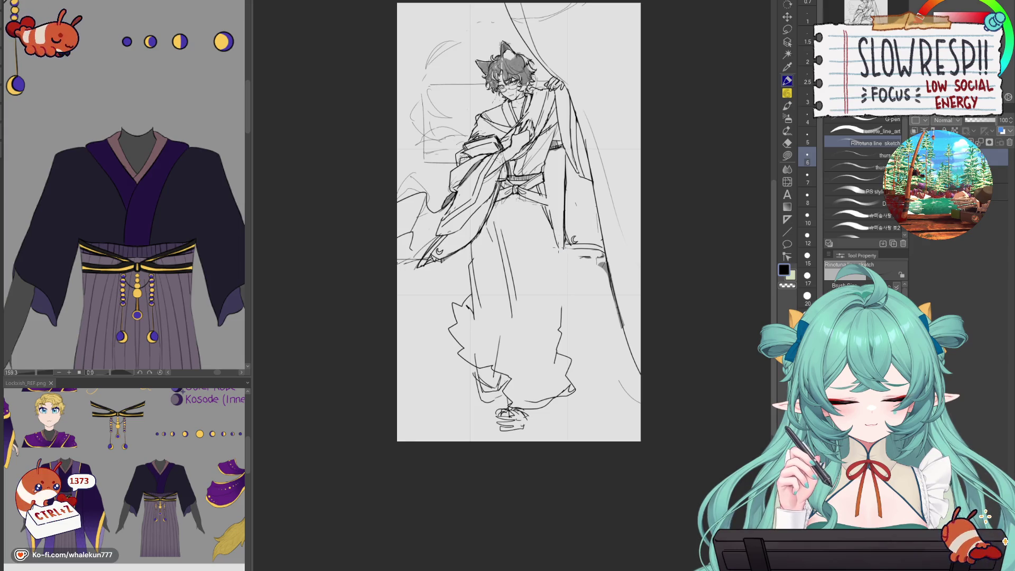
key(ctrl+z)
key(ctrl+z)
drag(555, 225, 551, 294)
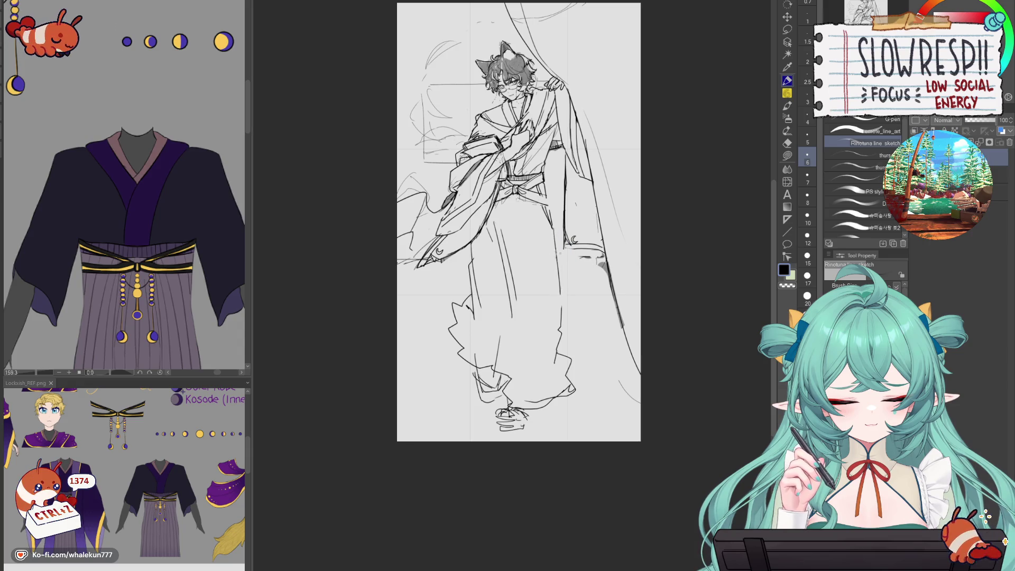
drag(555, 246, 562, 309)
key(h)
key(ctrl+z)
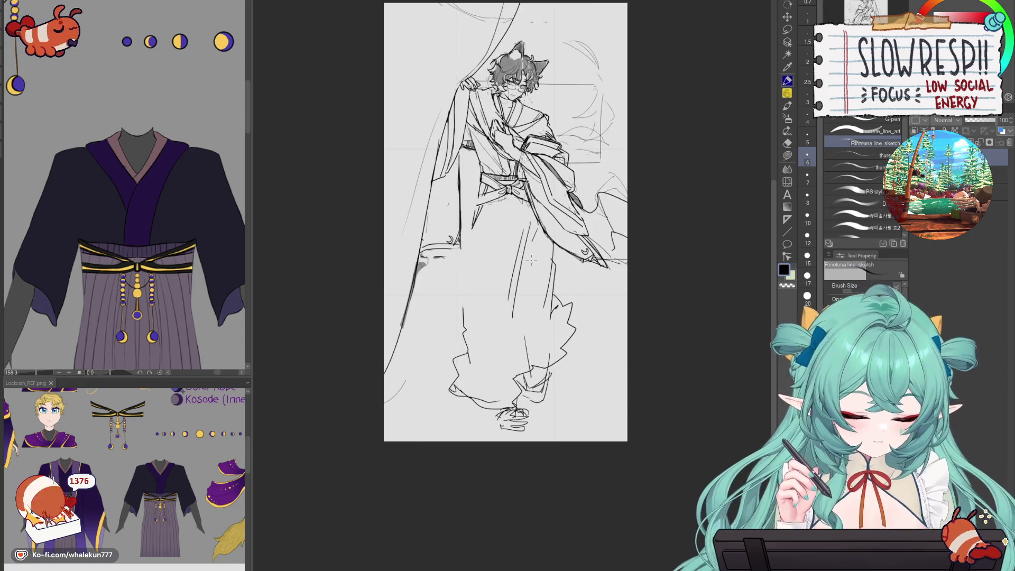
- Lasso the hakama legs, discard a trial rotation, and nudge them slightly down-left
key(h)
key(ctrl+z)
key(m)
drag(558, 279, 475, 256)
key(ctrl+t)
drag(599, 370, 555, 351)
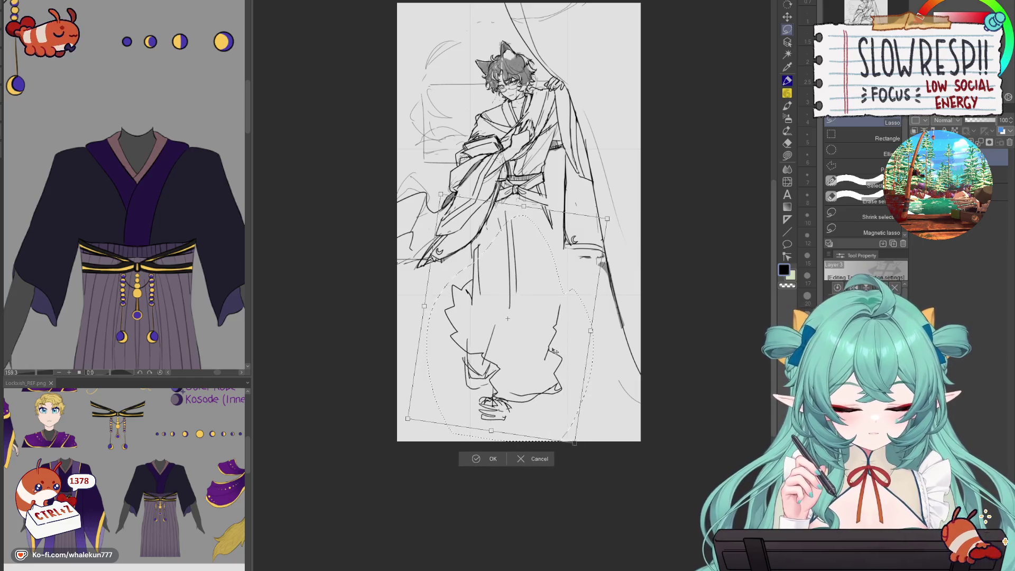
key(ctrl+z)
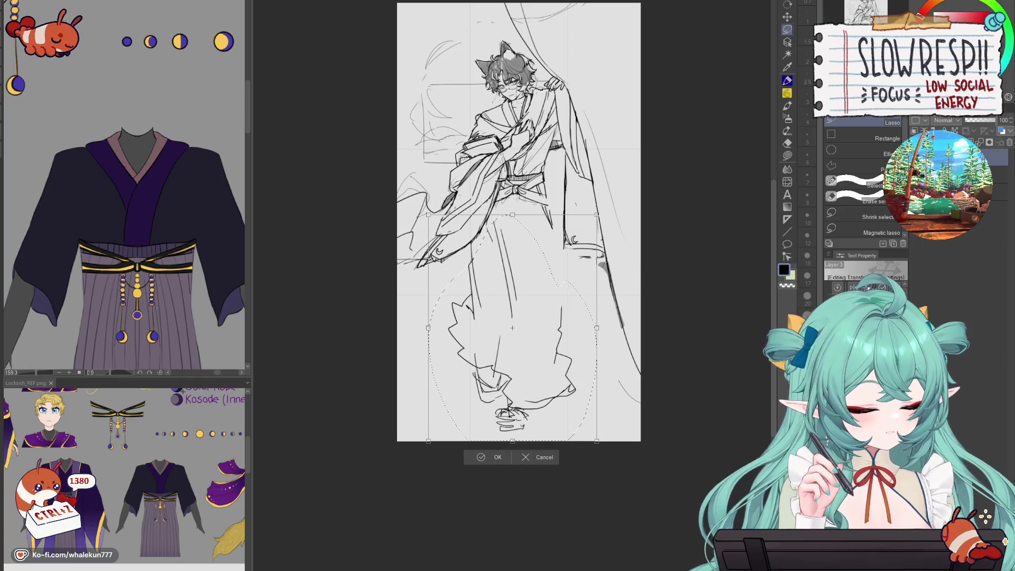
key(ctrl+z)
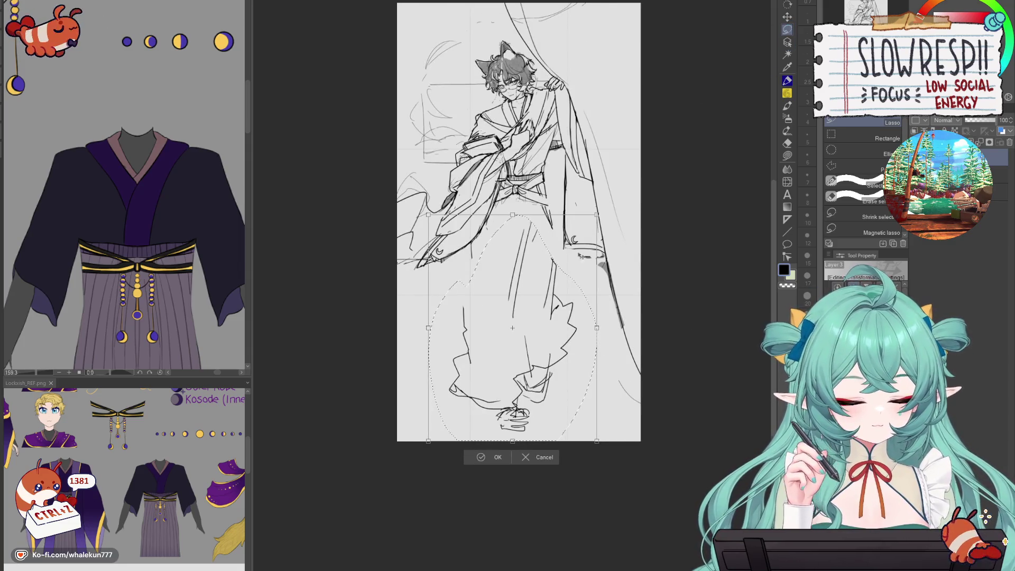
drag(543, 344, 574, 352)
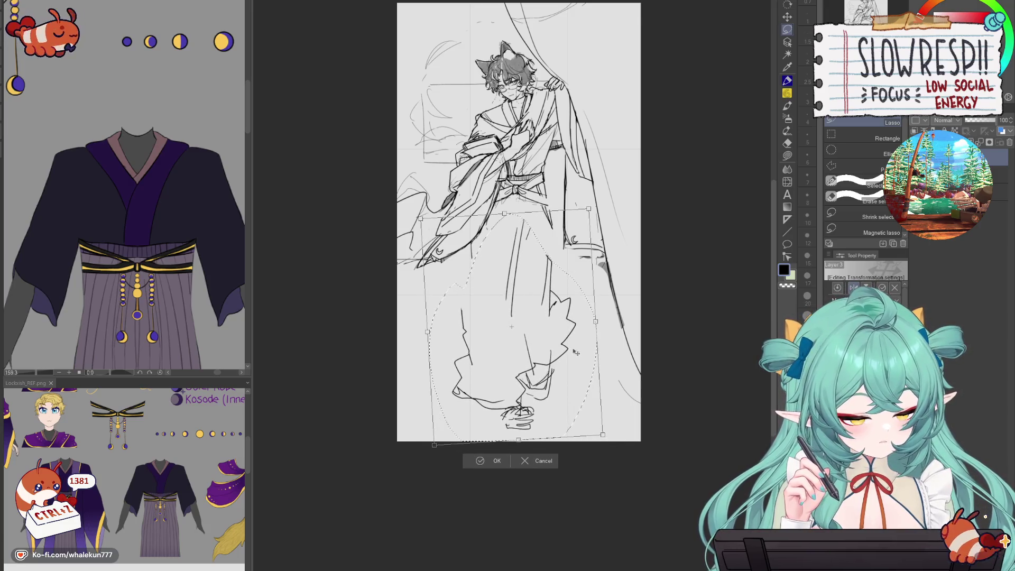
click(787, 81)
- Draw the long outer line down the hakama's left side, retrying the stroke once
key(e)
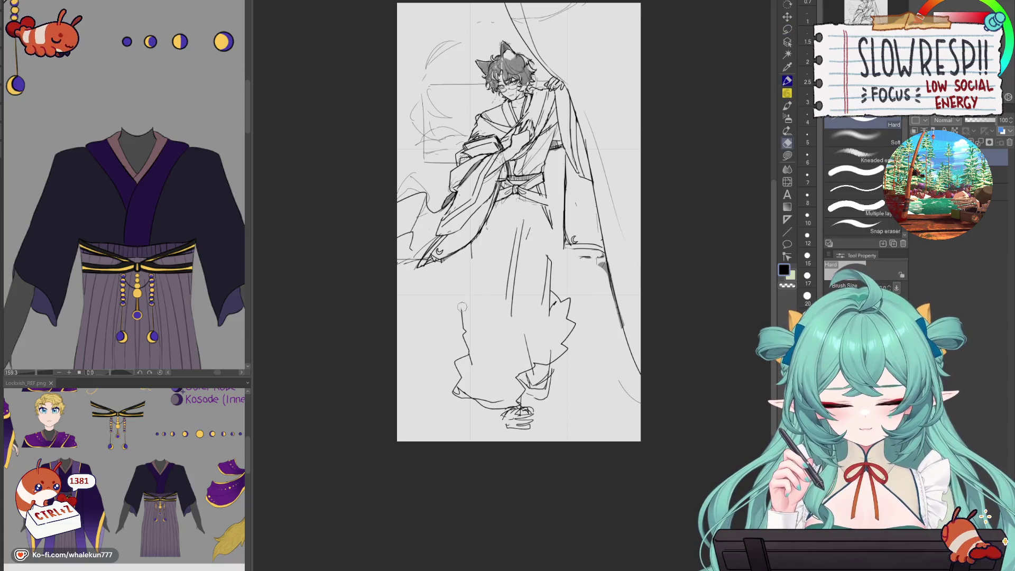
click(787, 80)
key(h)
key(h)
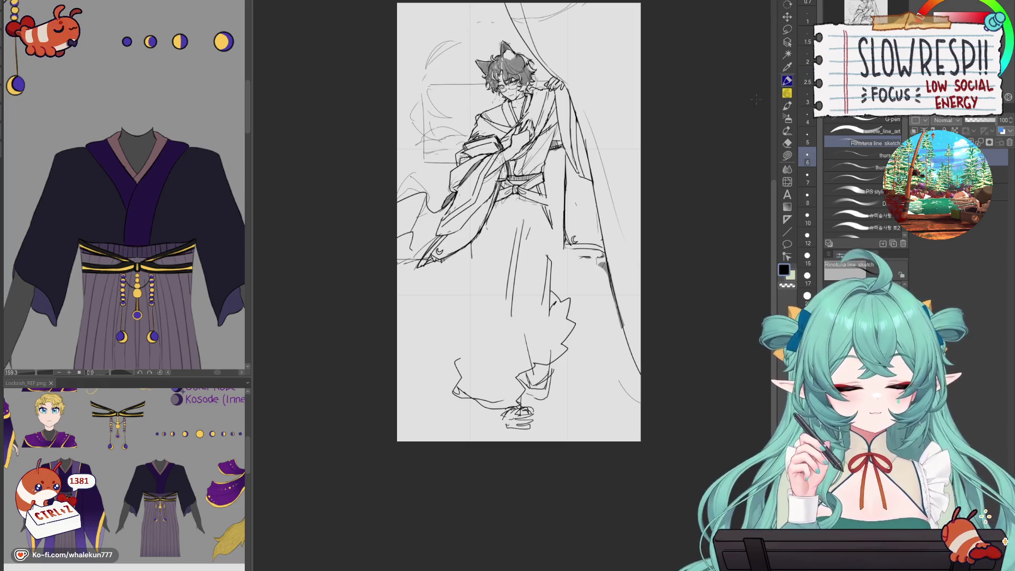
drag(541, 320, 536, 333)
key(ctrl+z)
mouse_move(470, 262)
mouse_down()
mouse_move(453, 375)
mouse_move(457, 351)
mouse_up()
key(ctrl+z)
key(ctrl+z)
key(p)
drag(471, 252, 456, 359)
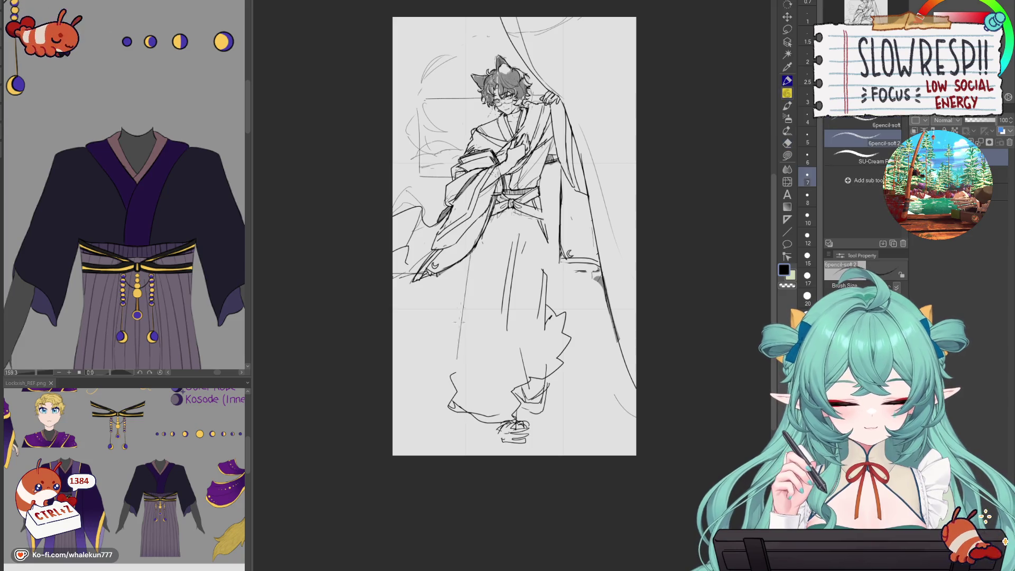
- Make several more attempts at the left hakama line, undoing each one
key(ctrl+z)
key(p)
drag(473, 248, 455, 369)
key(ctrl+z)
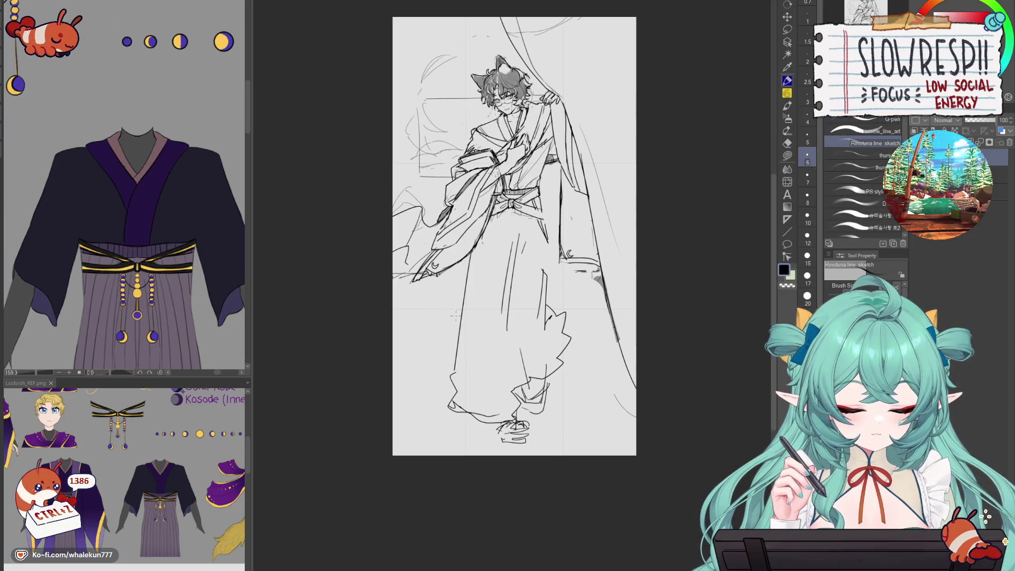
key(ctrl+z)
drag(468, 252, 460, 412)
key(ctrl+z)
key(ctrl+z)
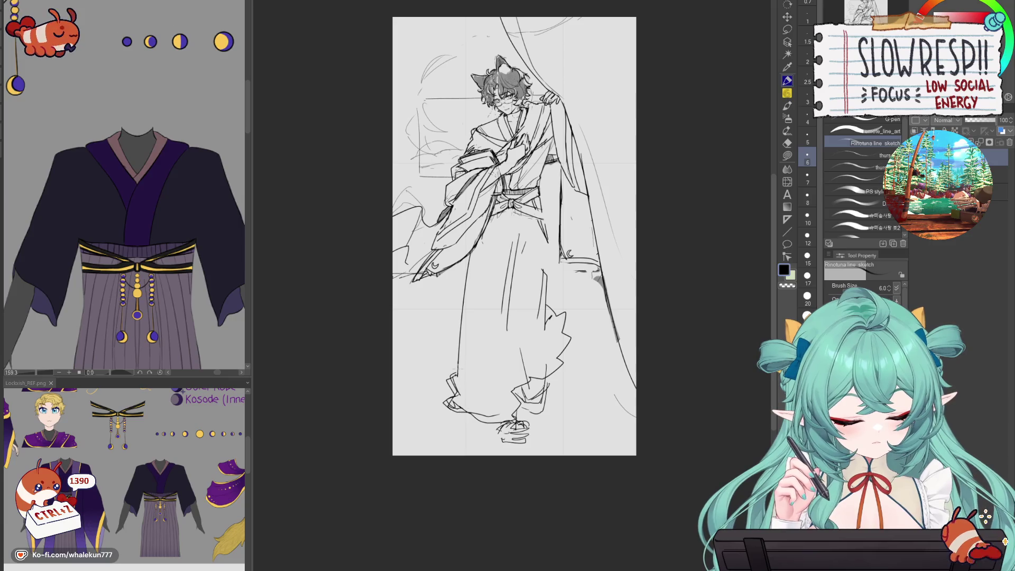
- Erase the strokes at the lower-left hakama hem and add a short new stroke there
key(e)
mouse_move(449, 373)
mouse_down()
mouse_move(449, 415)
mouse_move(498, 425)
mouse_up()
key(p)
key(ctrl+z)
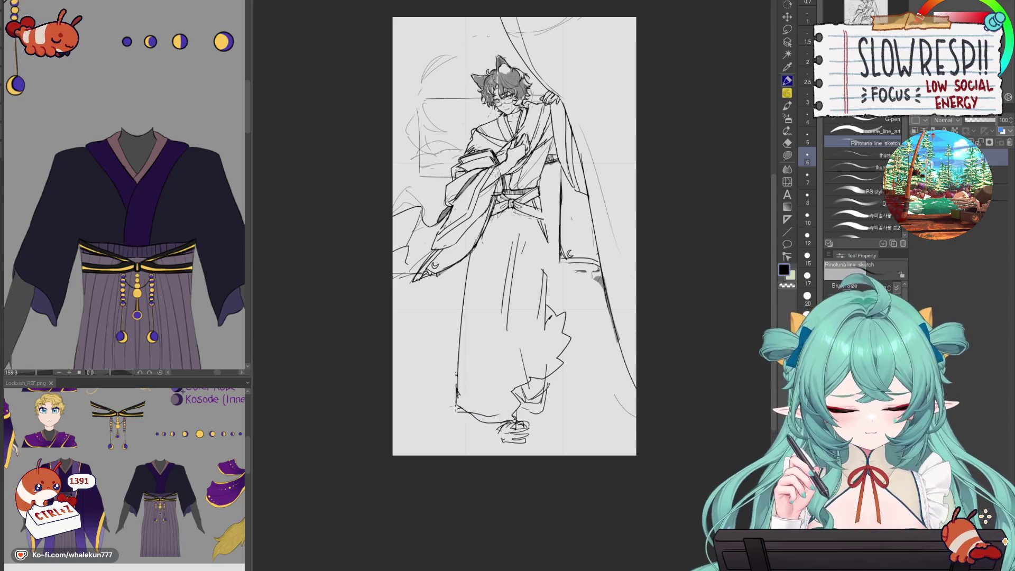
key(ctrl+z)
drag(458, 378, 458, 394)
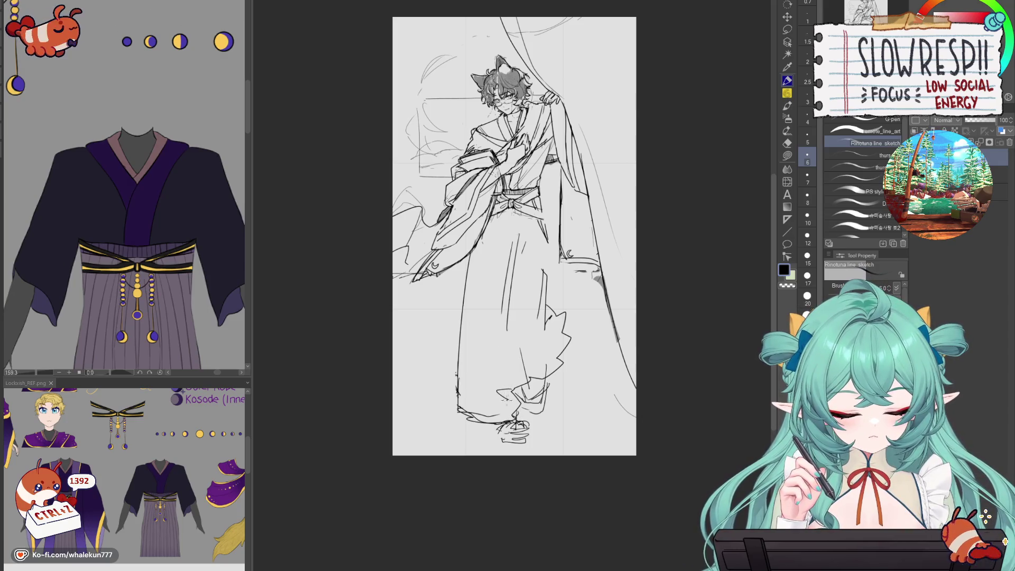
- Erase a few old hakama strokes and sketch new lines on the hakama leg
drag(500, 391, 499, 276)
key(ctrl+z)
key(ctrl+z)
key(e)
drag(552, 296, 545, 341)
key(h)
key(p)
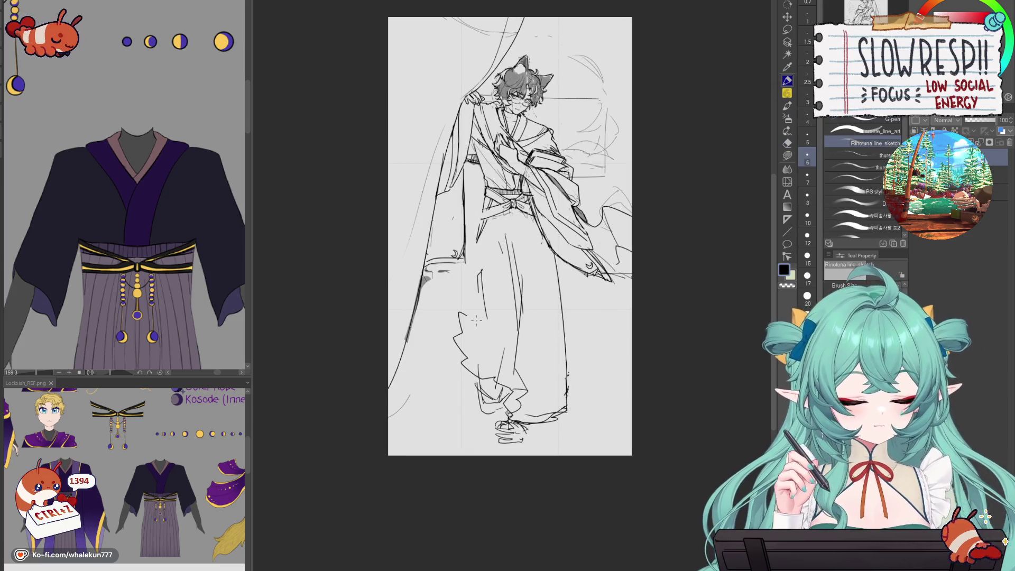
drag(479, 278, 482, 341)
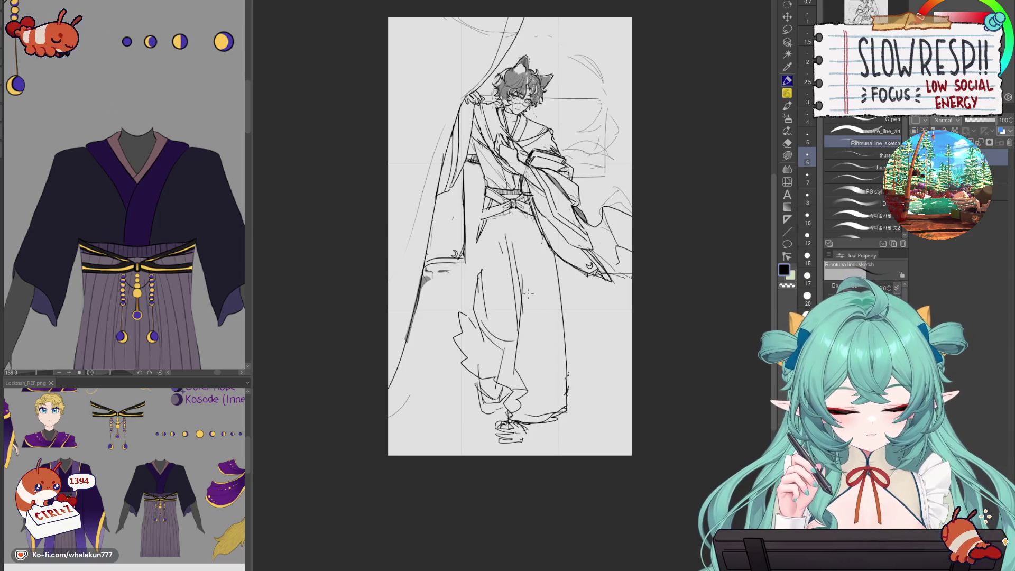
drag(479, 228, 475, 307)
key(ctrl+z)
key(ctrl+z)
key(ctrl+z)
- Erase parts of the hakama centre lines, then draw and trim a new line by the knee
key(h)
key(e)
mouse_move(526, 233)
mouse_down()
mouse_move(502, 320)
mouse_move(525, 341)
mouse_up()
drag(538, 300, 535, 333)
key(p)
drag(544, 251, 546, 322)
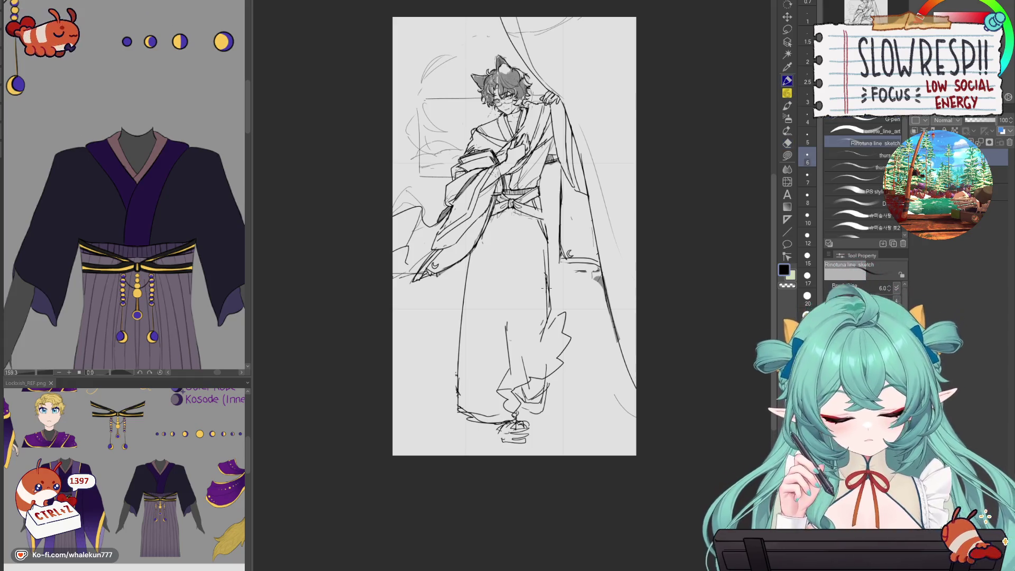
key(e)
drag(542, 244, 544, 317)
mouse_move(547, 272)
mouse_down()
mouse_move(544, 319)
mouse_move(531, 321)
mouse_up()
- Trim the stroke by the knee and close the fold shape on the lower robe
key(p)
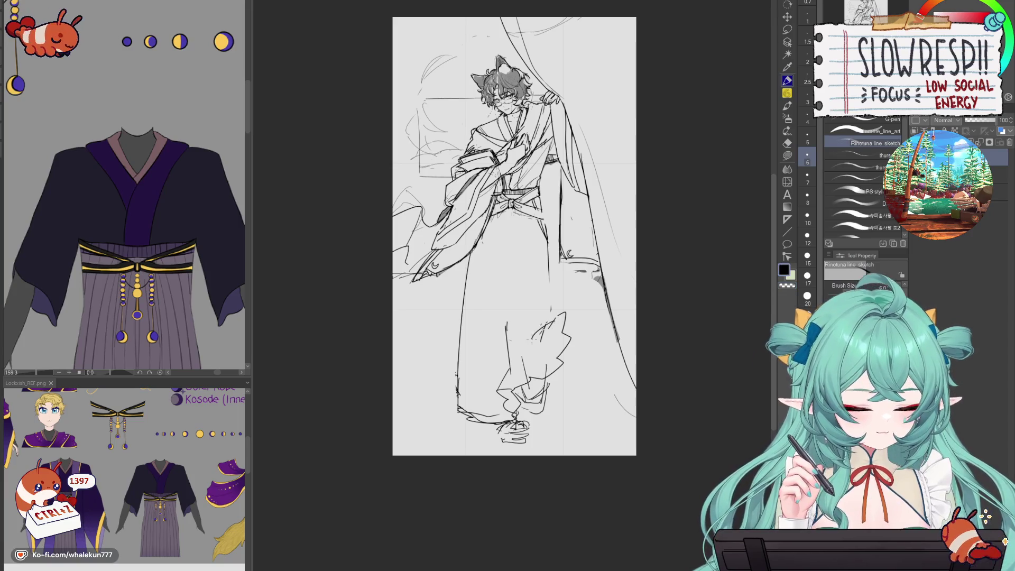
key(e)
drag(557, 325, 572, 313)
key(p)
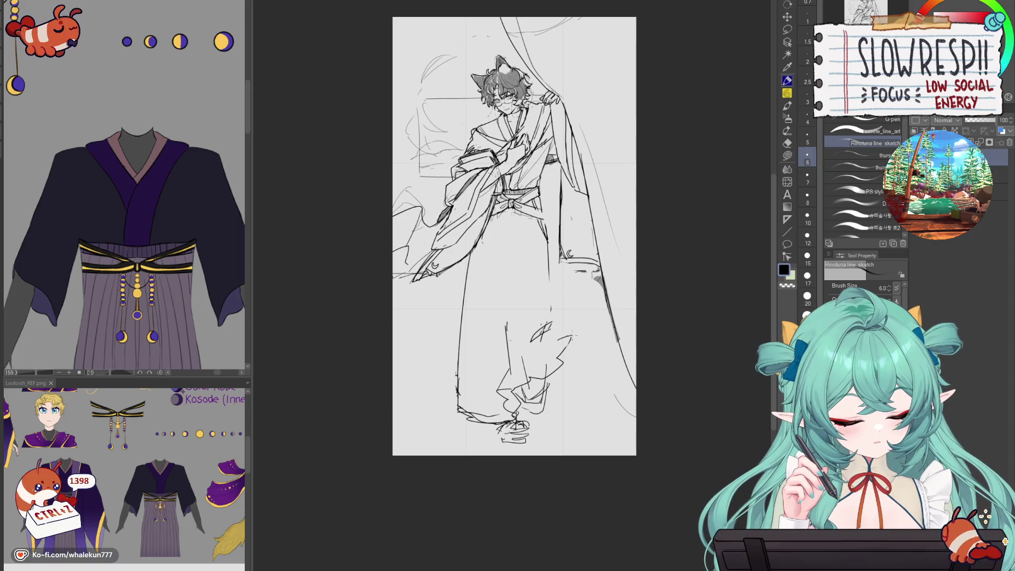
mouse_move(544, 331)
mouse_down()
mouse_move(572, 335)
mouse_move(561, 362)
mouse_up()
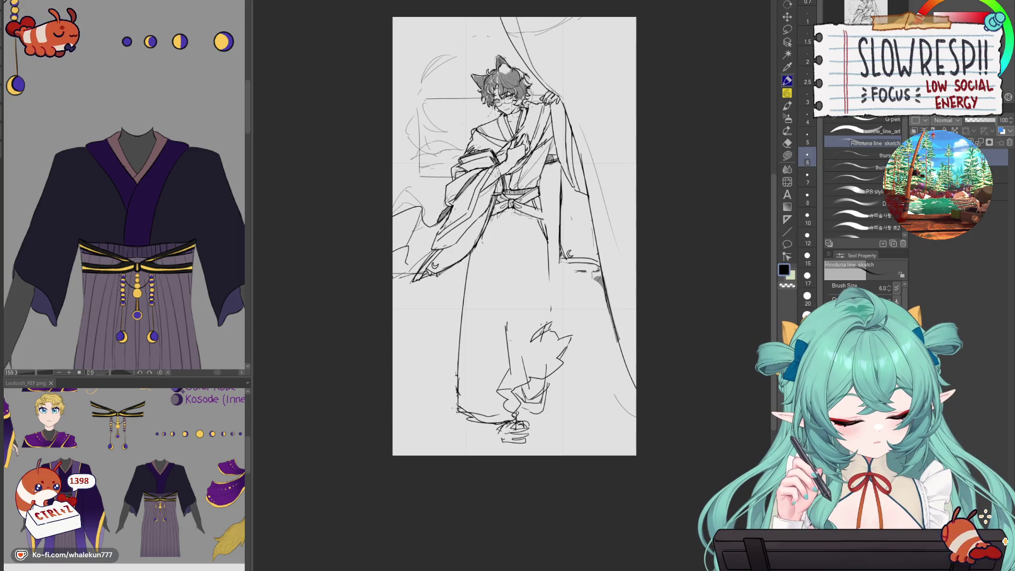
- Clean up the lines around the feet and try darkening the left robe outline
key(e)
drag(454, 417, 502, 425)
key(p)
mouse_move(456, 399)
mouse_down()
mouse_move(460, 411)
mouse_move(509, 423)
mouse_up()
drag(479, 239, 473, 407)
key(ctrl+z)
- Draw vertical pleat lines in the hakama centre and along the left robe
drag(505, 254, 501, 377)
key(ctrl+z)
drag(505, 210, 502, 376)
mouse_move(494, 215)
mouse_down()
mouse_move(493, 377)
mouse_move(485, 370)
mouse_move(480, 417)
mouse_move(492, 405)
mouse_up()
key(ctrl+z)
key(ctrl+z)
drag(487, 224, 472, 408)
drag(483, 247, 473, 404)
key(ctrl+z)
key(ctrl+z)
mouse_move(487, 224)
mouse_down()
mouse_move(473, 412)
mouse_move(472, 387)
mouse_up()
- Add pleat lines down the right side of the hakama
key(ctrl+z)
mouse_move(517, 211)
mouse_down()
mouse_move(512, 336)
mouse_move(527, 303)
mouse_move(515, 346)
mouse_move(530, 283)
mouse_move(529, 317)
mouse_up()
key(ctrl+z)
key(ctrl+z)
key(ctrl+z)
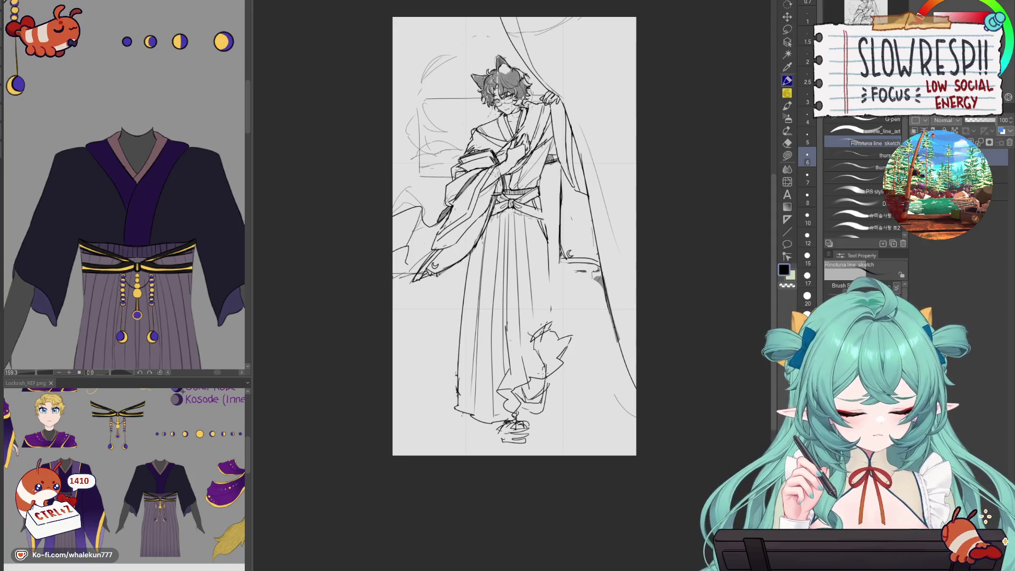
drag(533, 216, 539, 316)
key(ctrl+z)
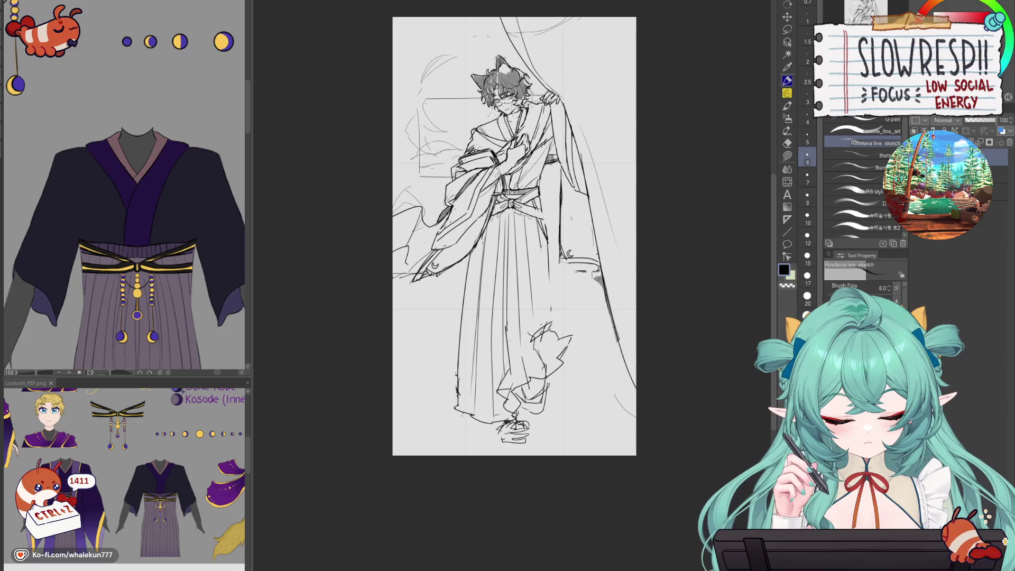
drag(549, 232, 544, 330)
mouse_move(555, 262)
mouse_down()
mouse_move(548, 330)
mouse_move(546, 290)
mouse_move(549, 299)
mouse_up()
key(ctrl+z)
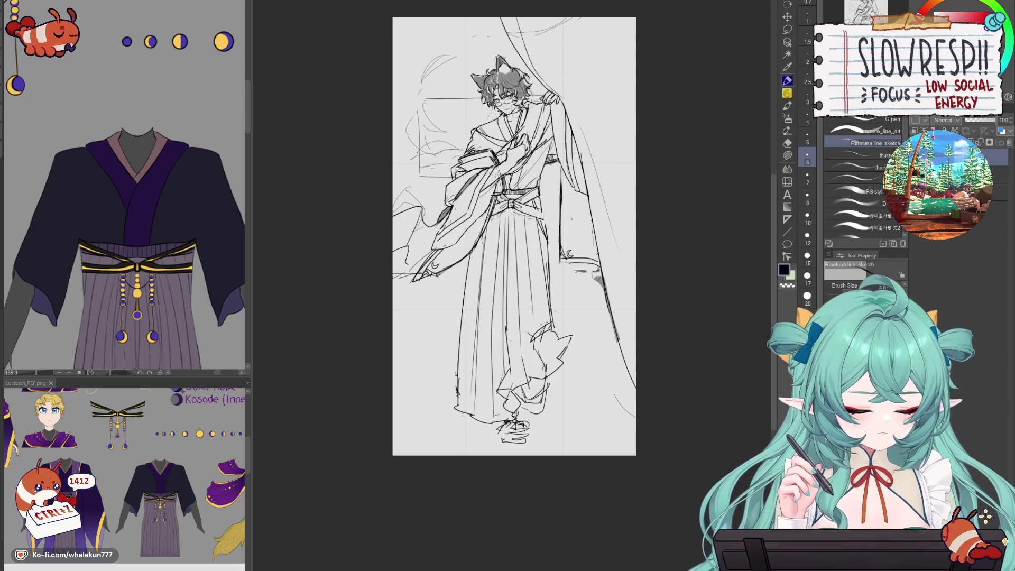
key(h)
key(h)
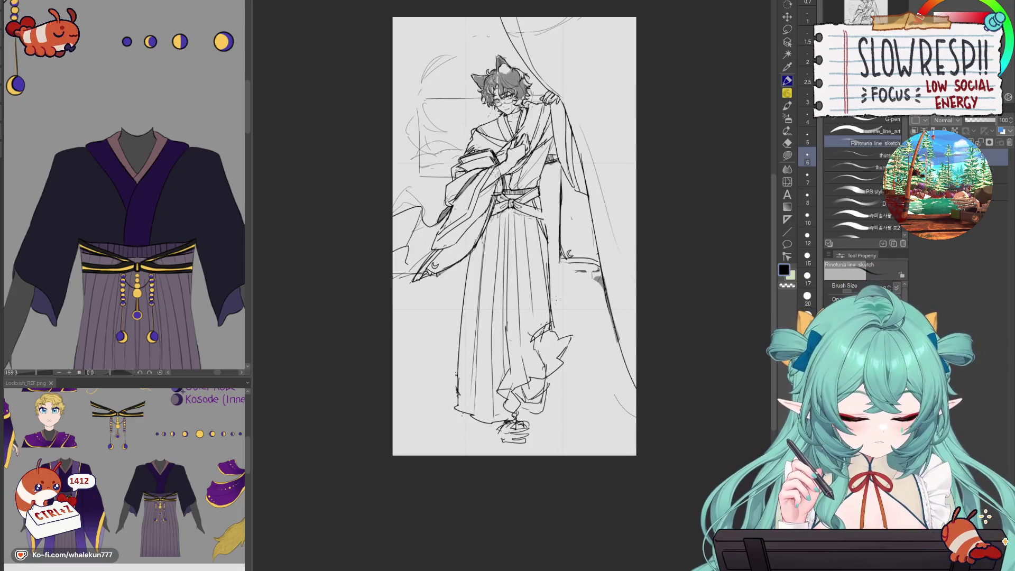
- Erase the jagged crease strokes around the right knee, leaving a smoother leg outline
key(e)
drag(551, 340, 604, 307)
key(p)
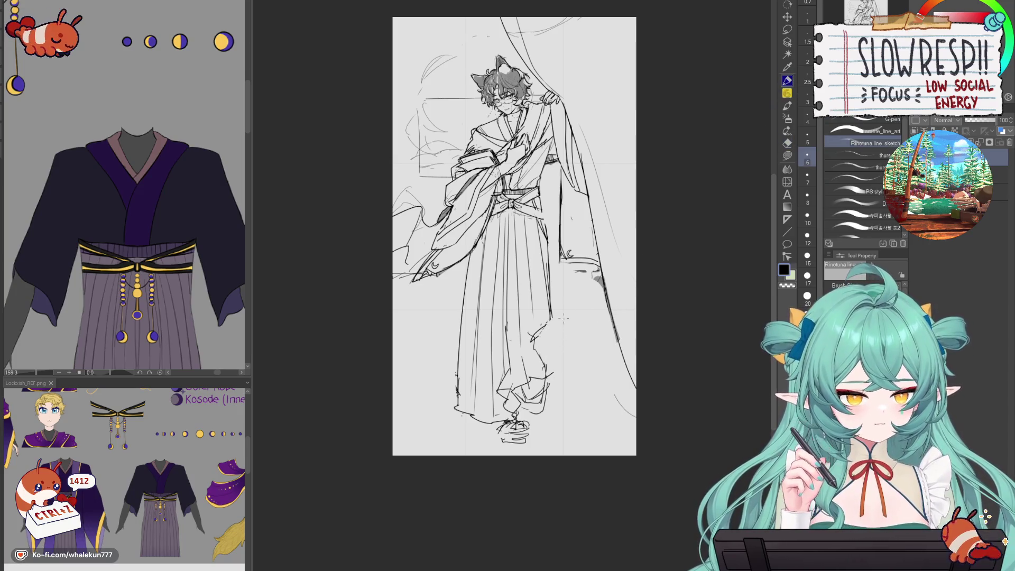
drag(549, 360, 556, 308)
key(ctrl+z)
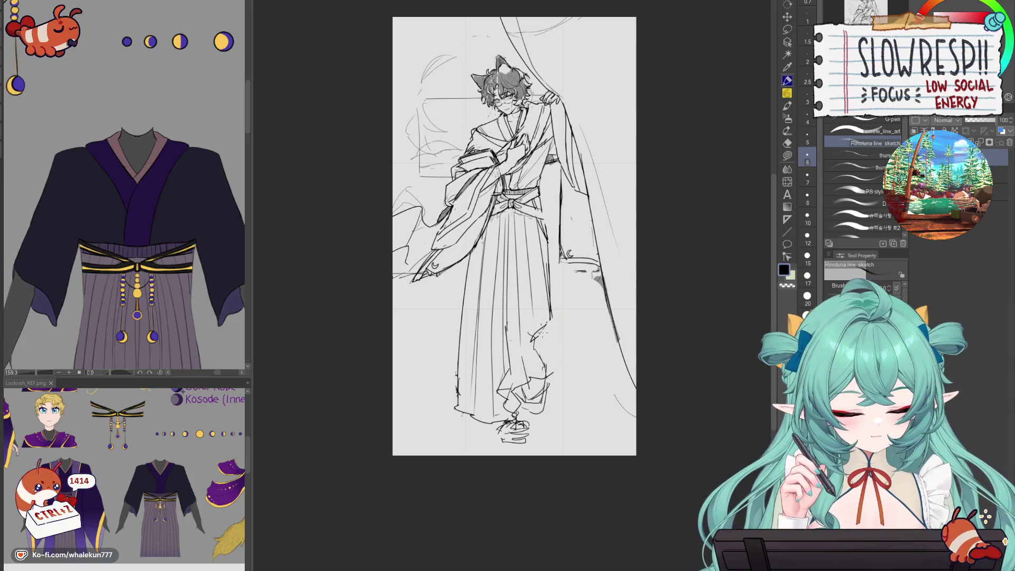
key(e)
drag(528, 365, 553, 338)
key(p)
key(h)
drag(473, 310, 453, 354)
key(ctrl+z)
key(ctrl+z)
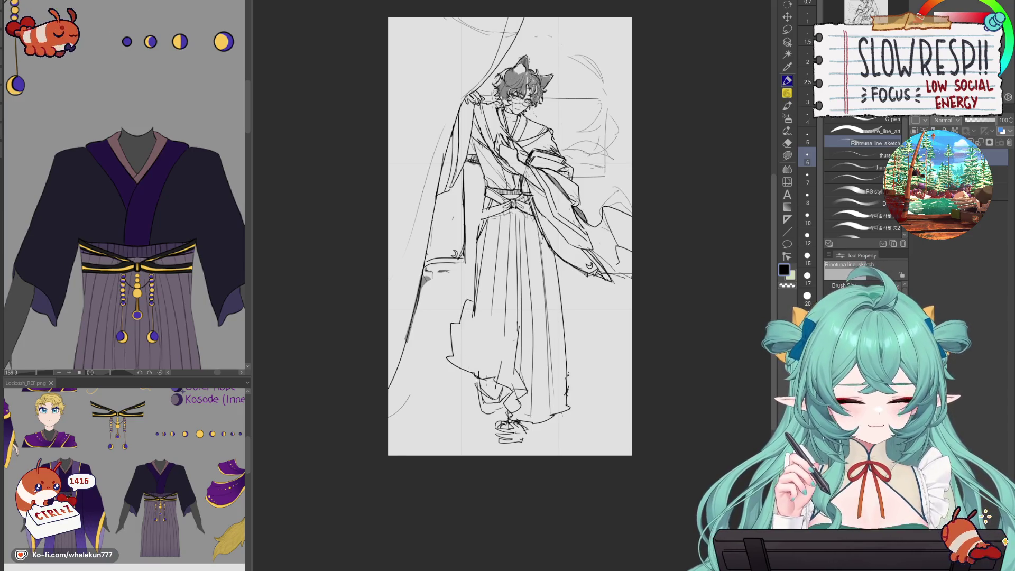
- Mirror the canvas and try small strokes near the feet, undoing the ones that don't work
key(h)
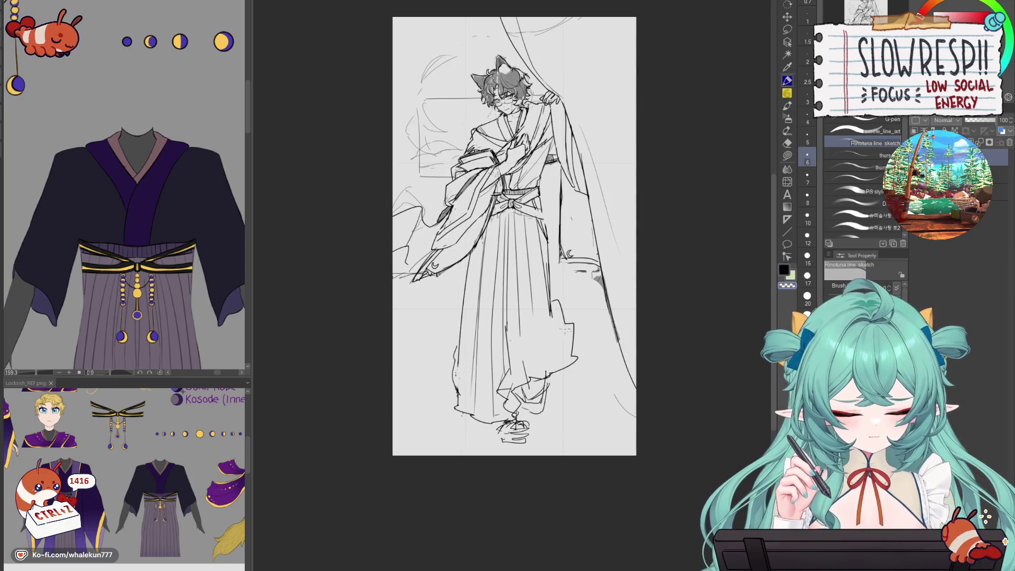
drag(564, 326, 559, 308)
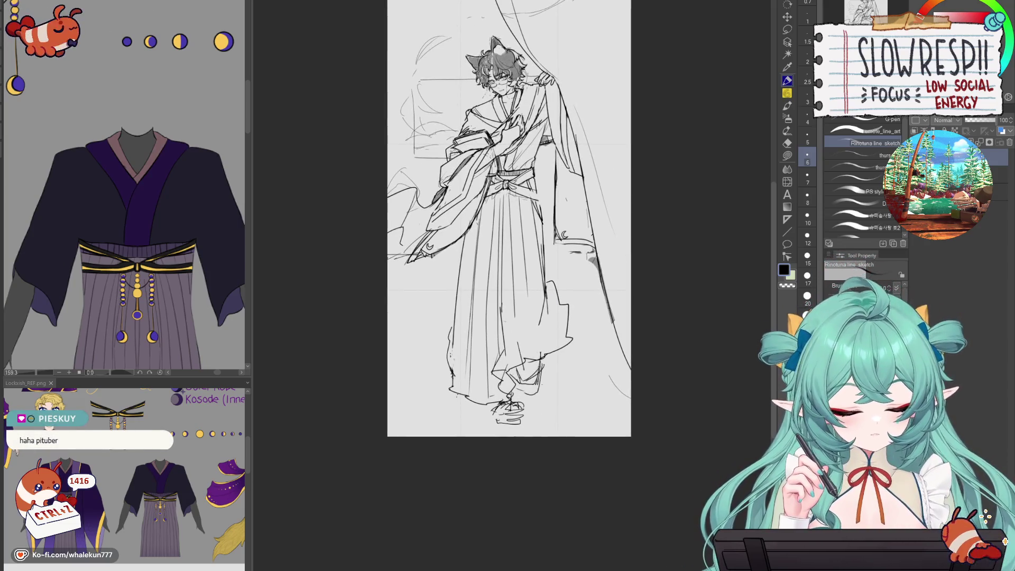
key(e)
key(ctrl+z)
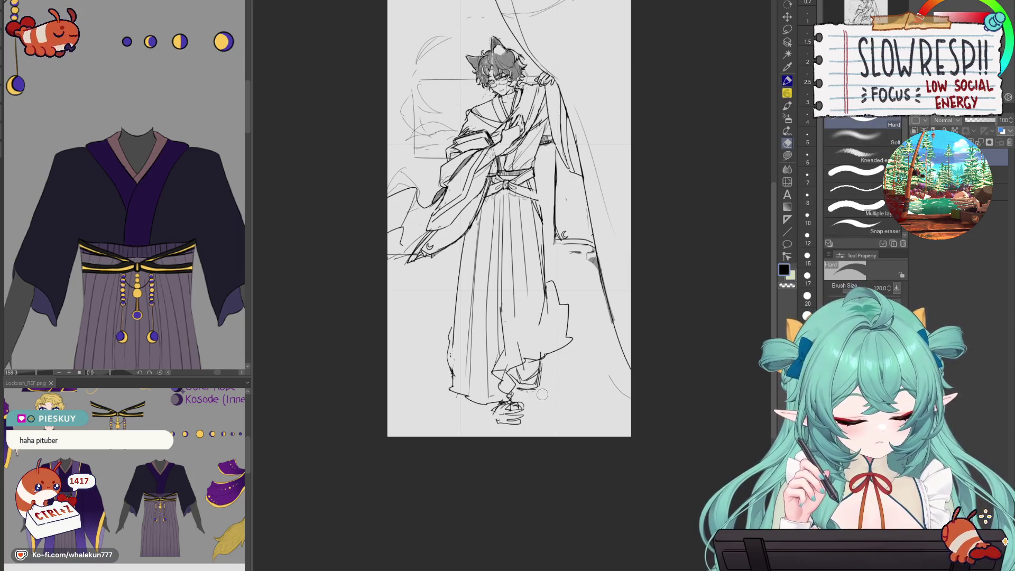
click(787, 81)
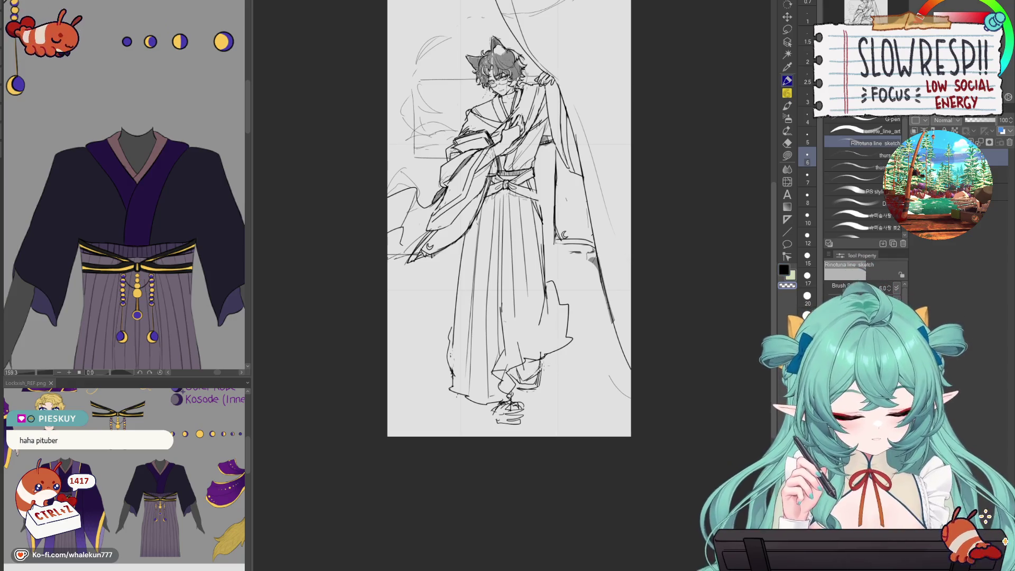
key(ctrl+z)
drag(535, 374, 544, 366)
key(ctrl+z)
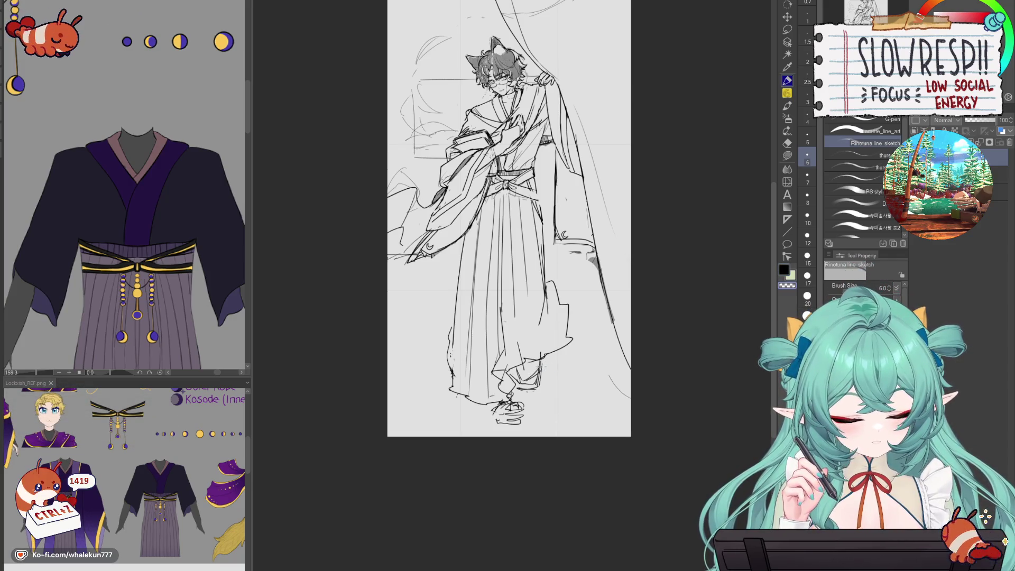
key(ctrl+z)
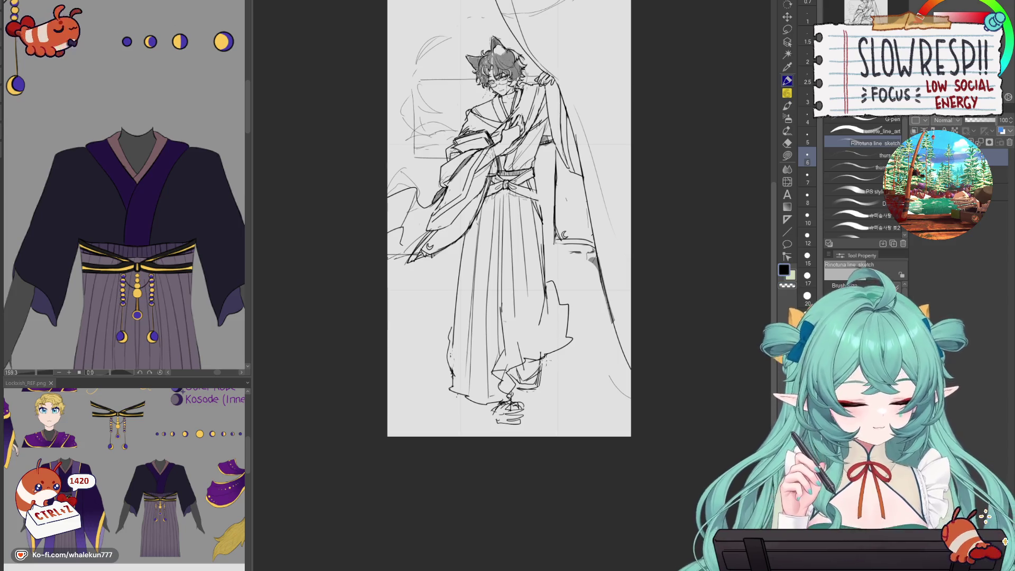
- Raise the pen to size 8, then add a dark stroke at the feet and a hakama pleat line
key(bracketright)
key(bracketright)
mouse_move(534, 370)
mouse_down()
mouse_move(543, 364)
mouse_move(538, 386)
mouse_move(515, 390)
mouse_up()
drag(512, 265, 512, 319)
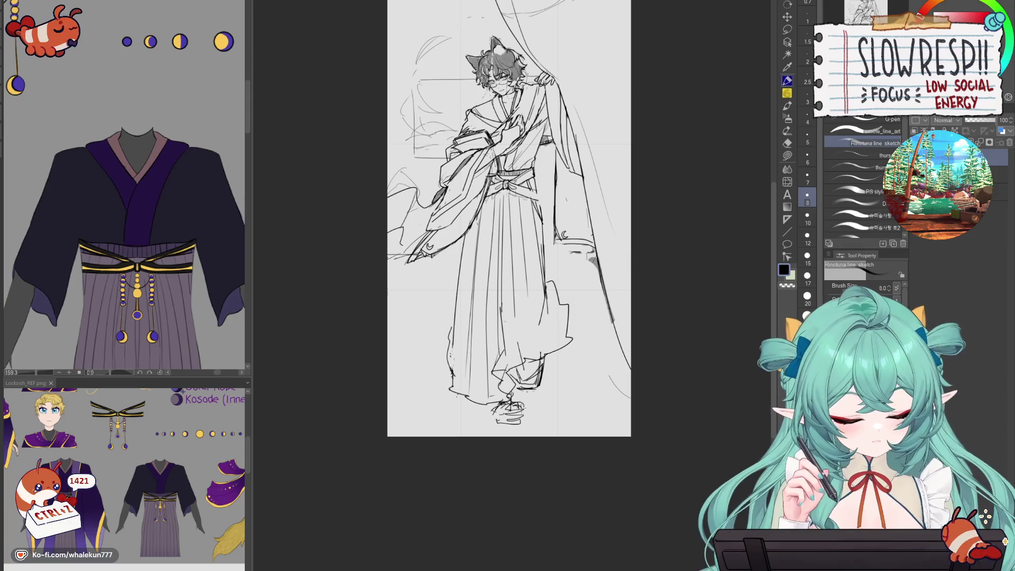
- Erase the rough foot strokes at the bottom and retry the sandal strokes
key(e)
mouse_move(491, 404)
mouse_down()
mouse_move(523, 417)
mouse_move(502, 431)
mouse_up()
click(787, 95)
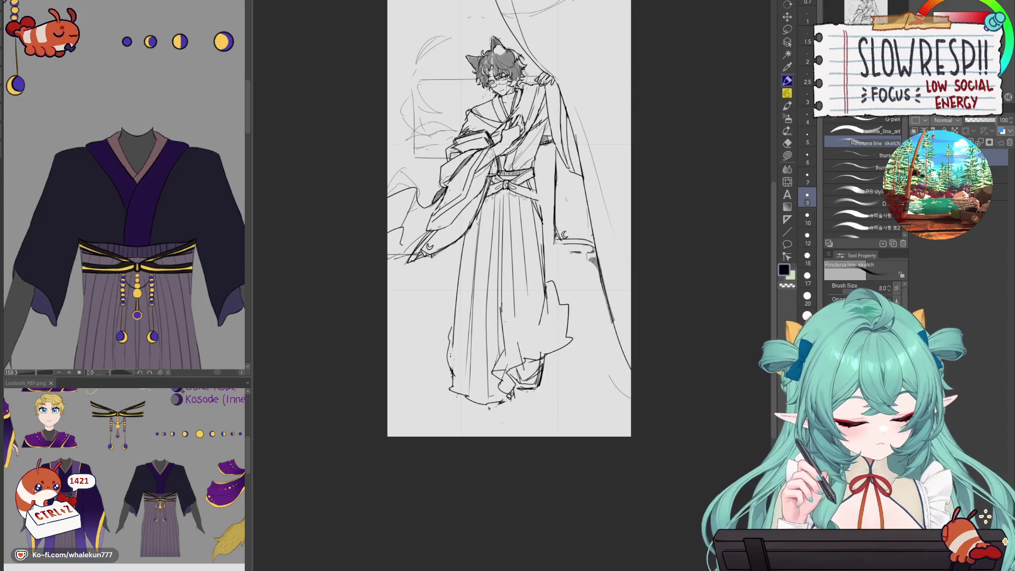
key(ctrl+z)
key(ctrl+z)
key(ctrl+z)
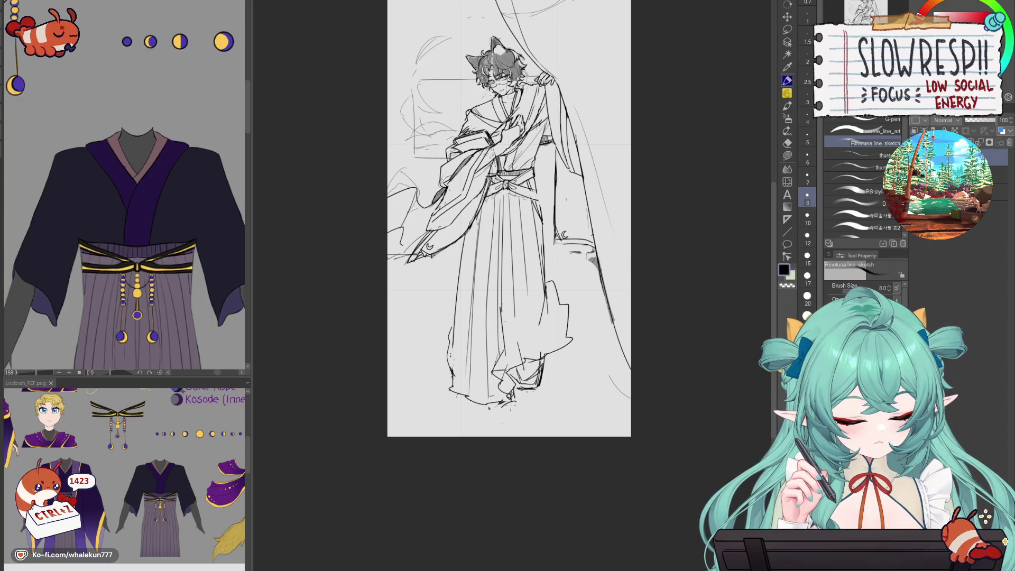
mouse_move(489, 408)
mouse_down()
mouse_move(503, 400)
mouse_move(497, 408)
mouse_up()
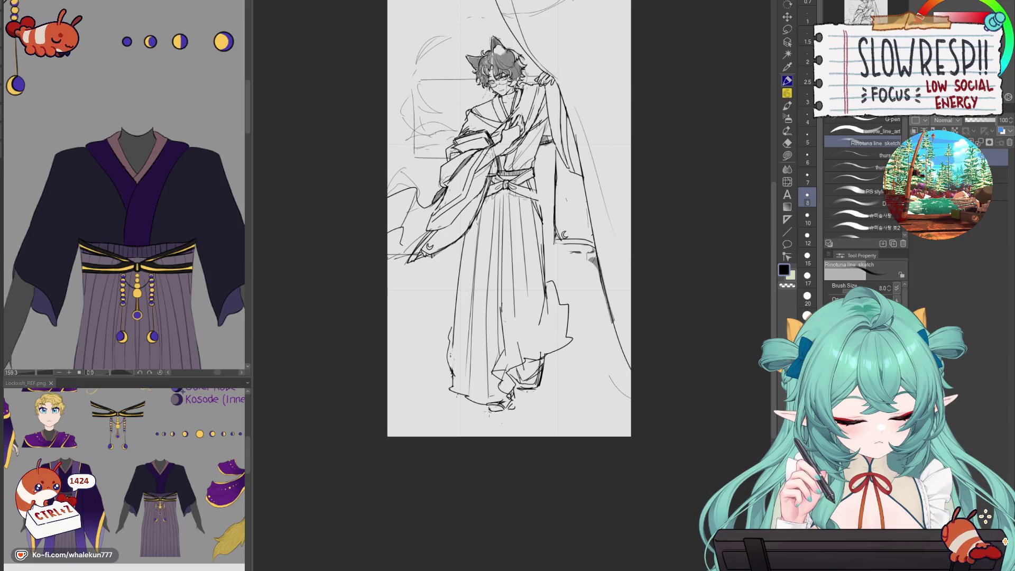
key(ctrl+z)
key(ctrl+z)
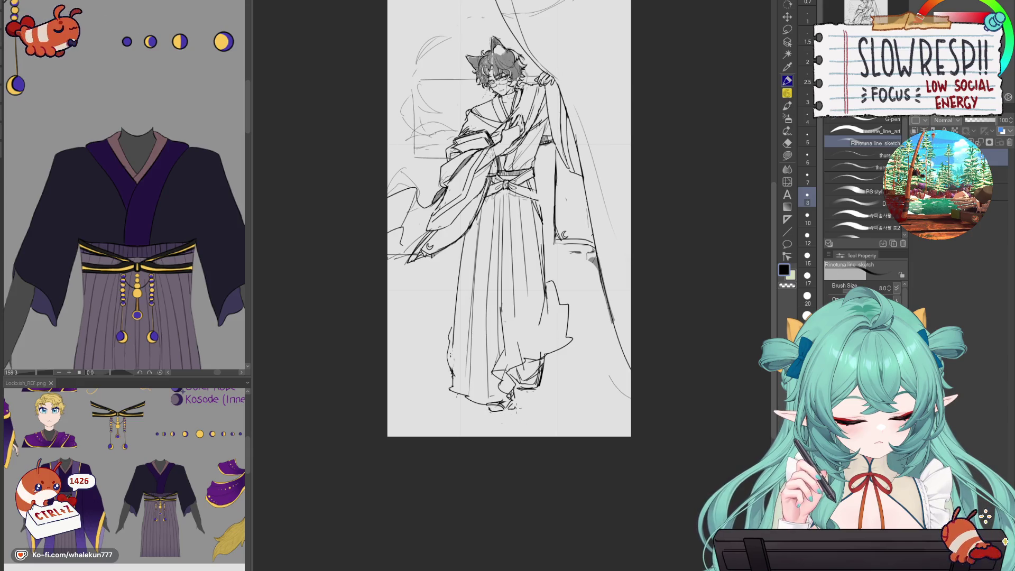
key(ctrl+z)
key(ctrl+z)
key(ctrl+z)
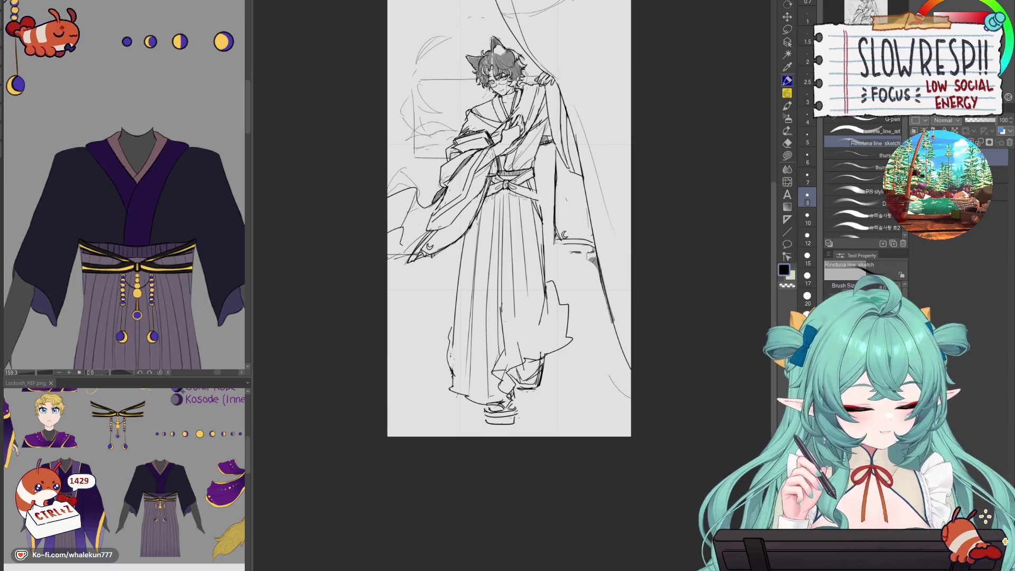
scroll(124, 185, down, 10)
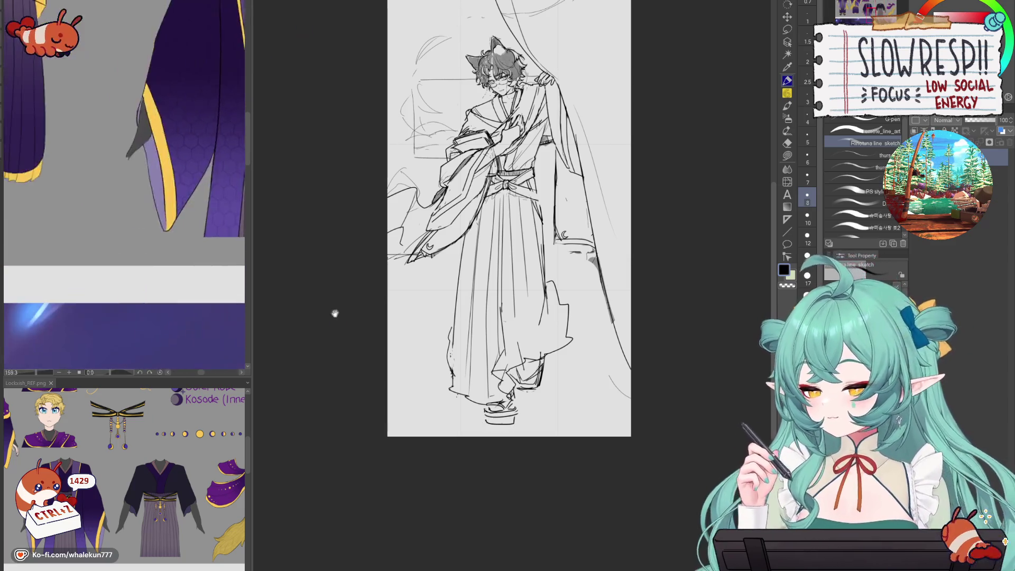
- Add a short line at the right foot's hakama hem
click(516, 334)
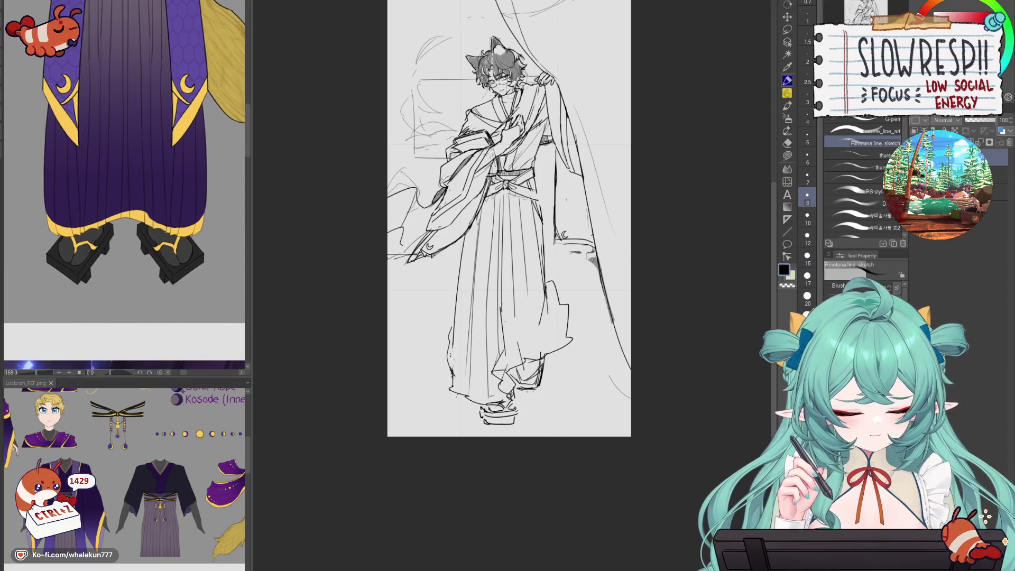
mouse_move(546, 372)
mouse_down()
mouse_move(543, 382)
mouse_move(511, 385)
mouse_up()
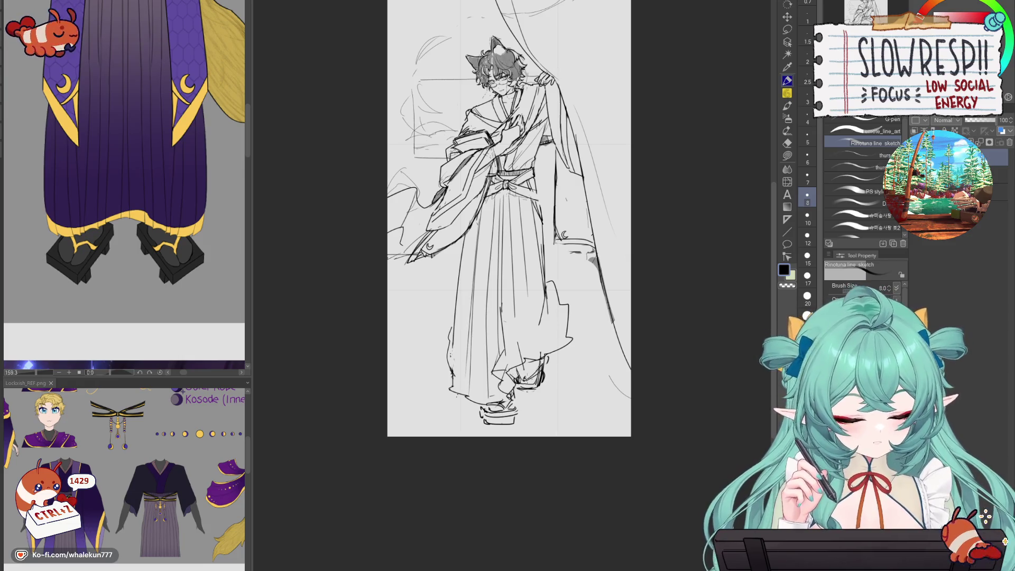
scroll(509, 218, down, 2)
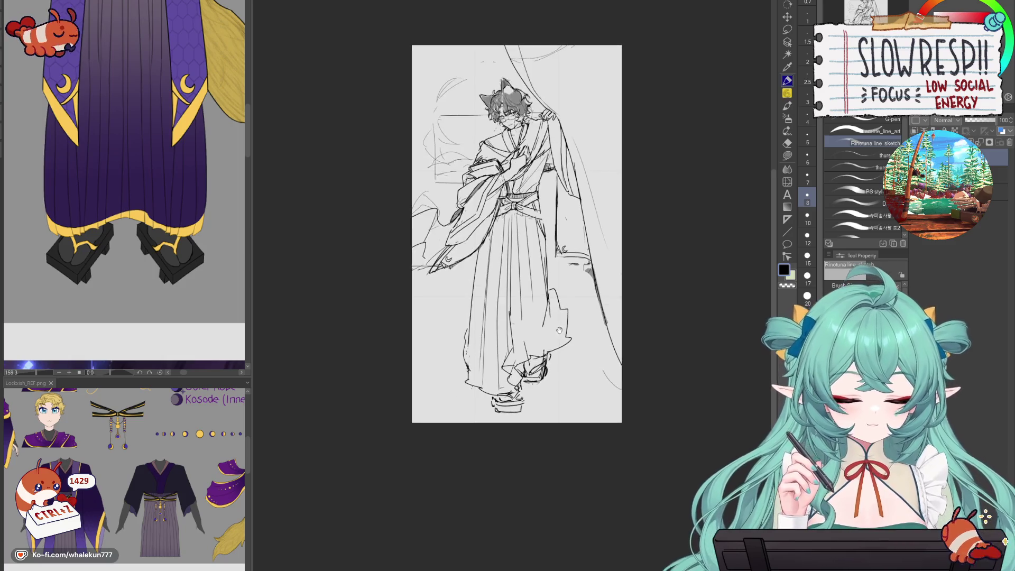
scroll(509, 218, up, 3)
- Redraw the diagonal hakama fold line over several attempts until it sits right
drag(516, 330, 520, 367)
key(ctrl+z)
drag(496, 272, 515, 369)
key(ctrl+z)
drag(491, 248, 523, 357)
key(ctrl+z)
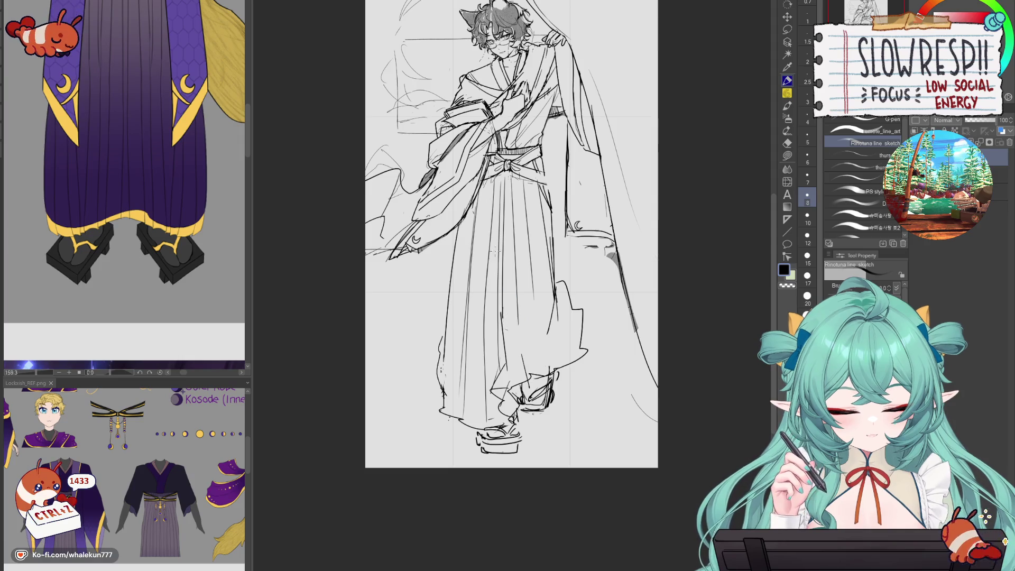
drag(475, 206, 518, 325)
key(ctrl+z)
drag(486, 242, 518, 364)
key(ctrl+z)
drag(478, 223, 523, 359)
scroll(593, 387, down, 2)
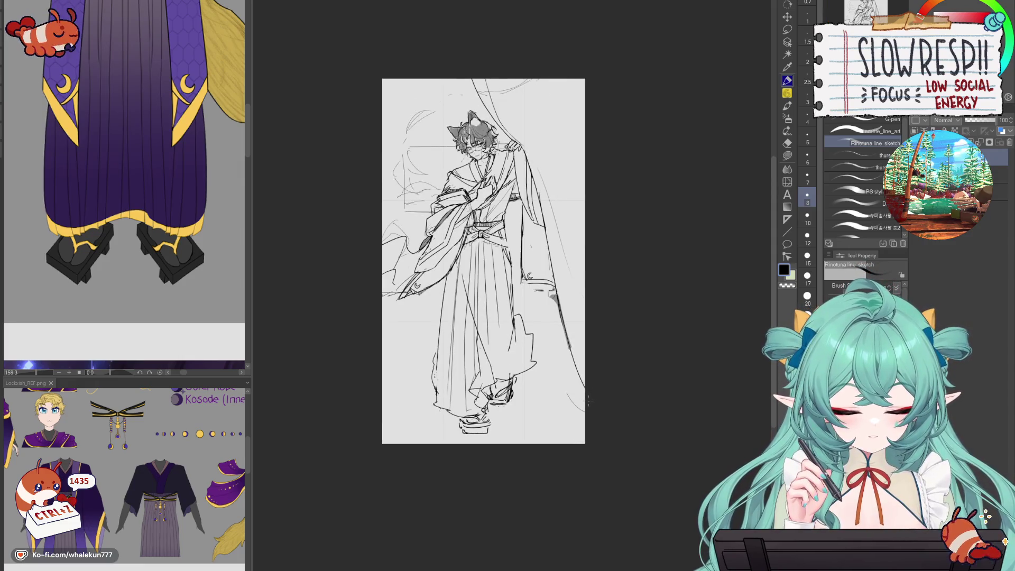
scroll(591, 421, down, 2)
scroll(579, 384, up, 3)
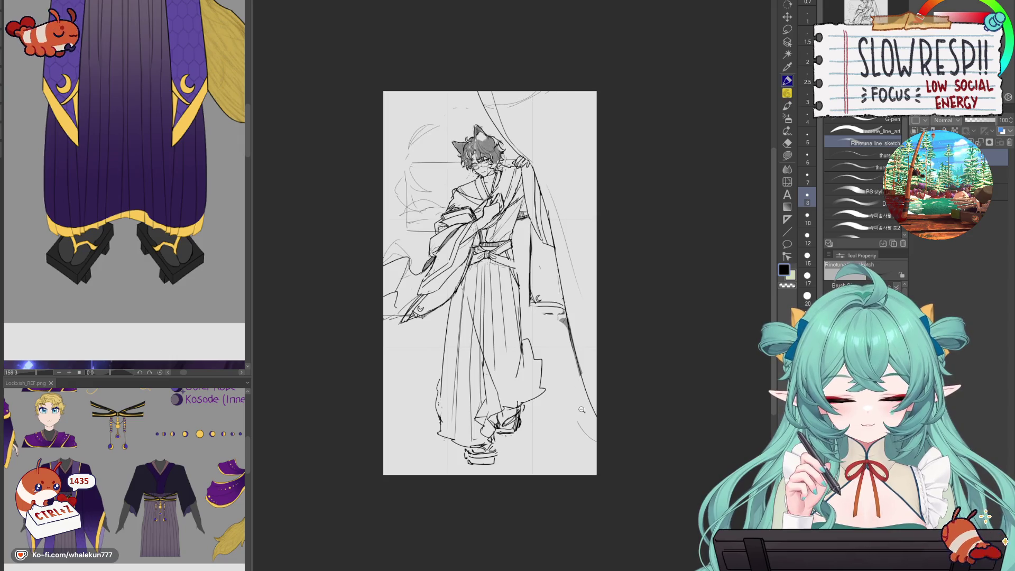
scroll(580, 409, up, 2)
- At pen size 12, redraw the hakama's left edge bolder and darken the robe's right side
key(bracketright)
key(bracketright)
drag(421, 265, 402, 393)
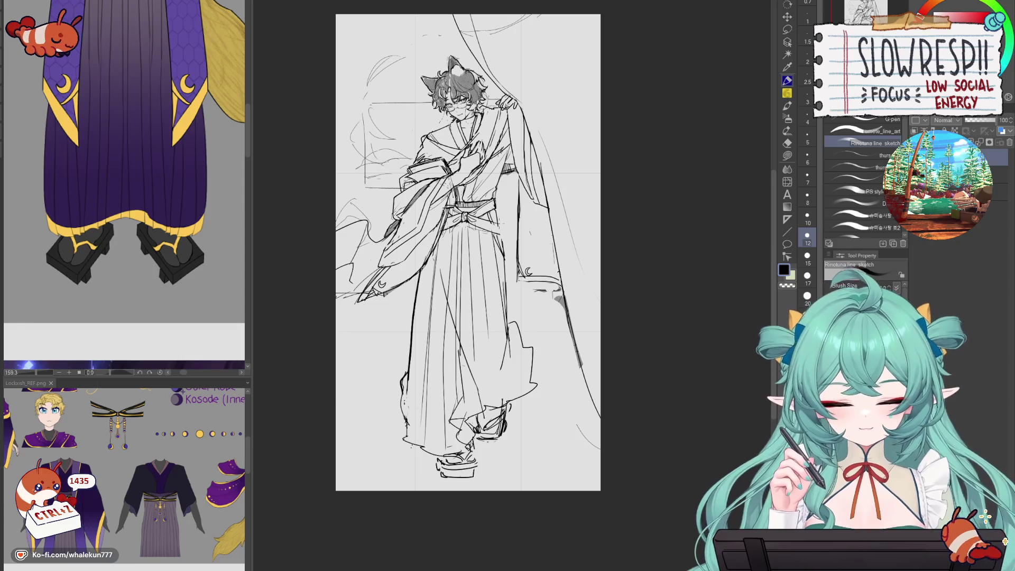
drag(497, 231, 505, 276)
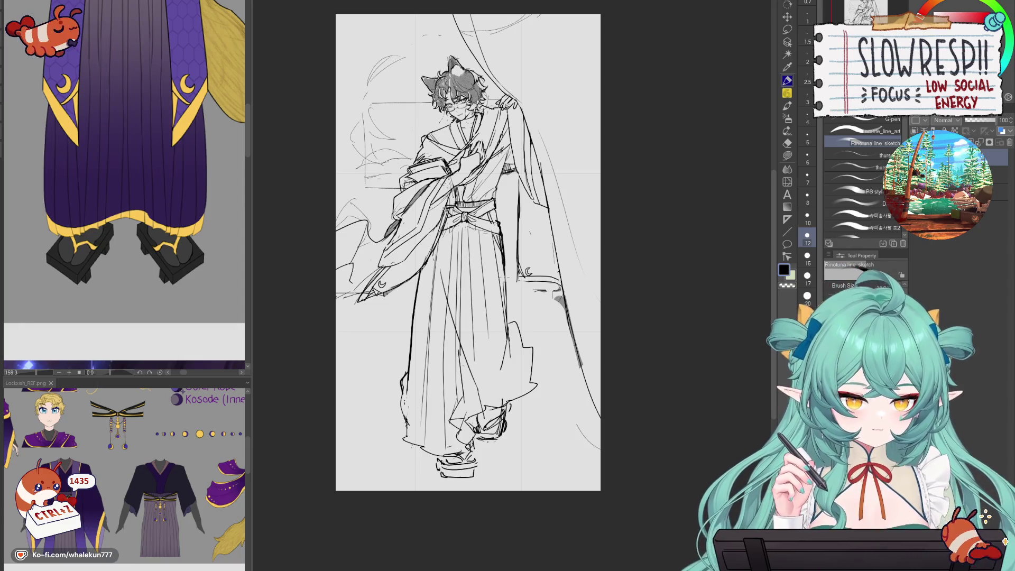
drag(503, 230, 535, 291)
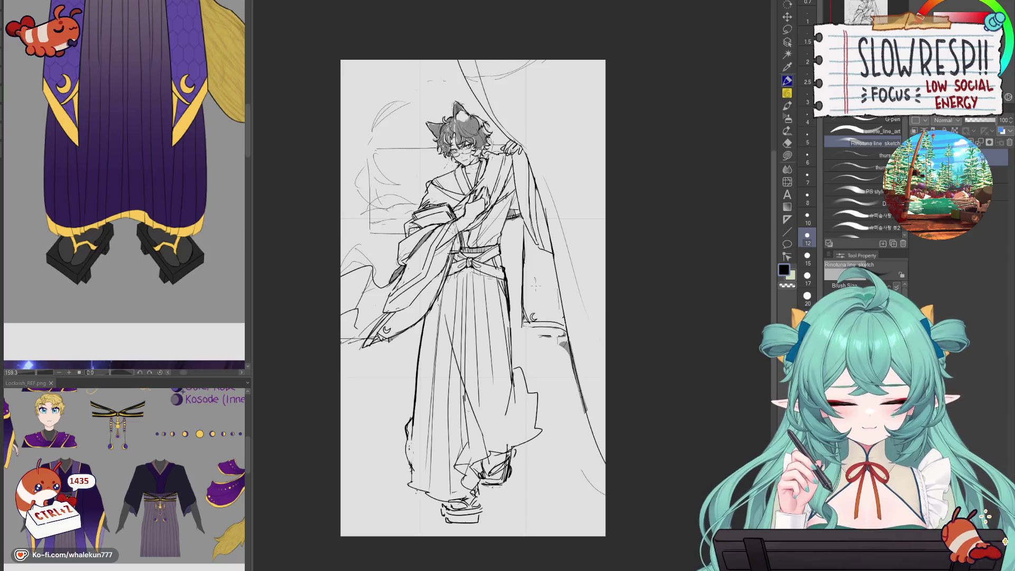
key(h)
key(h)
drag(524, 220, 518, 323)
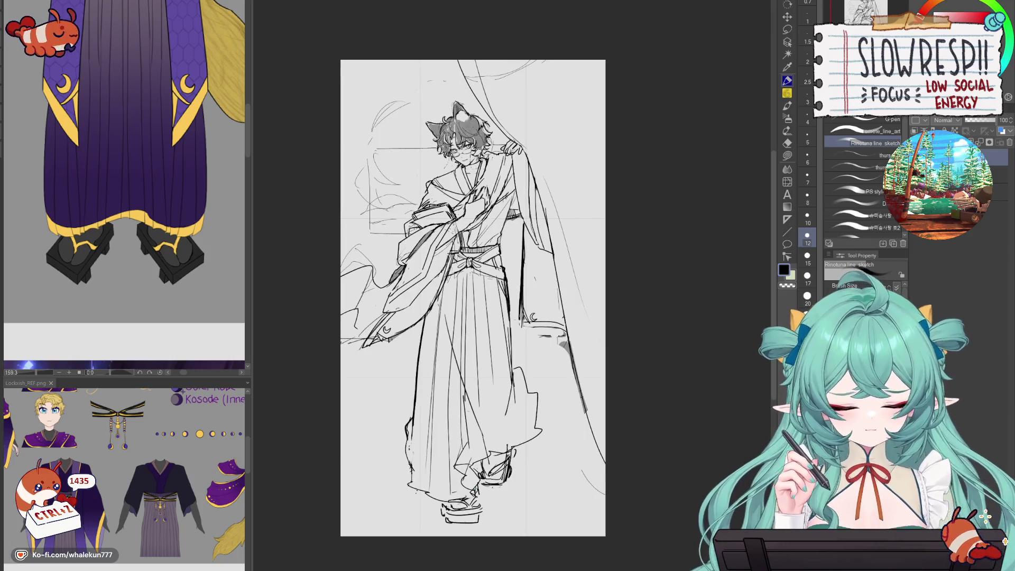
key(ctrl+z)
key(ctrl+z)
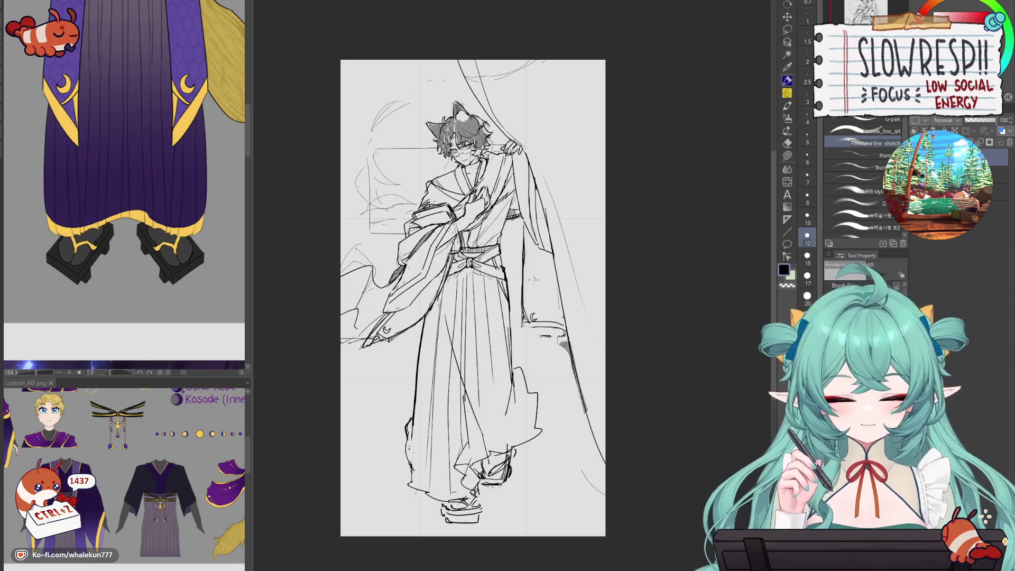
- Erase the curtain-fold lines near the hem and the rough sleeve-end lines
key(e)
mouse_move(528, 317)
mouse_down()
mouse_move(555, 328)
mouse_move(559, 311)
mouse_up()
mouse_move(401, 332)
mouse_down()
mouse_move(354, 321)
mouse_move(357, 252)
mouse_move(375, 288)
mouse_move(399, 268)
mouse_up()
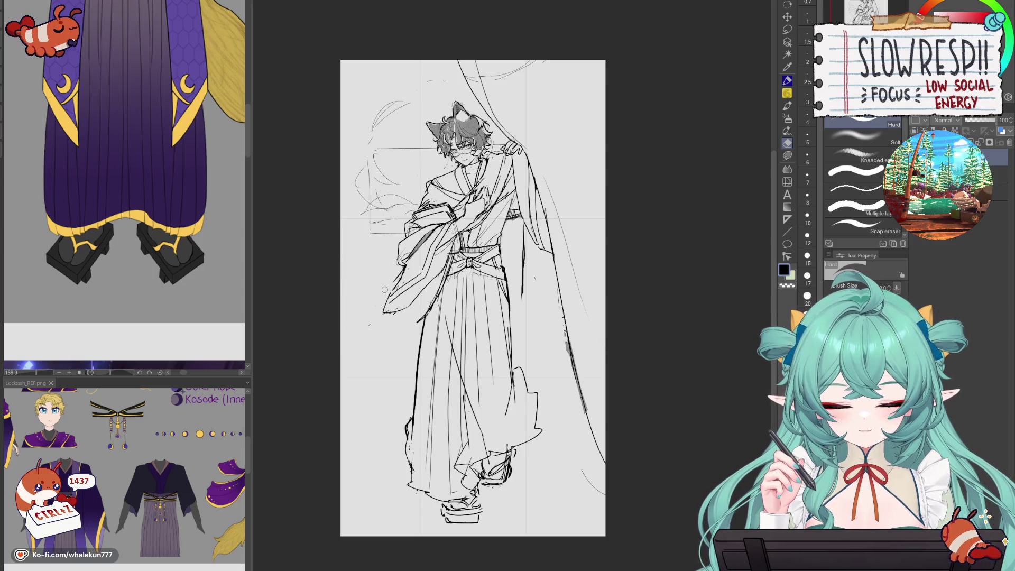
- Draw the hanging sleeve's outline with the pen reduced to size 10
key(p)
drag(404, 263, 387, 307)
key(ctrl+z)
key(bracketleft)
drag(404, 262, 382, 302)
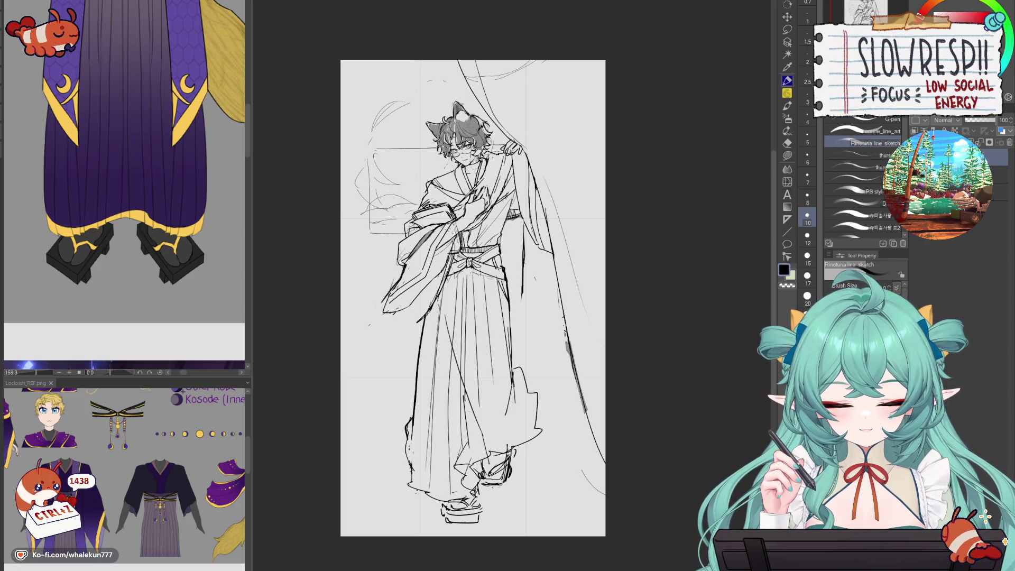
key(e)
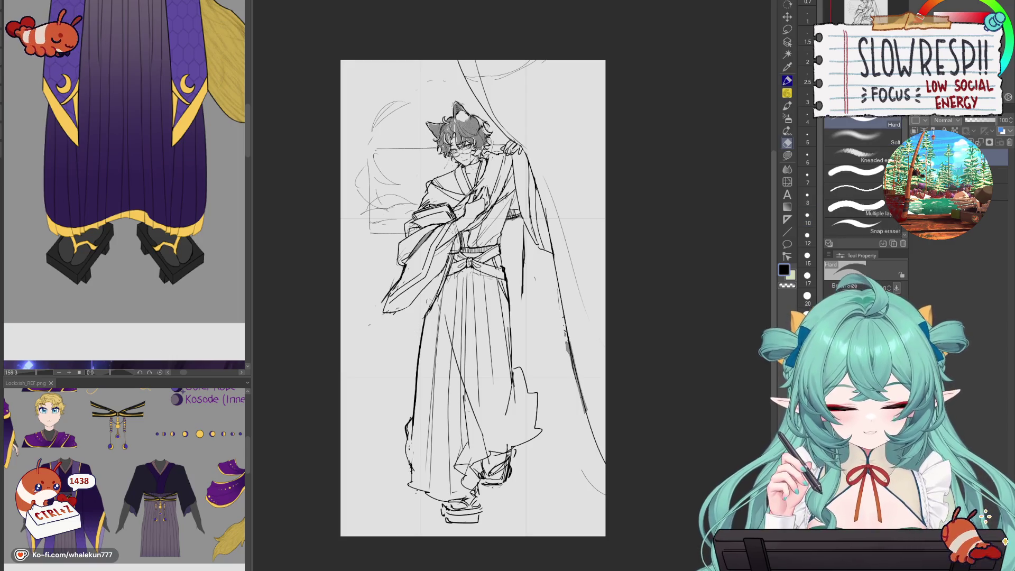
click(787, 81)
- Draw one long sleeve line sweeping down the hakama's left side to the lower left
drag(452, 258, 389, 407)
key(ctrl+z)
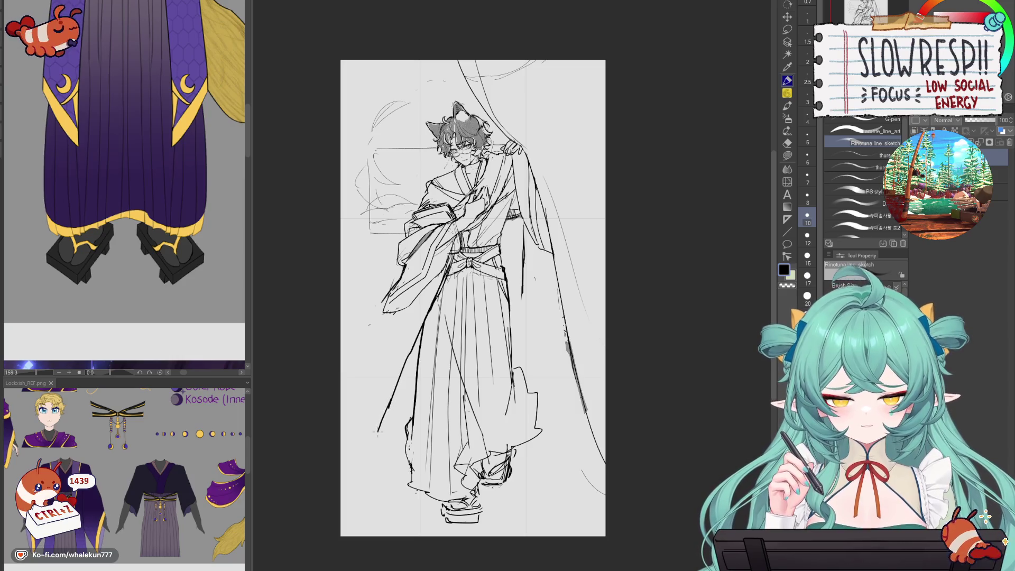
key(ctrl+z)
key(ctrl+z)
key(ctrl+z)
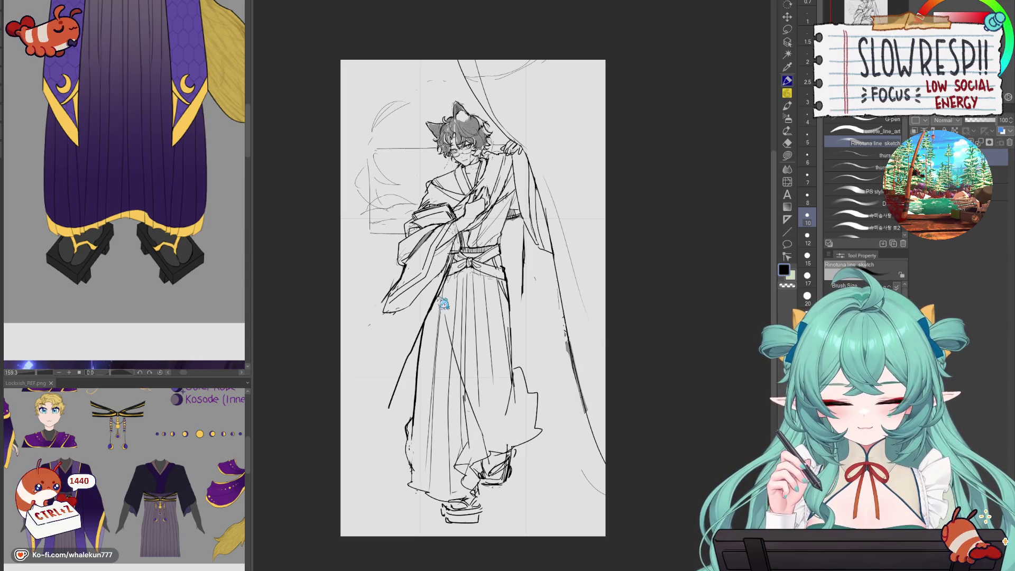
drag(436, 299, 368, 439)
drag(405, 309, 380, 371)
key(ctrl+z)
key(ctrl+z)
drag(432, 279, 367, 415)
key(ctrl+z)
drag(425, 286, 371, 419)
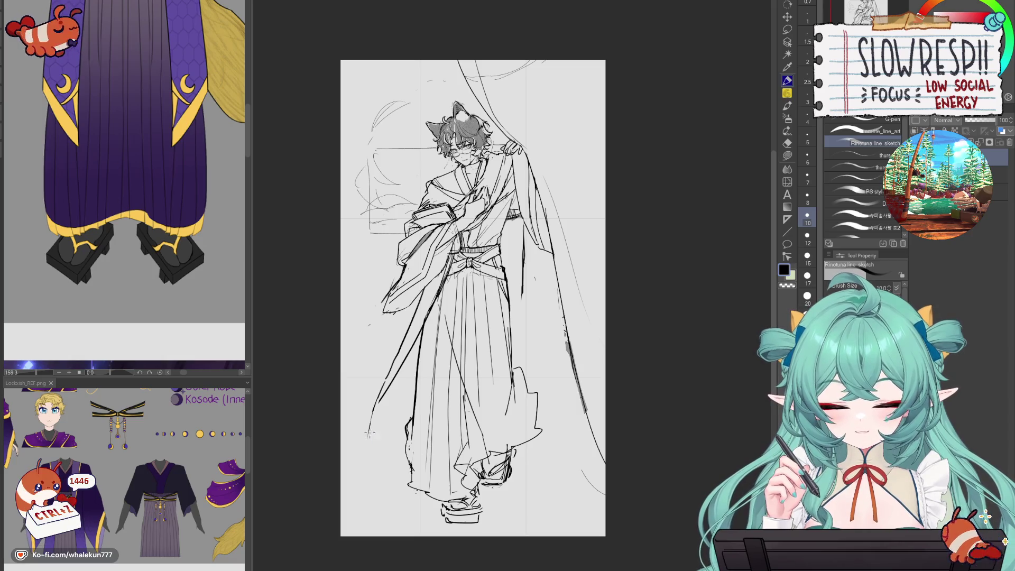
- Erase stray lines at the hakama's lower-left and redraw the short hem strokes there
drag(407, 426, 374, 442)
drag(424, 414, 412, 430)
key(ctrl+z)
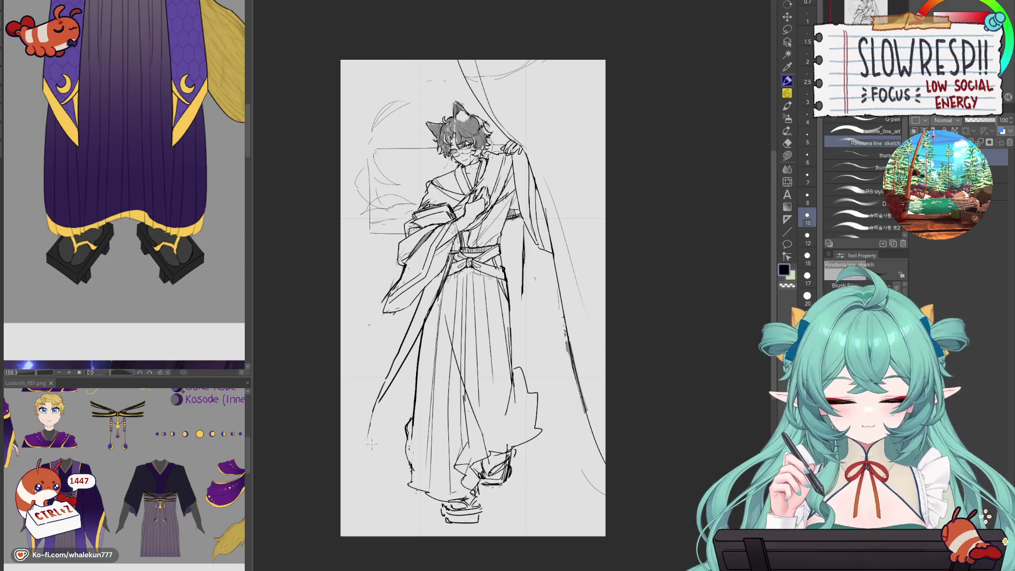
key(e)
mouse_move(391, 364)
mouse_down()
mouse_move(364, 439)
mouse_move(376, 414)
mouse_up()
key(p)
mouse_move(401, 344)
mouse_down()
mouse_move(364, 425)
mouse_move(345, 438)
mouse_up()
key(ctrl+z)
mouse_move(404, 365)
mouse_down()
mouse_move(363, 429)
mouse_move(413, 385)
mouse_up()
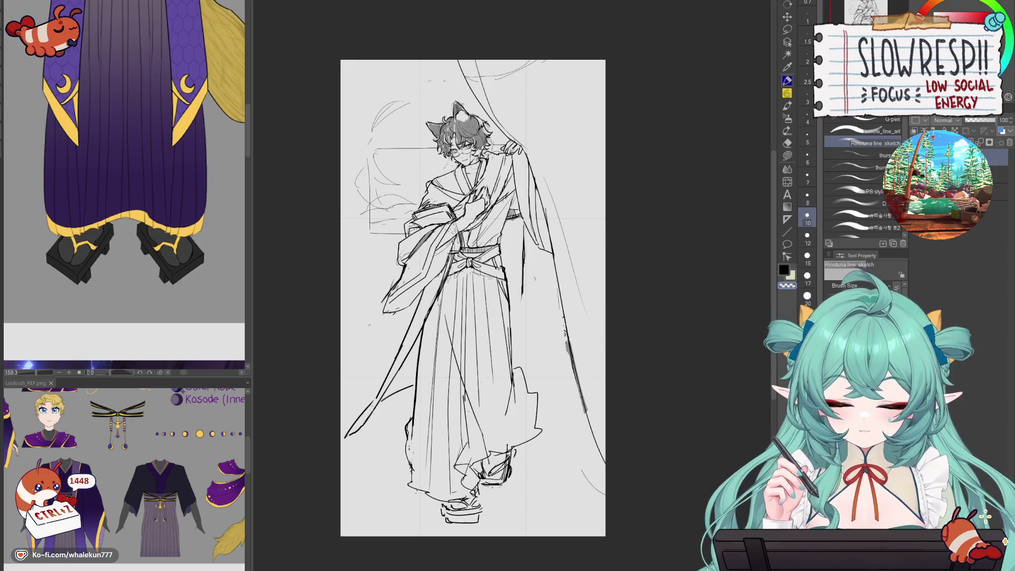
mouse_move(367, 408)
mouse_down()
mouse_move(351, 432)
mouse_move(359, 426)
mouse_up()
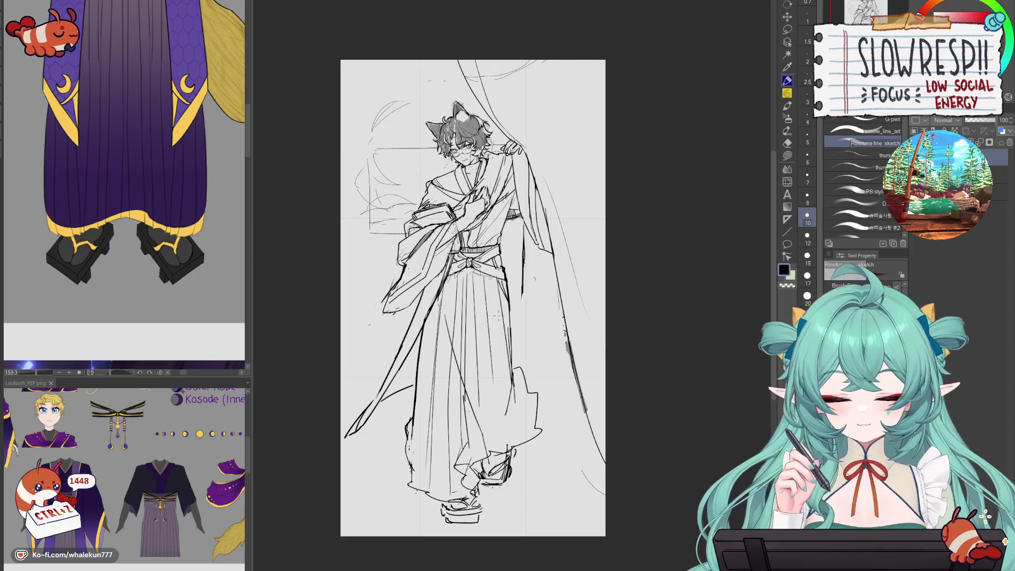
key(h)
key(h)
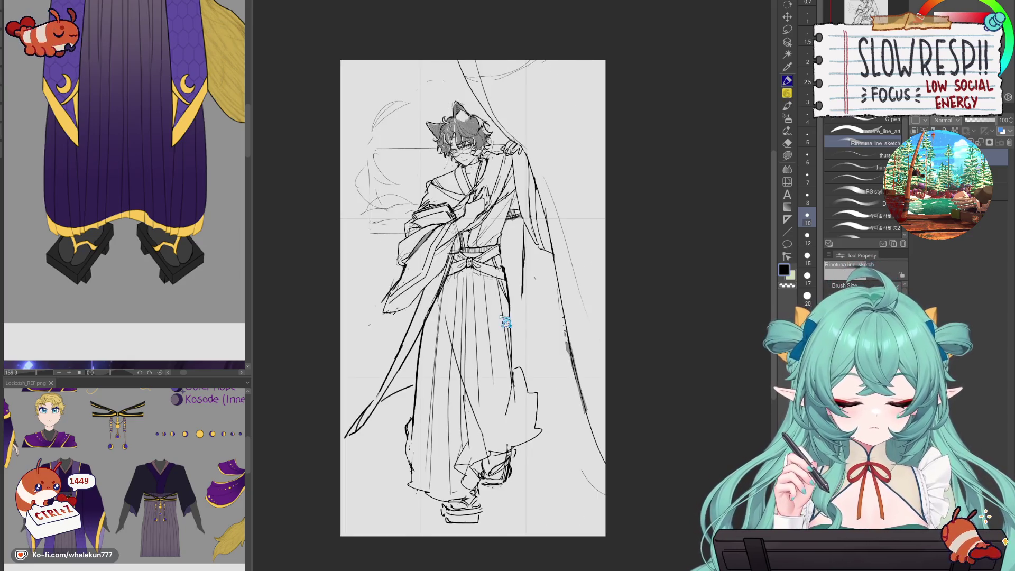
scroll(505, 322, down, 3)
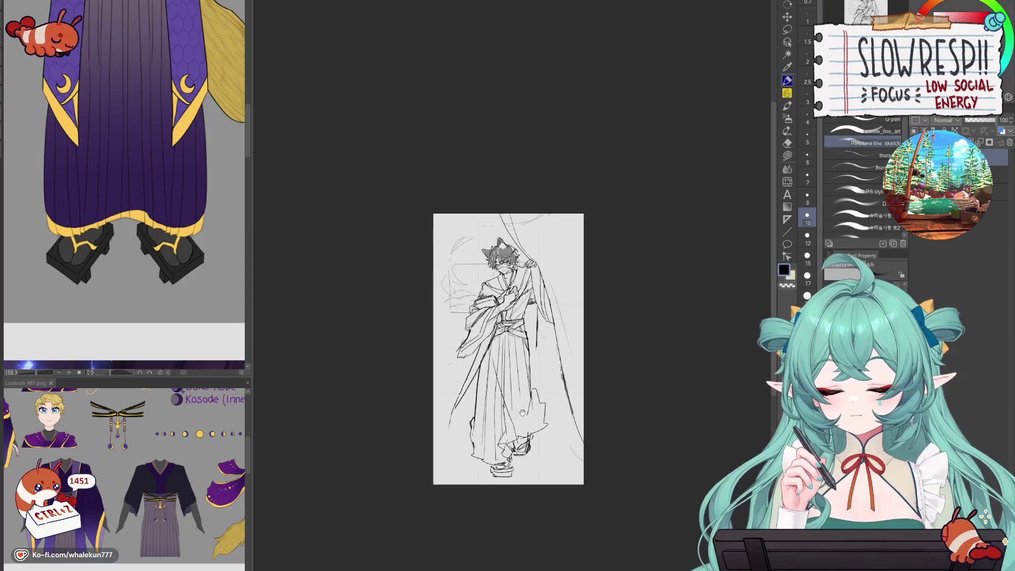
- Ink the hakama's left edge line, retrying the stroke until it is clean
scroll(506, 323, up, 1)
key(e)
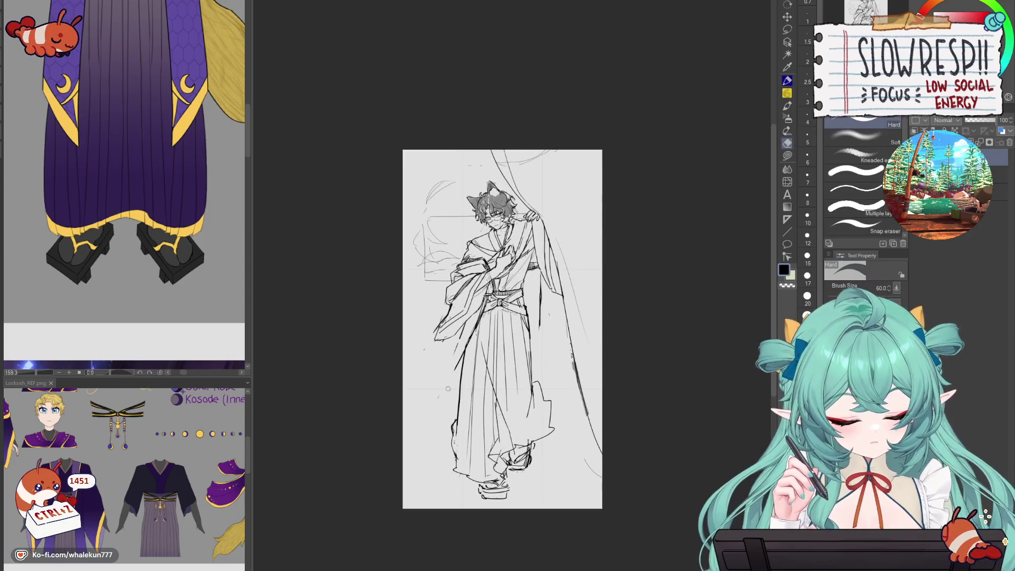
key(p)
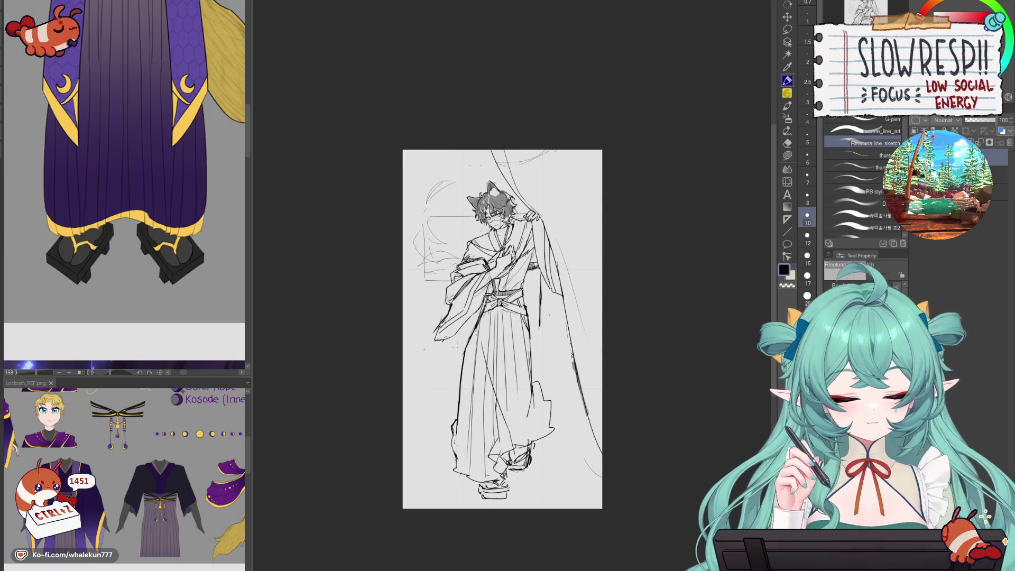
key(ctrl+z)
drag(463, 326, 450, 404)
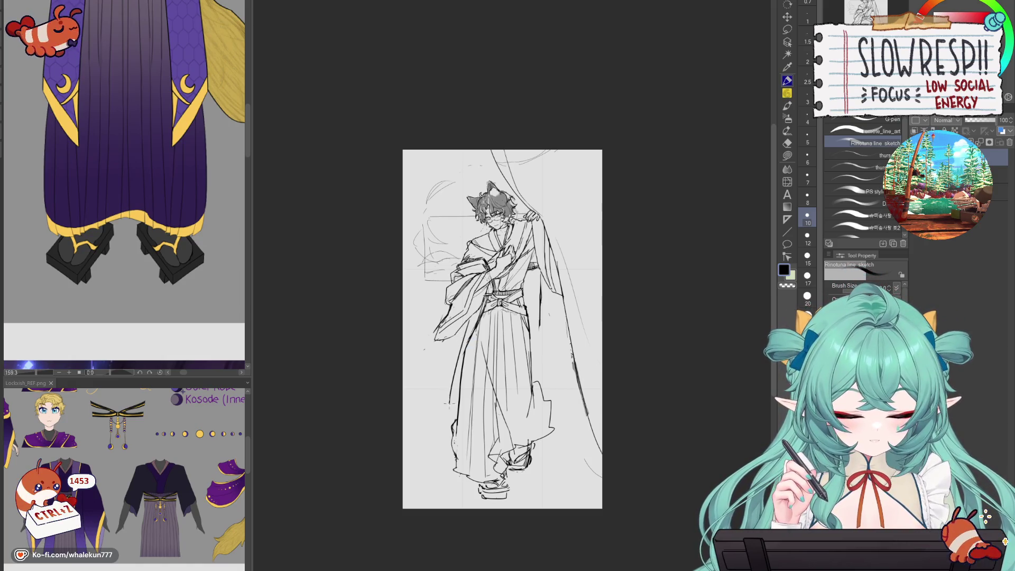
drag(461, 355, 451, 388)
mouse_move(472, 374)
mouse_down()
mouse_move(447, 418)
mouse_move(449, 459)
mouse_up()
key(ctrl+z)
key(ctrl+z)
key(ctrl+z)
key(ctrl+z)
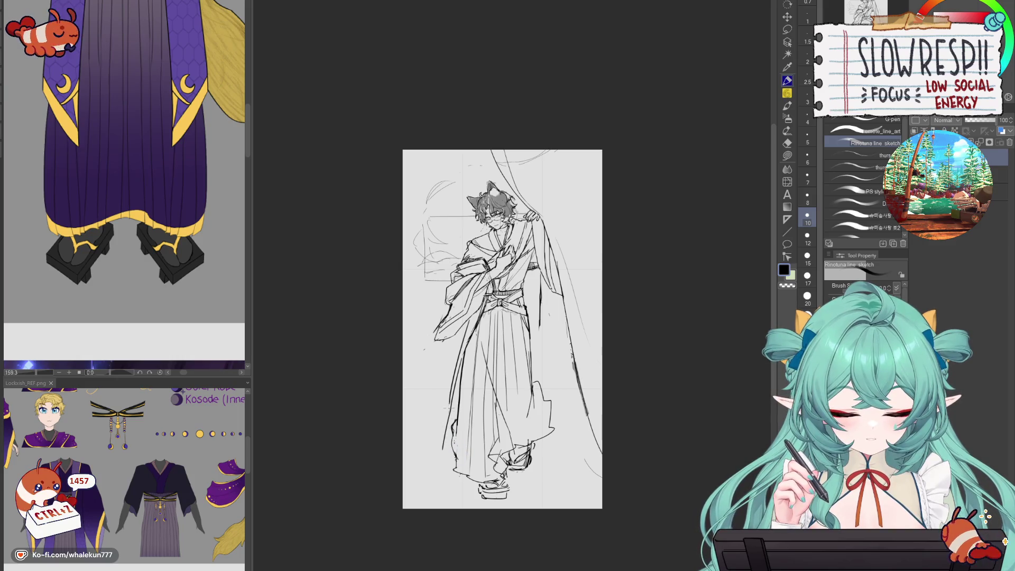
drag(463, 354, 449, 399)
drag(451, 401, 439, 446)
key(ctrl+z)
drag(463, 355, 446, 467)
key(ctrl+z)
key(ctrl+z)
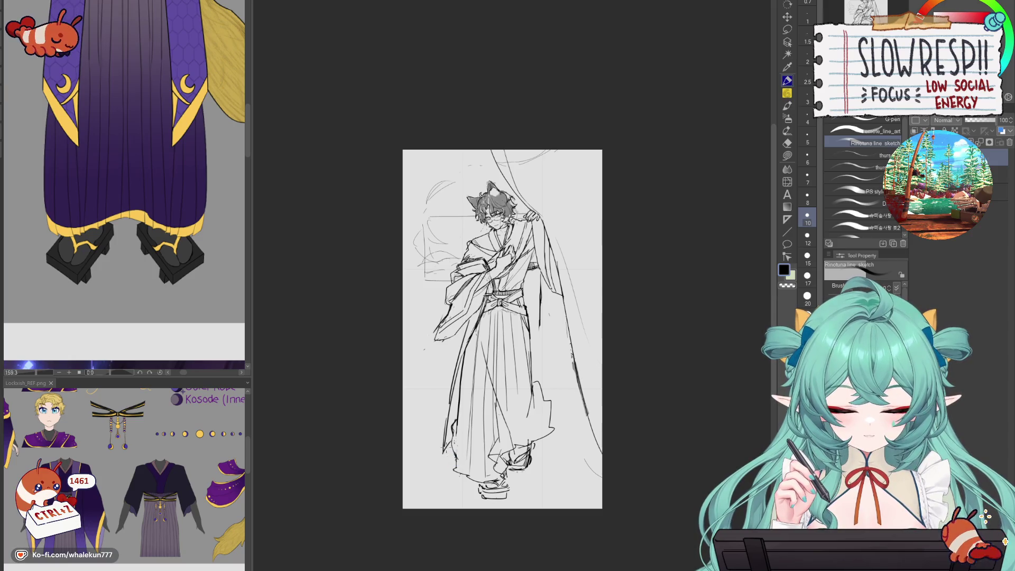
- Mirror the canvas view back and forth to check the figure's proportions
key(h)
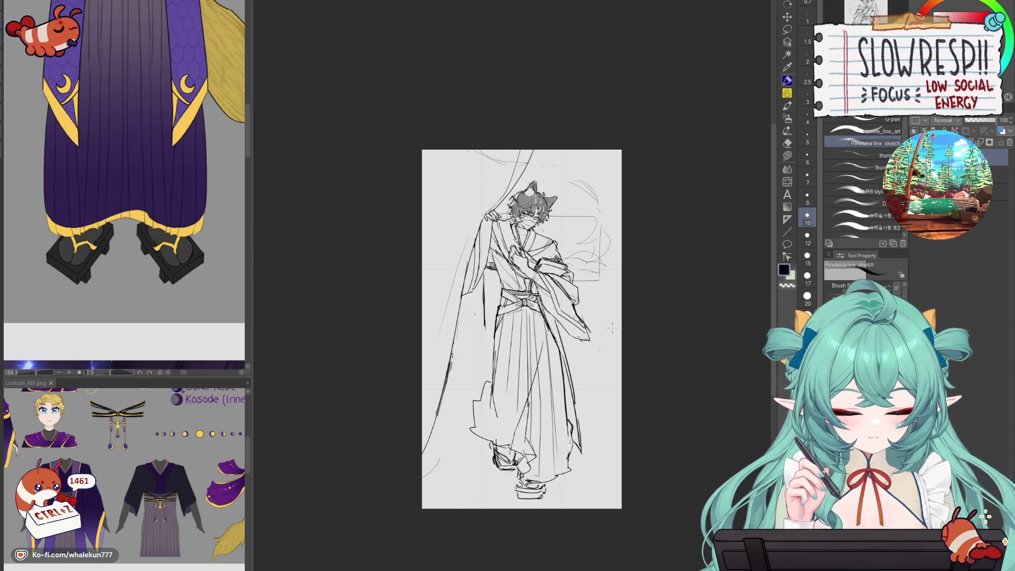
key(h)
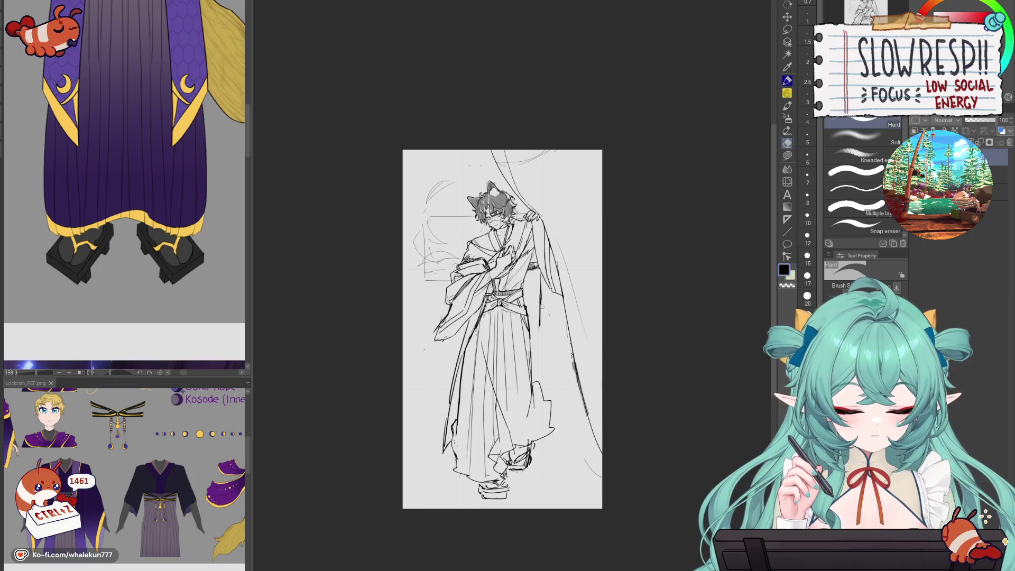
key(e)
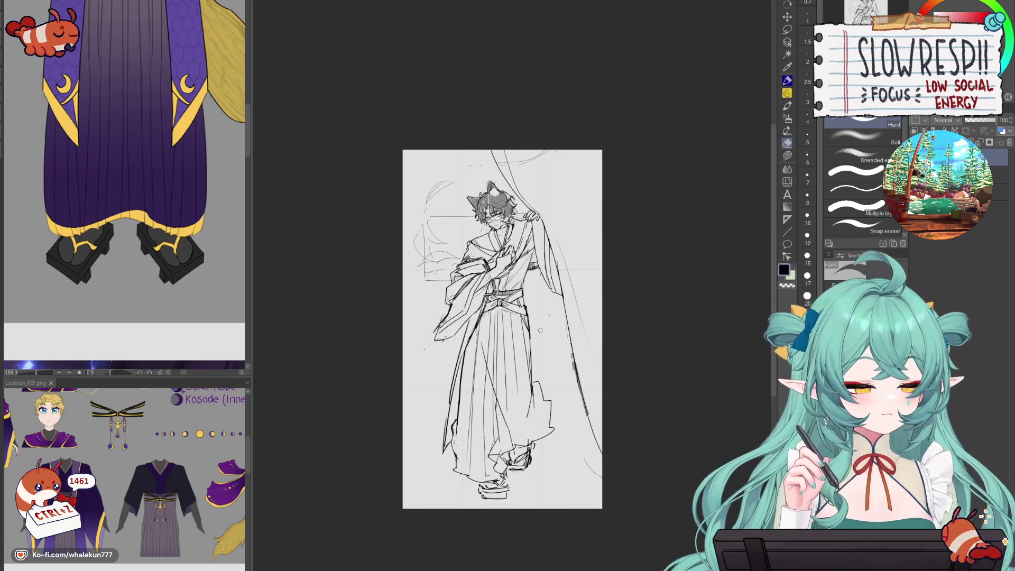
key(h)
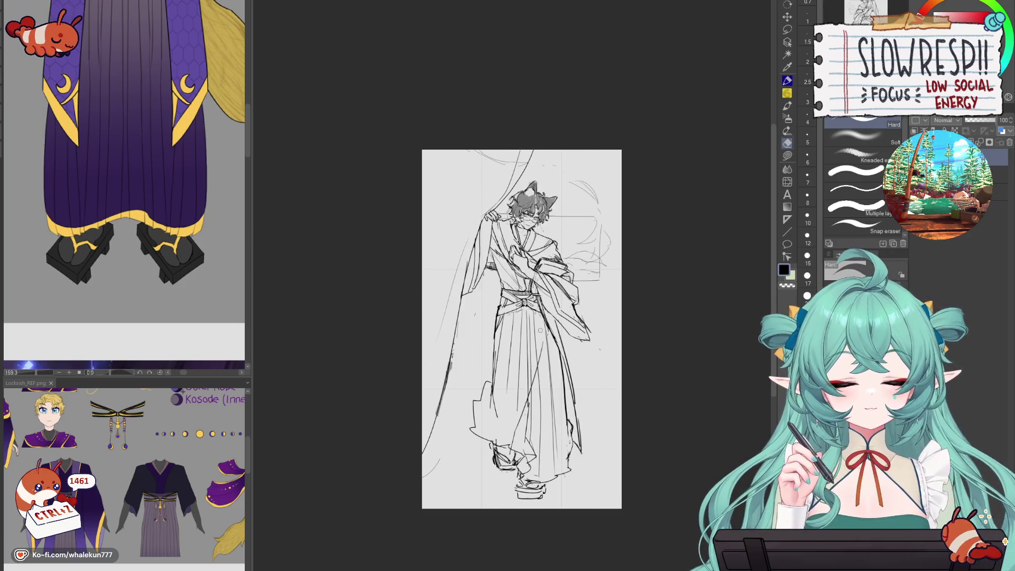
key(h)
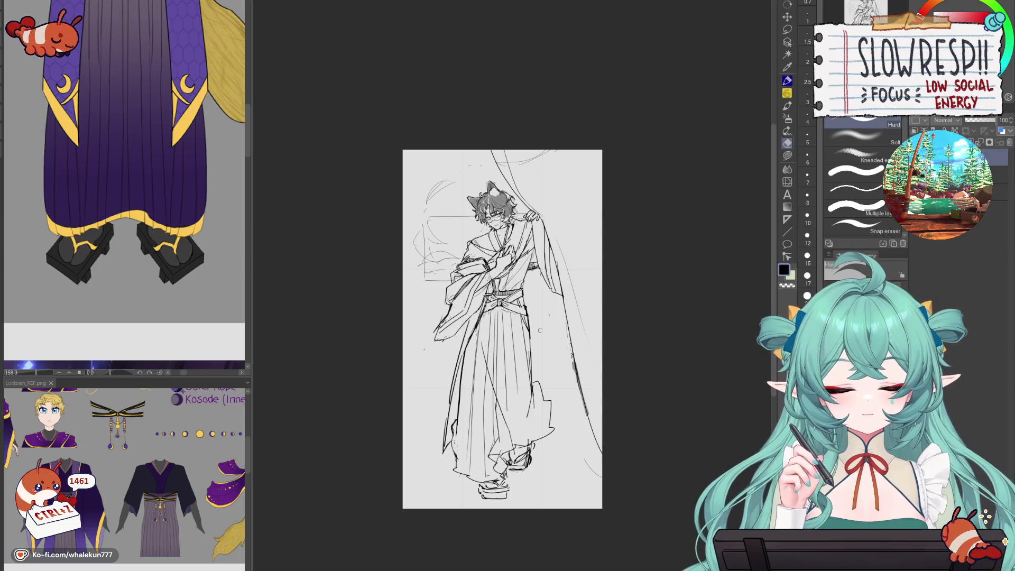
- Ink the long lines down the robe and its right side, redoing each stroke as needed
key(p)
drag(537, 269, 549, 391)
key(ctrl+z)
key(ctrl+z)
drag(536, 257, 537, 312)
key(ctrl+z)
key(h)
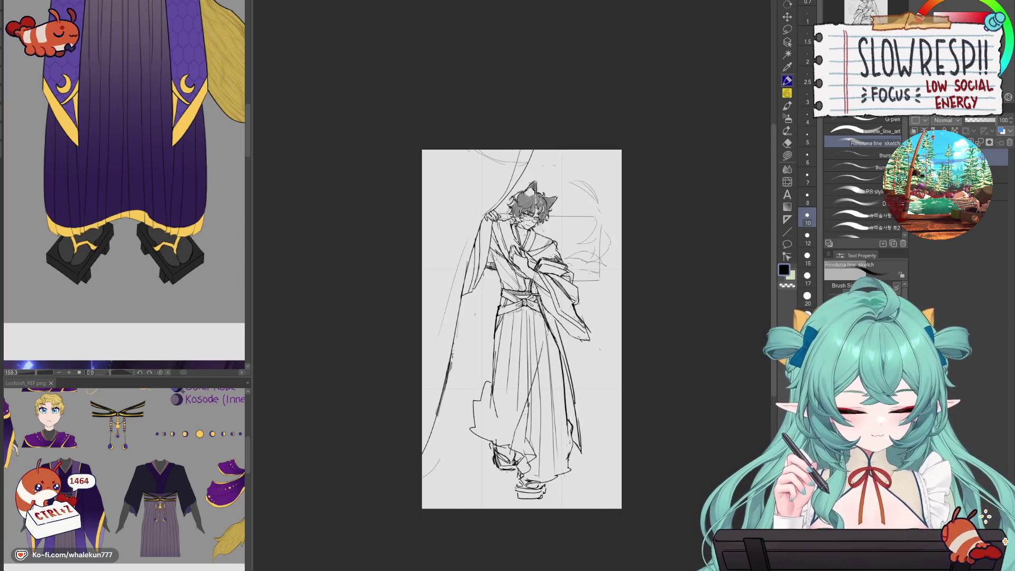
drag(496, 220, 497, 306)
key(ctrl+z)
mouse_move(488, 241)
mouse_down()
mouse_move(494, 319)
mouse_move(483, 361)
mouse_up()
key(ctrl+z)
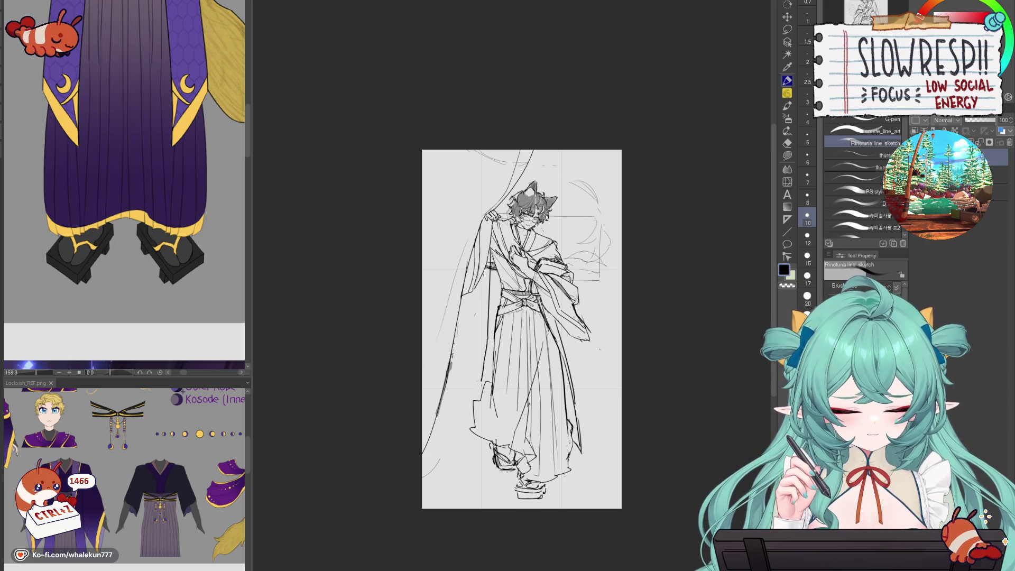
key(h)
key(ctrl+z)
drag(533, 250, 532, 316)
key(ctrl+z)
drag(531, 247, 559, 395)
key(ctrl+z)
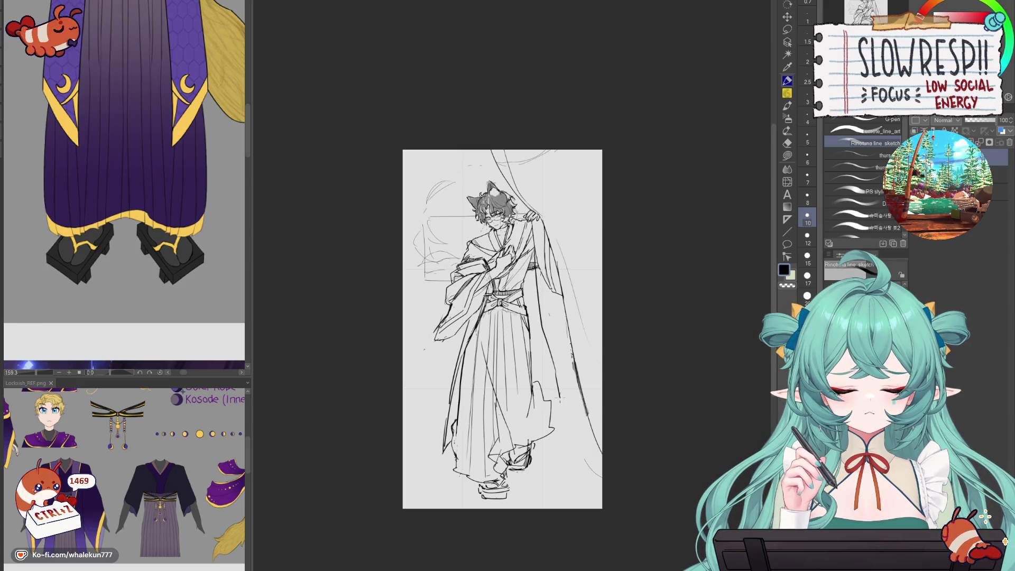
- Extend the left robe line downward and try a short line on the right robe
key(h)
key(ctrl+z)
mouse_move(481, 262)
mouse_down()
mouse_move(476, 329)
mouse_move(438, 404)
mouse_up()
drag(482, 275, 478, 307)
key(ctrl+z)
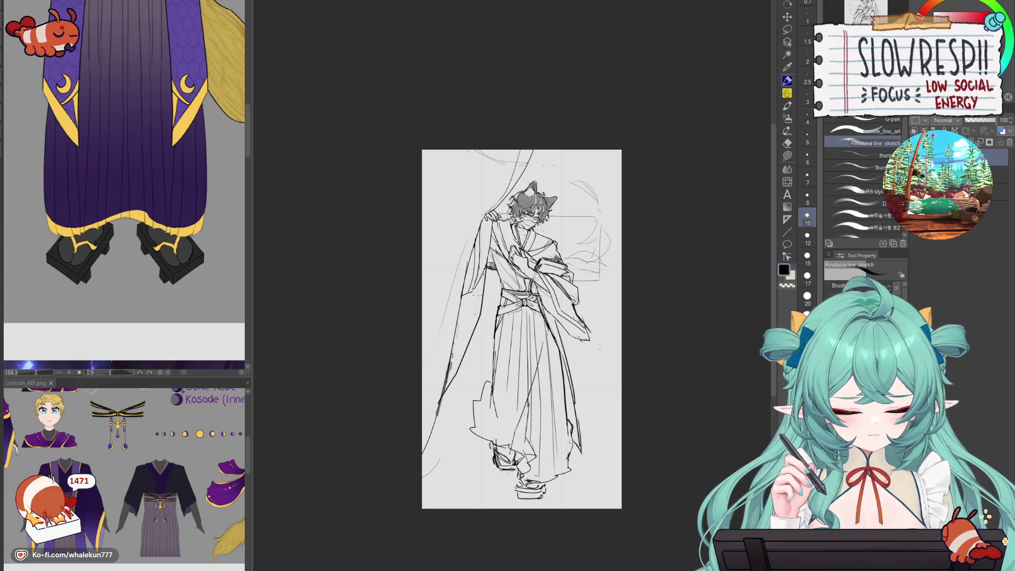
key(h)
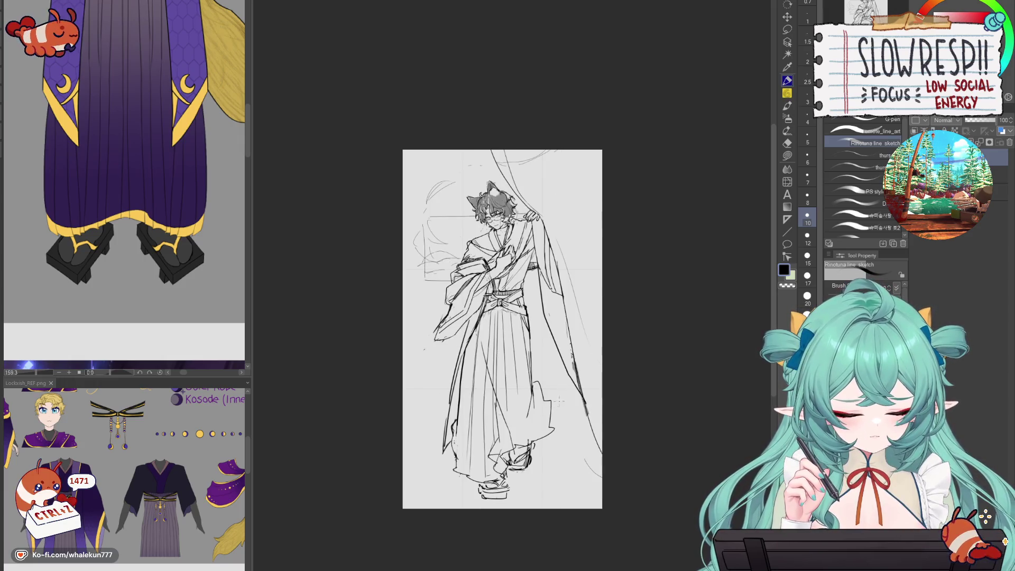
drag(546, 391, 577, 388)
key(ctrl+z)
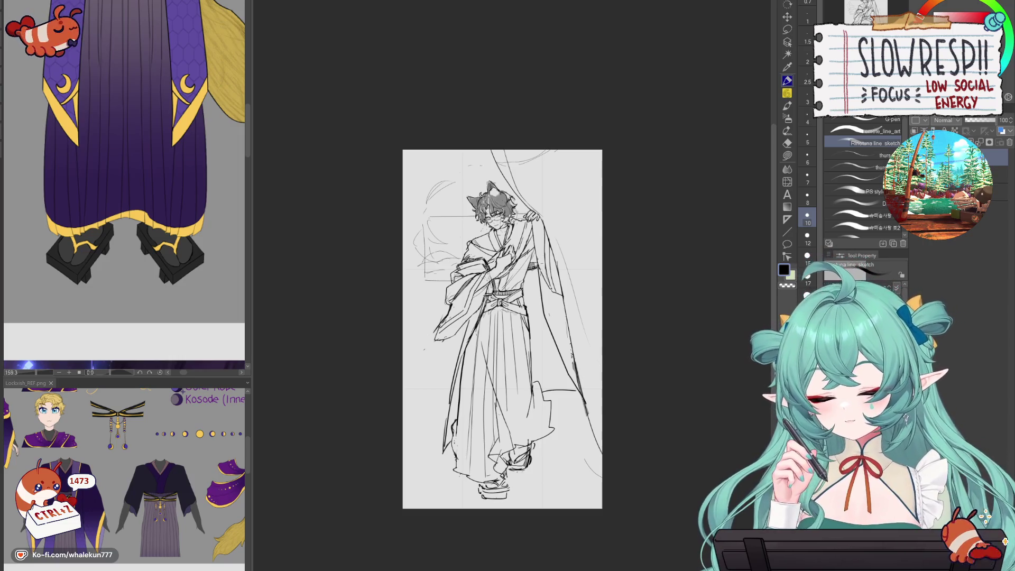
- Erase the stray line on the hakama's left edge and the faint sketch lines near the sash
key(e)
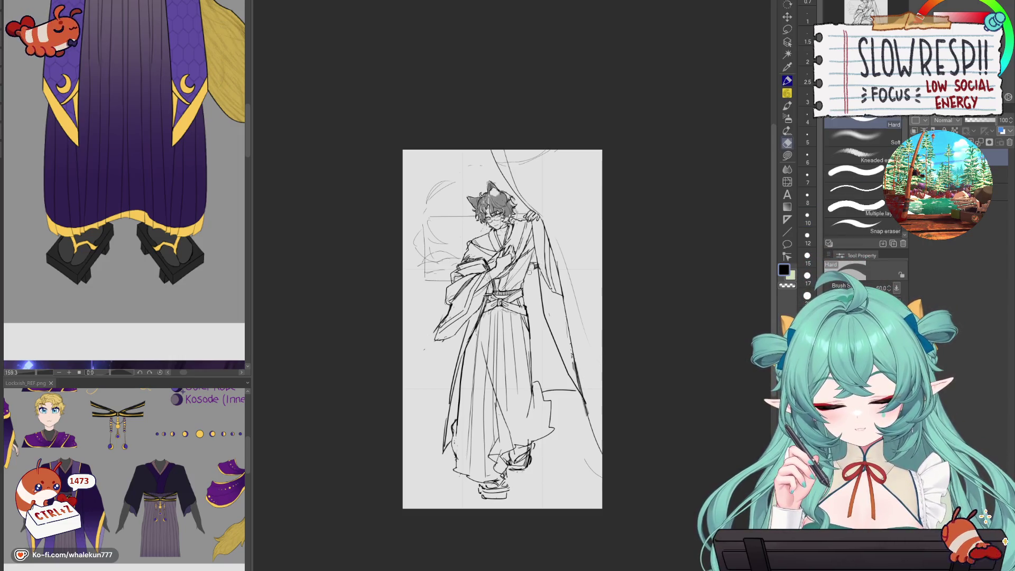
key(p)
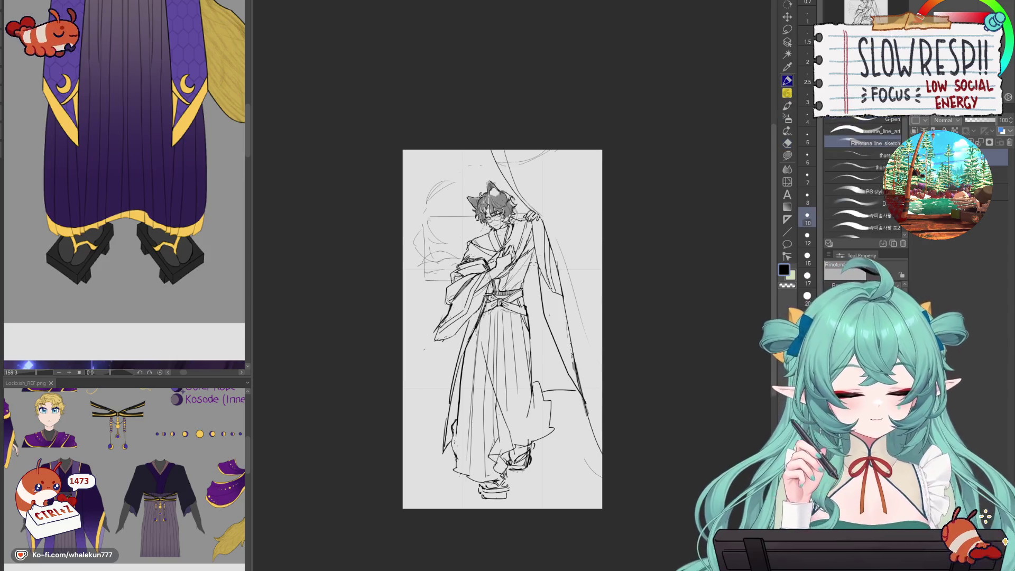
key(ctrl+z)
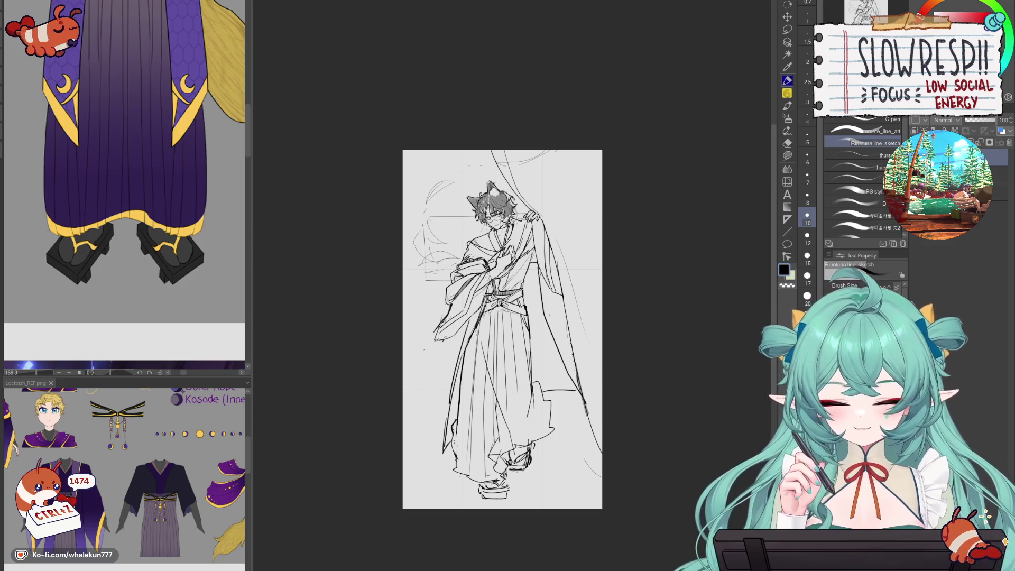
key(e)
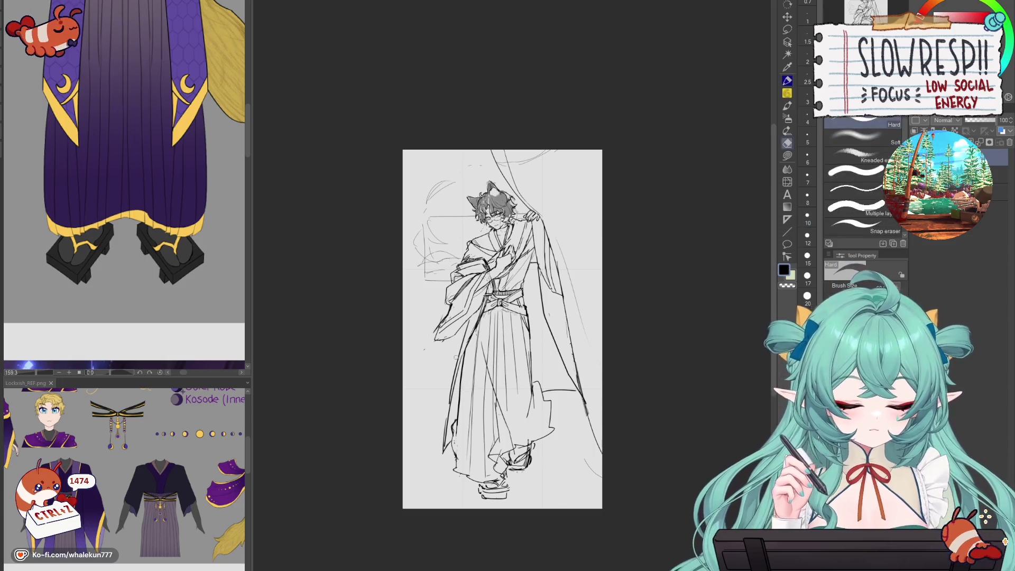
drag(456, 361, 459, 341)
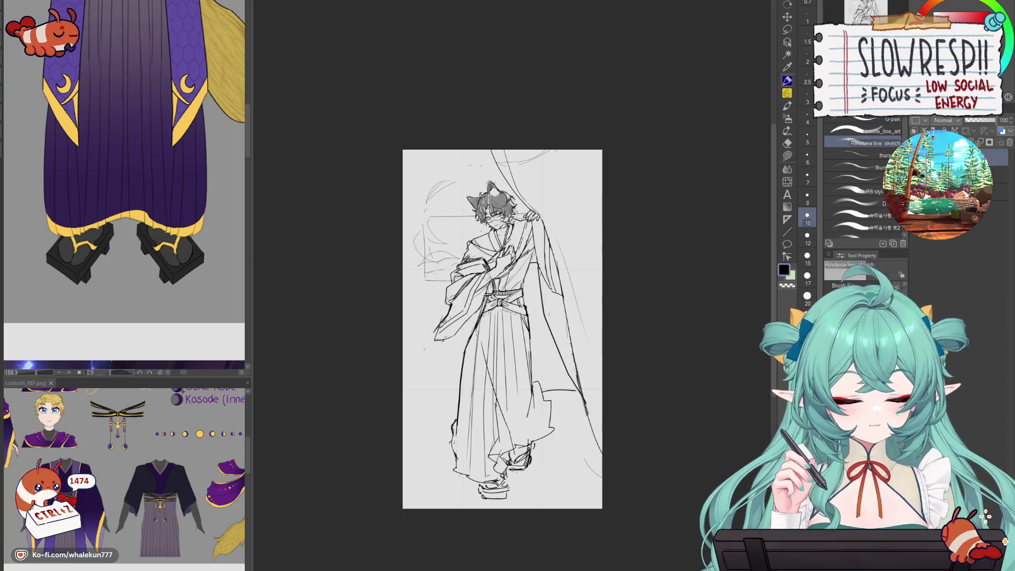
drag(482, 300, 476, 327)
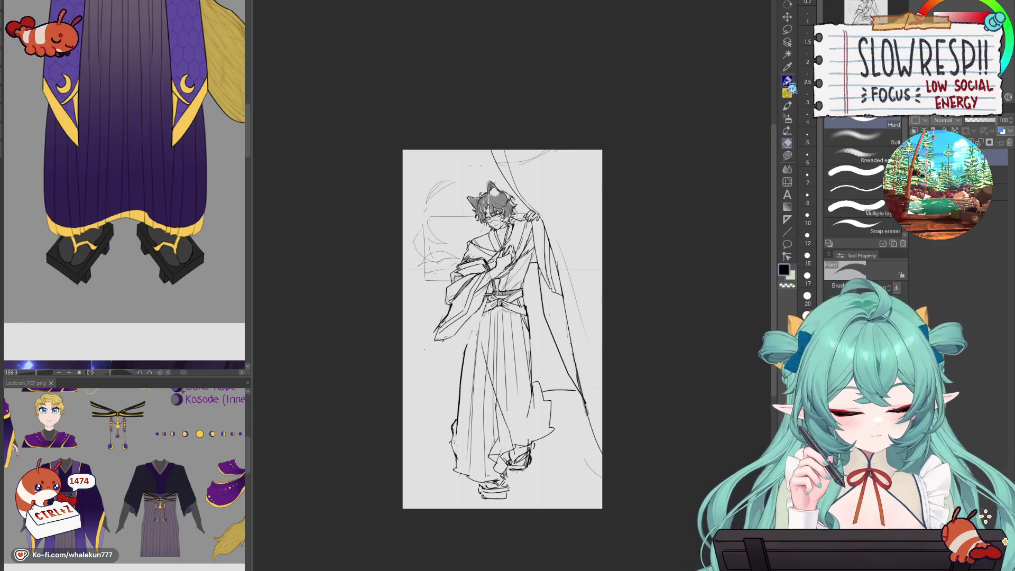
key(p)
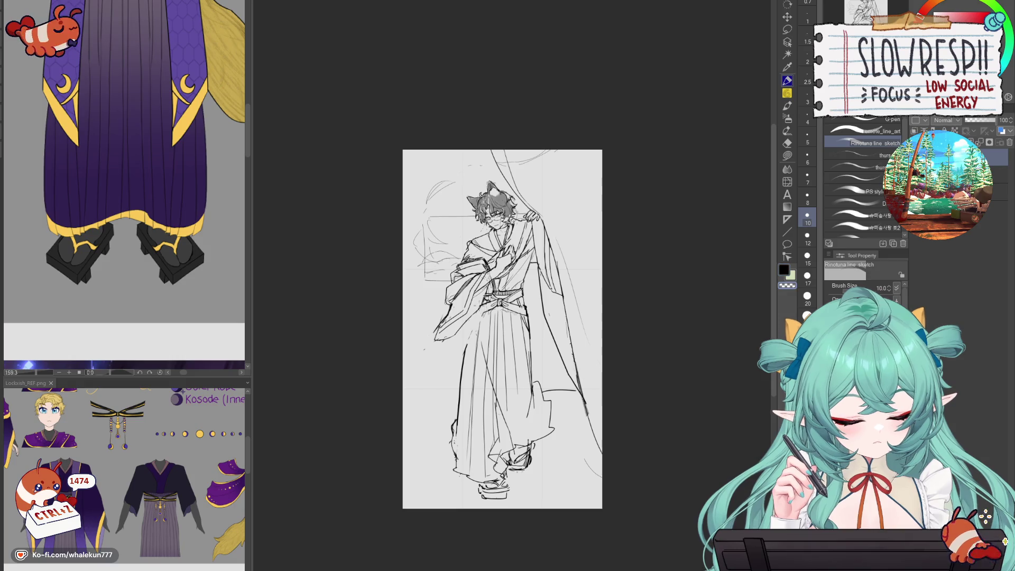
key(ctrl+z)
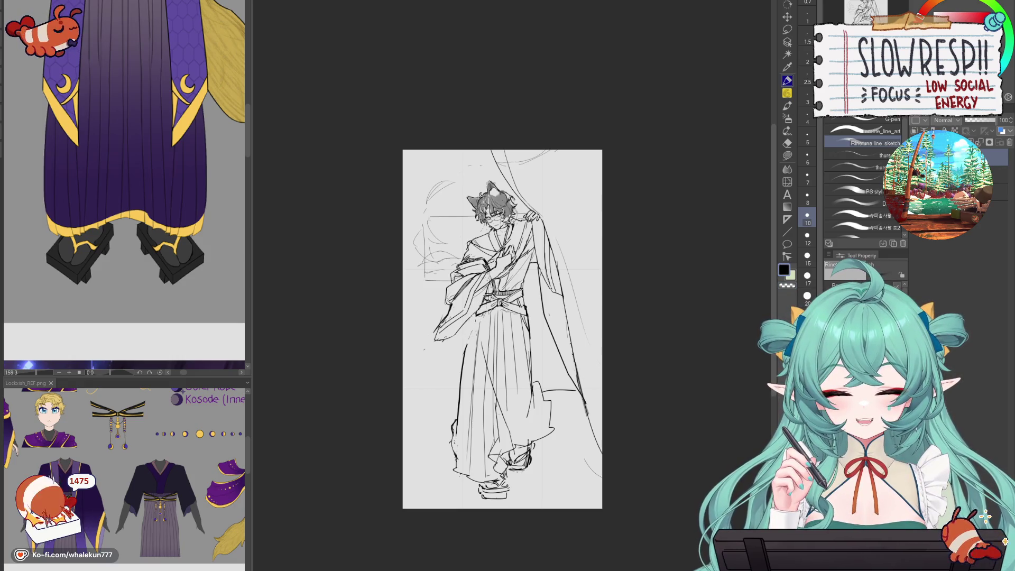
key(ctrl+z)
key(ctrl+z)
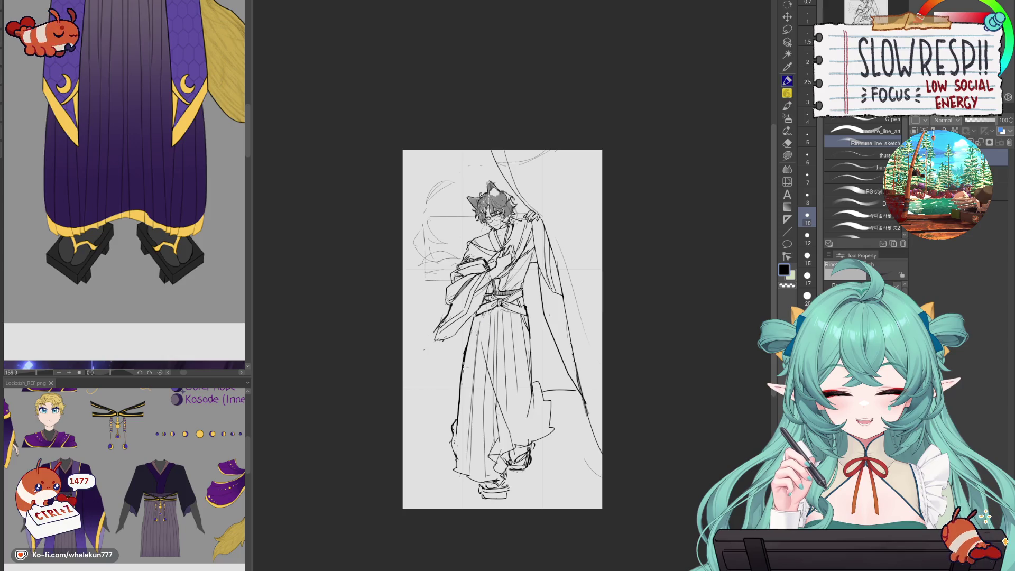
key(h)
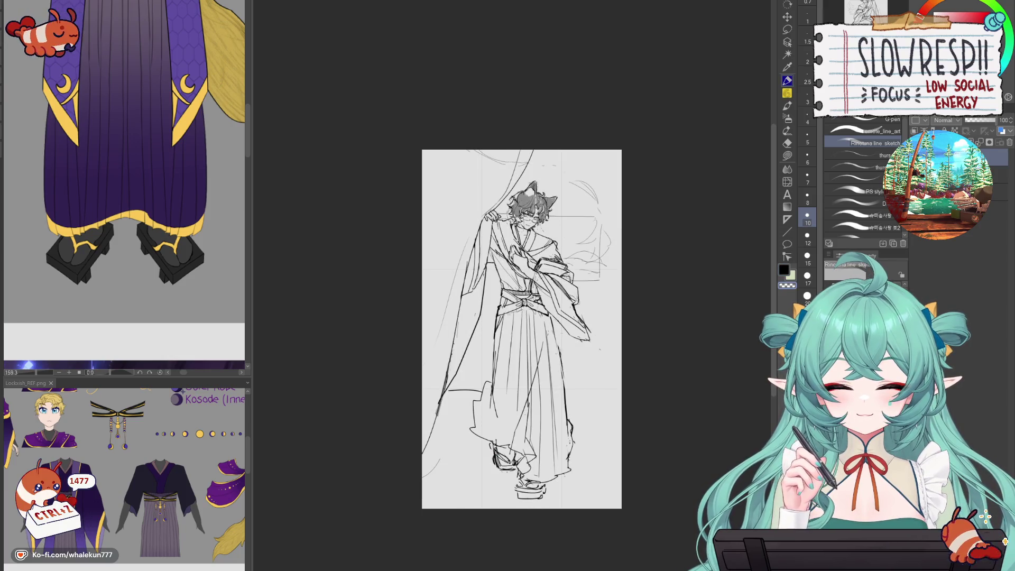
key(ctrl+z)
key(h)
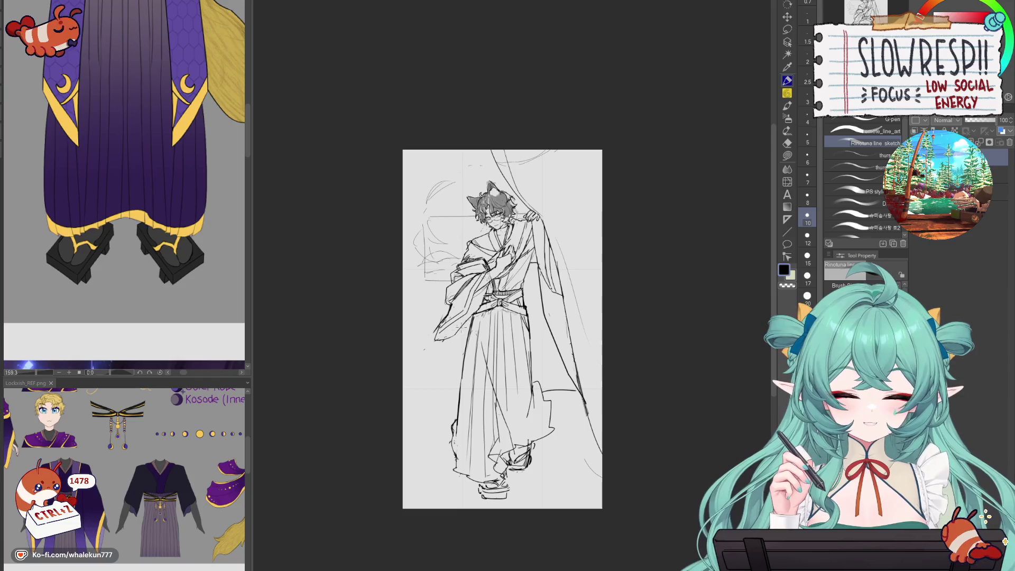
- Ink the billowing hem curve on the left, then redraw it up the right edge
drag(425, 370, 423, 437)
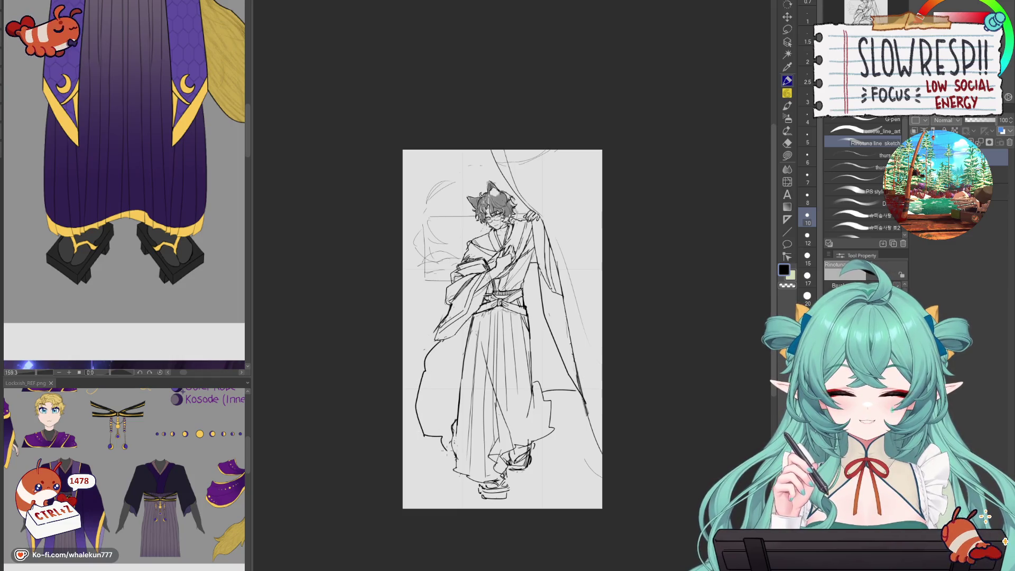
mouse_move(531, 449)
mouse_down()
mouse_move(569, 420)
mouse_move(567, 385)
mouse_up()
key(ctrl+z)
mouse_move(533, 444)
mouse_down()
mouse_move(577, 429)
mouse_move(599, 373)
mouse_move(592, 358)
mouse_move(550, 390)
mouse_move(541, 384)
mouse_move(573, 385)
mouse_move(584, 405)
mouse_up()
- Ink a stroke near the shoulder, redrawing it once after undoing
key(e)
key(p)
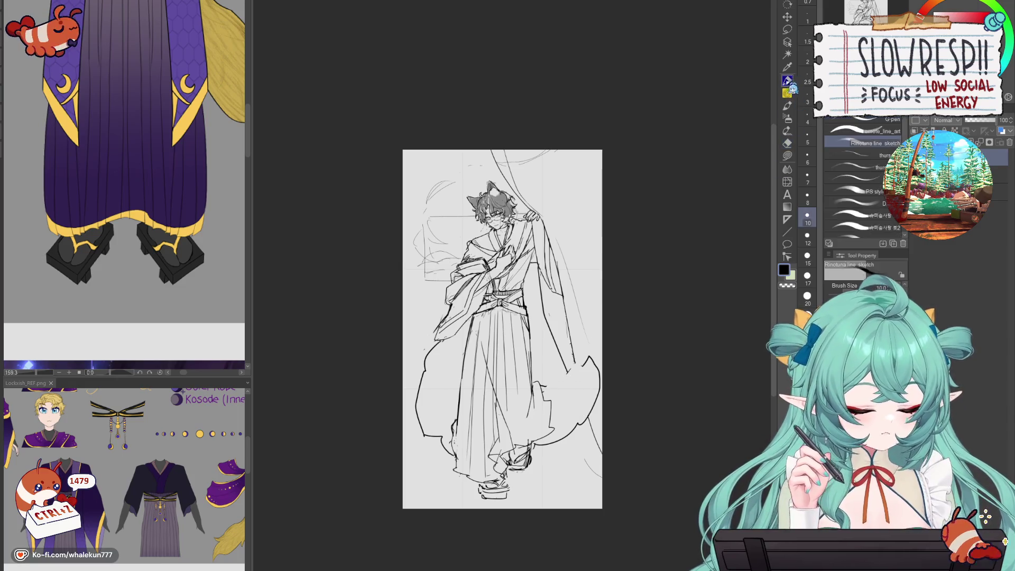
key(ctrl+z)
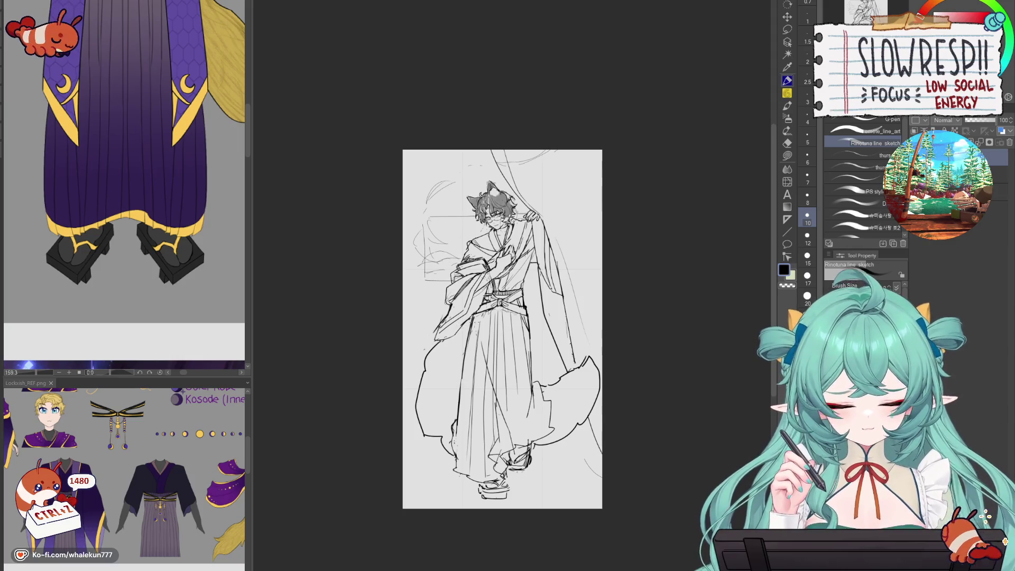
mouse_move(483, 302)
mouse_down()
mouse_move(465, 334)
mouse_move(426, 356)
mouse_up()
key(ctrl+z)
drag(488, 295, 447, 342)
- Erase the stray line bits near the sleeve
key(e)
drag(480, 308, 464, 333)
drag(487, 296, 475, 320)
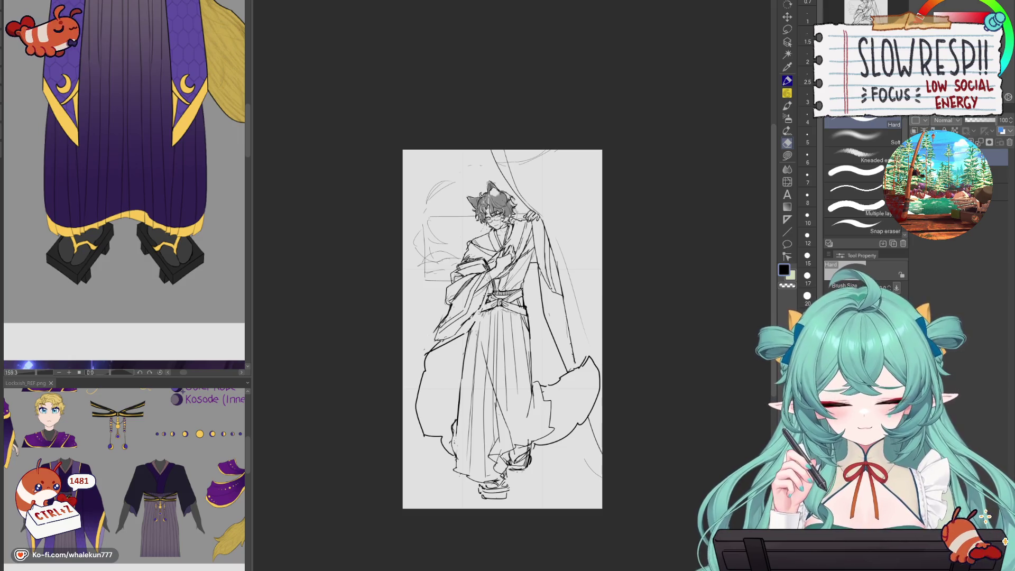
key(p)
key(ctrl+z)
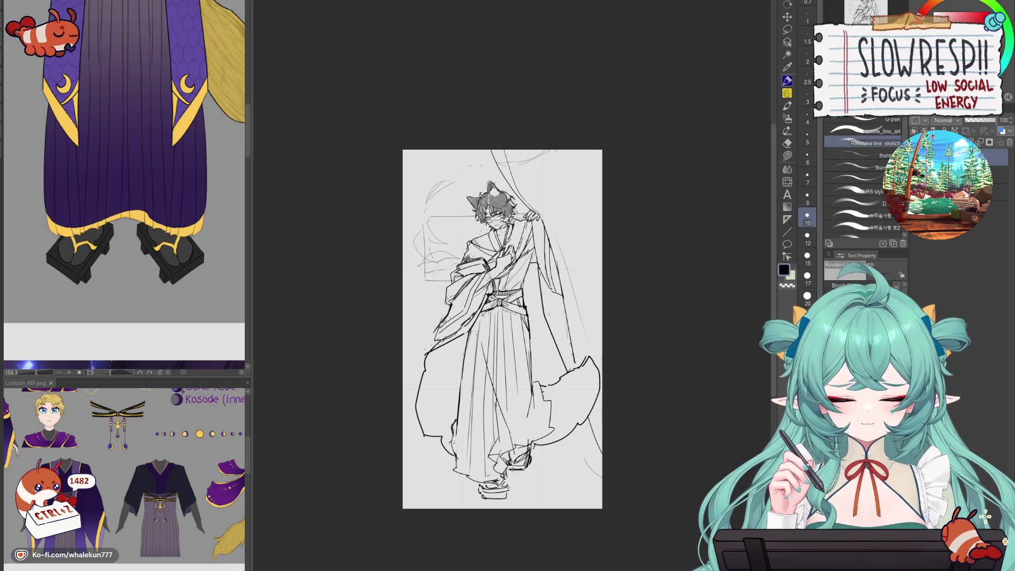
- Return to the inking pen and attempt the robe's left outline, undoing the tries
key(e)
key(p)
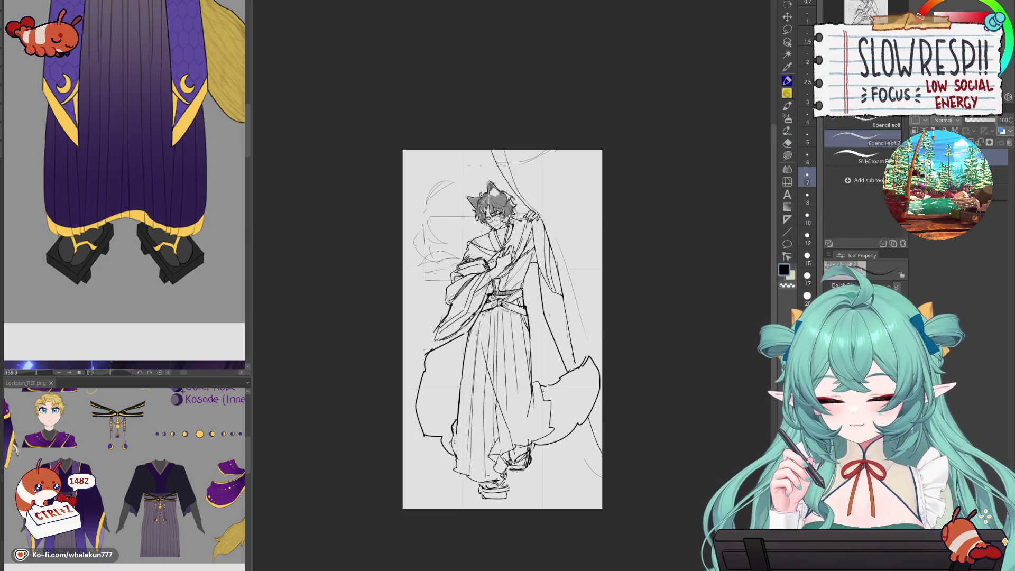
key(p)
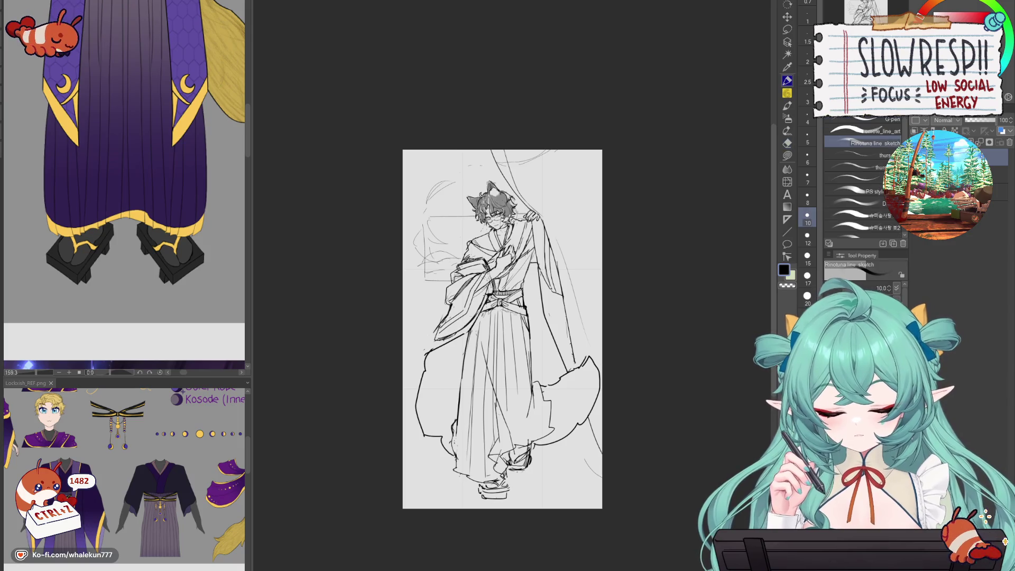
key(ctrl+z)
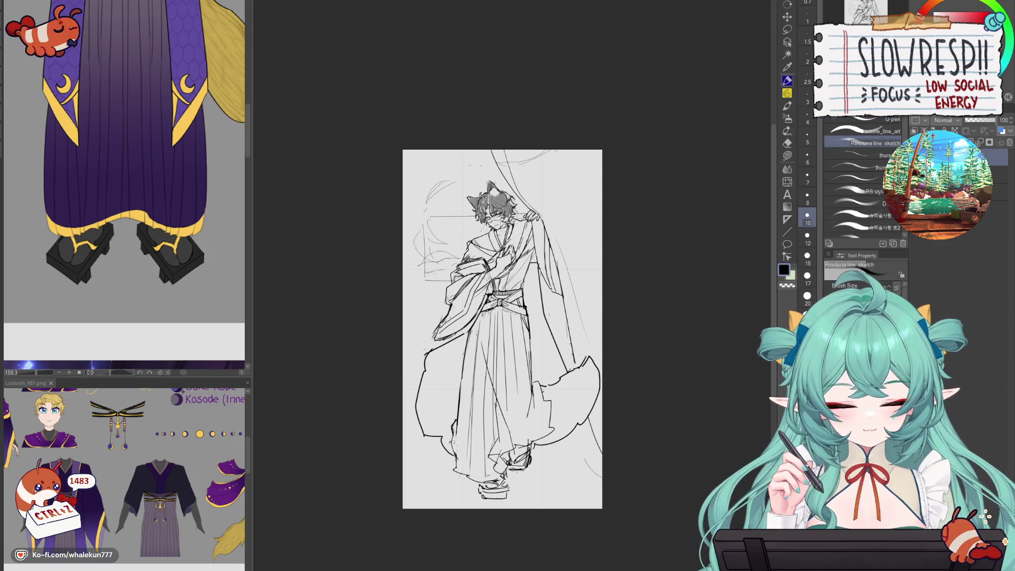
drag(424, 355, 416, 423)
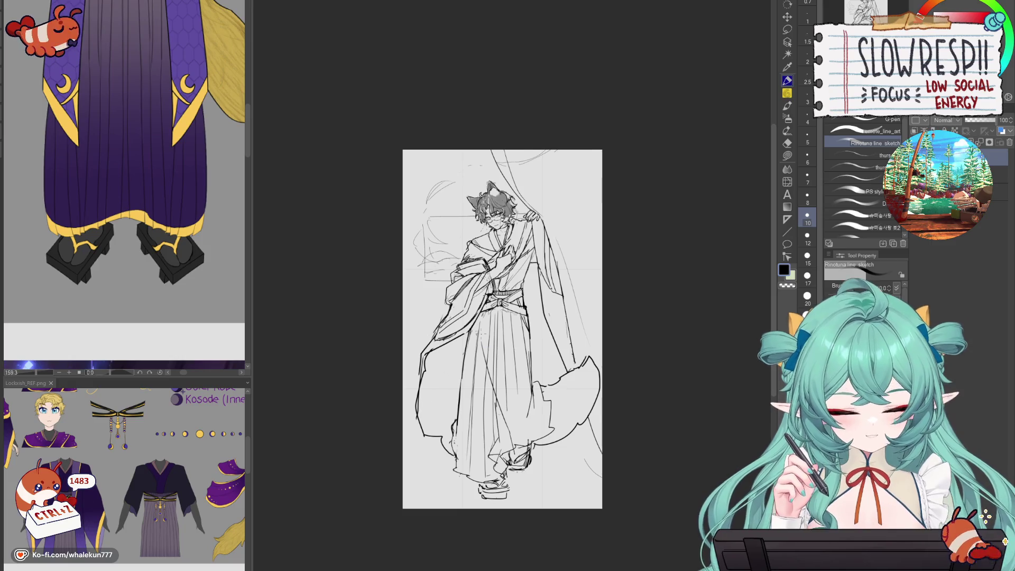
key(ctrl+z)
key(ctrl+z)
drag(433, 337, 405, 446)
key(ctrl+z)
key(ctrl+z)
key(ctrl+z)
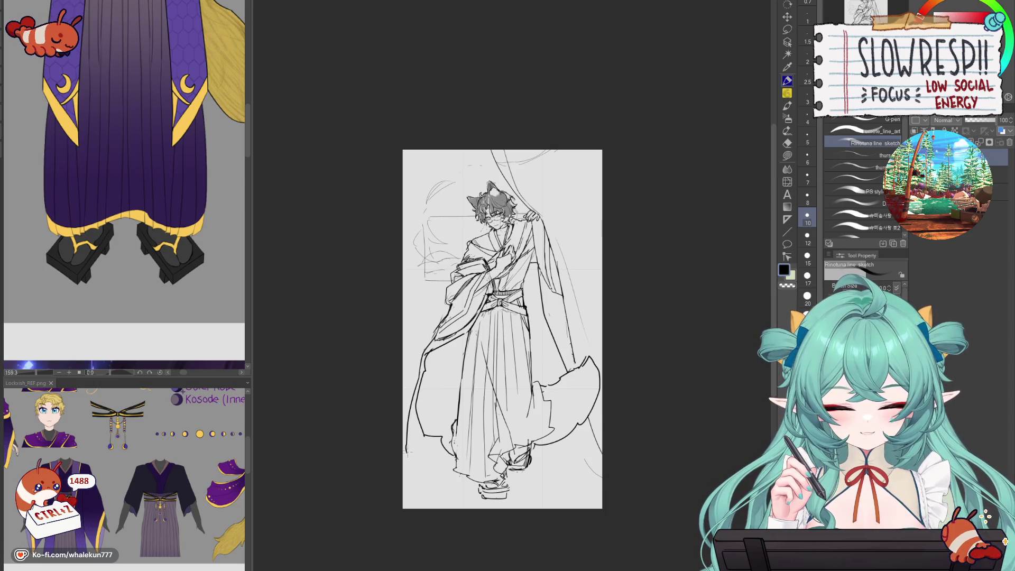
- Retry the robe's bottom-left outline strokes, mirroring the canvas to check proportions
key(h)
key(h)
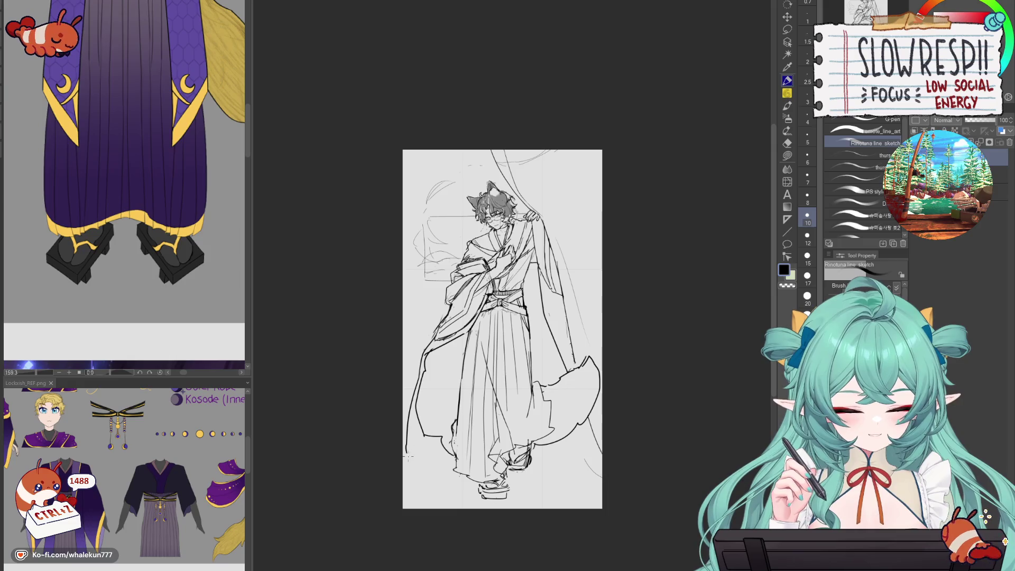
key(ctrl+z)
drag(408, 453, 443, 442)
key(ctrl+z)
key(ctrl+z)
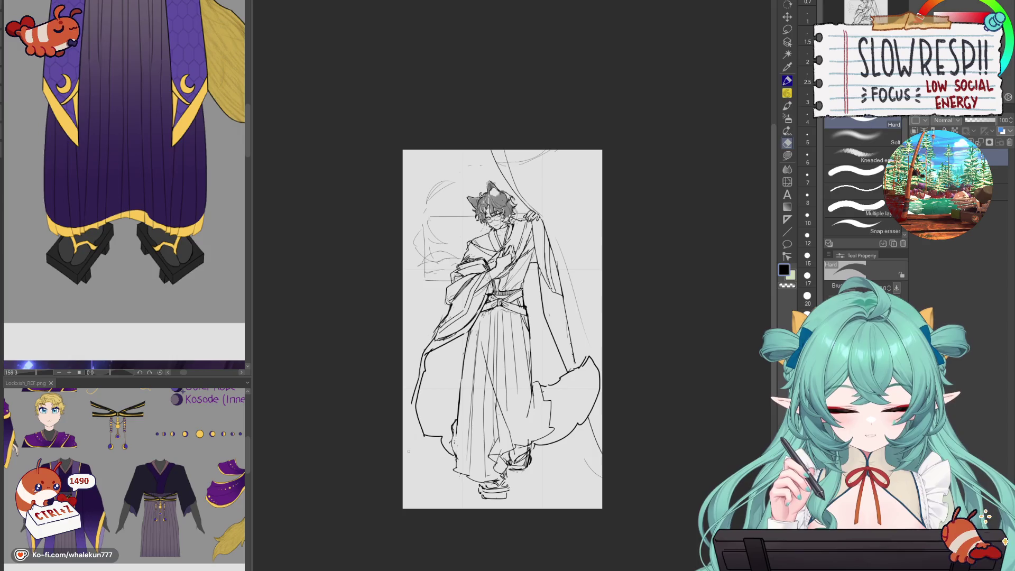
drag(414, 402, 407, 428)
key(ctrl+z)
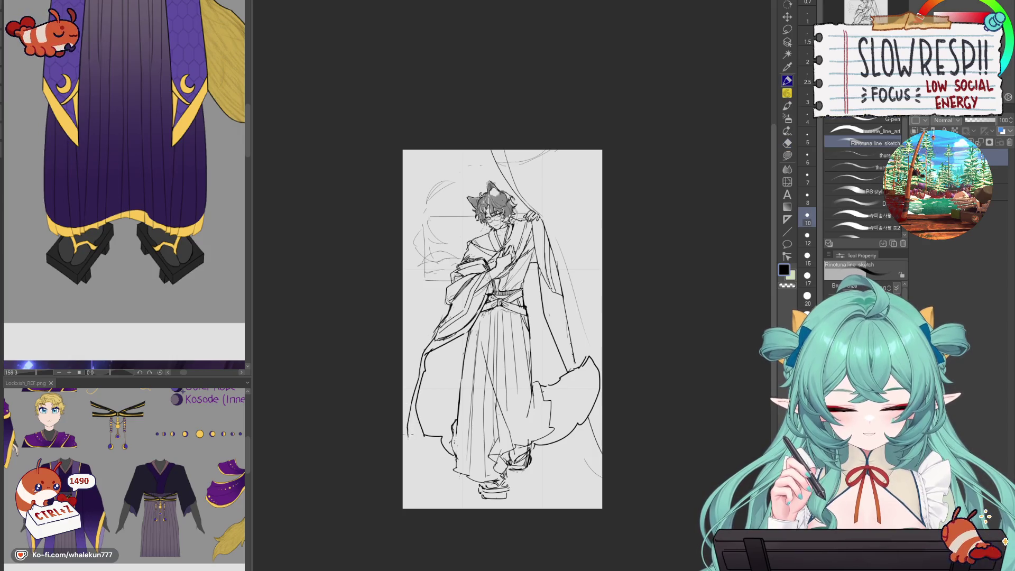
key(ctrl+z)
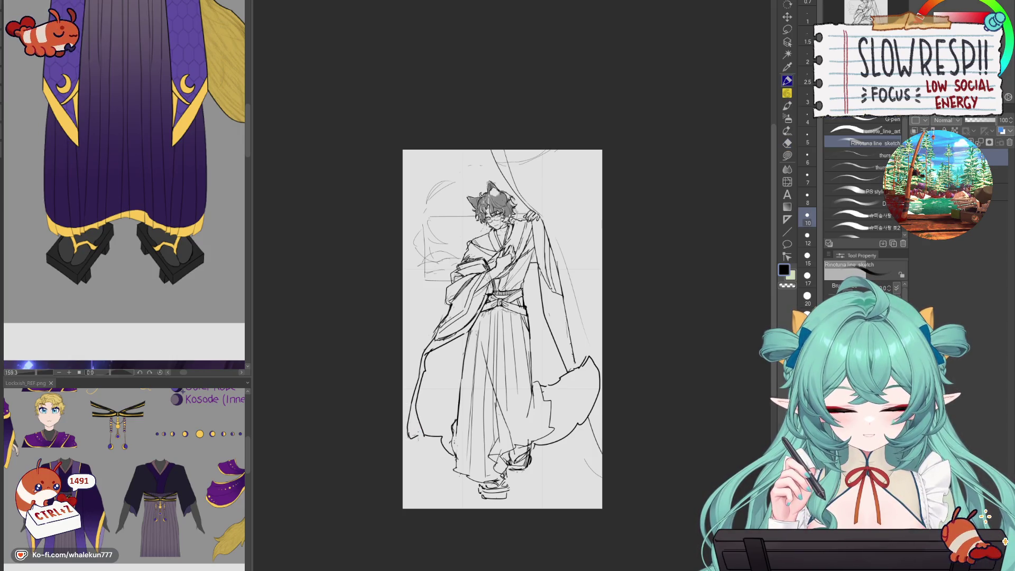
key(h)
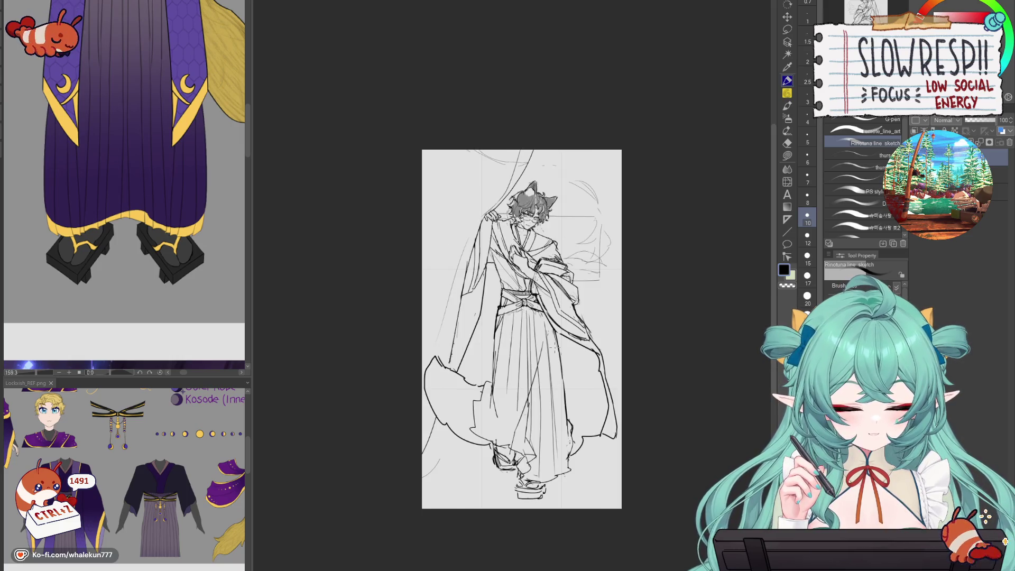
key(h)
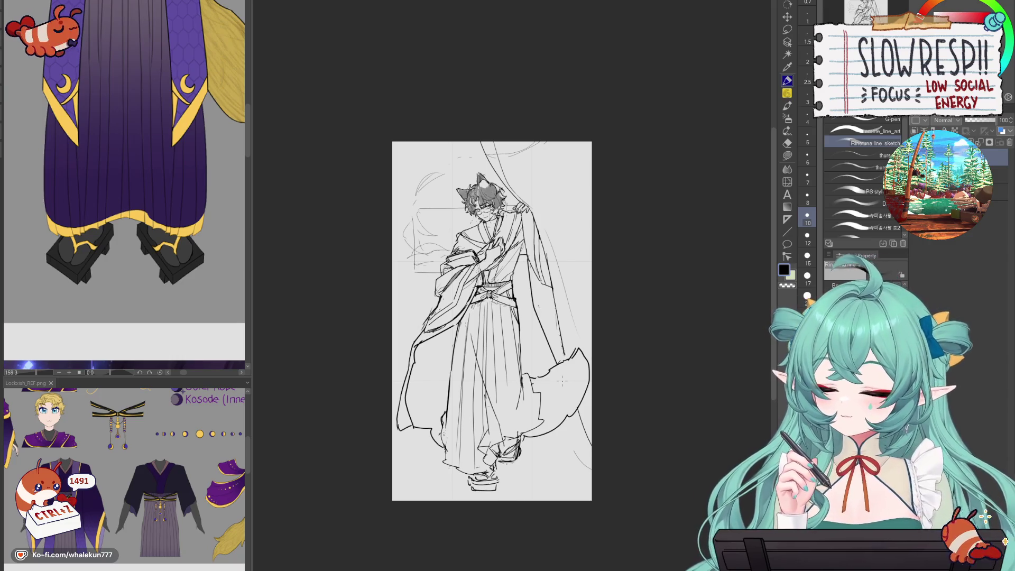
- Erase faint curtain sketch strokes on the right, then return to the inking pen
drag(562, 381, 589, 416)
key(e)
drag(557, 304, 581, 392)
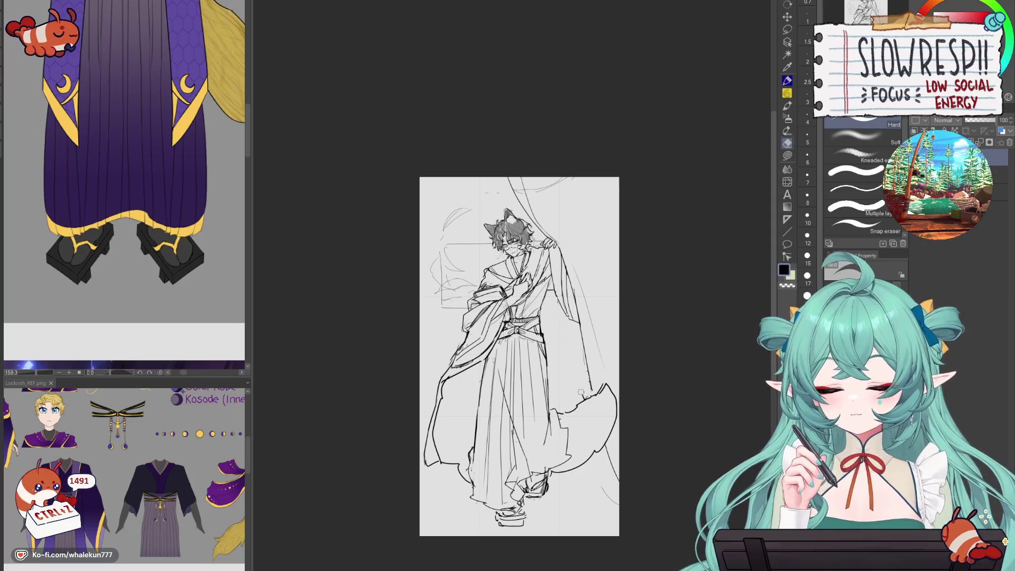
click(787, 80)
key(h)
key(h)
- Ink a vertical fold line to the right of the hakama
drag(610, 330, 640, 306)
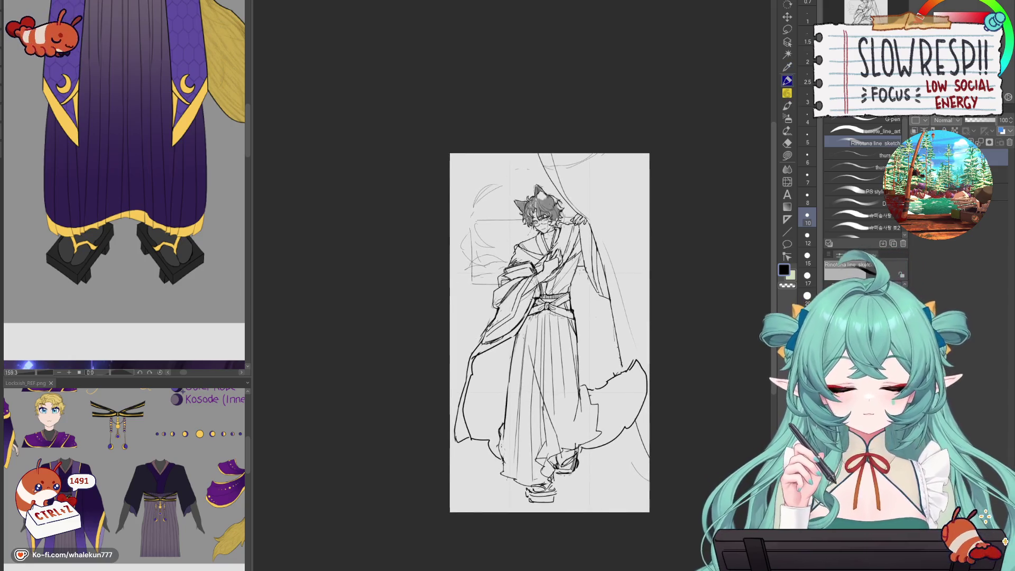
drag(585, 255, 587, 354)
key(ctrl+z)
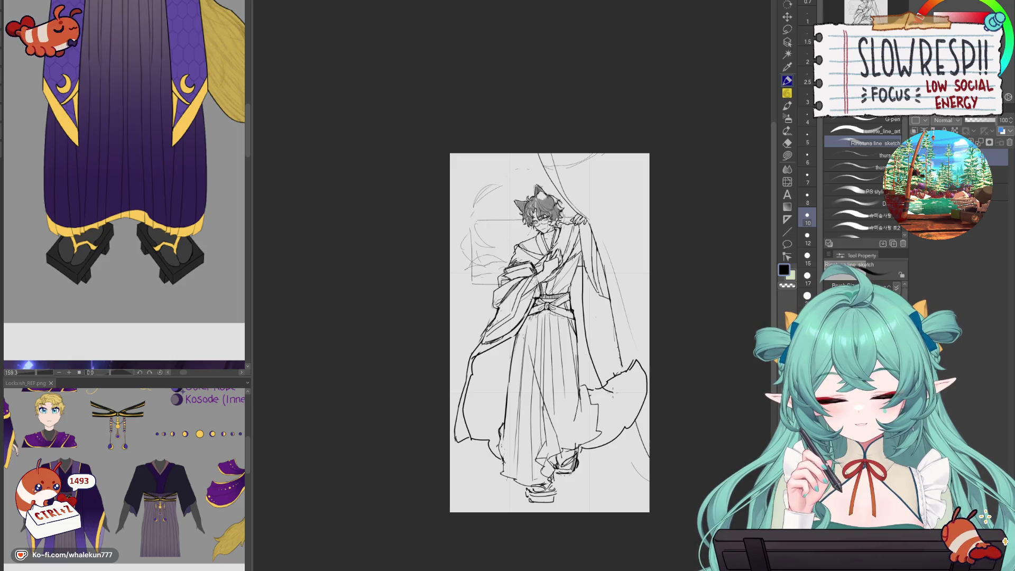
key(ctrl+z)
drag(583, 259, 588, 371)
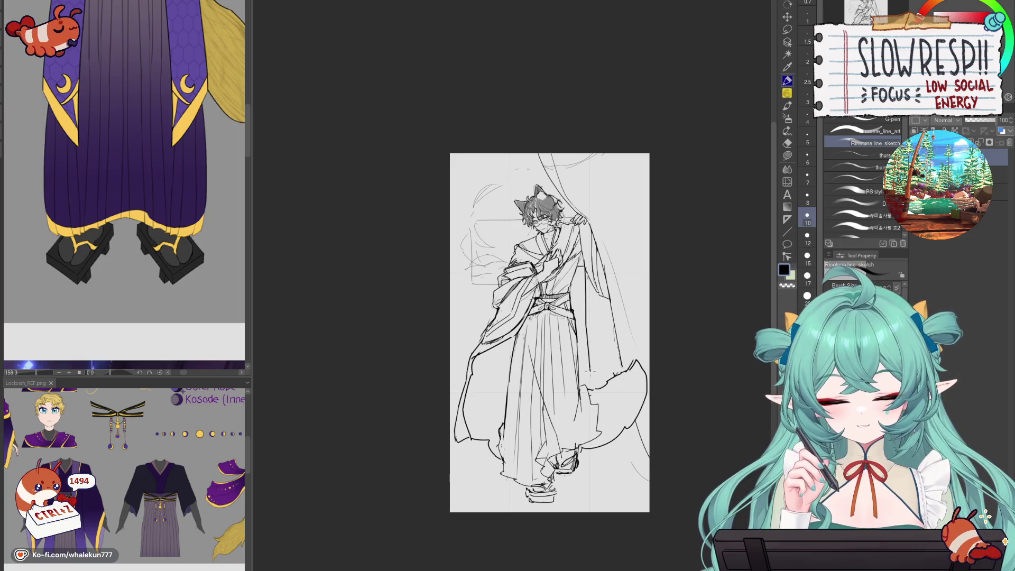
- Try extra marks and short fold strokes on the hakama's right side, undoing them
drag(608, 409, 617, 403)
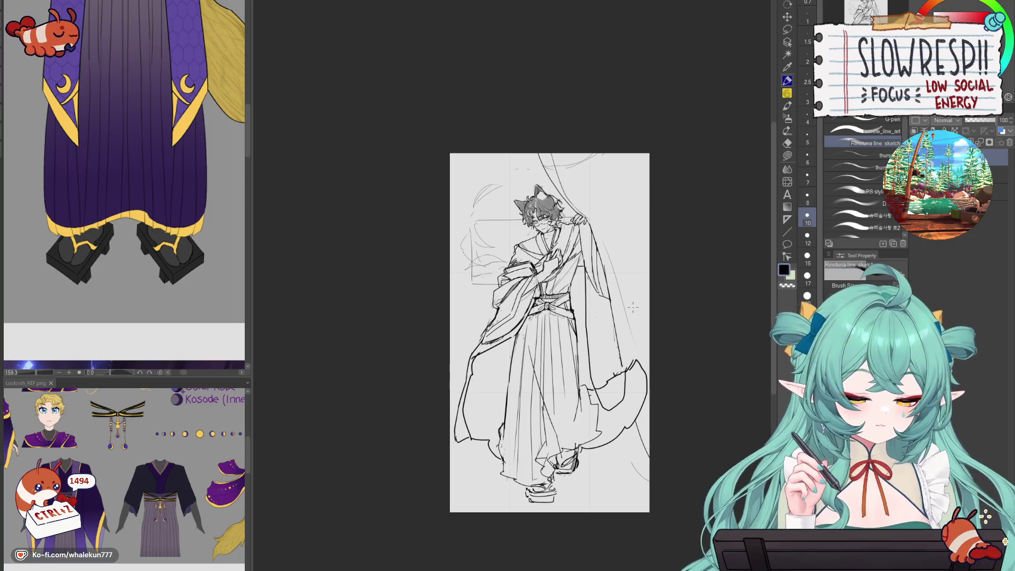
key(ctrl+z)
drag(593, 283, 598, 355)
key(ctrl+z)
key(ctrl+z)
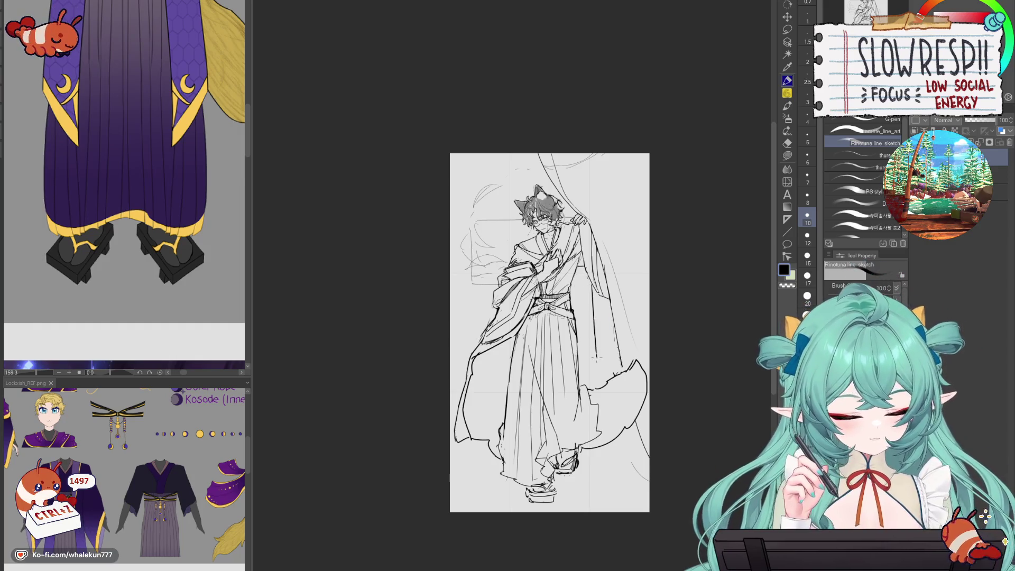
drag(594, 295, 600, 335)
key(ctrl+z)
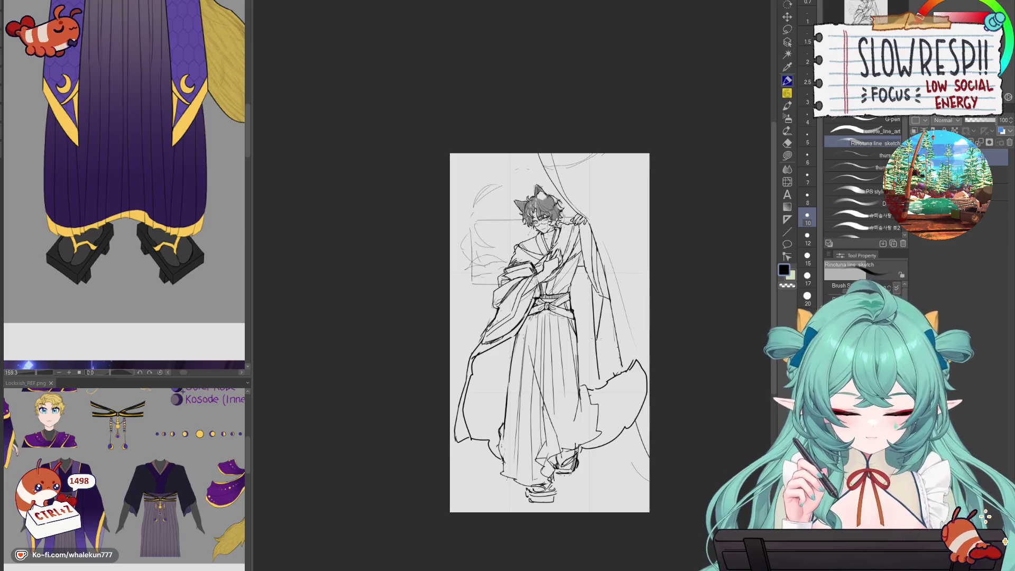
- Pan and zoom the reference views to the full Lockxish outfit and the stole outfit
scroll(112, 281, down, 5)
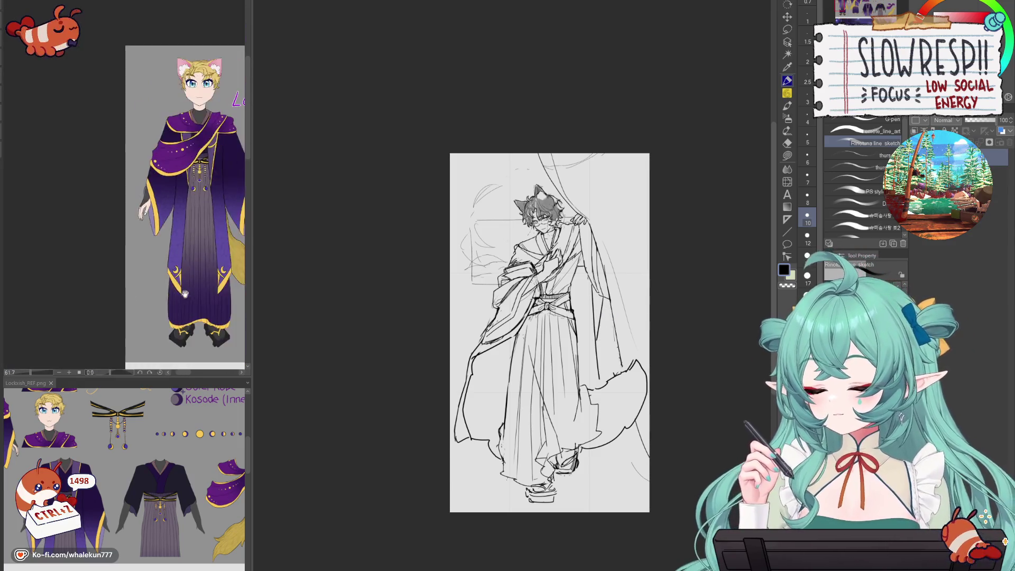
drag(112, 238, 112, 281)
scroll(212, 264, up, 4)
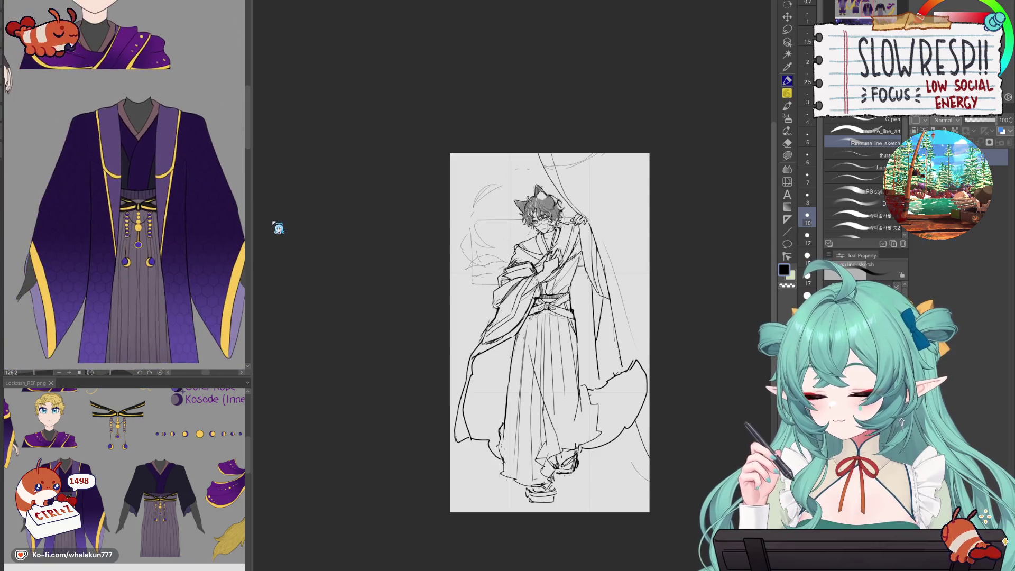
mouse_move(225, 298)
mouse_down()
mouse_move(175, 222)
mouse_move(132, 185)
mouse_up()
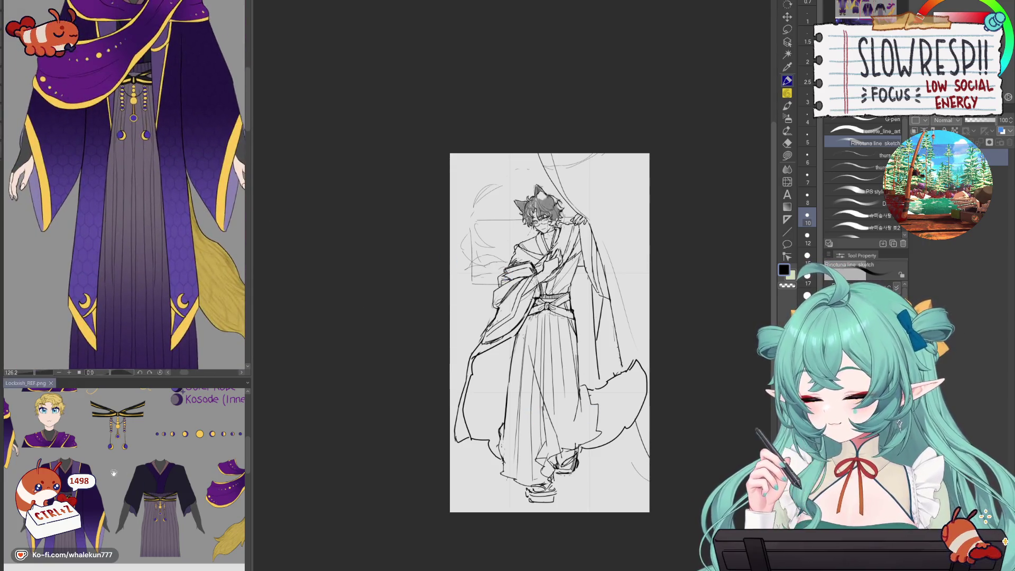
scroll(107, 503, up, 2)
scroll(106, 503, up, 3)
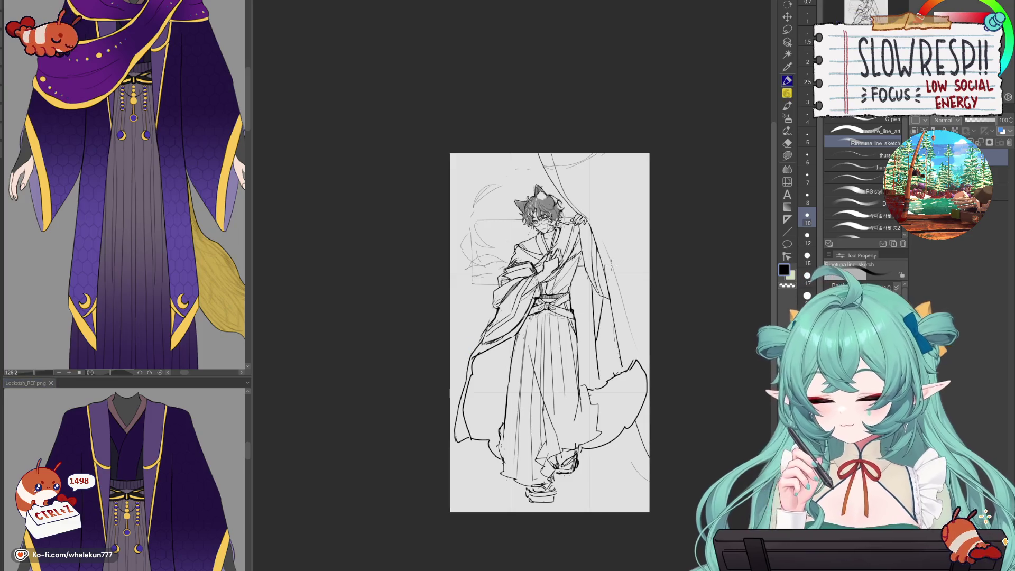
scroll(604, 306, up, 1)
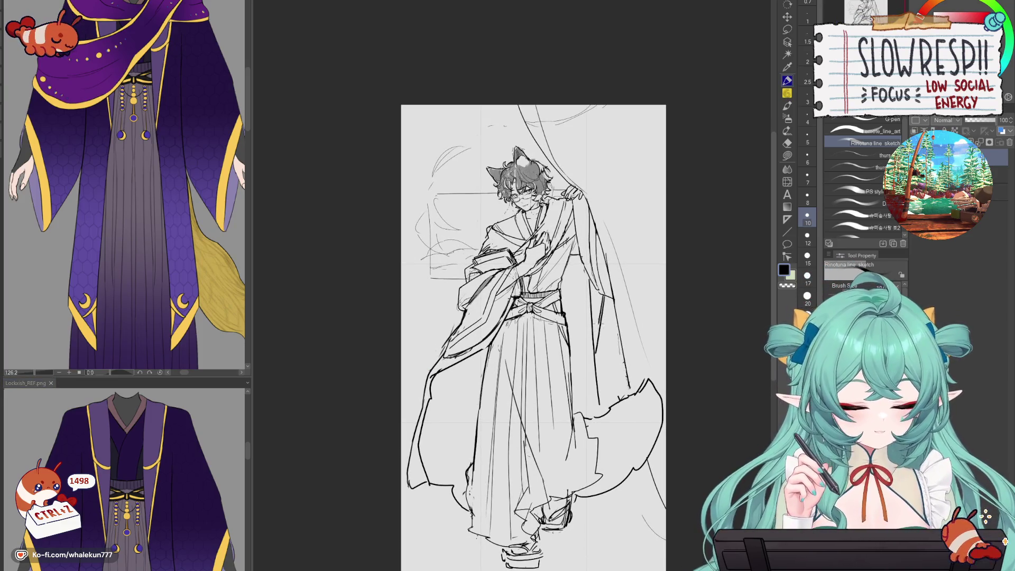
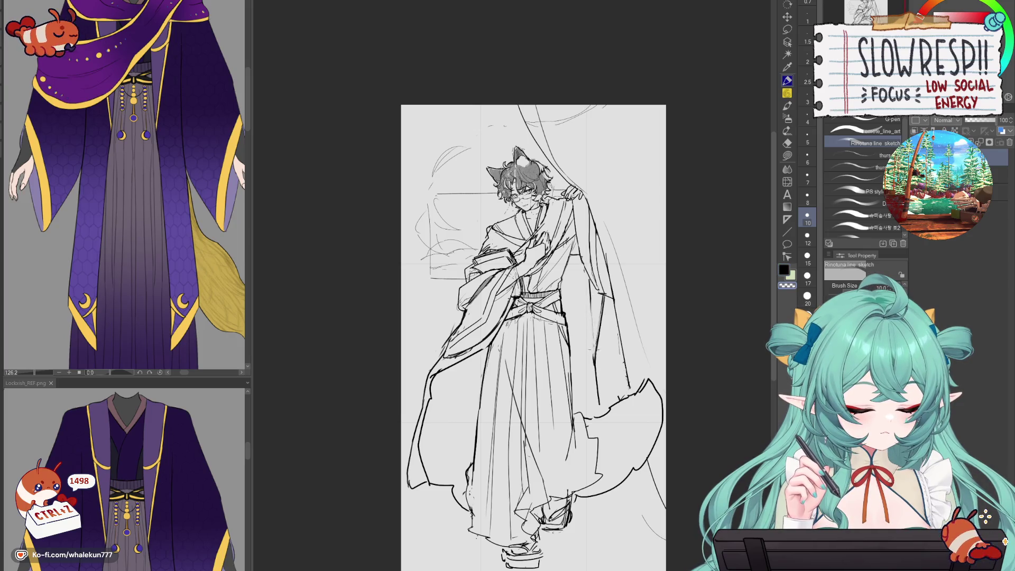
- Try and undo new right-sleeve strokes, checking proportions in a mirrored, zoomed-out view
mouse_move(601, 294)
mouse_down()
mouse_move(587, 356)
mouse_move(605, 410)
mouse_up()
key(ctrl+z)
mouse_move(595, 362)
mouse_down()
mouse_move(607, 413)
mouse_move(599, 406)
mouse_up()
key(ctrl+z)
key(ctrl+minus)
key(h)
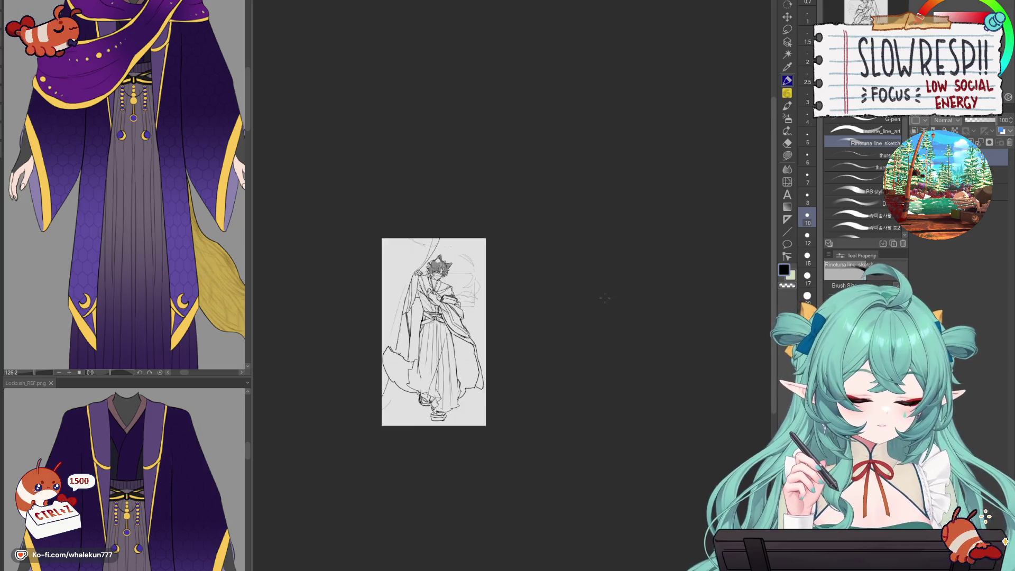
key(h)
key(ctrl+plus)
key(ctrl+z)
- Draw a trial stroke near the right sleeve, then undo it
mouse_move(613, 356)
mouse_down()
mouse_move(595, 369)
mouse_move(618, 515)
mouse_up()
key(ctrl+minus)
drag(607, 430, 581, 335)
key(ctrl+z)
- Sketch trial lines along the left sleeve outline, undoing them to compare versions
drag(456, 349, 439, 376)
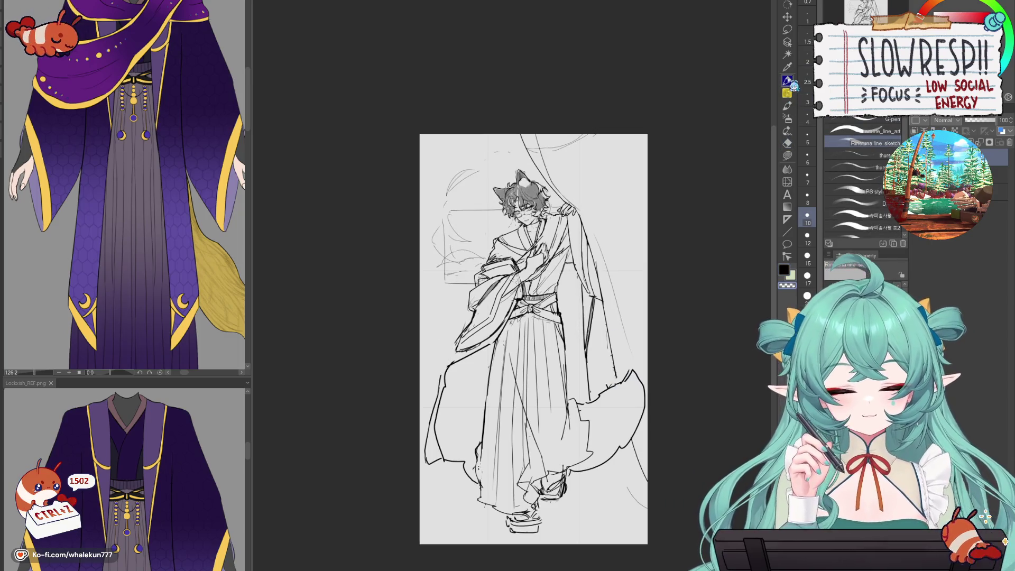
drag(456, 343, 438, 387)
key(ctrl+z)
key(ctrl+z)
key(ctrl+z)
key(ctrl+z)
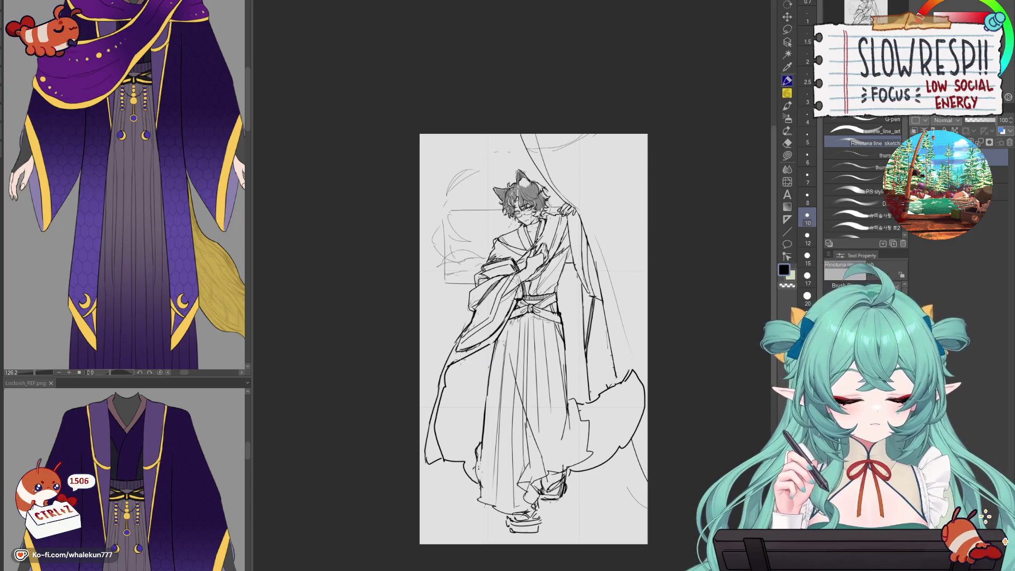
key(e)
key(p)
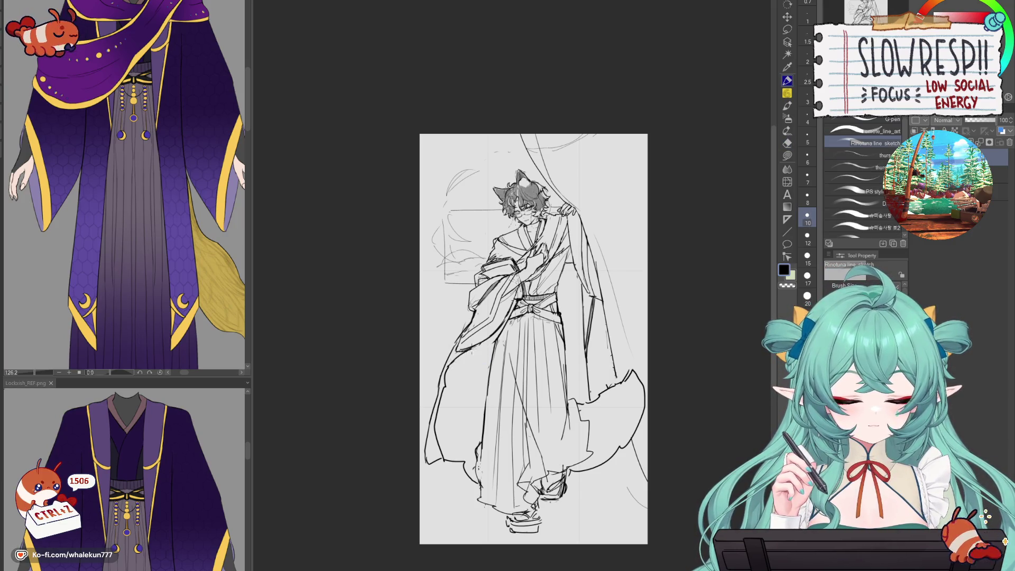
drag(450, 365, 495, 338)
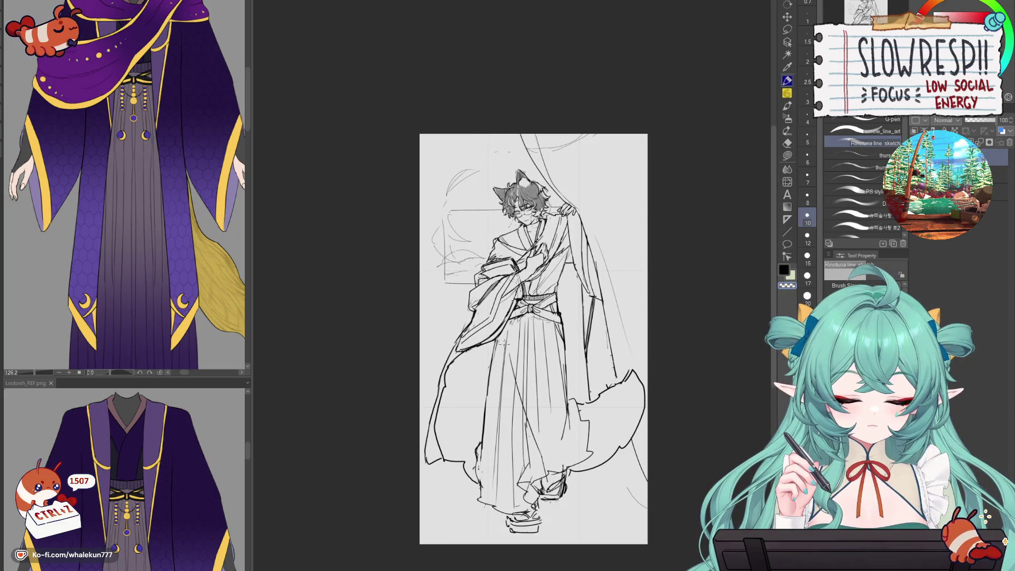
key(ctrl+z)
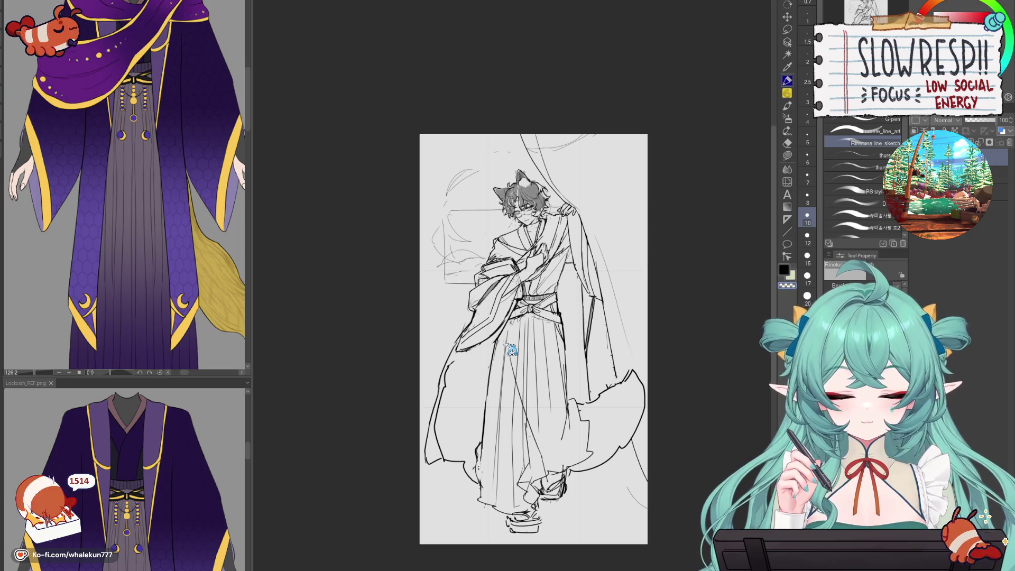
key(ctrl+z)
key(ctrl+z)
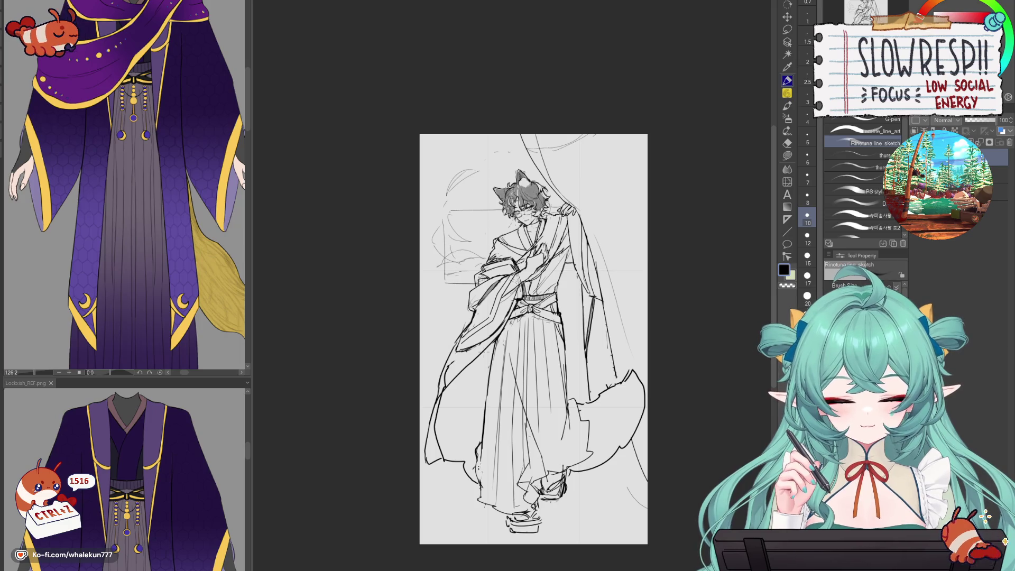
key(ctrl+z)
key(ctrl+z)
- Redraw the left sleeve edge, testing erasures and short strokes, then reverting them
drag(498, 336, 440, 403)
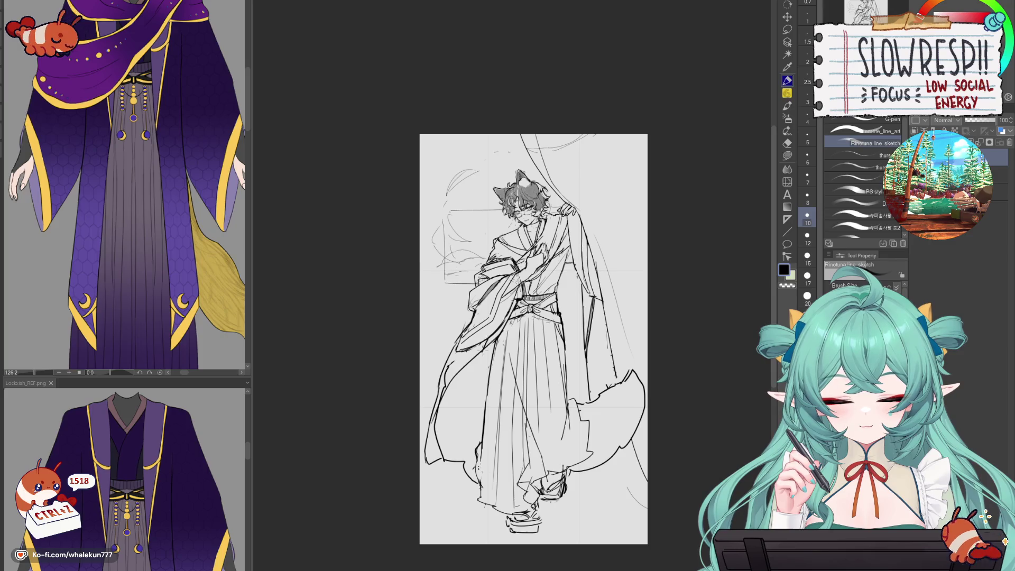
key(ctrl+z)
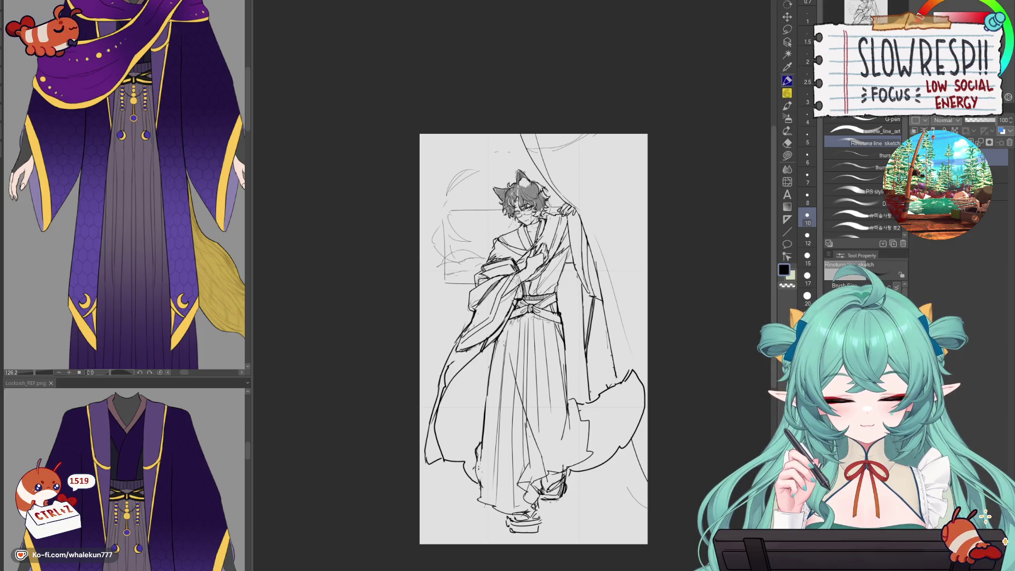
key(ctrl+z)
key(ctrl+z)
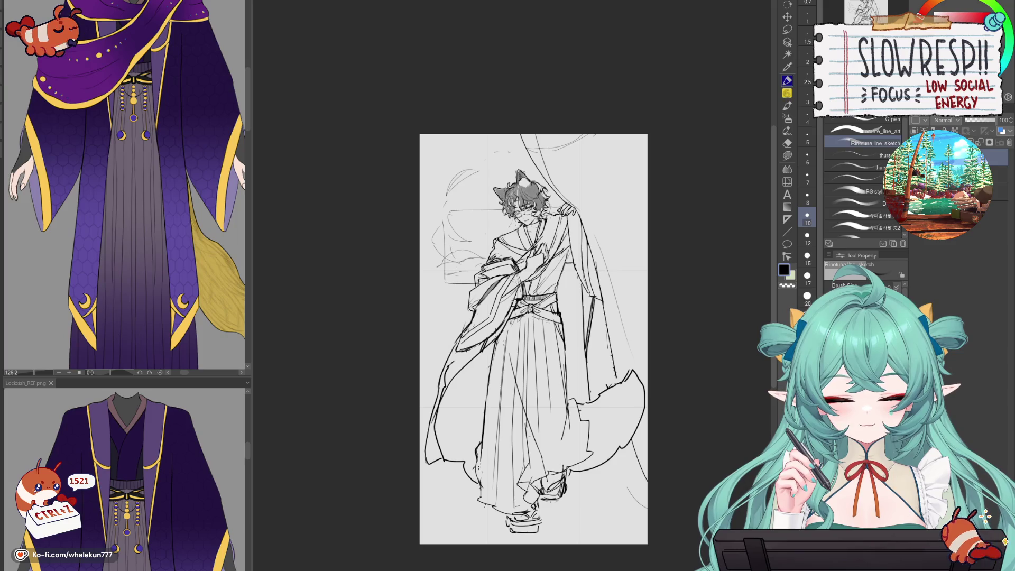
key(e)
mouse_move(449, 365)
mouse_down()
mouse_move(444, 394)
mouse_move(463, 331)
mouse_up()
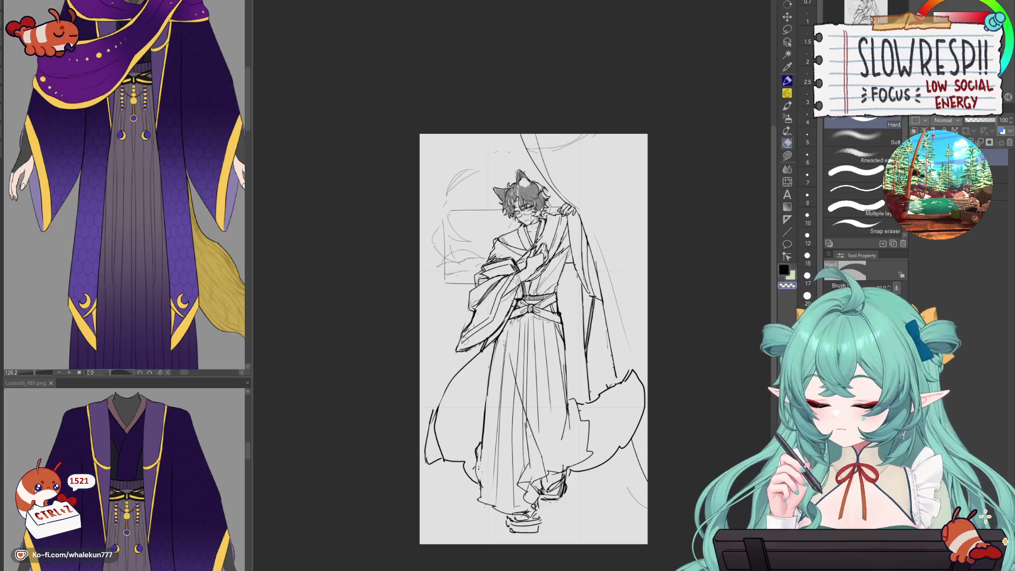
key(ctrl+z)
key(p)
mouse_move(463, 353)
mouse_down()
mouse_move(443, 365)
mouse_move(426, 426)
mouse_up()
key(ctrl+z)
key(ctrl+z)
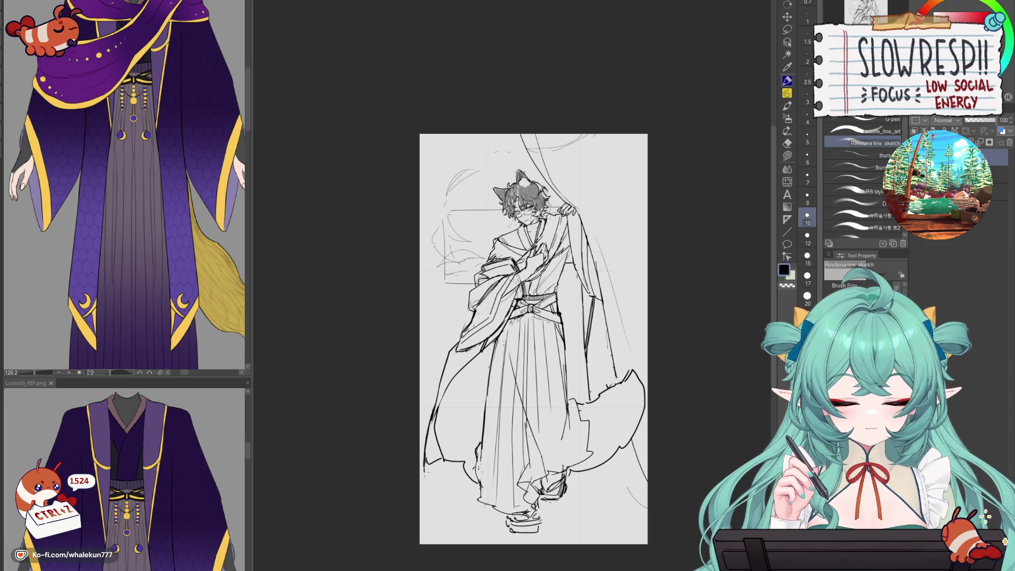
key(ctrl+z)
key(ctrl+z)
- Mirror the canvas to check the drawing, test a slight layer nudge, and undo it
key(h)
key(h)
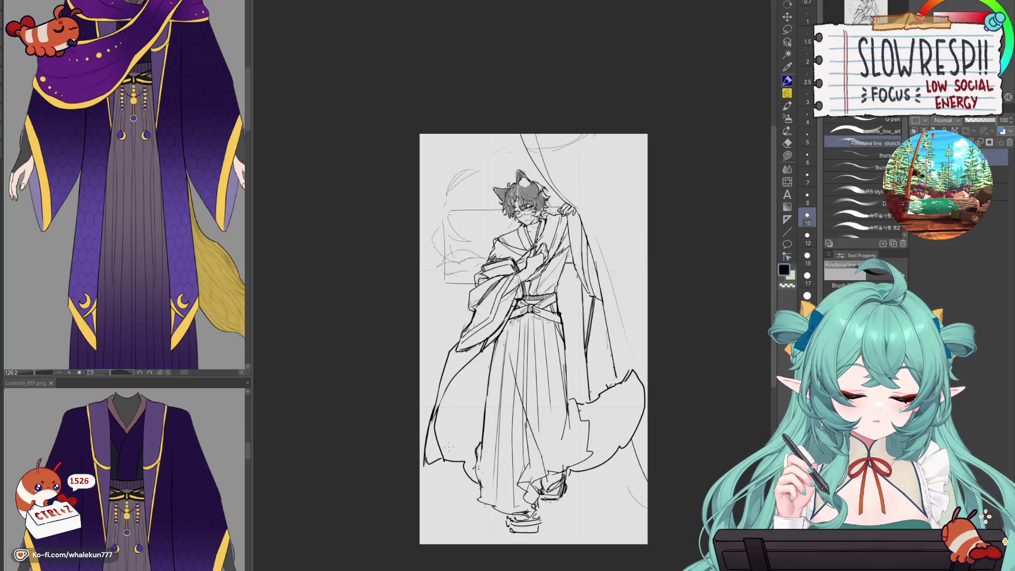
scroll(526, 496, down, 5)
scroll(548, 439, up, 3)
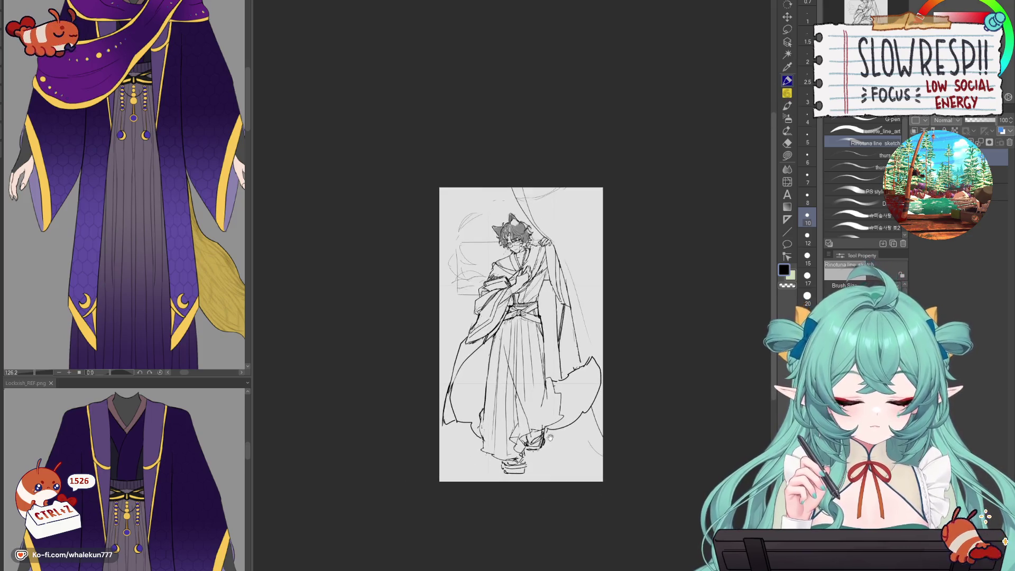
scroll(559, 433, up, 2)
key(k)
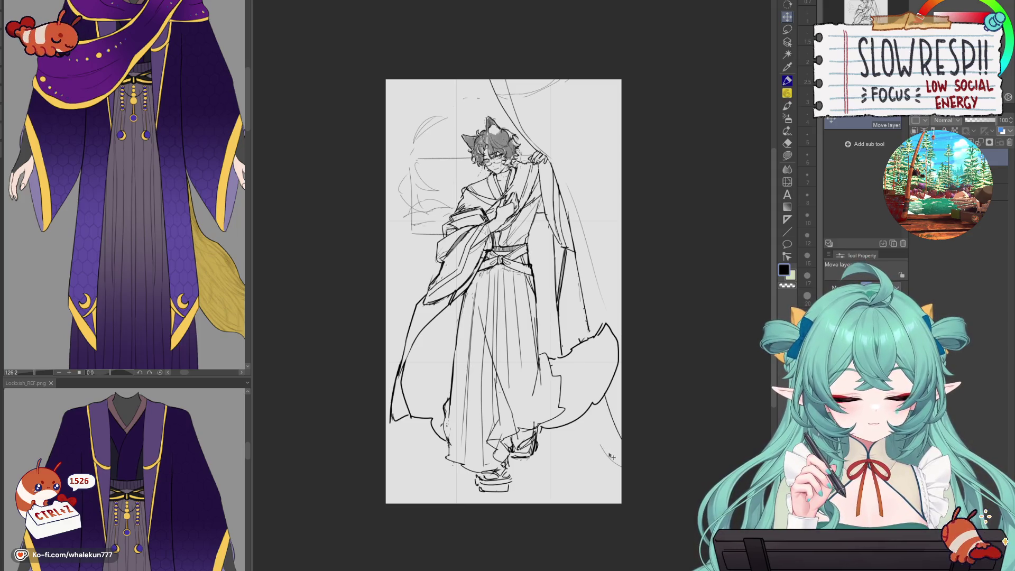
drag(613, 451, 607, 452)
key(ctrl+z)
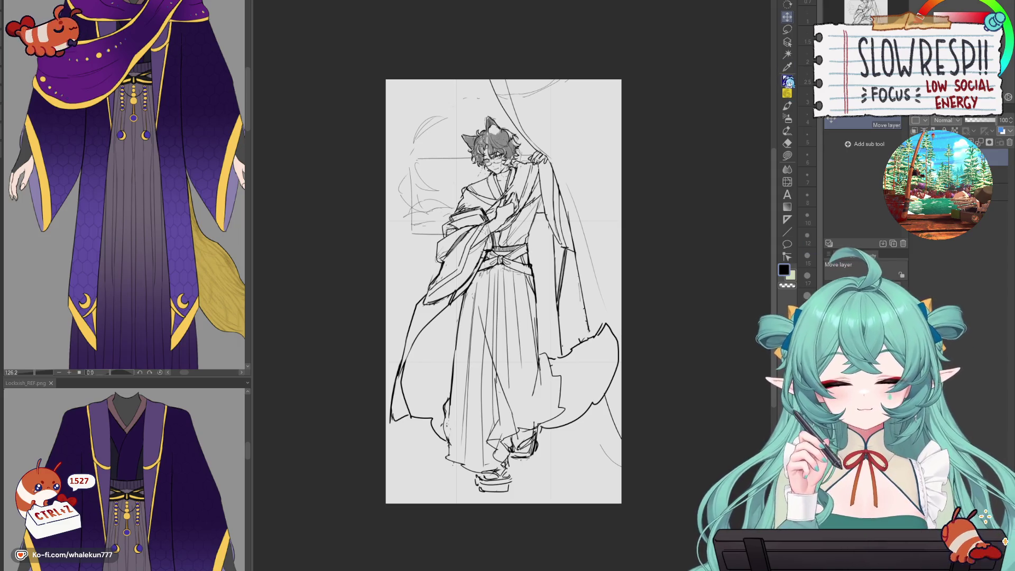
key(p)
mouse_move(574, 316)
mouse_down()
mouse_move(582, 369)
mouse_move(553, 390)
mouse_up()
- Zoom in on the sash and try, then undo, curved strokes below the bow
scroll(557, 347, up, 1)
scroll(520, 326, up, 8)
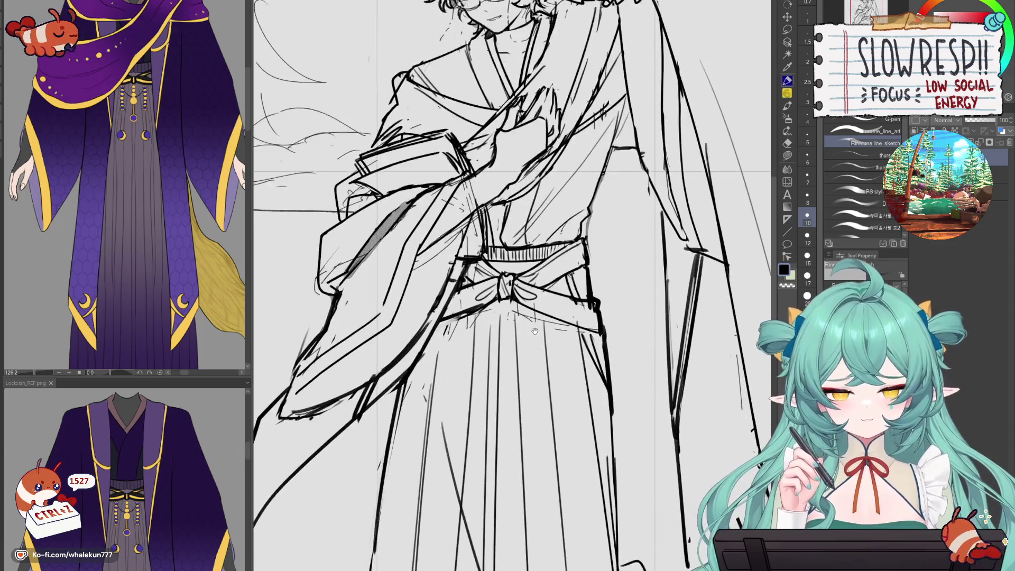
scroll(498, 319, up, 3)
mouse_move(429, 335)
mouse_down()
mouse_move(537, 342)
mouse_move(464, 355)
mouse_move(544, 339)
mouse_move(488, 359)
mouse_move(537, 343)
mouse_up()
key(ctrl+z)
key(ctrl+z)
key(ctrl+z)
drag(482, 323, 483, 326)
key(ctrl+z)
- Try a small loop at the sash knot, undoing misplaced strokes
scroll(482, 327, down, 5)
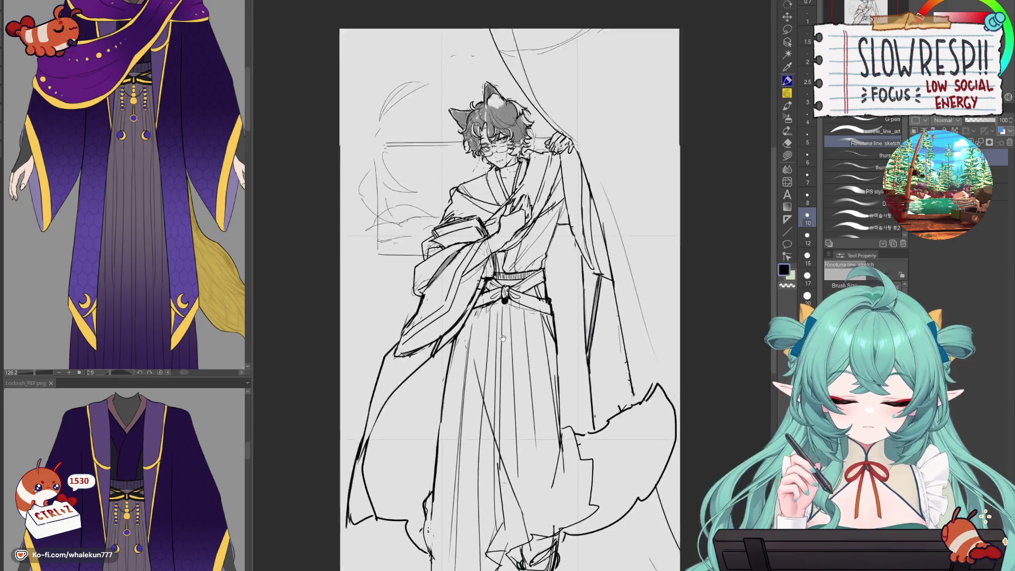
scroll(137, 103, up, 3)
scroll(137, 103, up, 5)
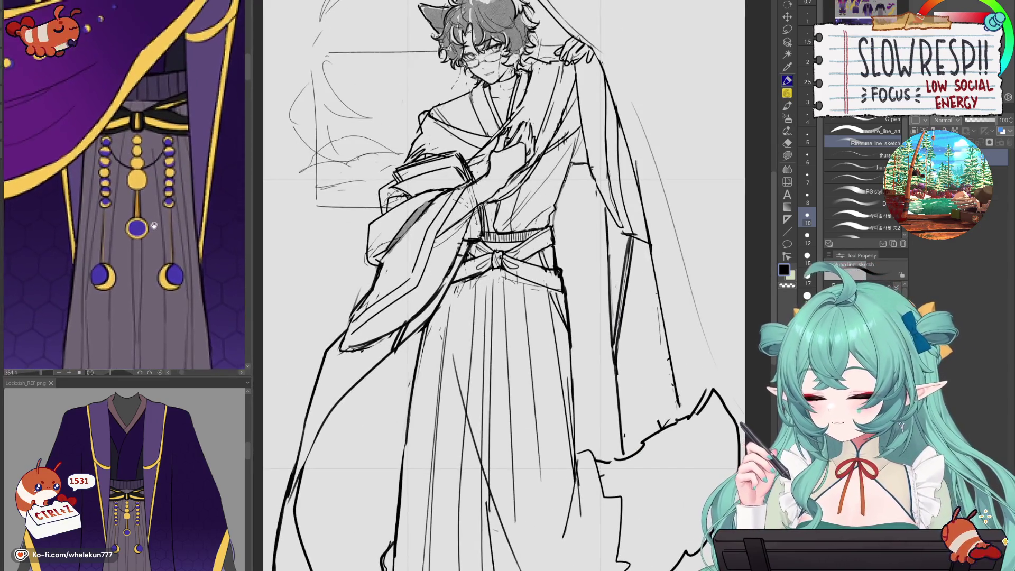
key(ctrl+z)
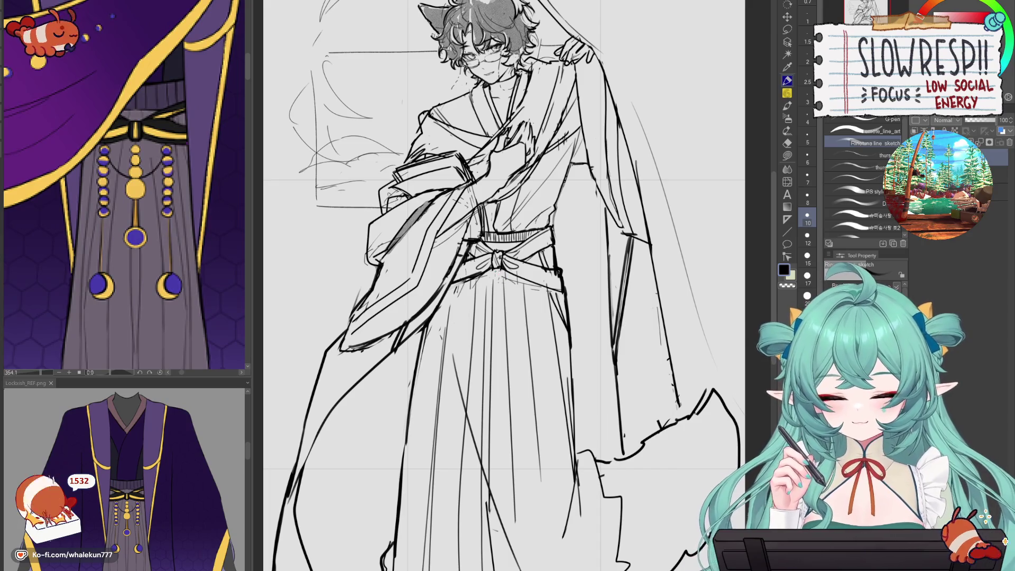
key(ctrl+z)
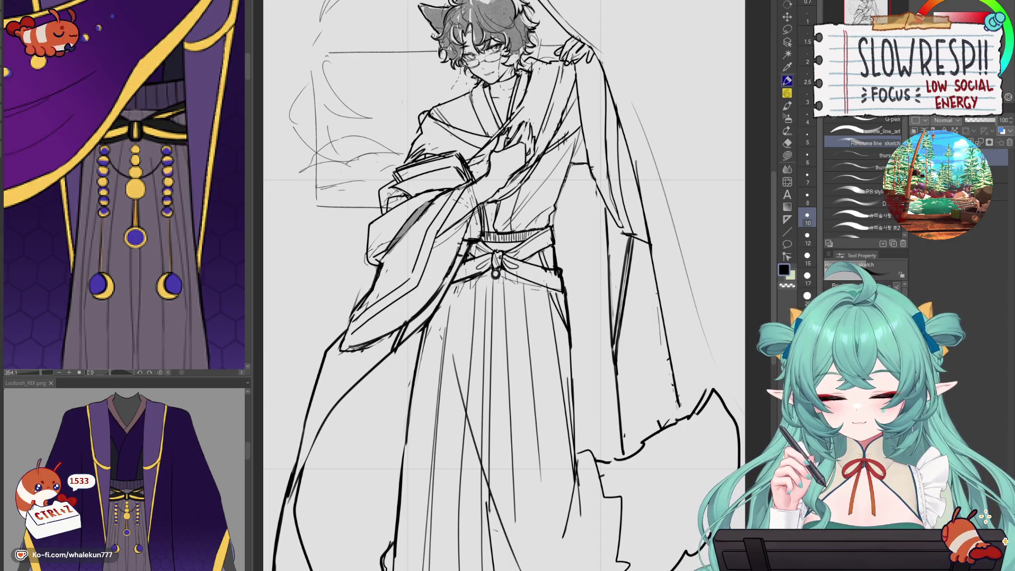
mouse_move(495, 274)
mouse_down()
mouse_move(482, 316)
mouse_move(496, 312)
mouse_move(481, 317)
mouse_move(497, 314)
mouse_move(481, 365)
mouse_up()
key(ctrl+z)
key(ctrl+z)
key(ctrl+z)
- Draw the chain line down from the bottom ring and add beads to the side strands
mouse_move(487, 323)
mouse_down()
mouse_move(469, 377)
mouse_move(494, 370)
mouse_move(491, 383)
mouse_up()
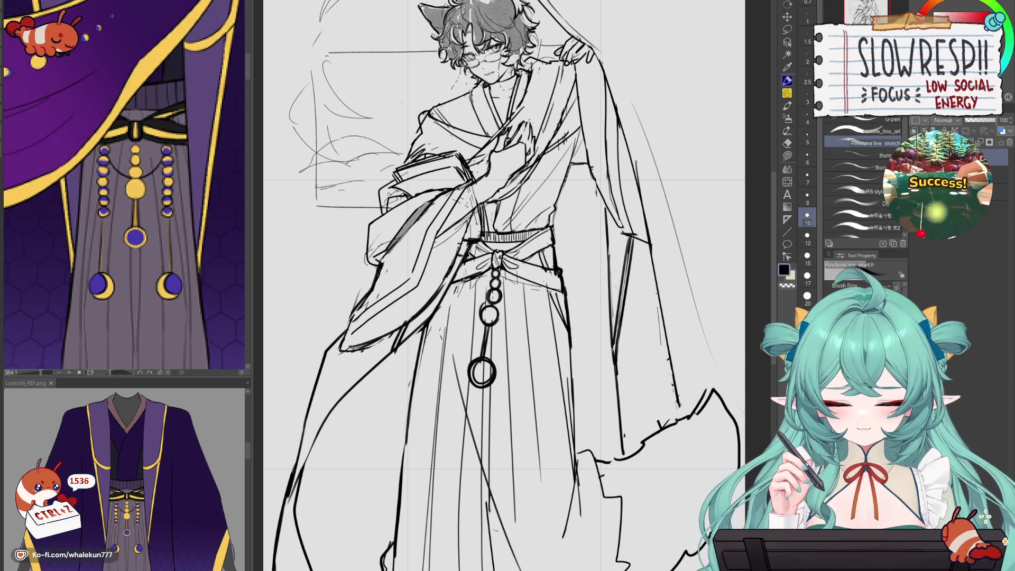
key(ctrl+z)
drag(462, 289, 447, 351)
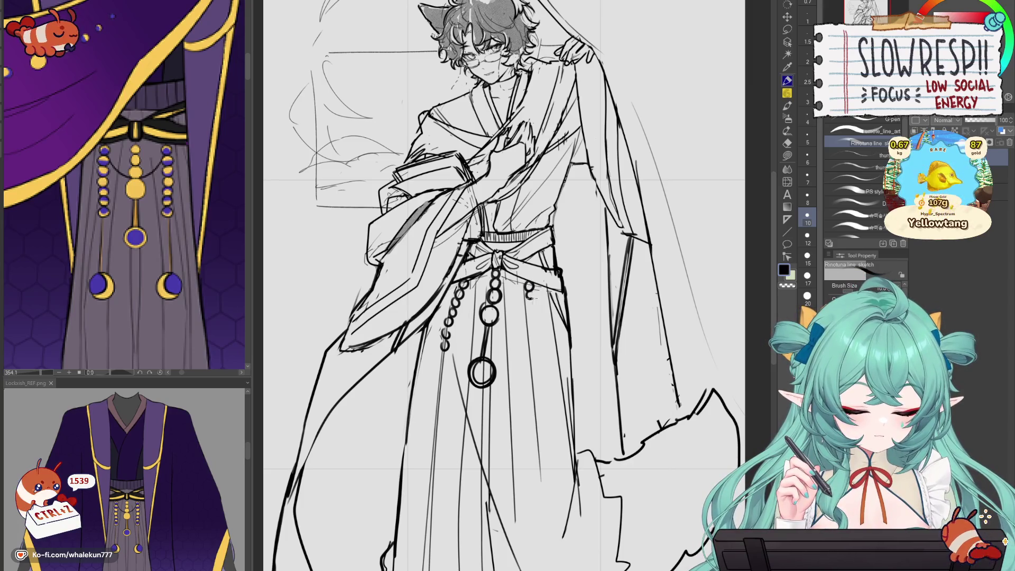
drag(533, 307, 539, 346)
drag(442, 352, 437, 399)
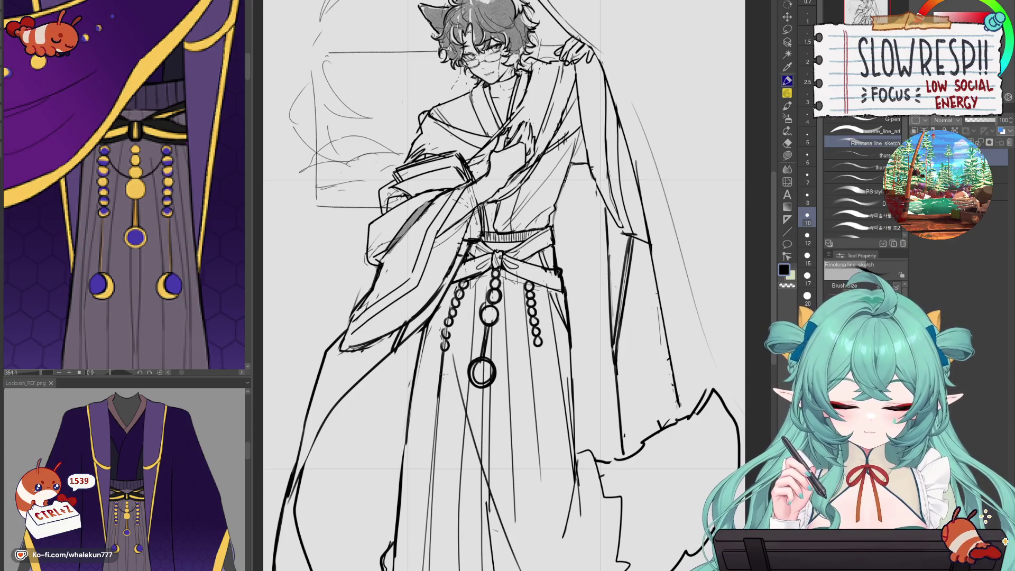
key(ctrl+minus)
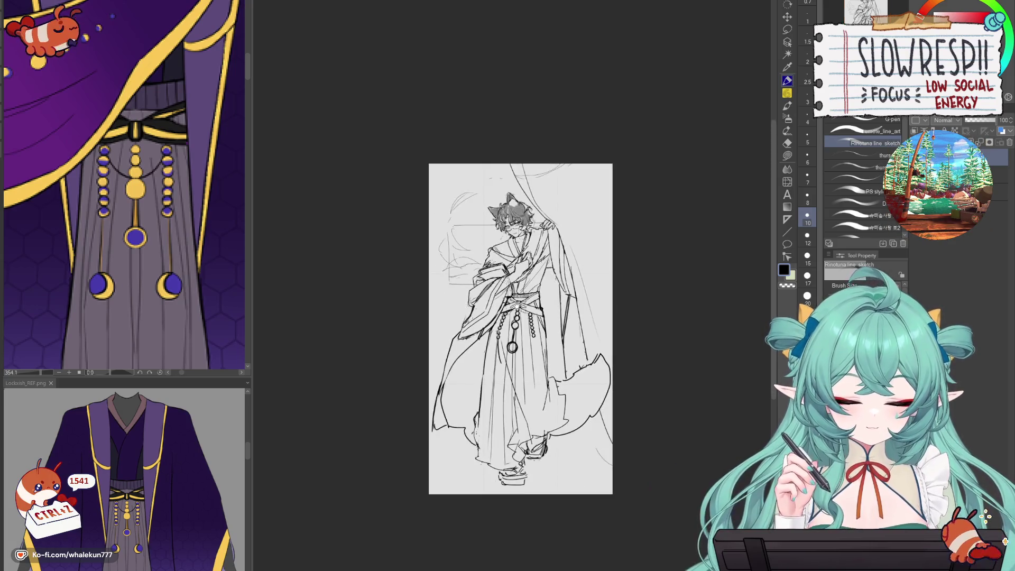
- Undo the side bead strands and add a small loop mark to the bead chain
key(ctrl+plus)
key(ctrl+z)
key(ctrl+z)
key(ctrl+z)
key(ctrl+z)
key(ctrl+z)
key(ctrl+z)
key(ctrl+z)
key(ctrl+z)
drag(487, 283, 494, 319)
key(ctrl+z)
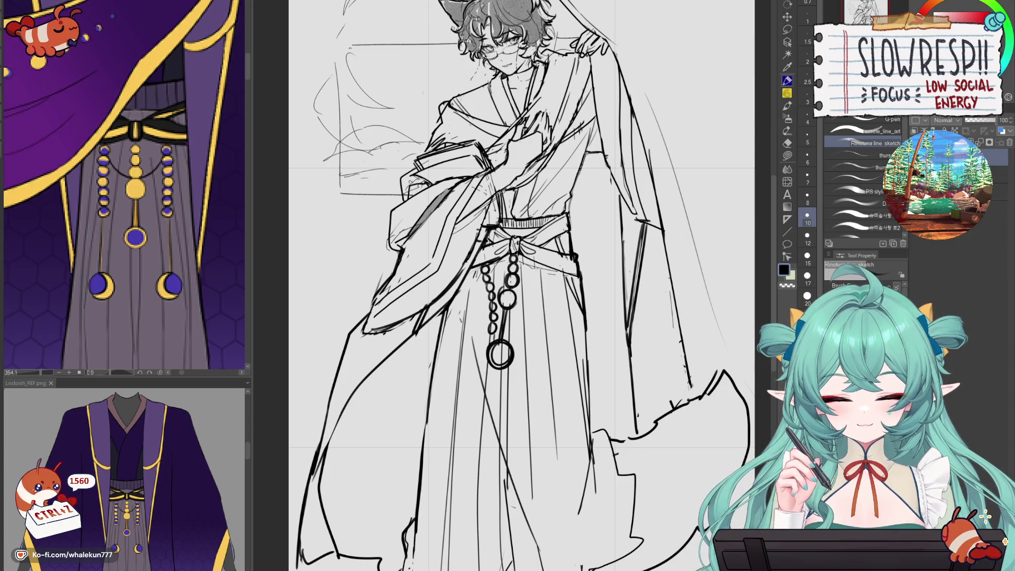
key(ctrl+z)
mouse_move(530, 275)
mouse_down()
mouse_move(539, 269)
mouse_move(521, 298)
mouse_up()
key(ctrl+z)
key(ctrl+z)
key(ctrl+z)
key(ctrl+z)
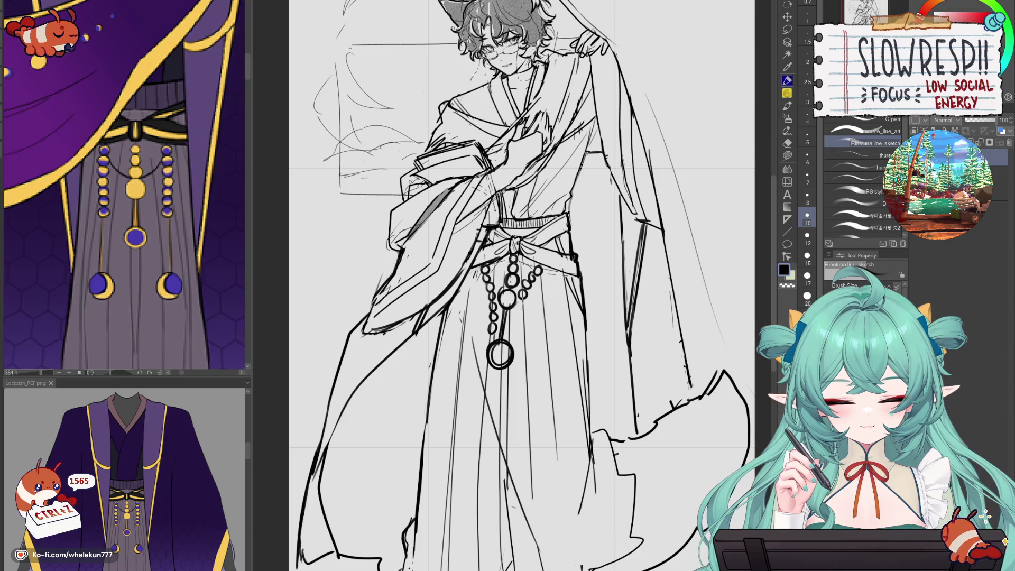
drag(521, 310, 516, 320)
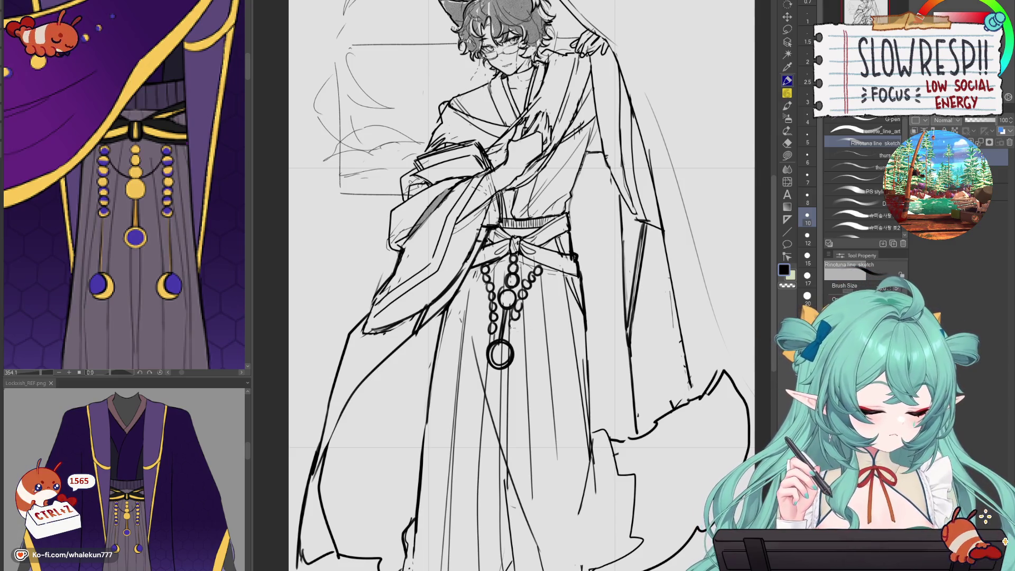
key(ctrl+0)
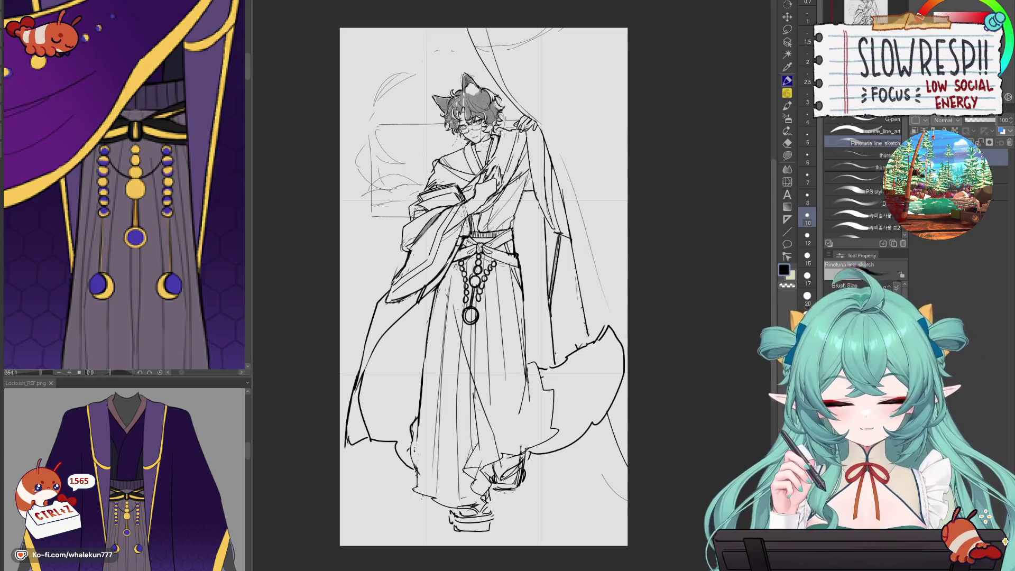
key(ctrl+z)
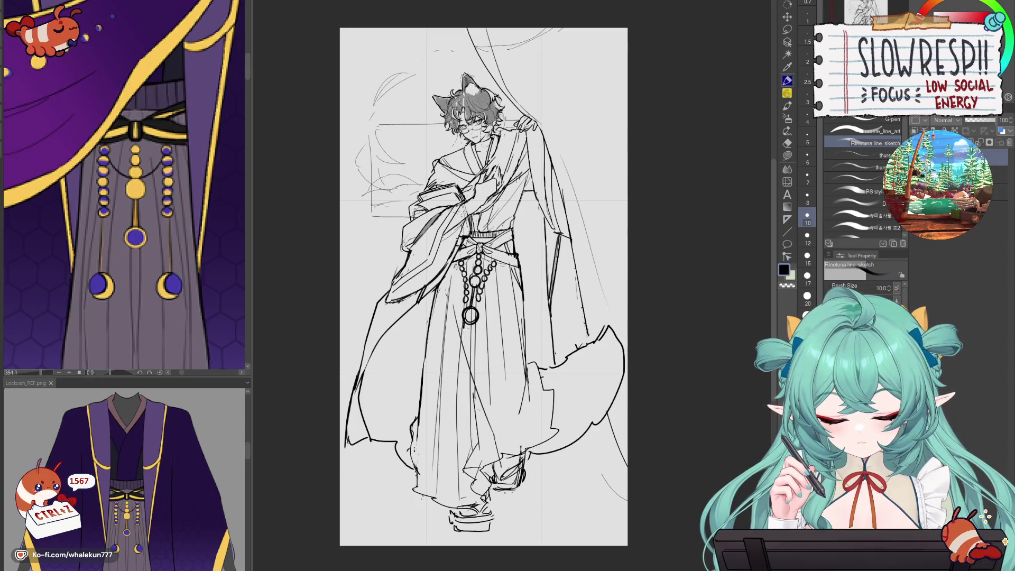
- Swap the oversized oval for small beads, erase lines inside them, and hatch dark shading
key(ctrl+z)
mouse_move(461, 331)
mouse_down()
mouse_move(452, 342)
mouse_move(462, 332)
mouse_up()
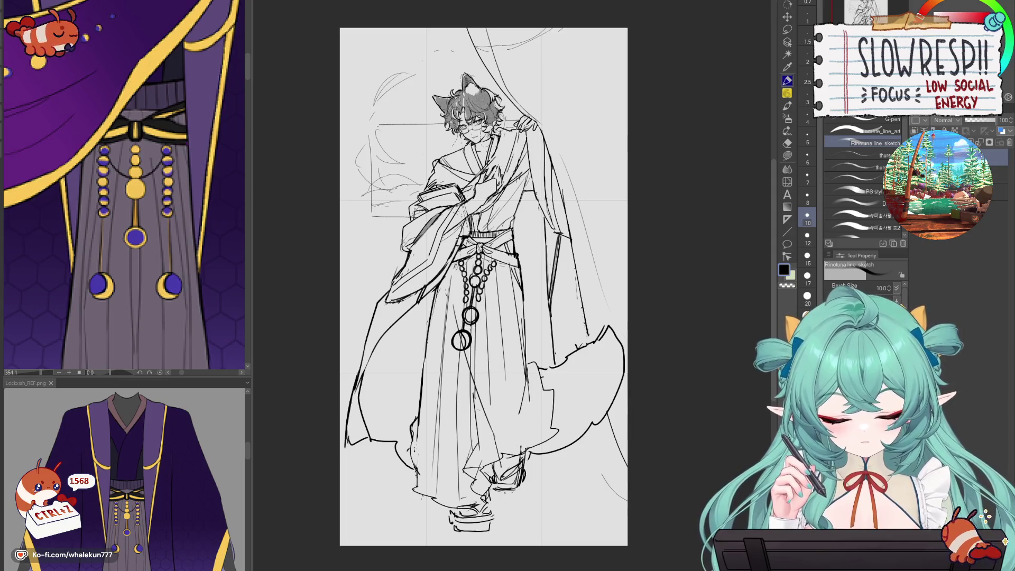
mouse_move(463, 336)
mouse_down()
mouse_move(468, 361)
mouse_move(457, 344)
mouse_move(461, 356)
mouse_move(475, 338)
mouse_move(476, 349)
mouse_up()
key(ctrl+z)
key(ctrl+z)
key(e)
drag(472, 309, 475, 319)
key(p)
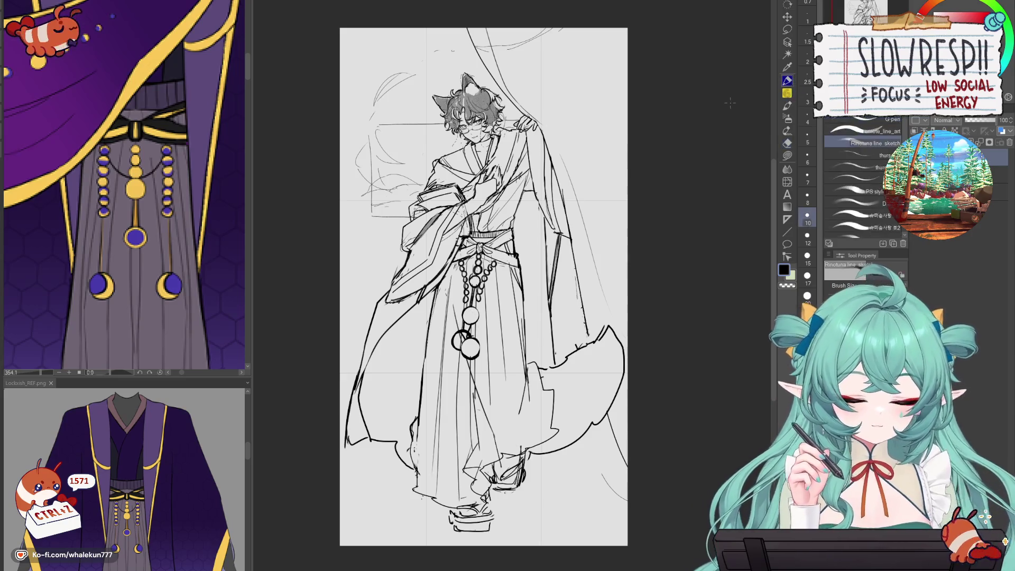
drag(454, 333, 461, 341)
drag(453, 336, 481, 351)
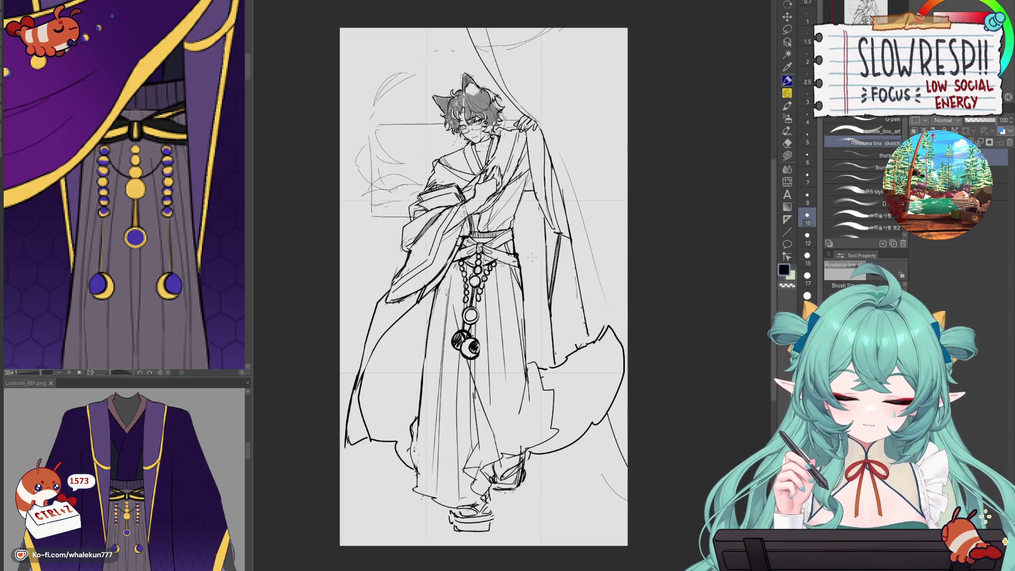
- Remove the stray chest strokes and redraw a curved line down the robe's chest
scroll(532, 268, down, 3)
scroll(523, 254, up, 2)
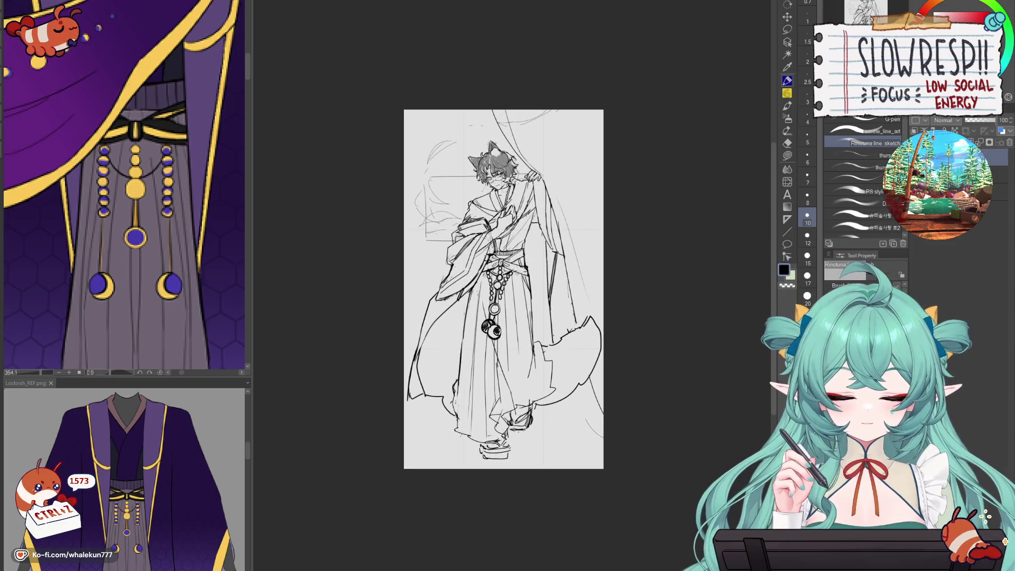
scroll(166, 470, up, 3)
scroll(166, 470, down, 4)
scroll(166, 471, up, 2)
scroll(166, 470, up, 2)
scroll(175, 484, down, 3)
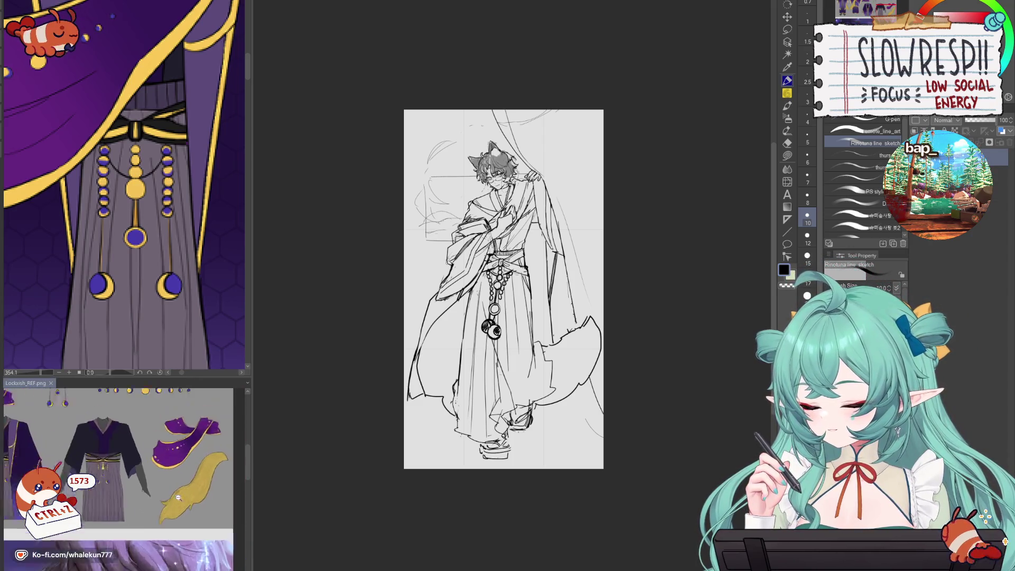
scroll(181, 497, down, 3)
scroll(181, 497, up, 3)
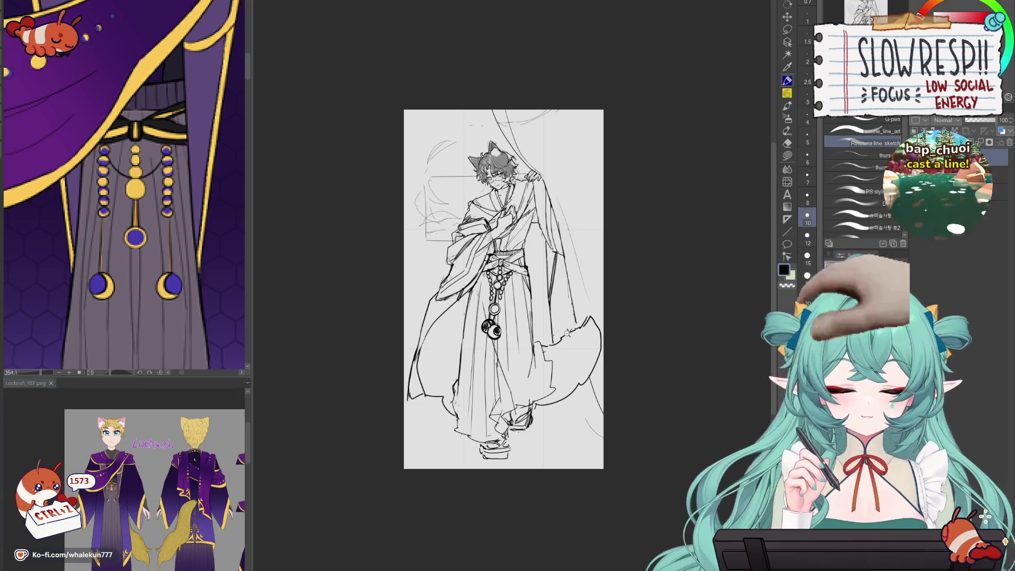
scroll(570, 336, up, 2)
scroll(571, 338, down, 2)
scroll(573, 338, up, 2)
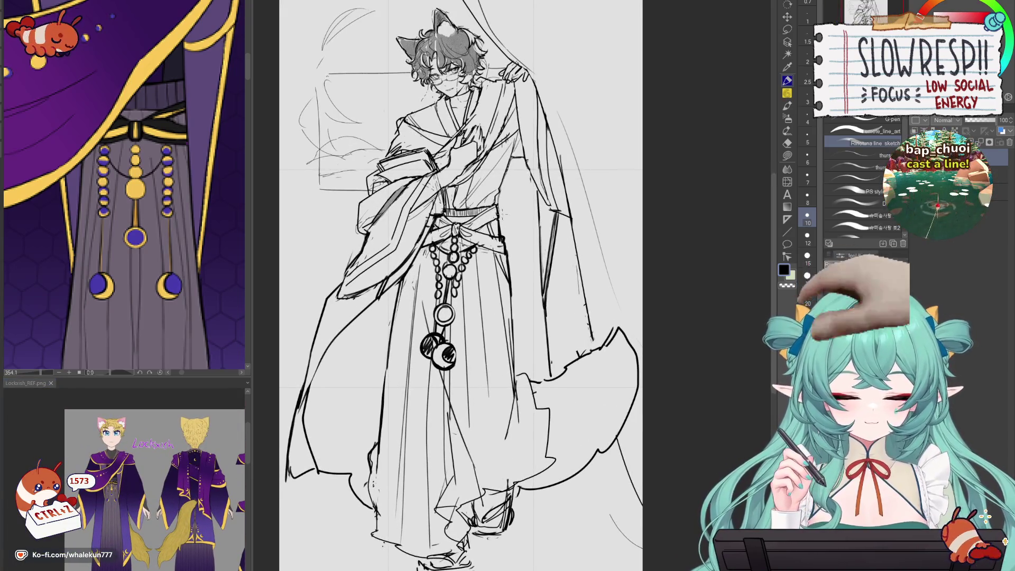
key(ctrl+z)
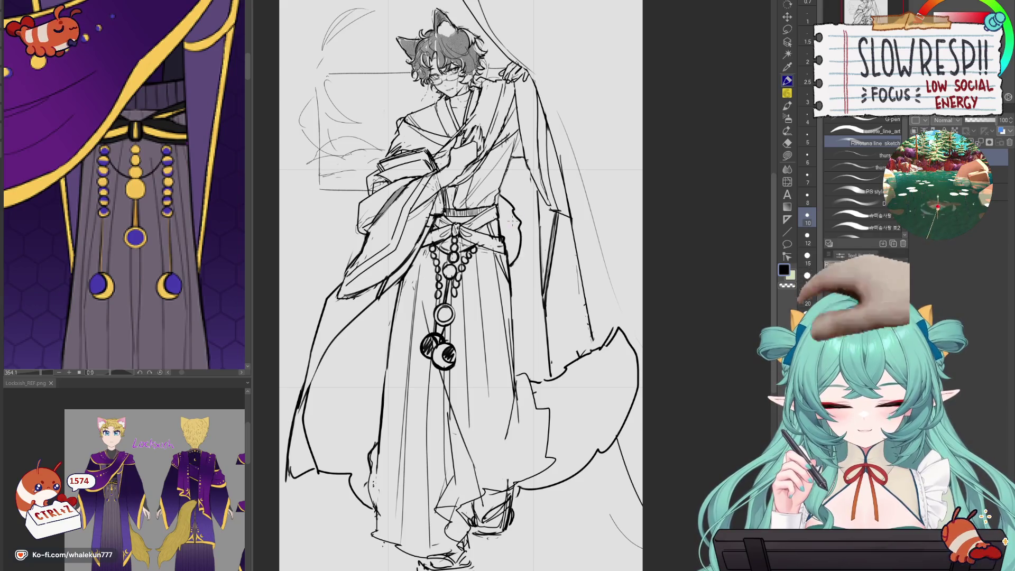
key(ctrl+z)
key(ctrl+z)
key(ctrl+z)
mouse_move(499, 200)
mouse_down()
mouse_move(513, 216)
mouse_move(511, 272)
mouse_up()
- Add a line down the robe front beside the bead chain
scroll(536, 228, down, 3)
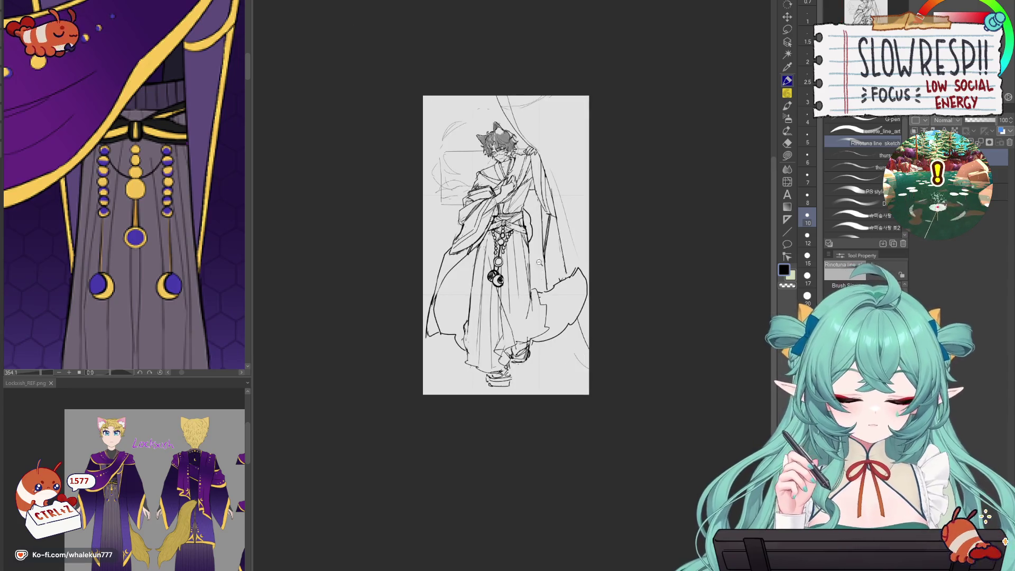
scroll(538, 263, up, 2)
scroll(558, 276, down, 3)
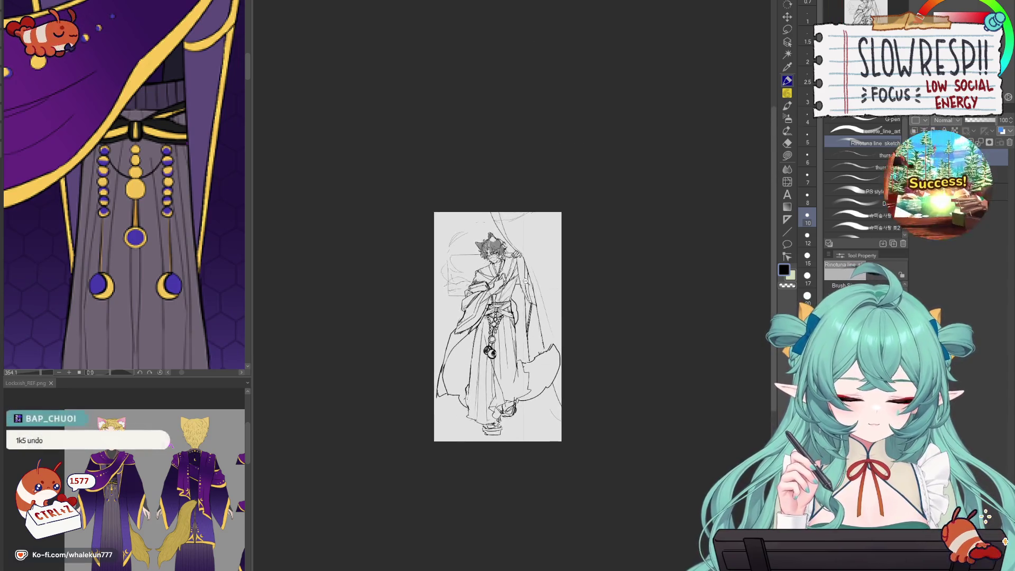
scroll(529, 274, up, 3)
drag(489, 327, 505, 400)
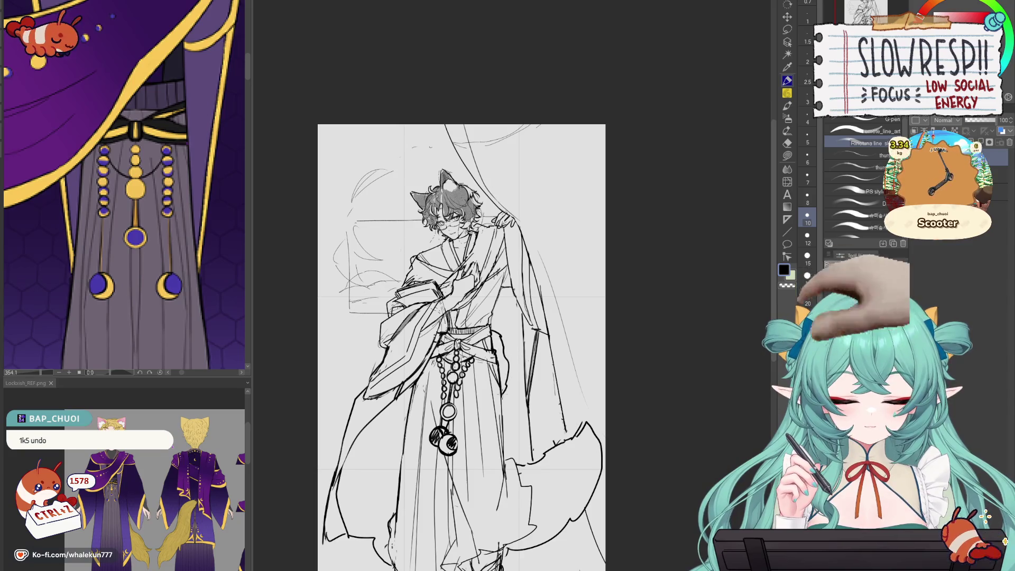
scroll(541, 370, down, 3)
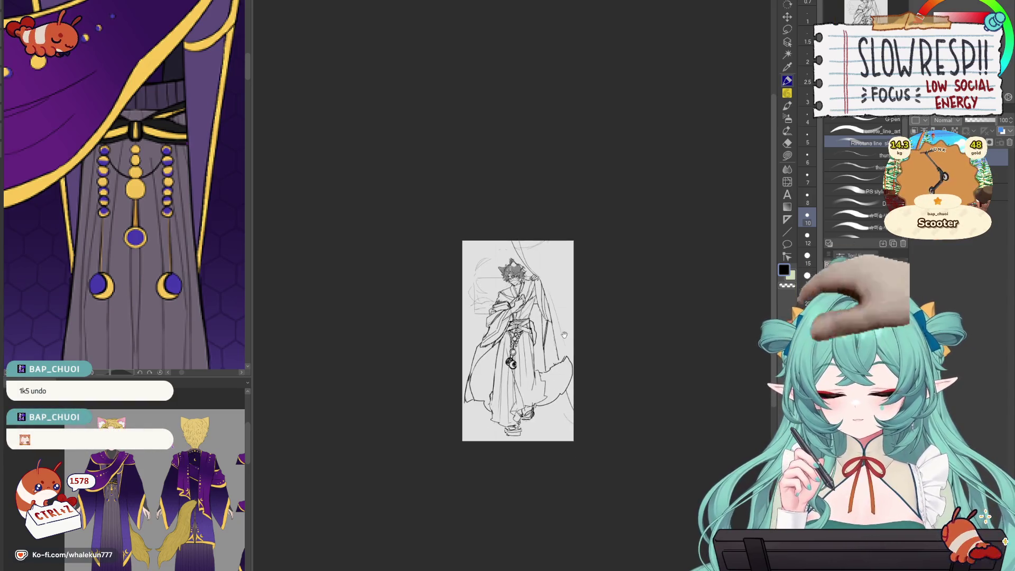
- Erase part of the left robe edge and retry its curve
scroll(541, 370, up, 3)
key(e)
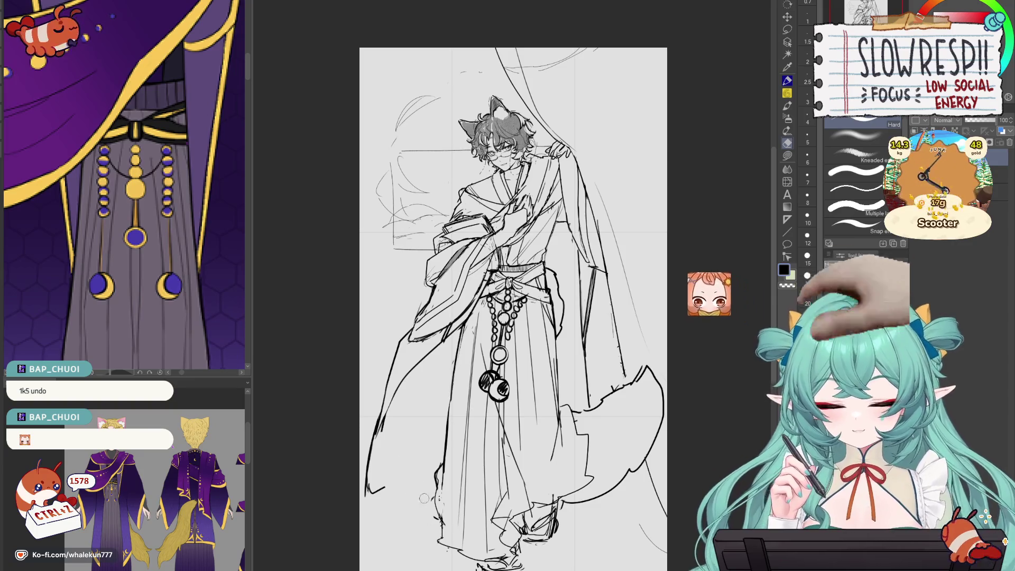
mouse_move(391, 423)
mouse_down()
mouse_move(391, 475)
mouse_move(394, 450)
mouse_move(412, 500)
mouse_up()
key(p)
key(ctrl+z)
mouse_move(388, 456)
mouse_down()
mouse_move(429, 497)
mouse_move(370, 492)
mouse_up()
key(ctrl+z)
scroll(613, 449, down, 5)
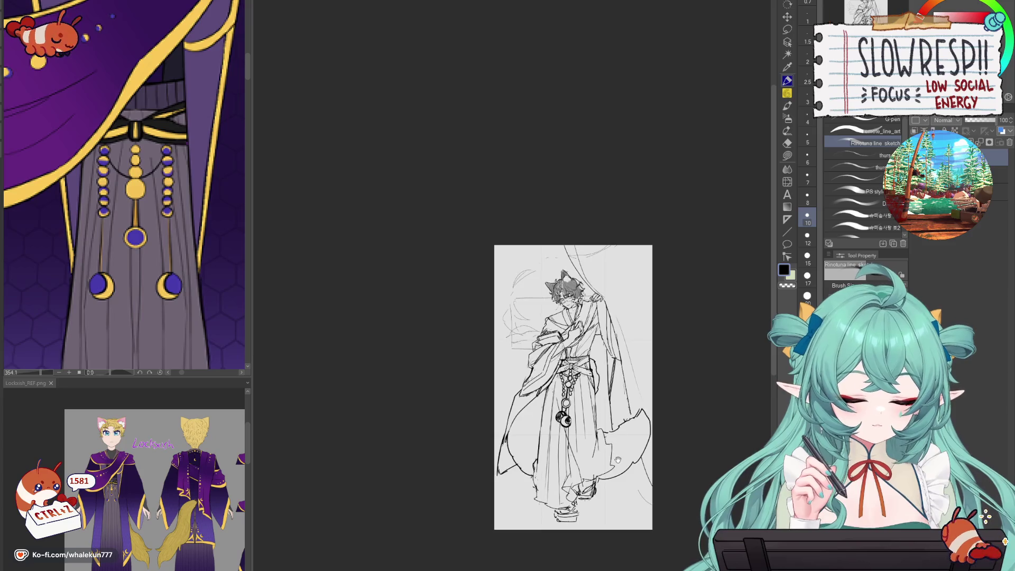
scroll(607, 449, up, 4)
- Erase and redraw the lower left robe-edge line, undoing unsatisfying attempts
key(e)
mouse_move(423, 494)
mouse_down()
mouse_move(438, 481)
mouse_move(420, 465)
mouse_move(420, 426)
mouse_move(429, 505)
mouse_up()
key(p)
key(ctrl+z)
mouse_move(428, 417)
mouse_down()
mouse_move(429, 494)
mouse_move(443, 500)
mouse_up()
key(ctrl+z)
key(ctrl+z)
key(ctrl+z)
drag(429, 417, 431, 497)
key(ctrl+z)
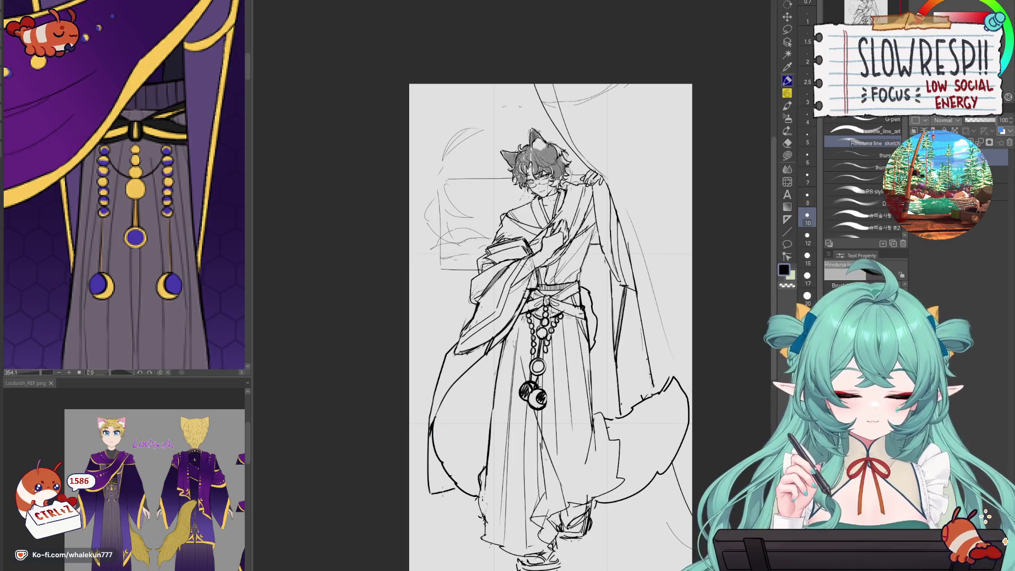
- Sketch a short ground line near the figure's feet
scroll(581, 412, down, 3)
scroll(610, 421, up, 2)
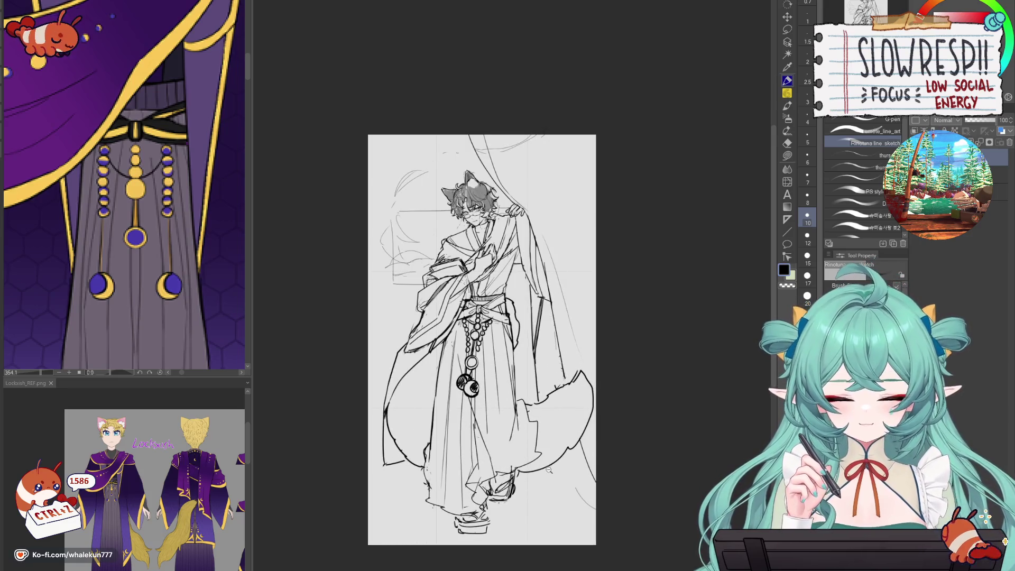
scroll(548, 469, down, 1)
scroll(553, 468, up, 2)
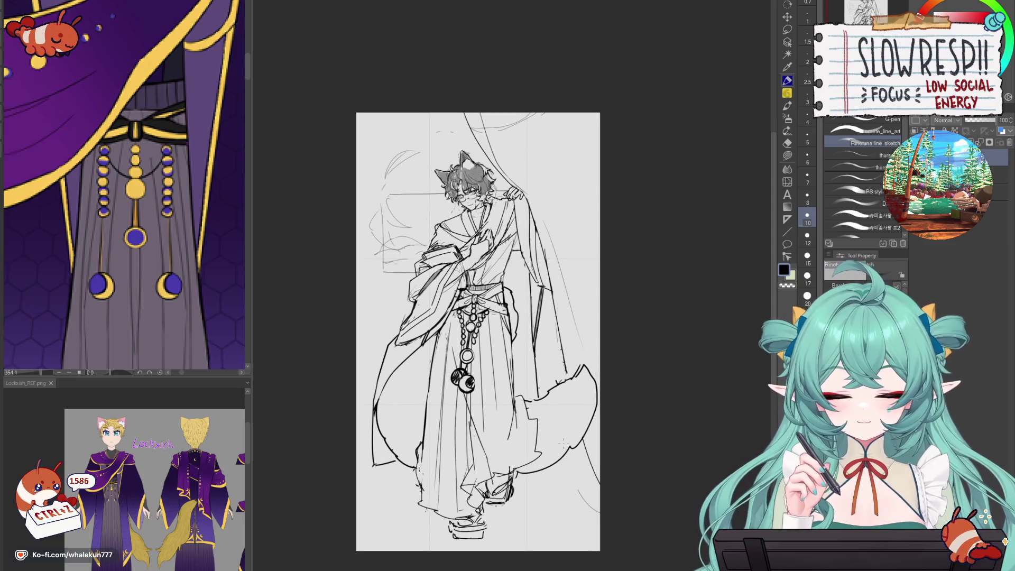
scroll(563, 443, down, 1)
scroll(456, 447, up, 1)
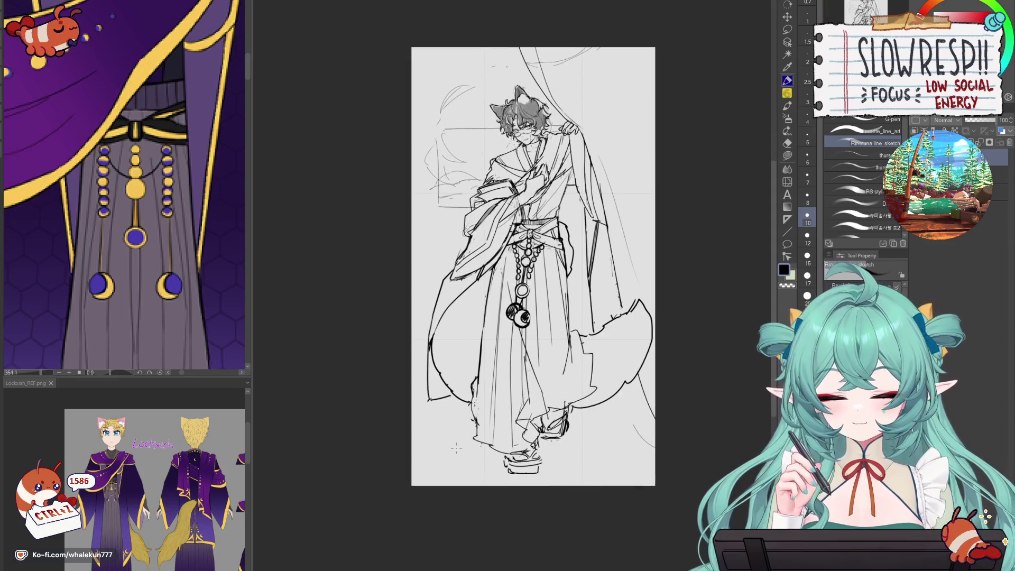
drag(479, 452, 421, 464)
- Replace the strokes near the feet with floor tile lines at the bottom right
key(ctrl+z)
key(ctrl+z)
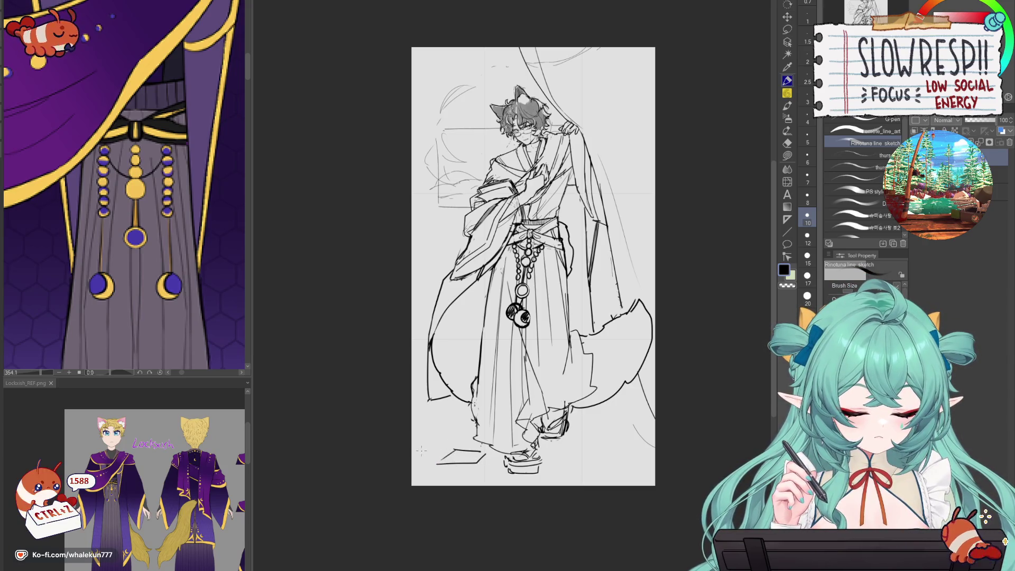
key(ctrl+z)
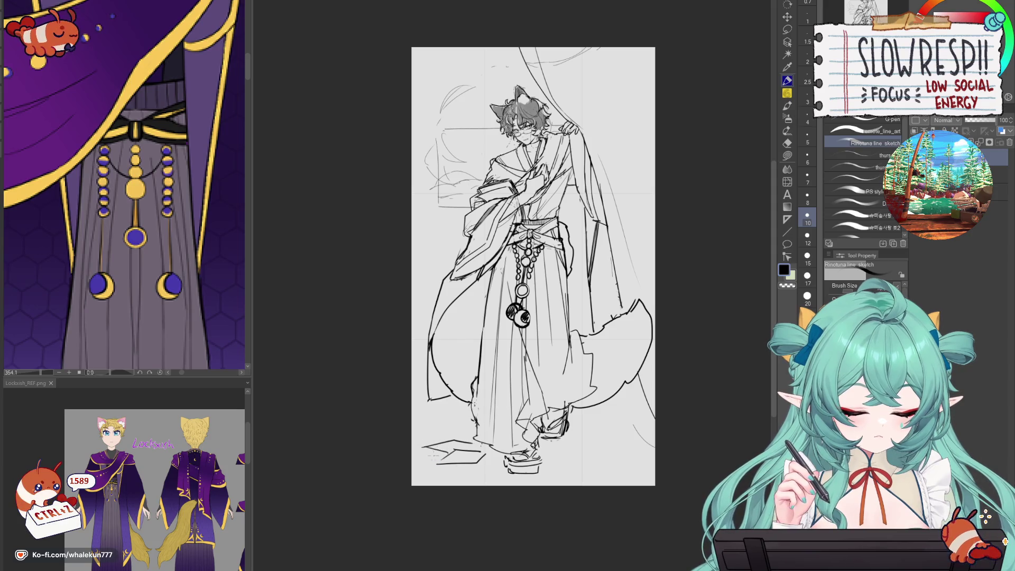
mouse_move(593, 452)
mouse_down()
mouse_move(639, 442)
mouse_move(631, 461)
mouse_move(655, 458)
mouse_up()
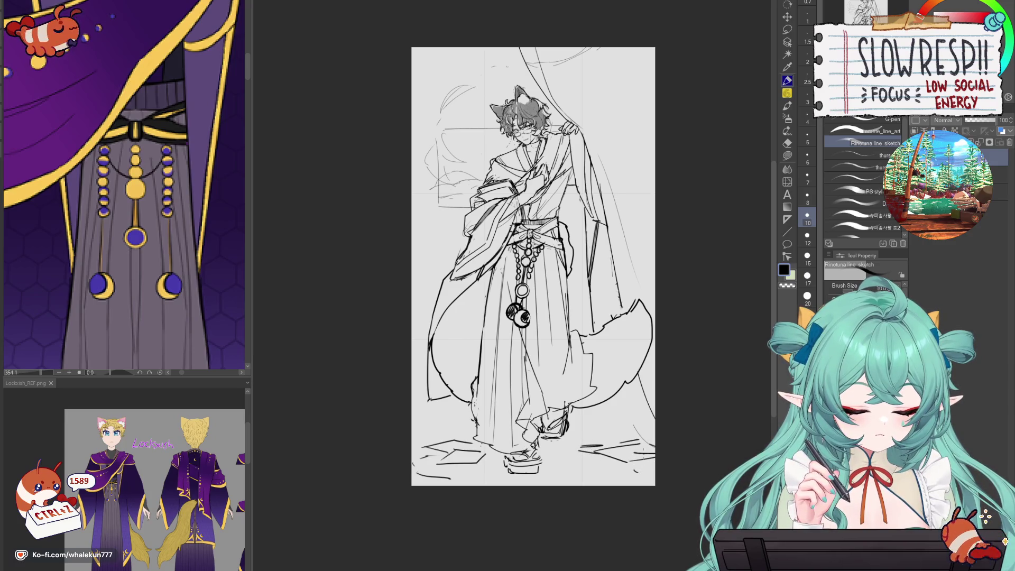
key(ctrl+z)
key(ctrl+z)
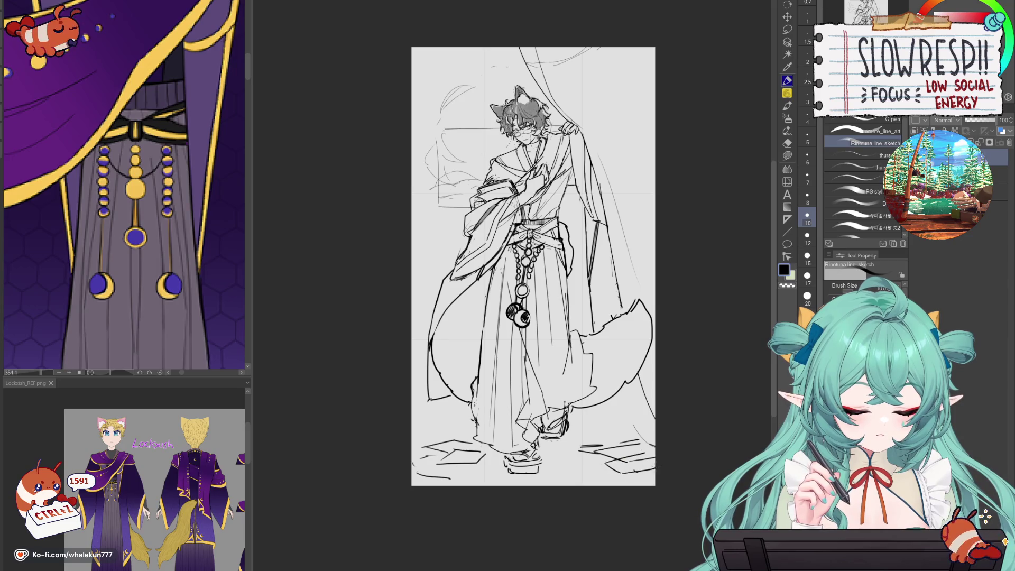
drag(600, 464, 655, 473)
drag(618, 459, 641, 453)
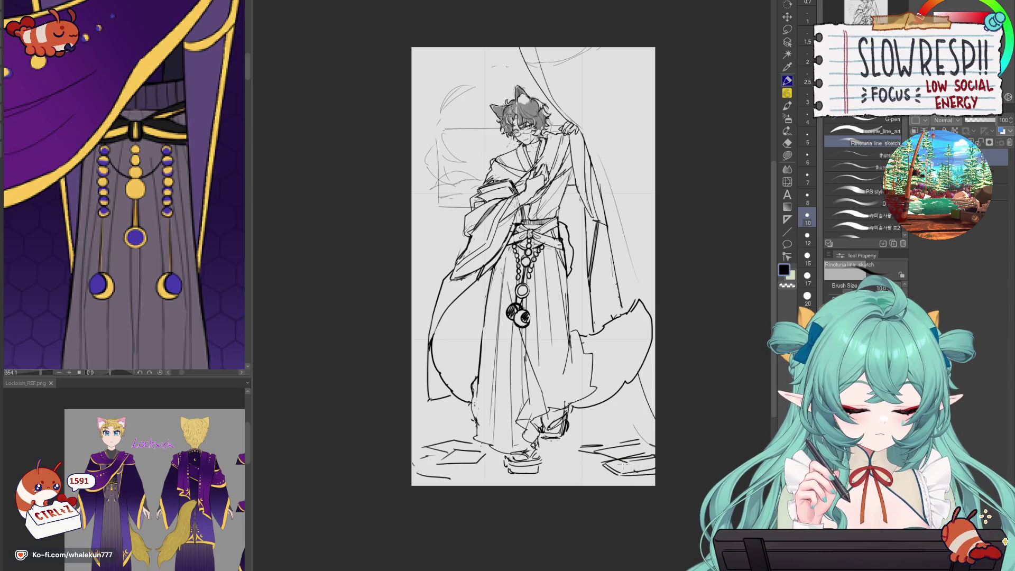
mouse_move(600, 373)
mouse_down()
mouse_move(574, 526)
mouse_move(548, 372)
mouse_up()
scroll(558, 432, down, 3)
scroll(548, 372, up, 3)
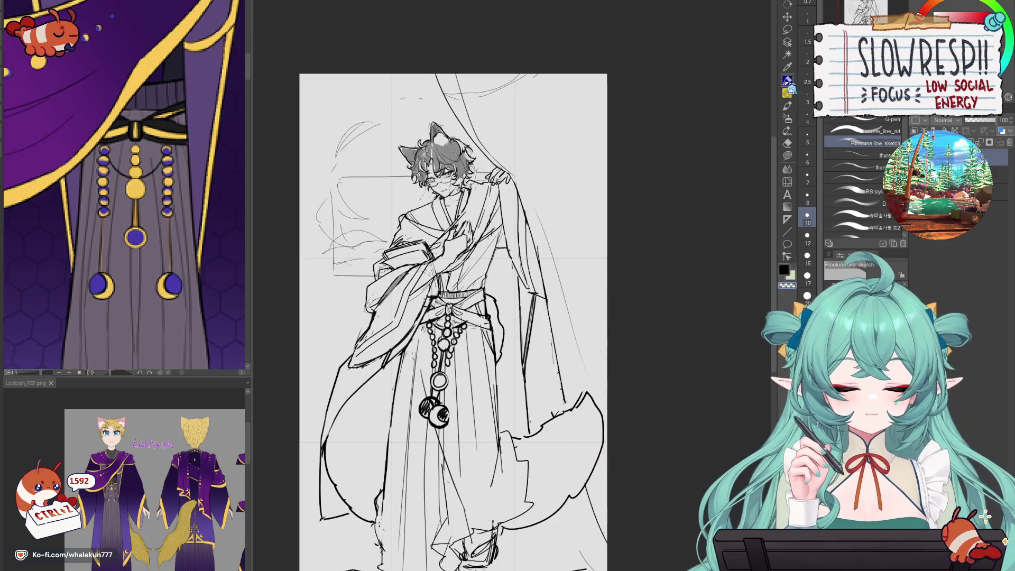
- Redraw the sleeve edge lines after a trial stroke
mouse_move(515, 249)
mouse_down()
mouse_move(523, 285)
mouse_move(512, 291)
mouse_up()
key(ctrl+z)
key(ctrl+z)
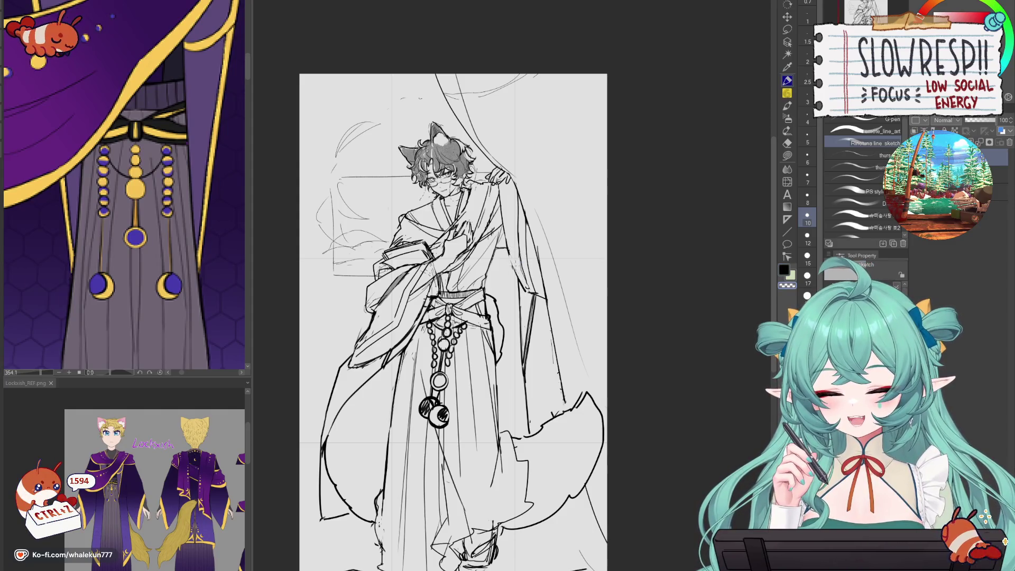
mouse_move(523, 251)
mouse_down()
mouse_move(504, 288)
mouse_move(526, 291)
mouse_up()
- Paint grey watercolour shading along the lower sleeve's inner and left edges
key(h)
key(h)
key(b)
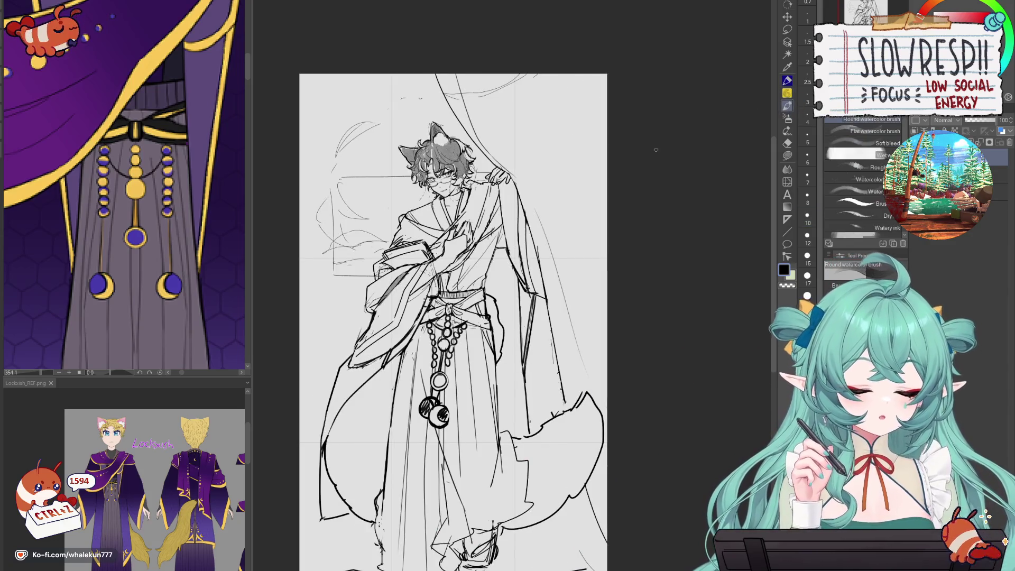
drag(502, 191, 521, 280)
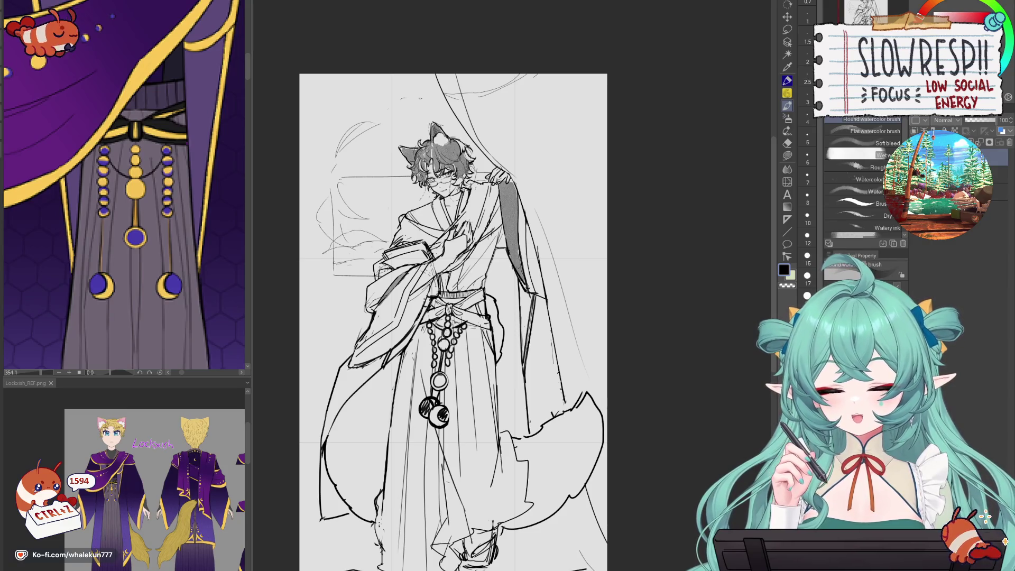
mouse_move(363, 358)
mouse_down()
mouse_move(400, 332)
mouse_move(412, 304)
mouse_up()
drag(401, 339, 421, 288)
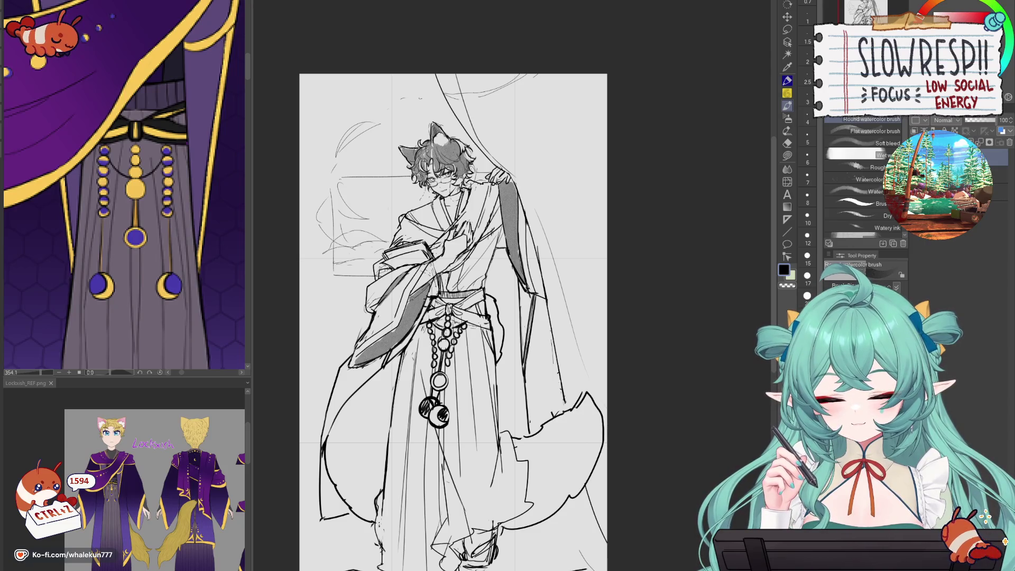
scroll(453, 317, down, 3)
scroll(453, 317, up, 4)
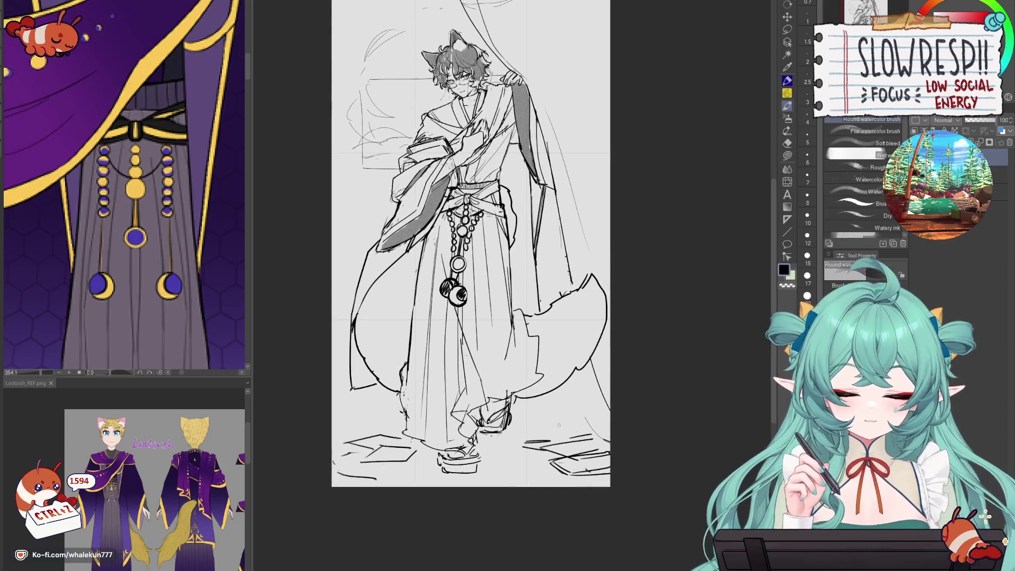
mouse_move(352, 330)
mouse_down()
mouse_move(357, 386)
mouse_move(366, 364)
mouse_move(378, 382)
mouse_up()
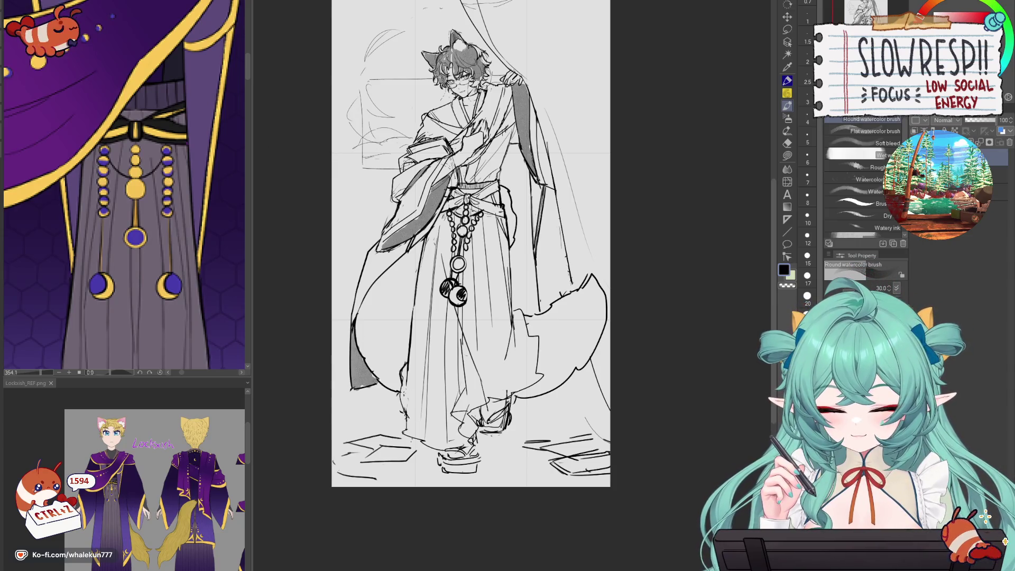
- Shade the figure's right shoulder grey and carry it down the right sleeve
drag(549, 298, 508, 339)
mouse_move(460, 206)
mouse_down()
mouse_move(464, 238)
mouse_move(478, 219)
mouse_move(485, 236)
mouse_move(477, 204)
mouse_move(464, 240)
mouse_move(475, 272)
mouse_move(478, 264)
mouse_up()
drag(478, 230, 490, 333)
drag(482, 274, 472, 351)
mouse_move(477, 302)
mouse_down()
mouse_move(475, 364)
mouse_move(494, 370)
mouse_up()
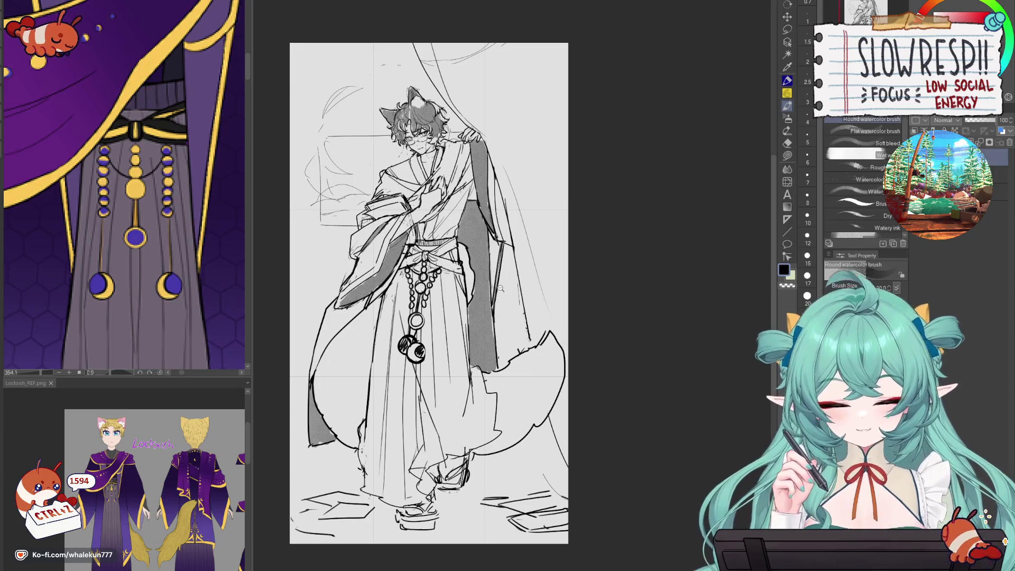
scroll(499, 290, down, 3)
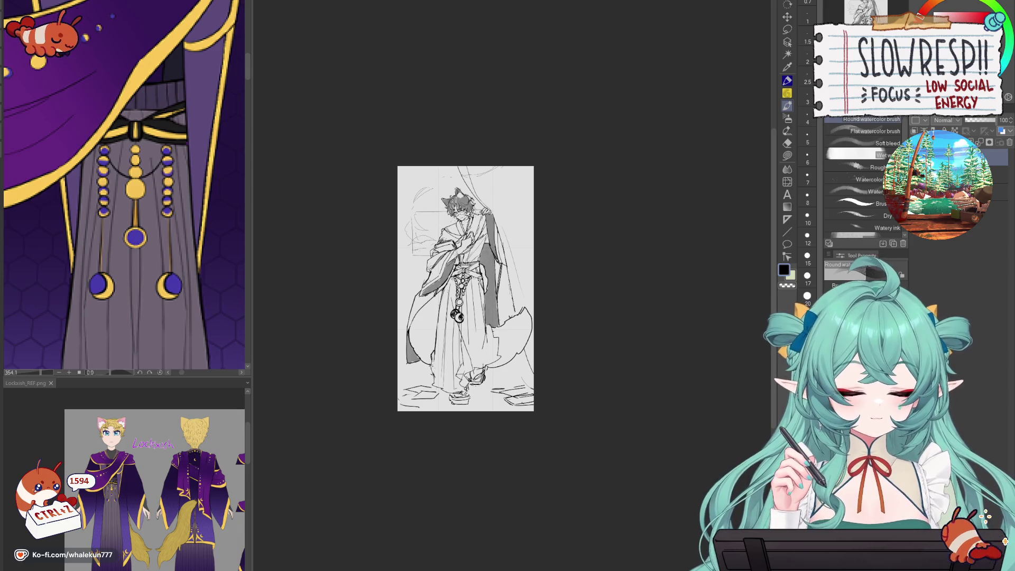
- Rotate the sketch layer slightly and stretch it wider to the right
key(ctrl+t)
drag(604, 280, 605, 293)
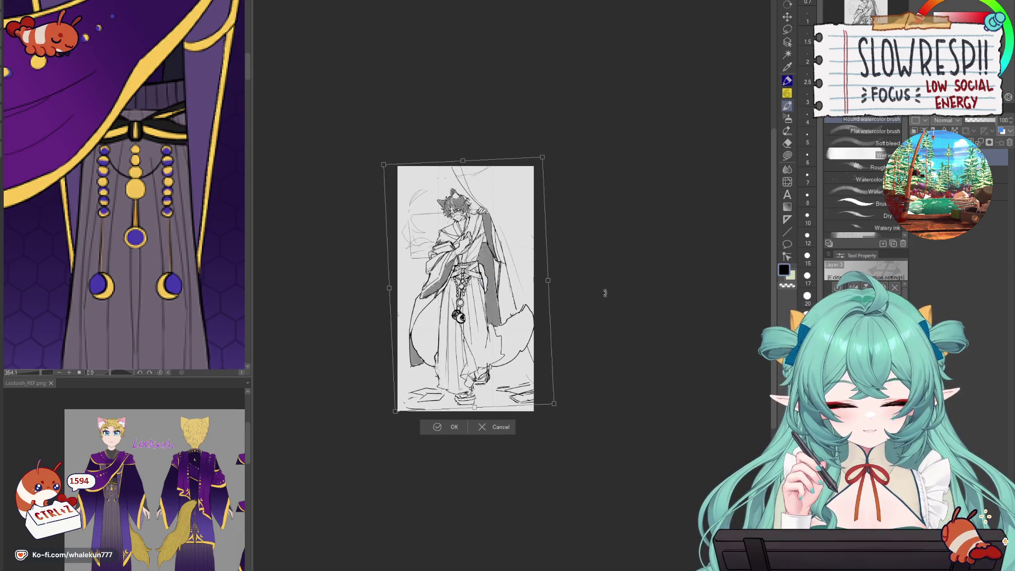
mouse_move(547, 280)
mouse_down()
mouse_move(513, 315)
mouse_move(520, 332)
mouse_up()
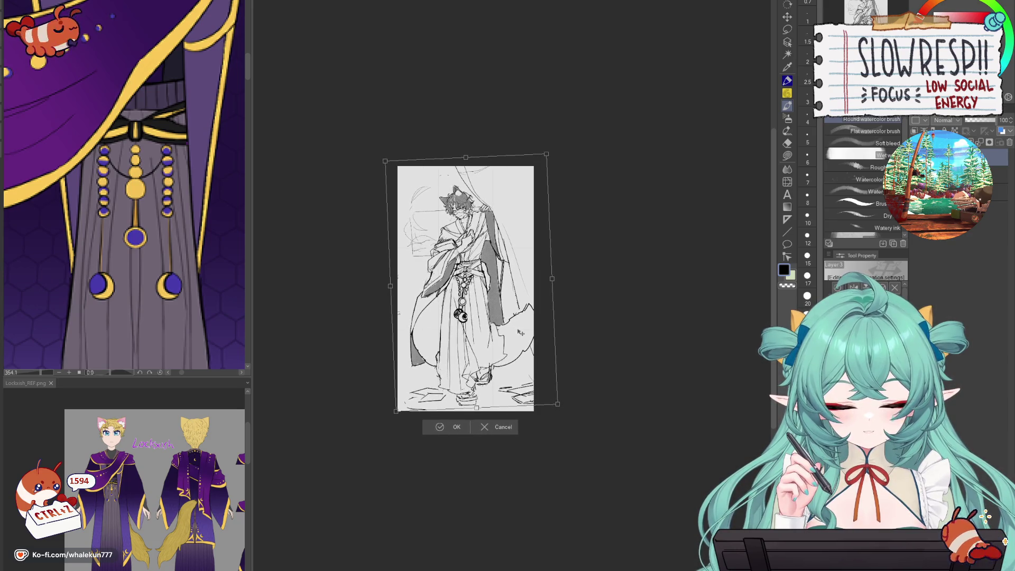
key(Return)
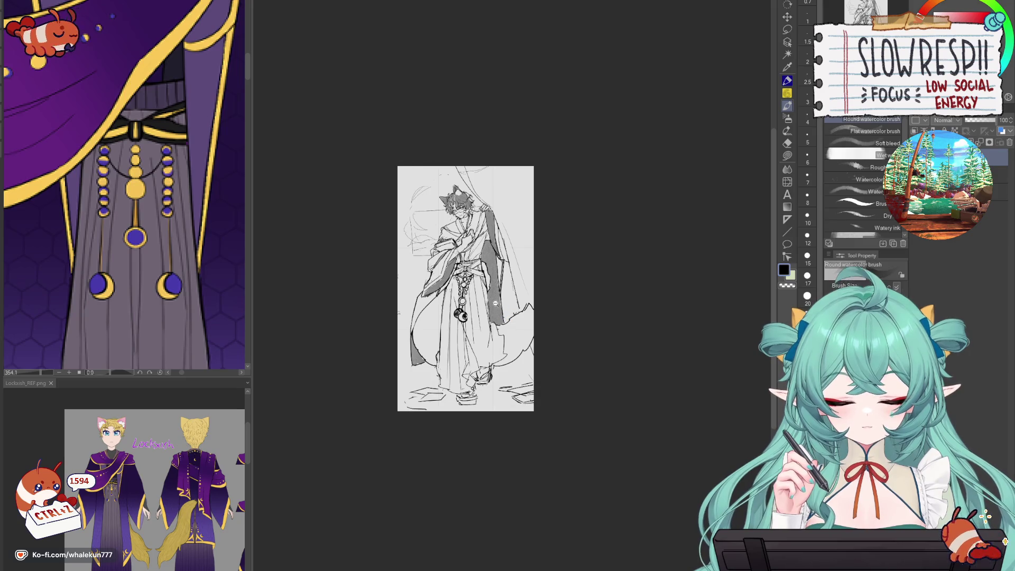
scroll(489, 302, up, 2)
mouse_move(490, 301)
mouse_down()
mouse_move(523, 299)
mouse_move(513, 451)
mouse_up()
scroll(534, 320, up, 2)
- Erase the stray frame lines left of the figure
key(e)
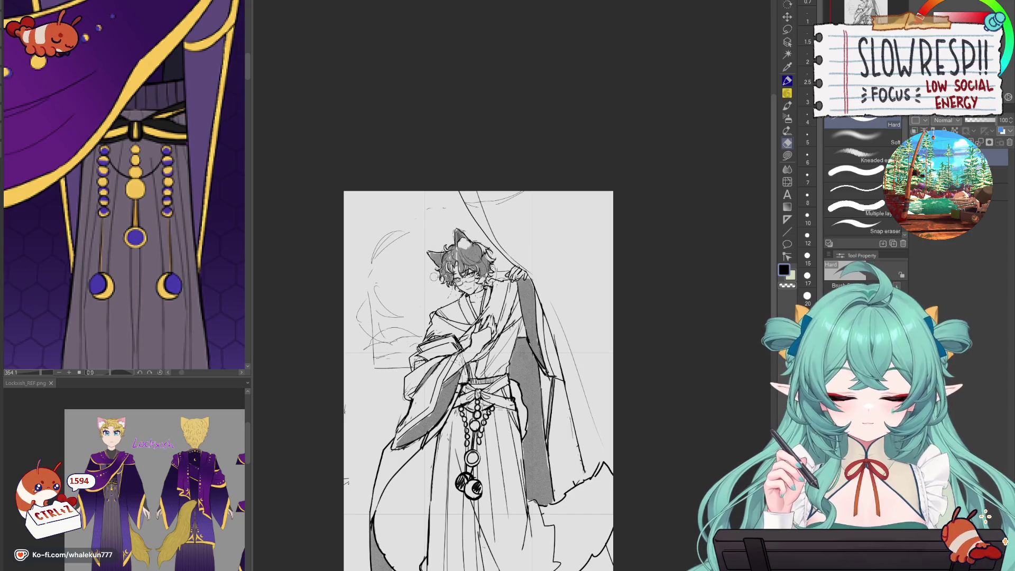
drag(370, 286, 389, 363)
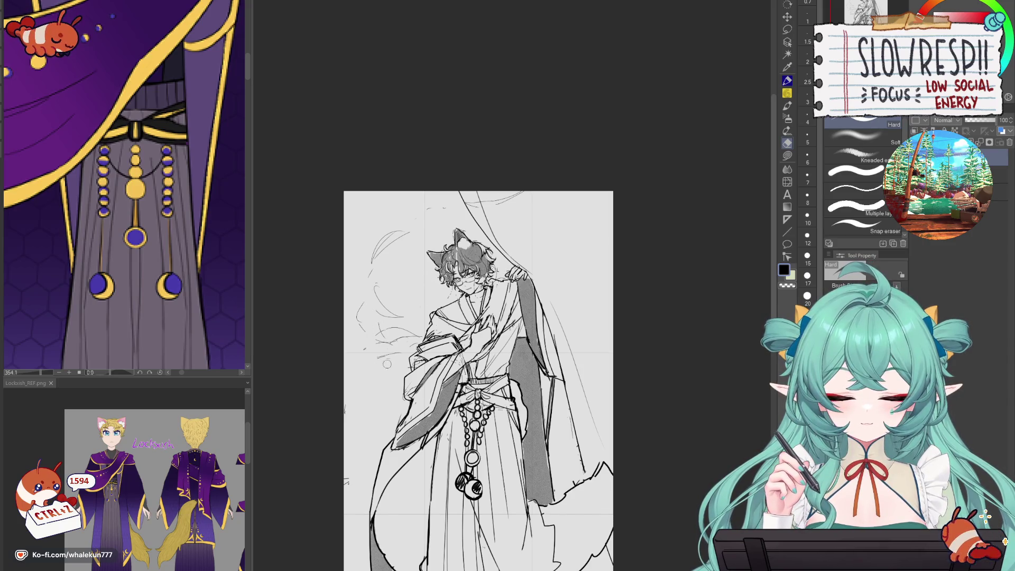
scroll(501, 292, down, 4)
scroll(508, 330, up, 3)
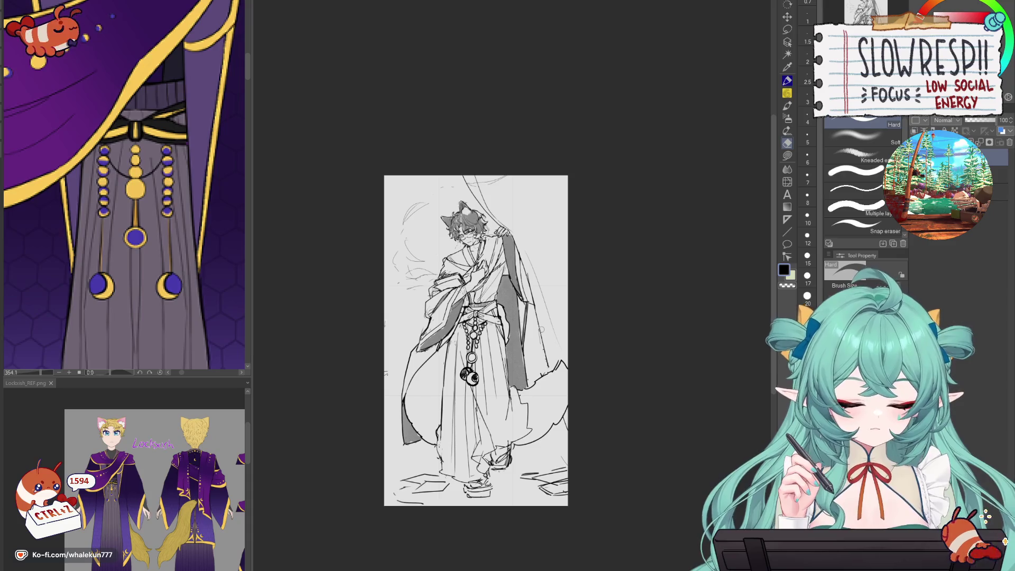
- Rotate the sketch about 1° counter-clockwise and nudge it slightly right and down
key(ctrl+t)
drag(656, 381, 654, 381)
drag(595, 335, 597, 331)
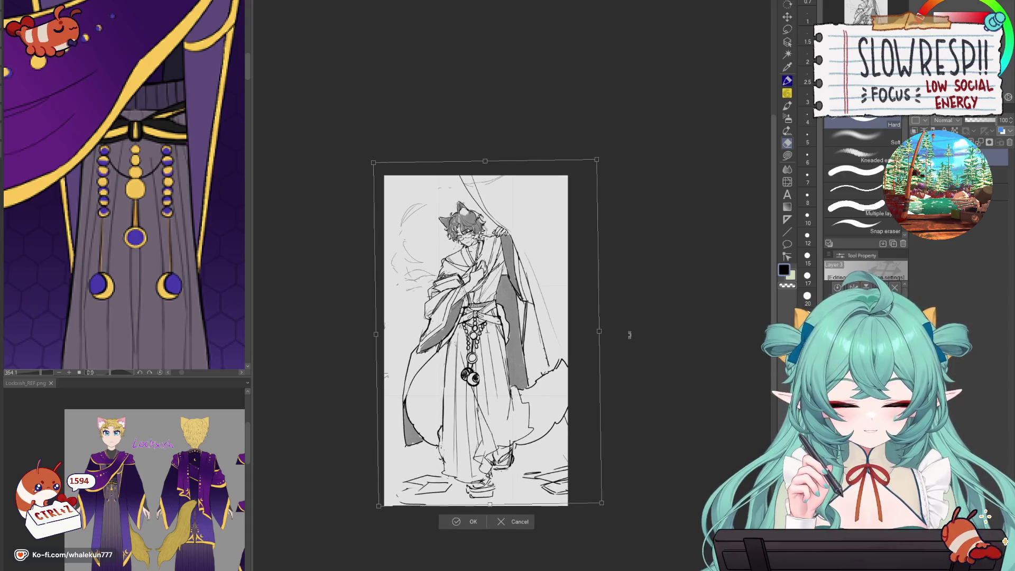
drag(557, 392, 546, 417)
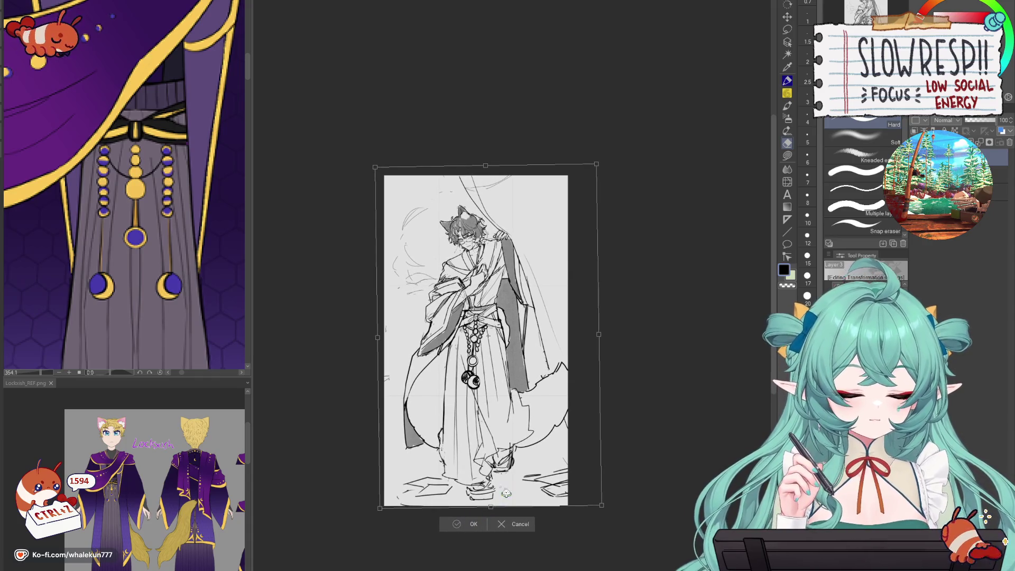
click(474, 523)
click(787, 95)
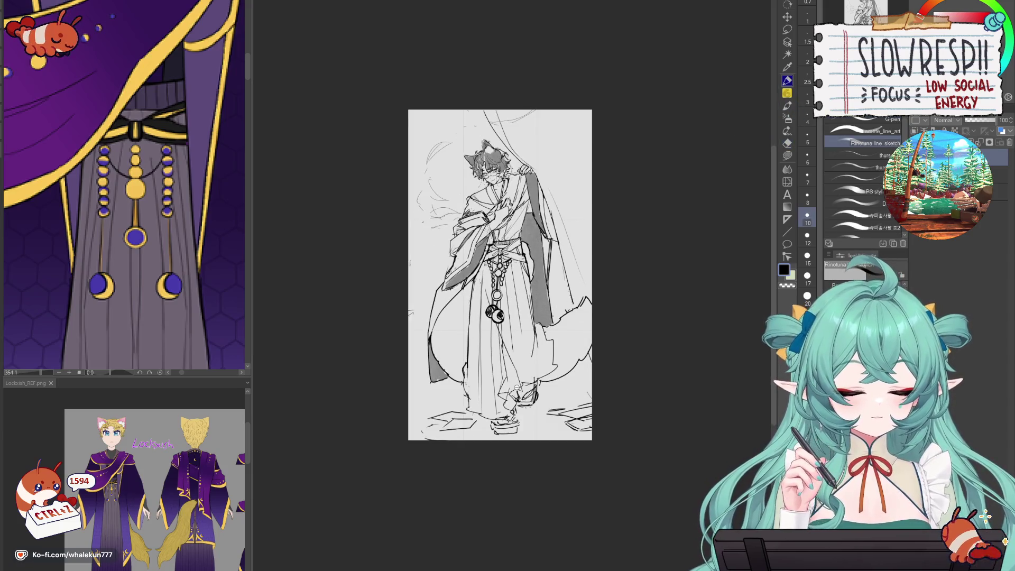
- Add a short stroke on the ground line and short strokes beside the figure's left side
scroll(513, 387, up, 2)
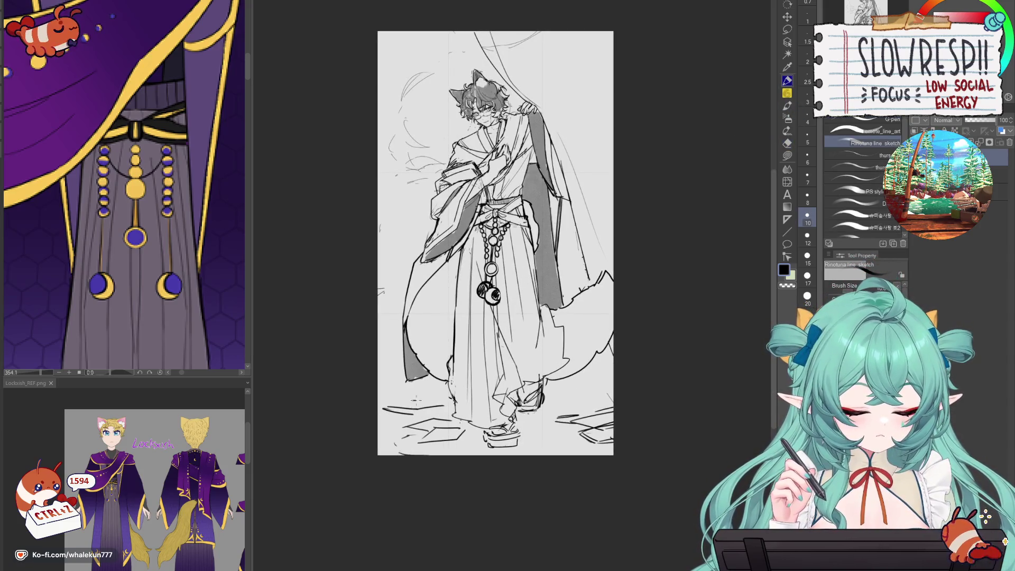
mouse_move(568, 399)
mouse_down()
mouse_move(595, 402)
mouse_move(594, 532)
mouse_up()
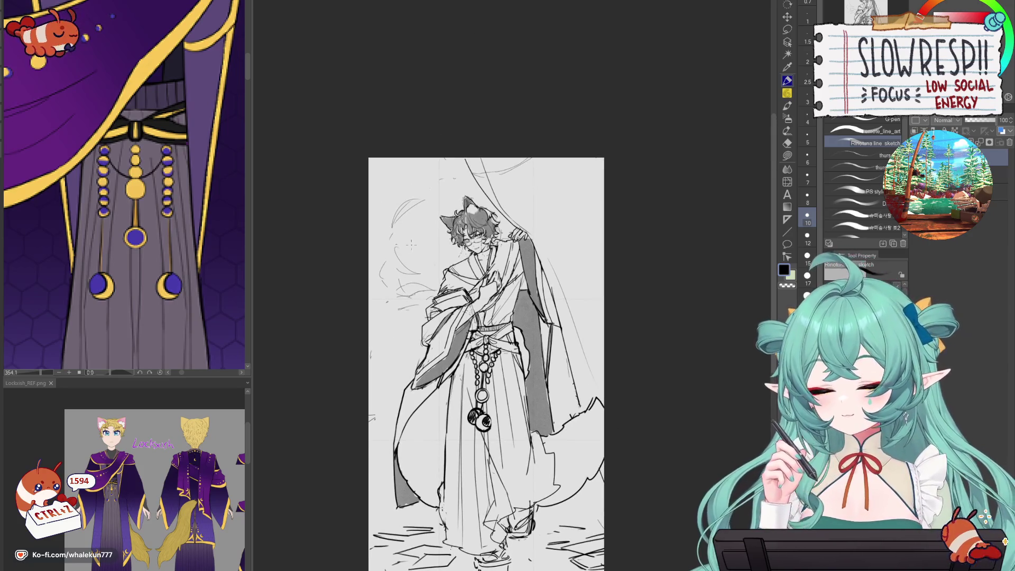
scroll(405, 261, up, 3)
drag(414, 315, 464, 322)
mouse_move(382, 317)
mouse_down()
mouse_move(423, 309)
mouse_move(463, 323)
mouse_up()
mouse_move(439, 290)
mouse_down()
mouse_move(370, 247)
mouse_move(423, 288)
mouse_up()
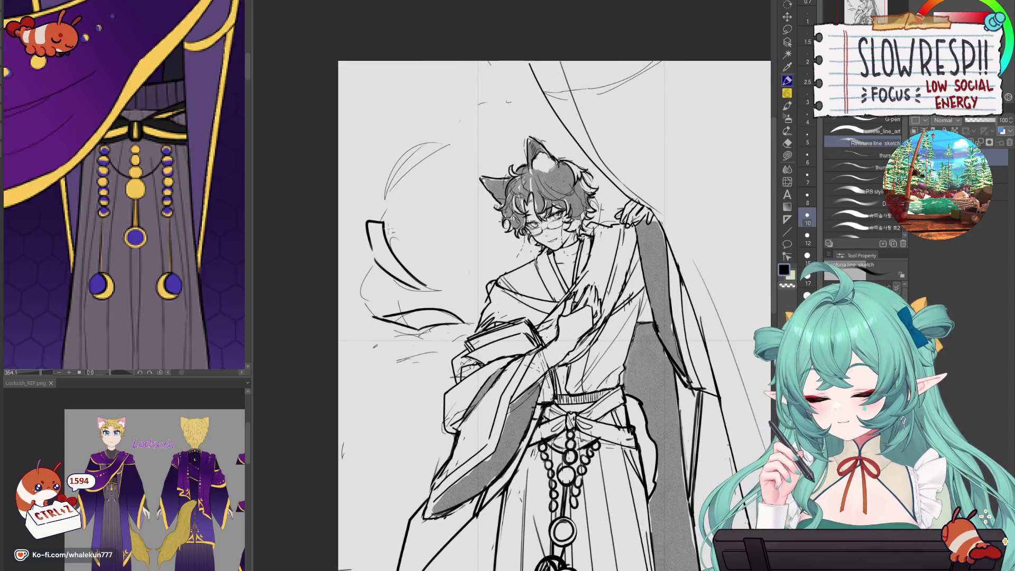
key(ctrl+z)
key(ctrl+z)
- Sweep curved arcs up beside the head, redrawing the top curve longer
drag(365, 229, 438, 292)
drag(374, 203, 431, 143)
drag(384, 191, 450, 142)
key(ctrl+z)
key(ctrl+z)
key(ctrl+z)
drag(374, 201, 404, 170)
mouse_move(417, 157)
mouse_down()
mouse_move(508, 97)
mouse_move(544, 96)
mouse_move(656, 61)
mouse_up()
key(ctrl+z)
key(ctrl+z)
key(ctrl+minus)
key(ctrl+minus)
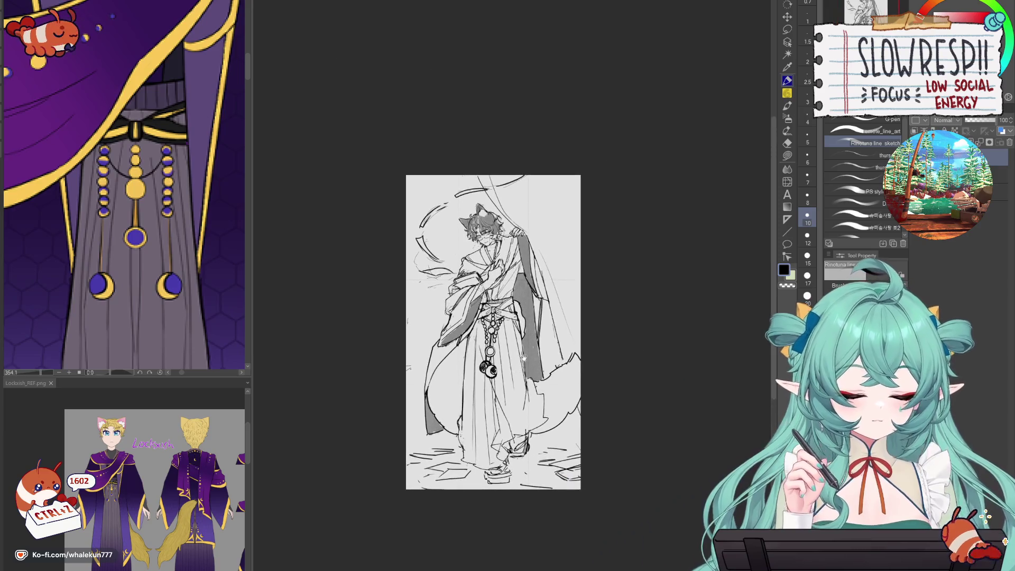
key(ctrl+plus)
key(ctrl+plus)
key(ctrl+z)
key(ctrl+z)
- Extend the arc upward and add a short stroke near the top arc
key(ctrl+z)
drag(381, 183, 438, 157)
drag(420, 161, 446, 157)
key(ctrl+z)
key(ctrl+z)
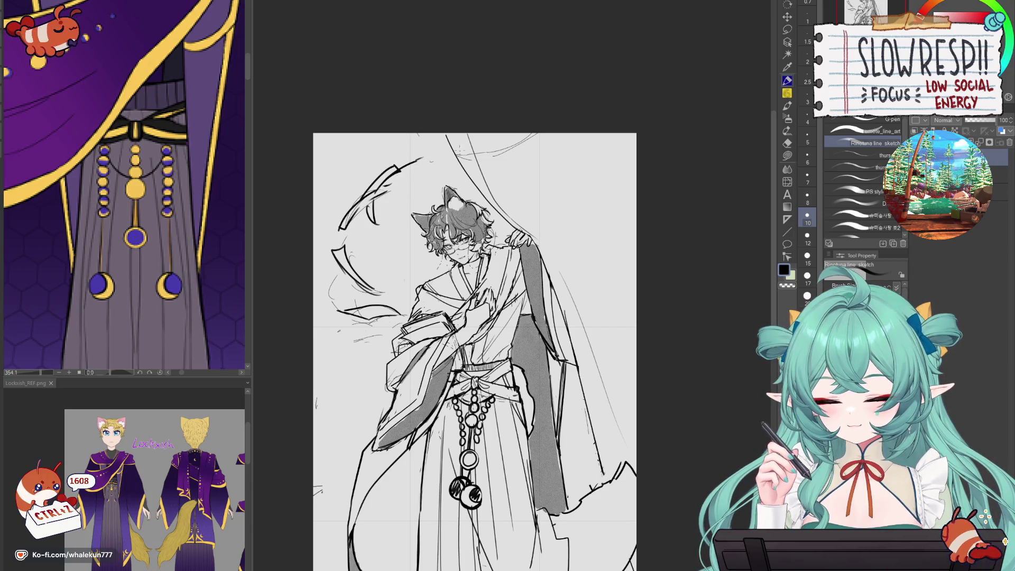
key(ctrl+z)
drag(462, 150, 533, 132)
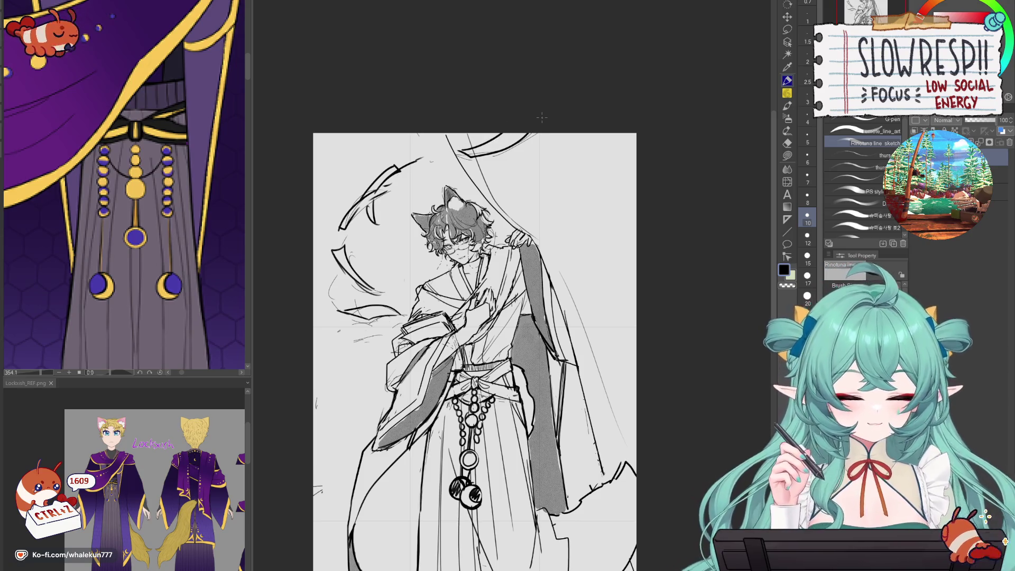
key(e)
scroll(492, 161, down, 5)
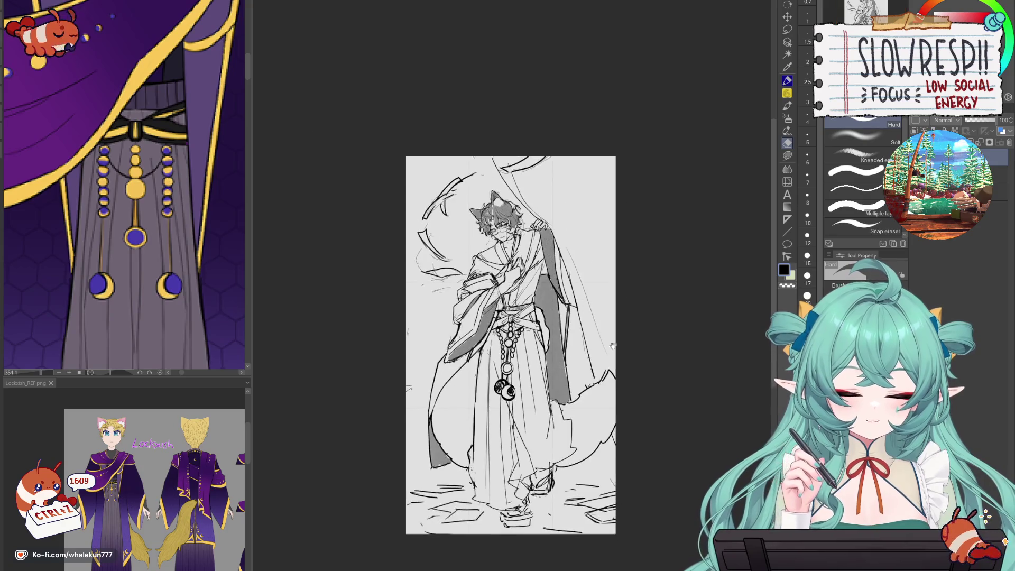
key(p)
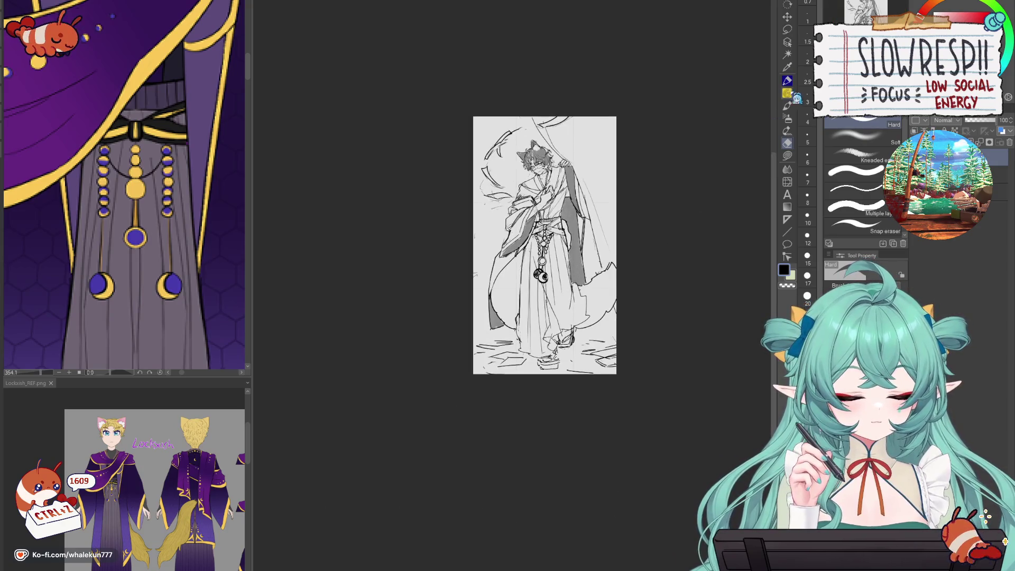
scroll(595, 256, up, 3)
- Try strokes on the right coat edge and near the upper figure, undoing both
drag(597, 243, 628, 368)
key(ctrl+z)
key(ctrl+z)
key(e)
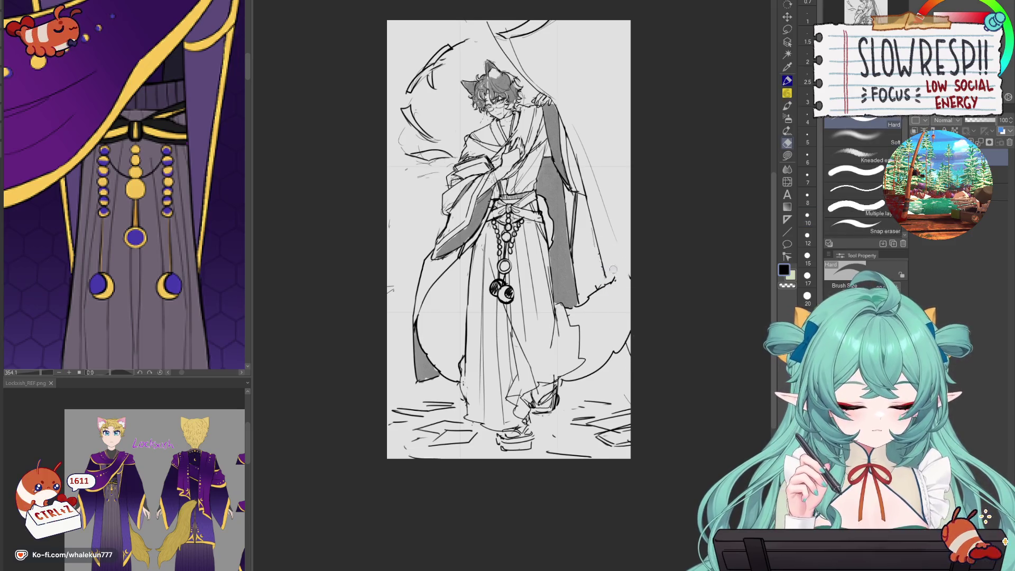
key(ctrl+z)
key(ctrl+z)
key(ctrl+z)
scroll(459, 501, down, 2)
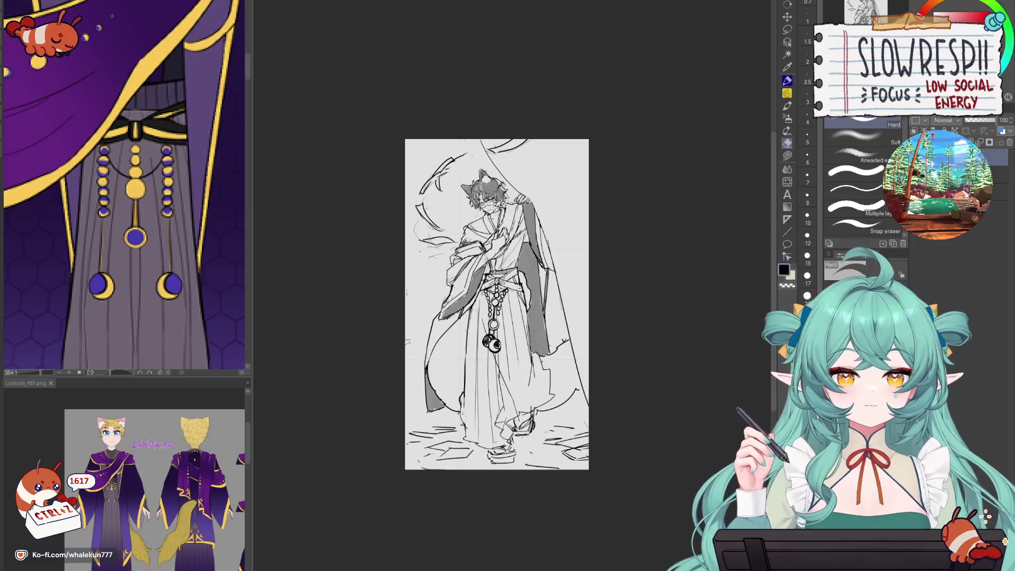
key(p)
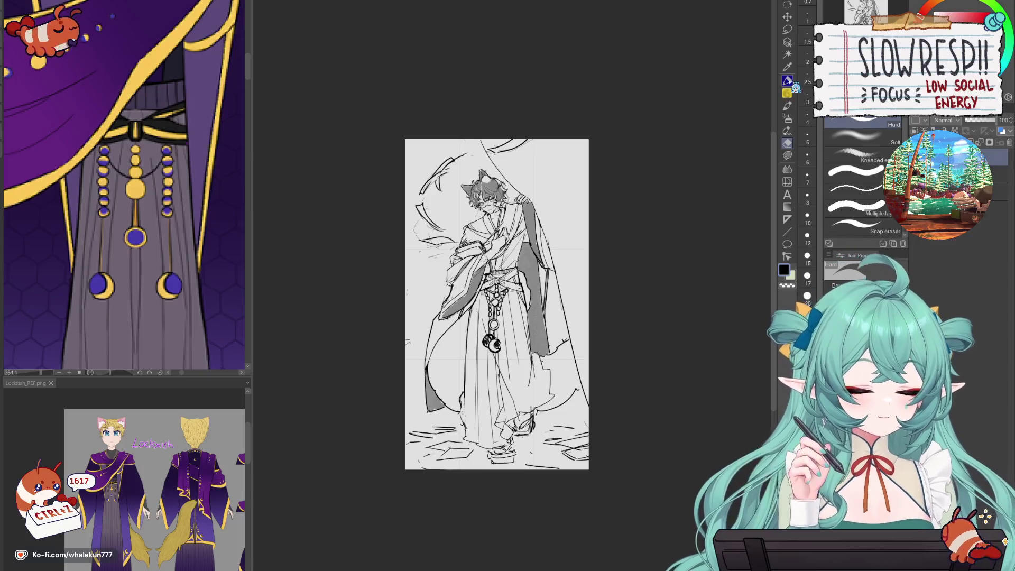
scroll(470, 190, up, 2)
drag(430, 168, 475, 162)
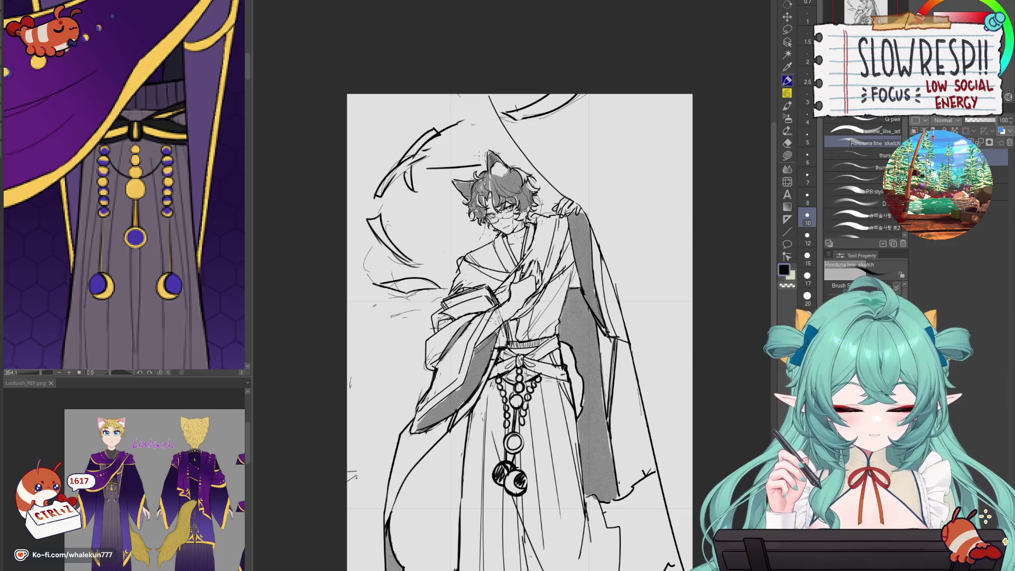
key(ctrl+z)
scroll(515, 174, down, 5)
scroll(523, 175, up, 2)
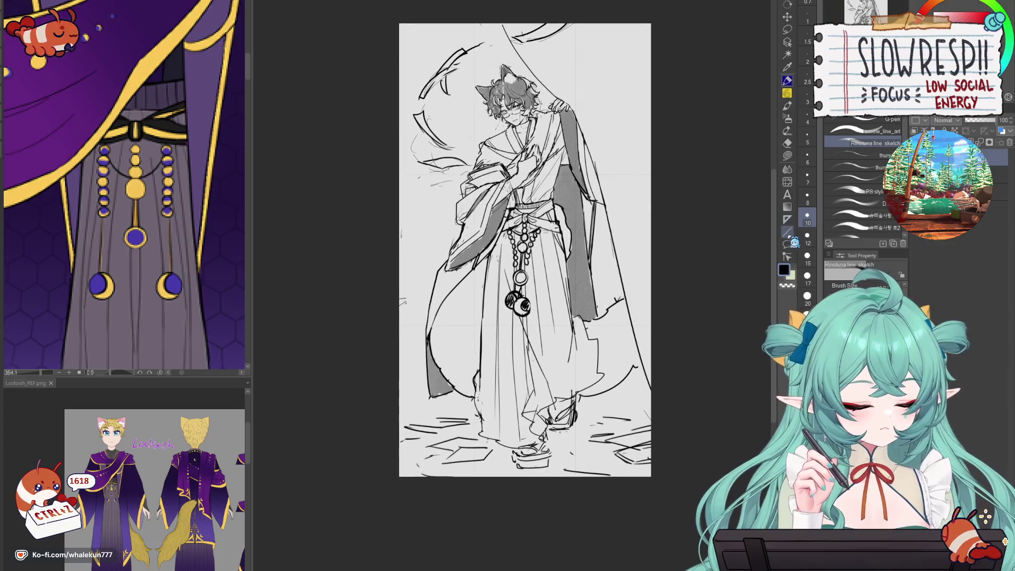
- Try a vertical gradient down the canvas, then undo it
click(787, 232)
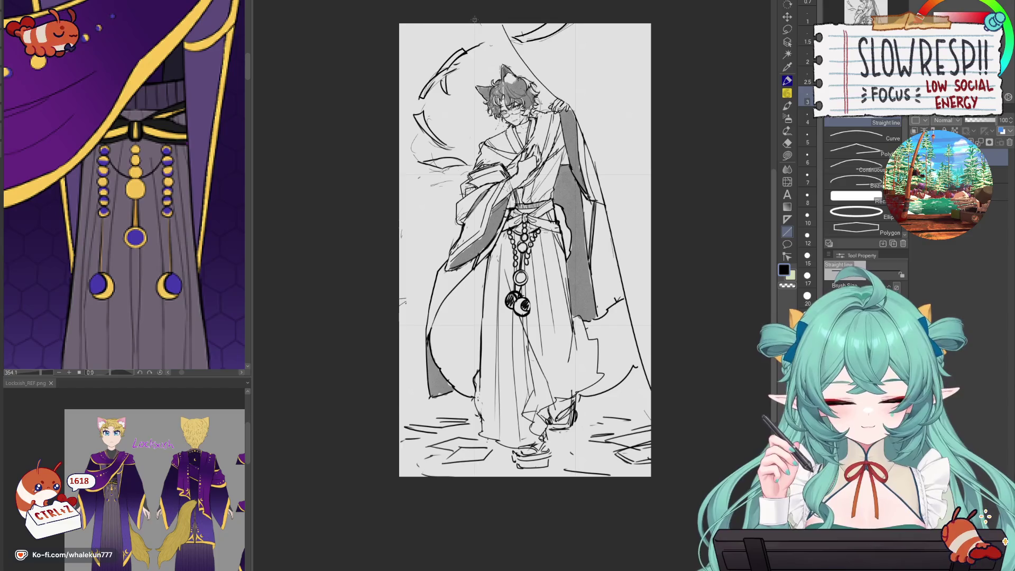
key(ctrl+z)
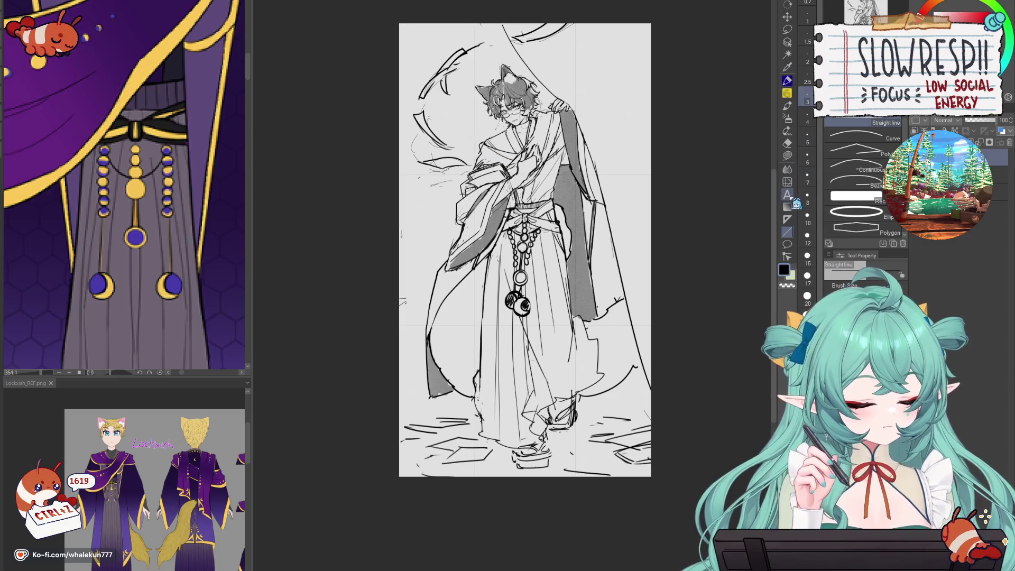
click(787, 207)
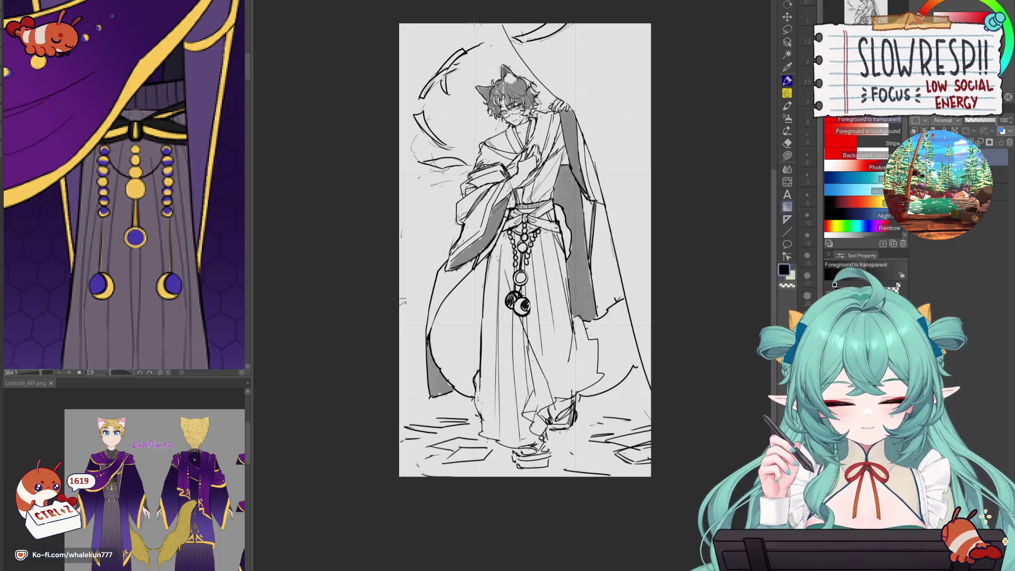
drag(474, 23, 500, 487)
click(787, 219)
key(ctrl+z)
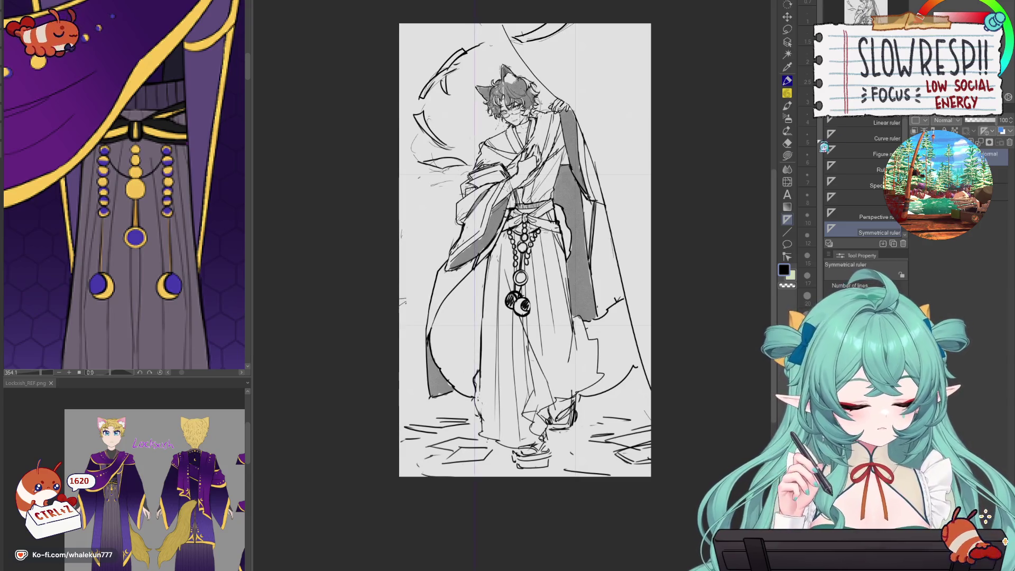
- Place a vertical linear ruler through the figure and ink a straight line along it
click(877, 123)
mouse_move(474, 21)
mouse_down()
mouse_move(475, 397)
mouse_move(486, 507)
mouse_up()
key(p)
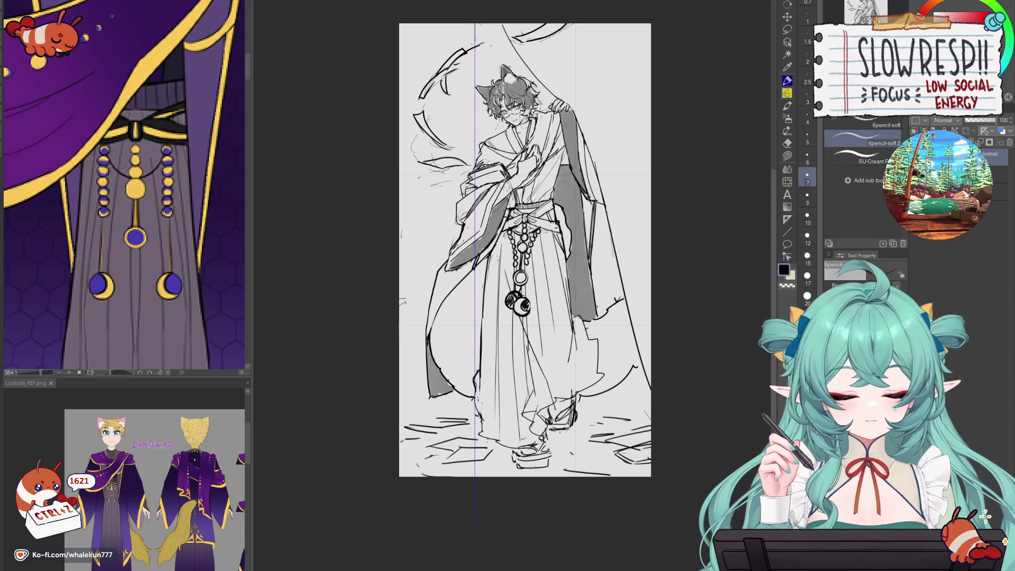
key(p)
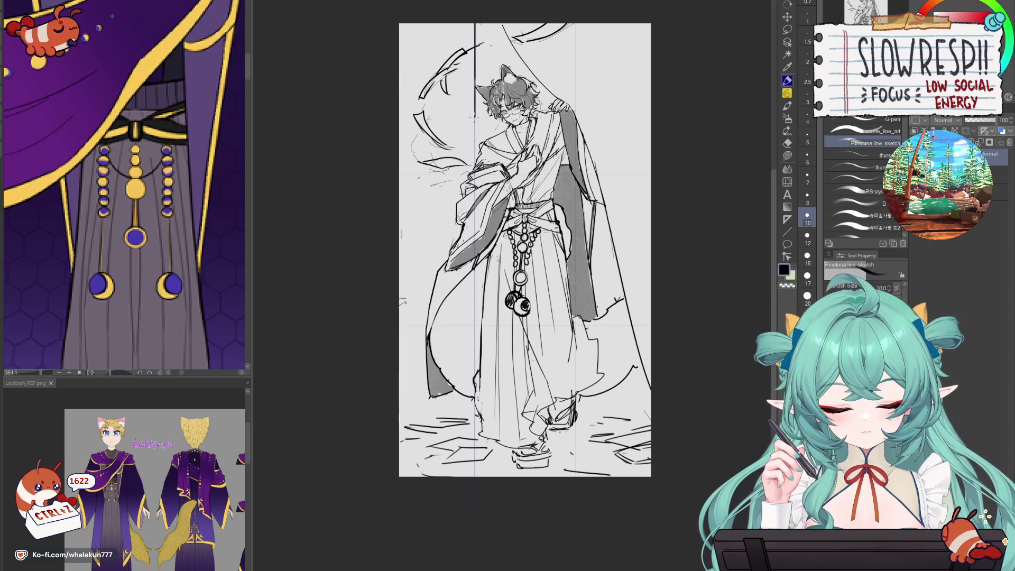
key(ctrl+z)
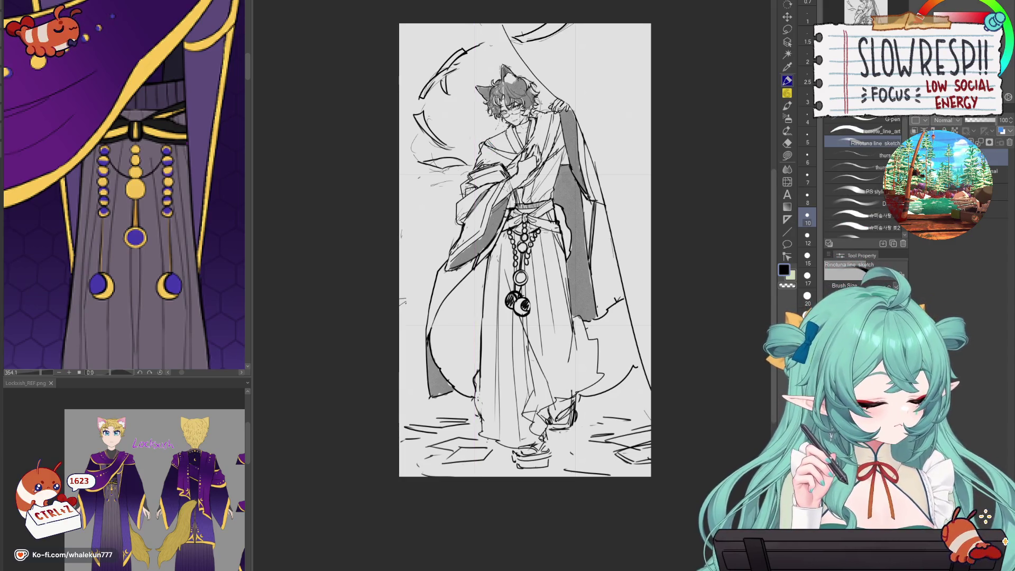
drag(474, 23, 475, 477)
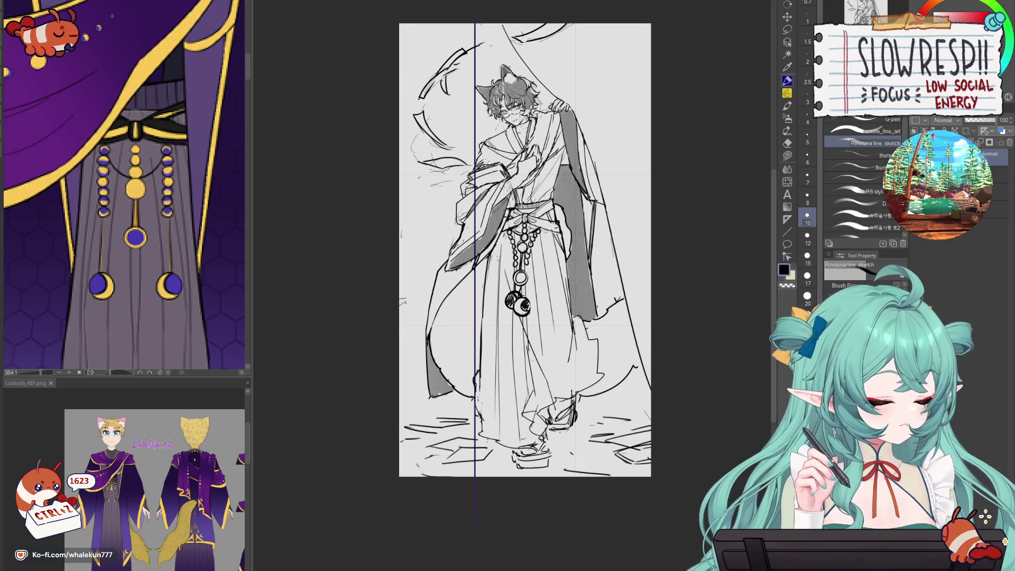
- Shift the vertical line slightly left with Move layer
key(k)
key(ctrl+minus)
key(ctrl+minus)
key(ctrl+plus)
mouse_move(543, 260)
mouse_down()
mouse_move(528, 263)
mouse_move(543, 257)
mouse_up()
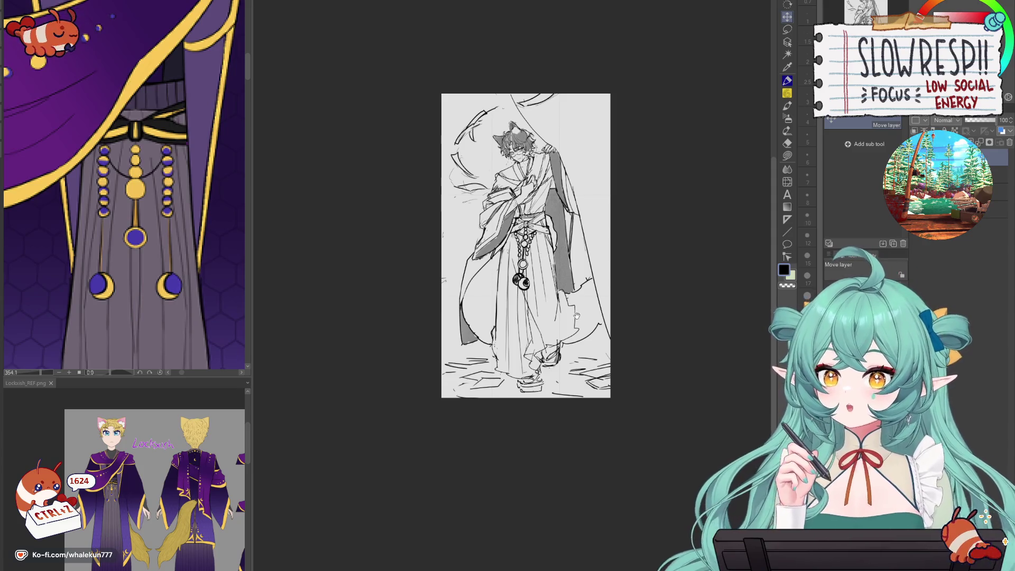
scroll(517, 122, up, 3)
- Lay a horizontal ruler at head level and ink the frame's top line
click(786, 195)
click(787, 220)
drag(326, 136, 688, 136)
scroll(584, 285, down, 2)
scroll(584, 284, up, 1)
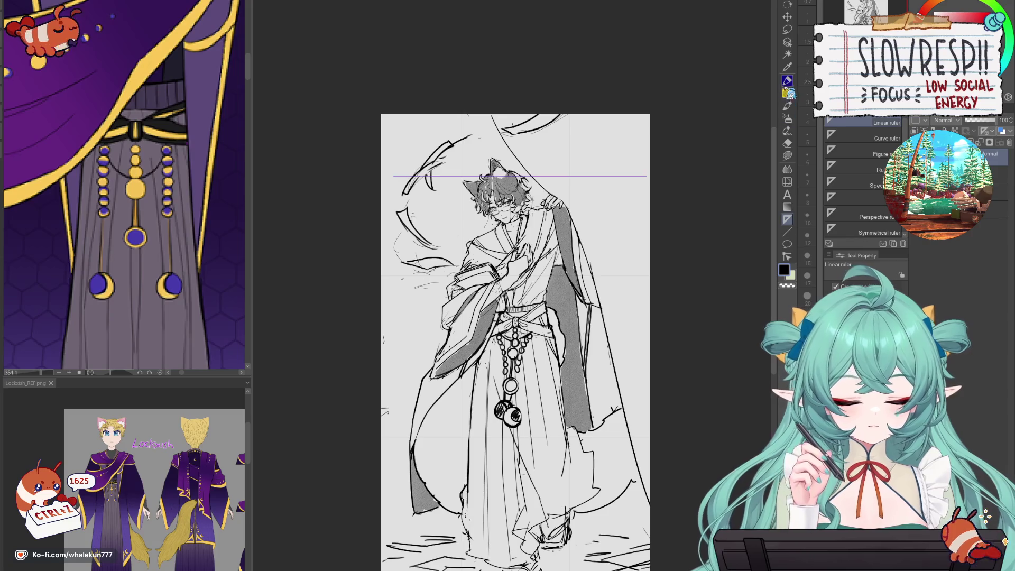
key(p)
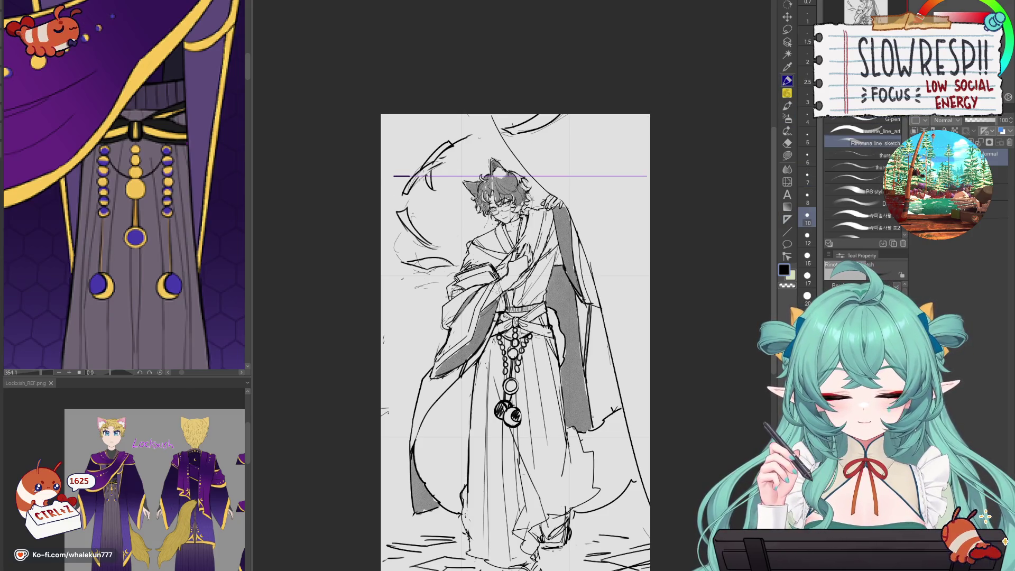
drag(410, 176, 566, 176)
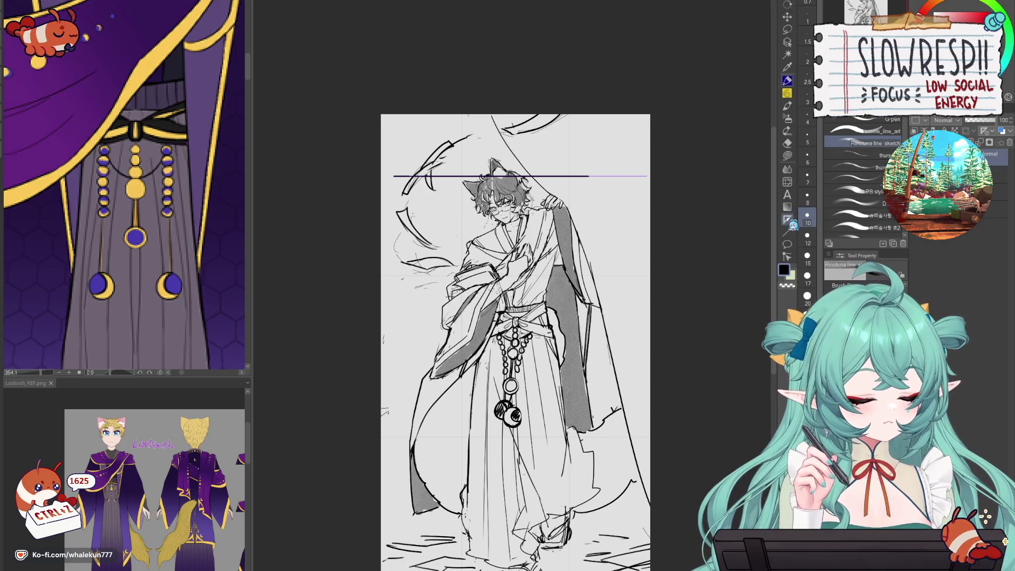
- Ink the frame's left side along a vertical ruler and shift the lines down
key(u)
drag(402, 169, 401, 319)
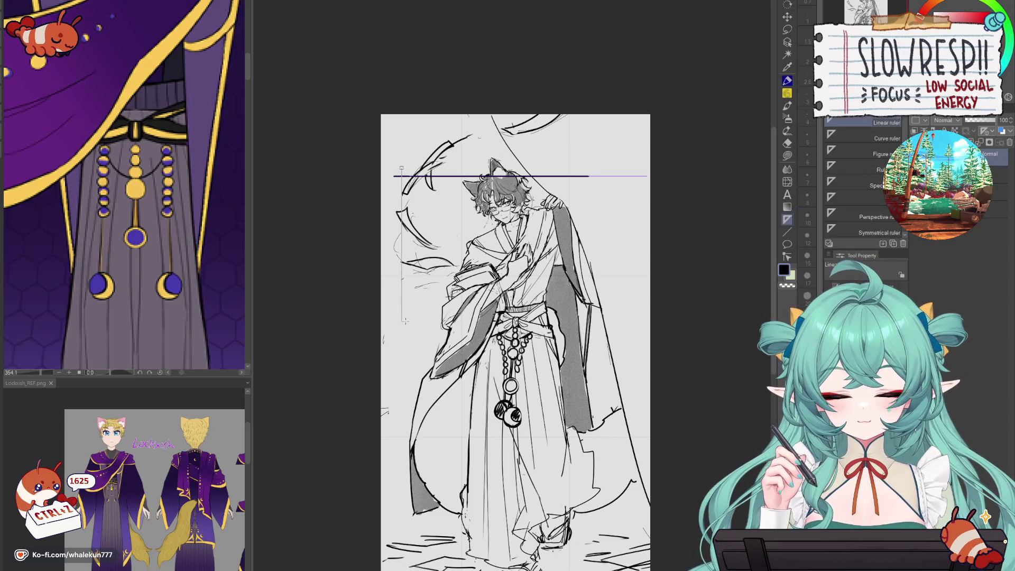
click(788, 94)
click(787, 80)
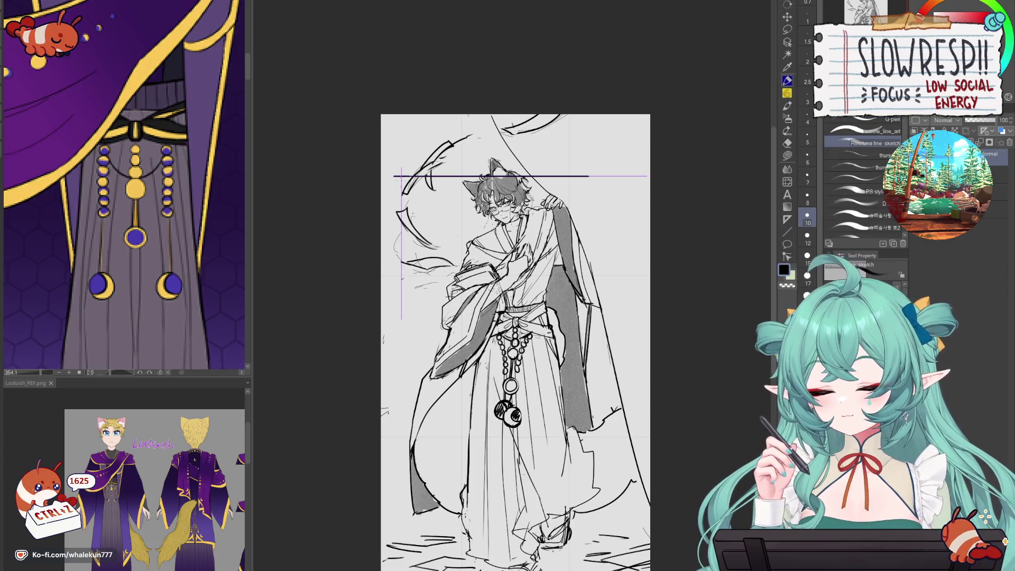
drag(401, 176, 401, 285)
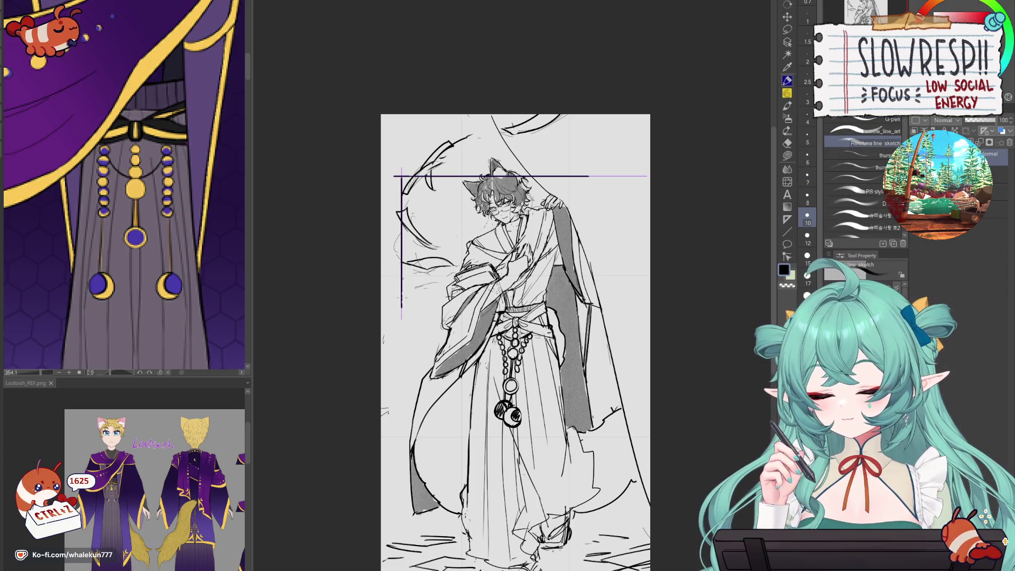
key(k)
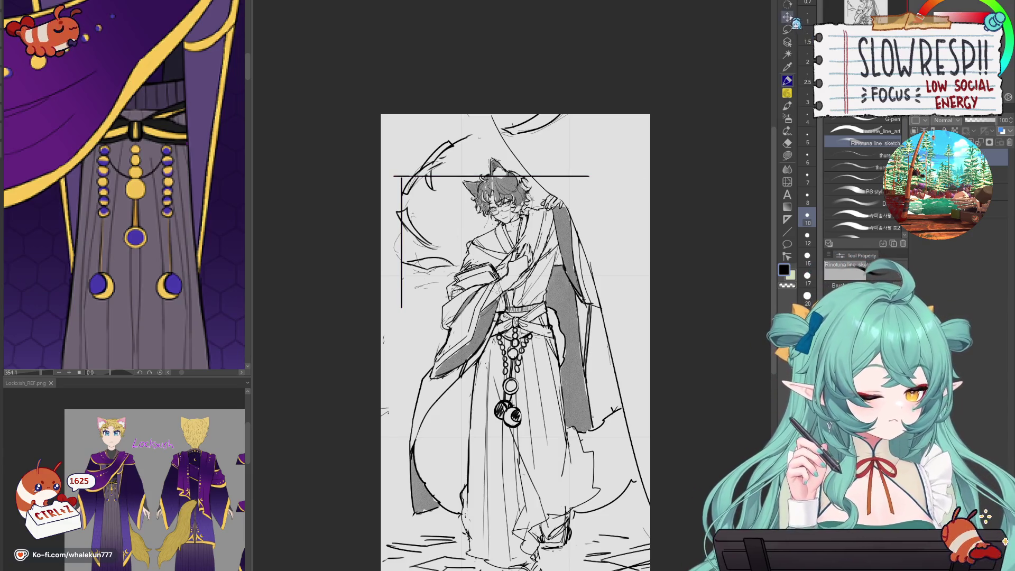
drag(607, 379, 608, 388)
- Lay a horizontal ruler for the bottom edge and move the rectangle up slightly
key(e)
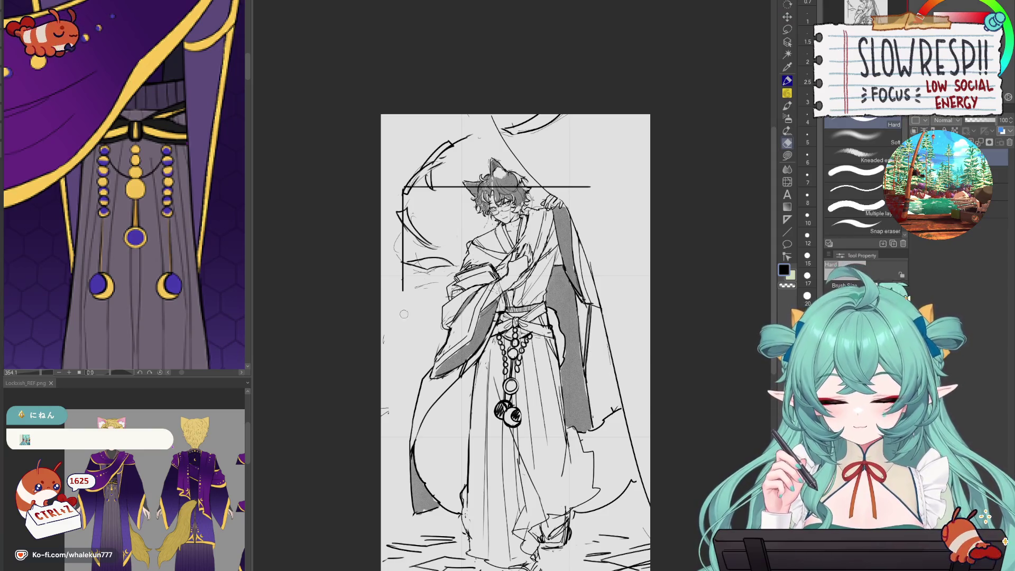
key(u)
drag(402, 289, 610, 279)
key(p)
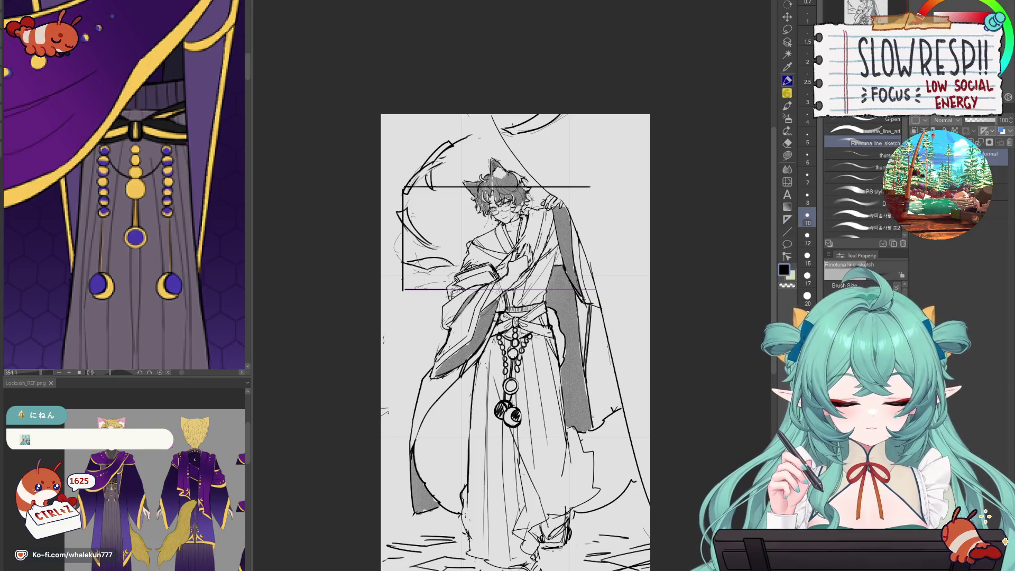
key(e)
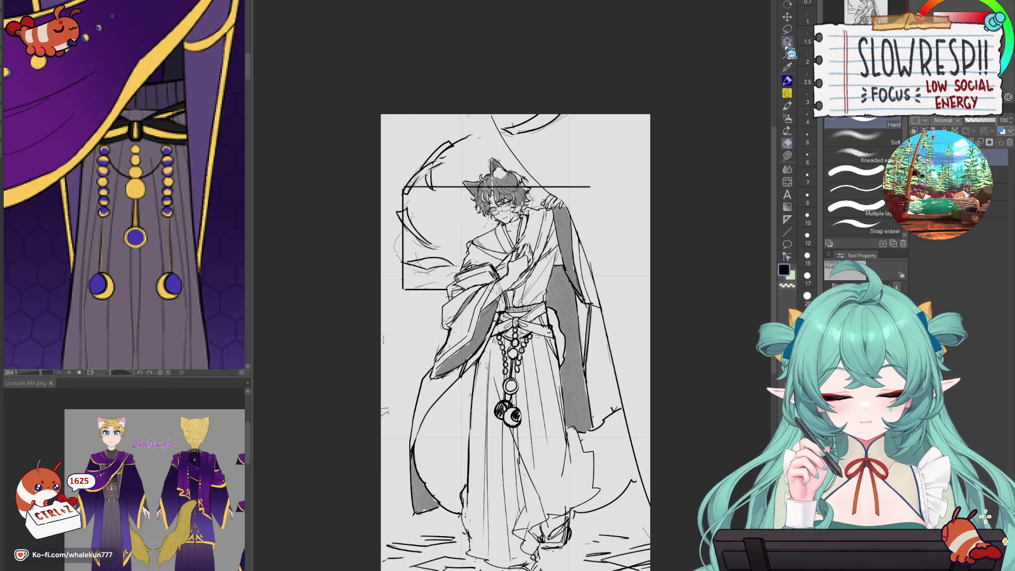
key(k)
scroll(619, 296, down, 5)
scroll(620, 314, up, 4)
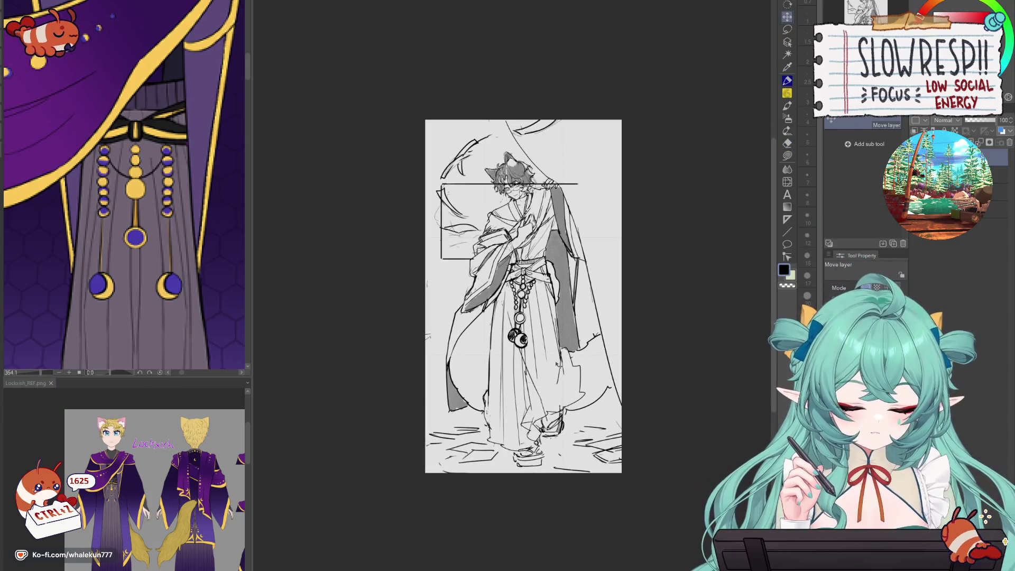
drag(563, 357, 565, 354)
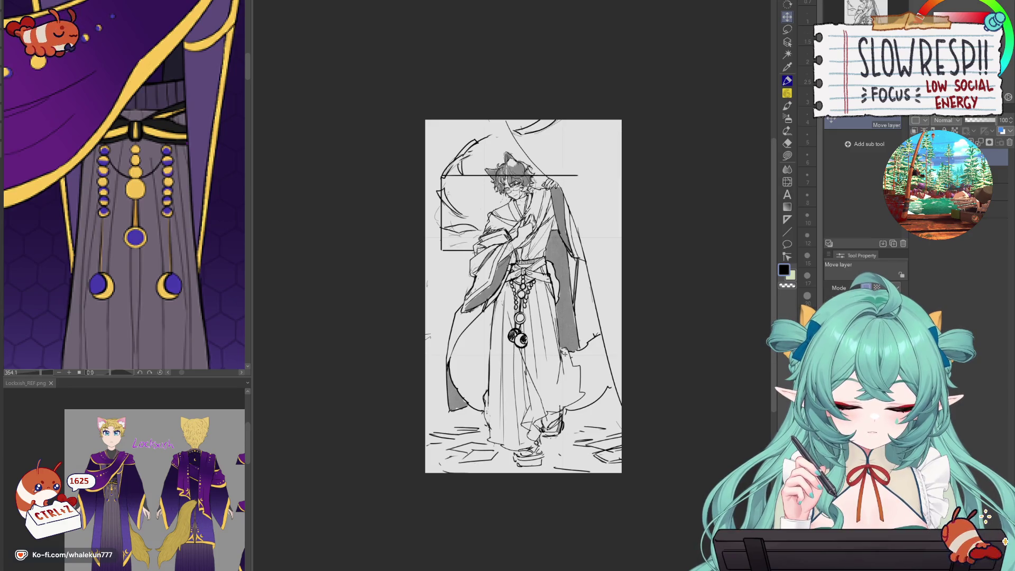
- Erase the part of the top line crossing the head
scroll(573, 337, up, 2)
key(e)
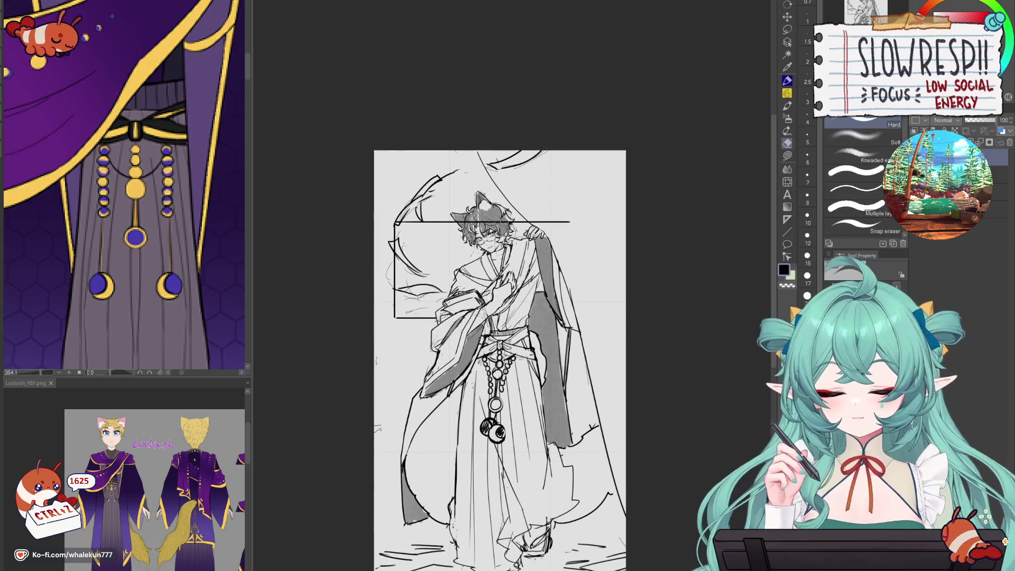
drag(456, 221, 582, 220)
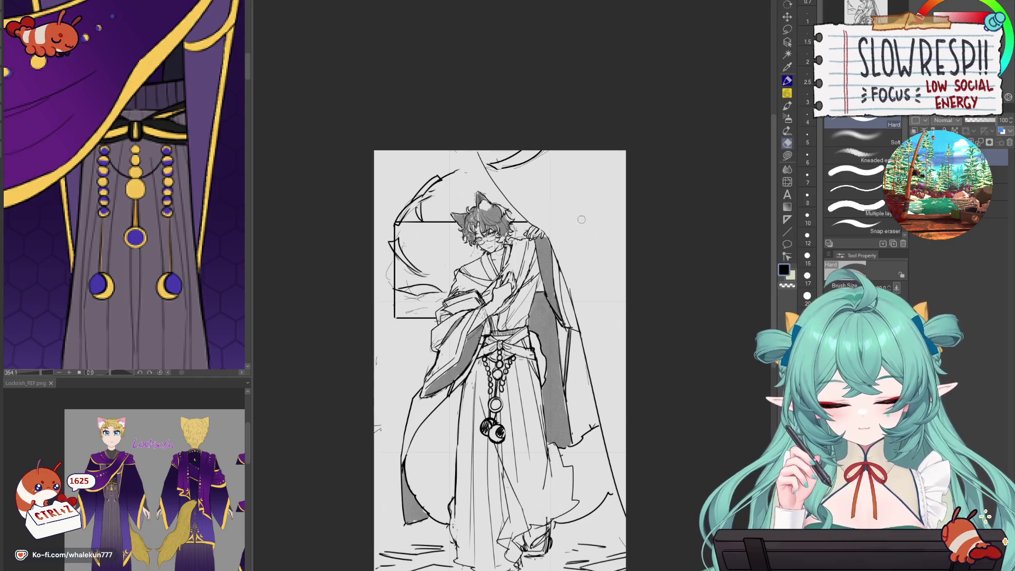
- Lasso and transform the curved strokes at the top left and beside the head
key(m)
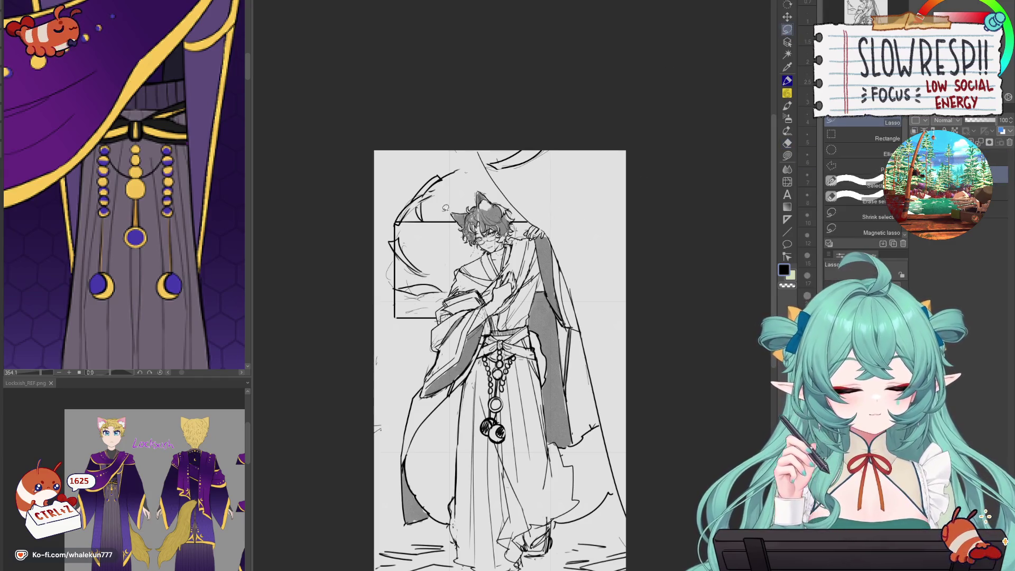
mouse_move(411, 182)
mouse_down()
mouse_move(460, 171)
mouse_move(436, 185)
mouse_up()
key(ctrl+t)
click(395, 251)
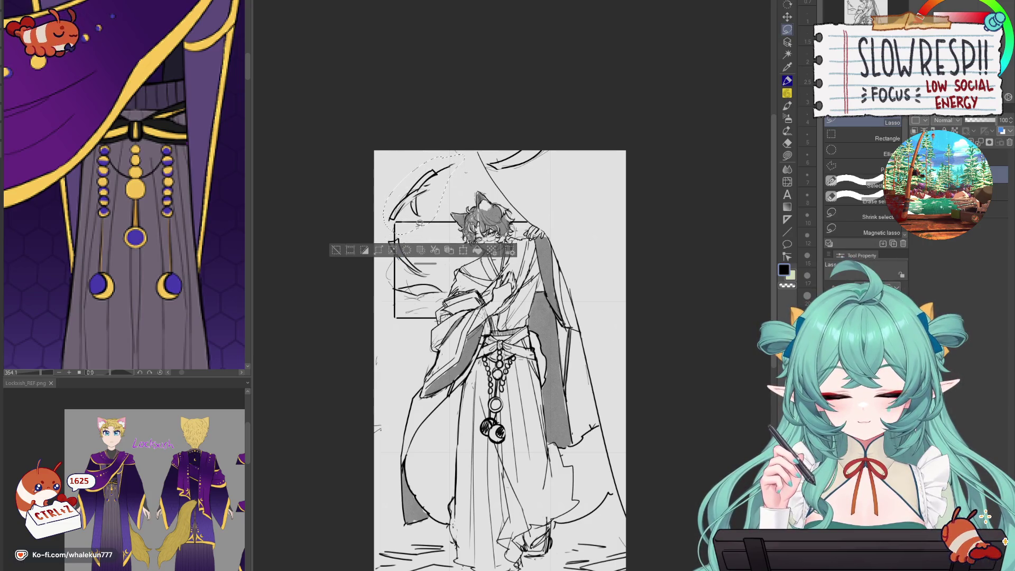
drag(386, 251, 440, 253)
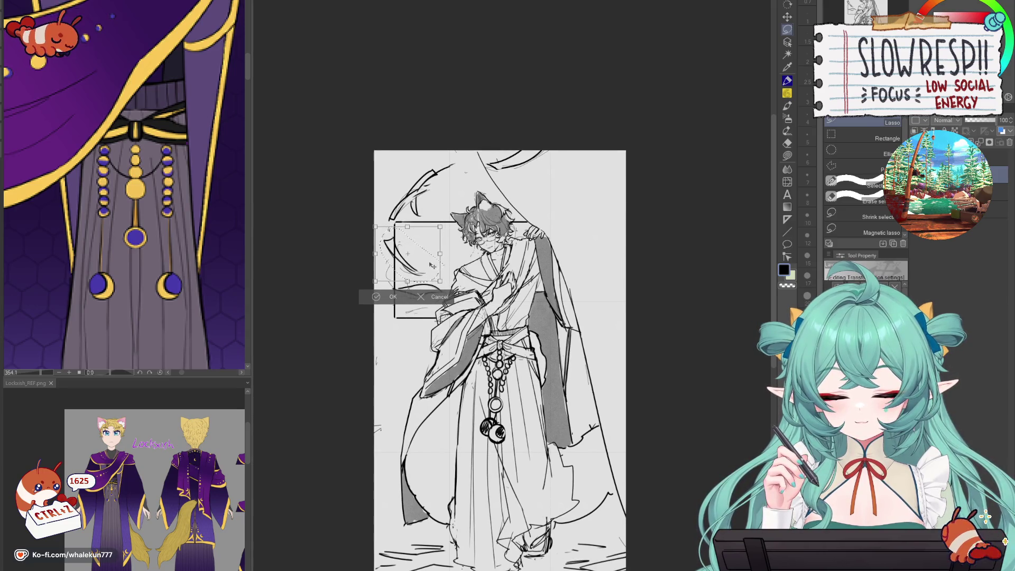
click(444, 284)
mouse_move(443, 278)
mouse_down()
mouse_move(409, 307)
mouse_move(418, 275)
mouse_up()
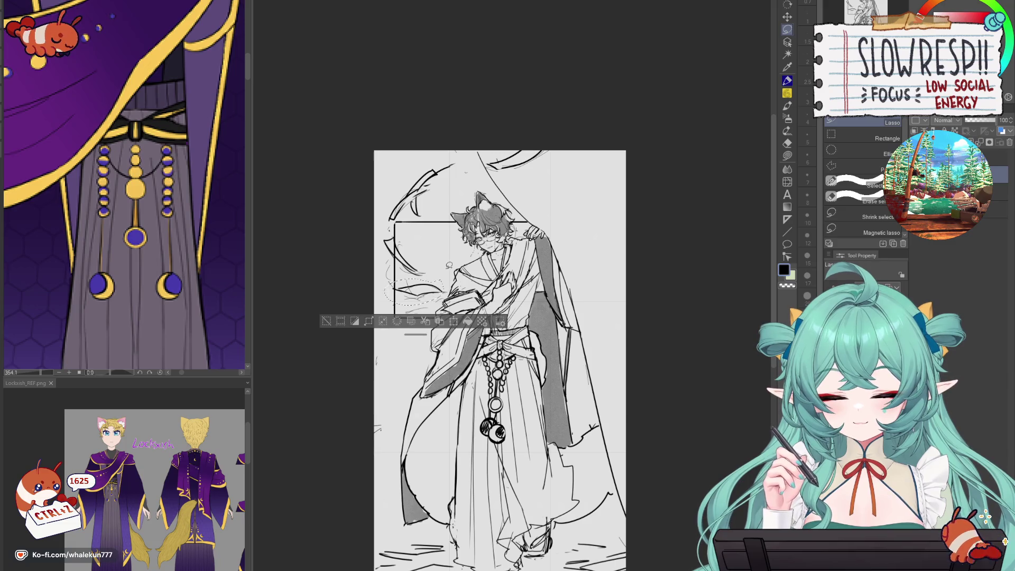
key(ctrl+t)
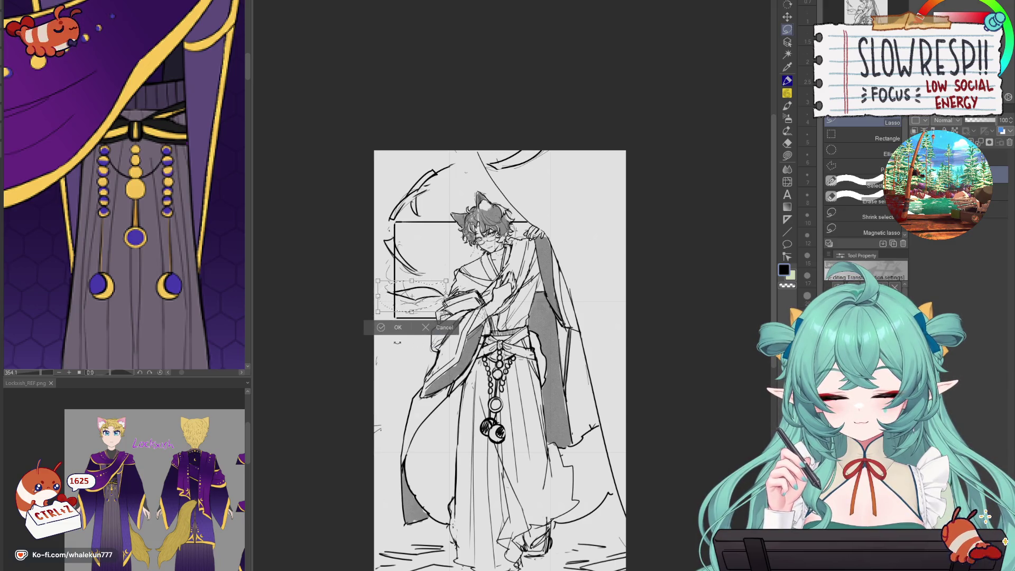
click(397, 324)
- Move the curved strokes near the top into a new position
mouse_move(529, 139)
mouse_down()
mouse_move(539, 170)
mouse_move(608, 156)
mouse_up()
key(ctrl+t)
drag(545, 174, 570, 175)
key(Return)
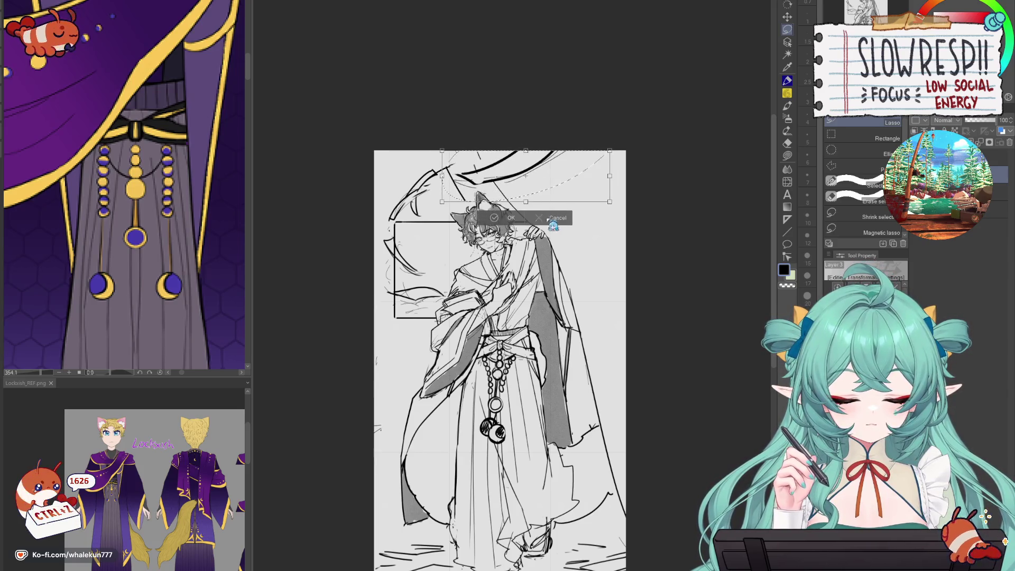
key(ctrl+d)
- Erase leftover strokes near the top and draw short new strokes there
key(e)
drag(484, 159, 532, 161)
key(p)
drag(469, 159, 532, 150)
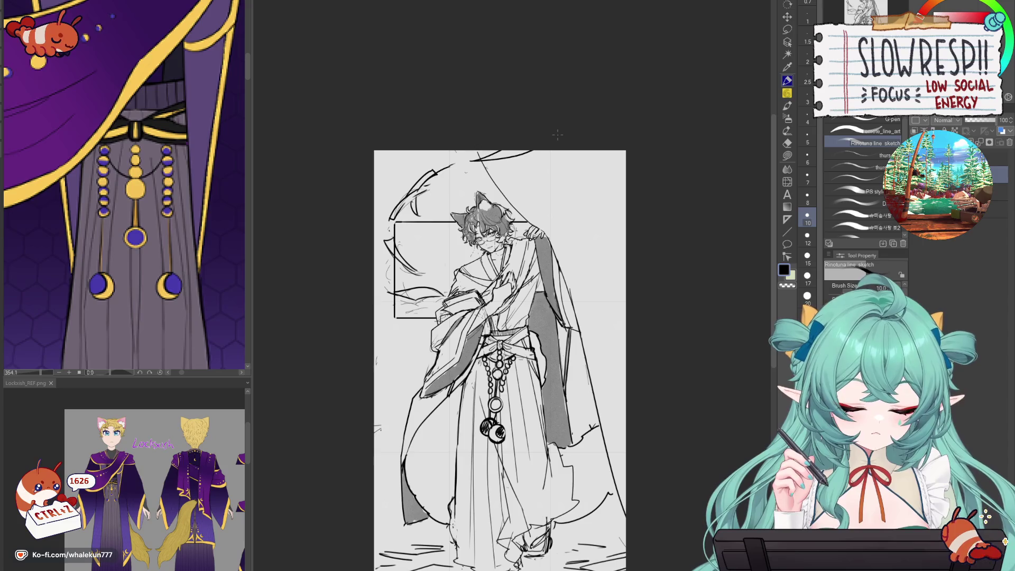
- Center the figure in view and test short curved strokes beside the face, then undo them
drag(609, 338, 587, 212)
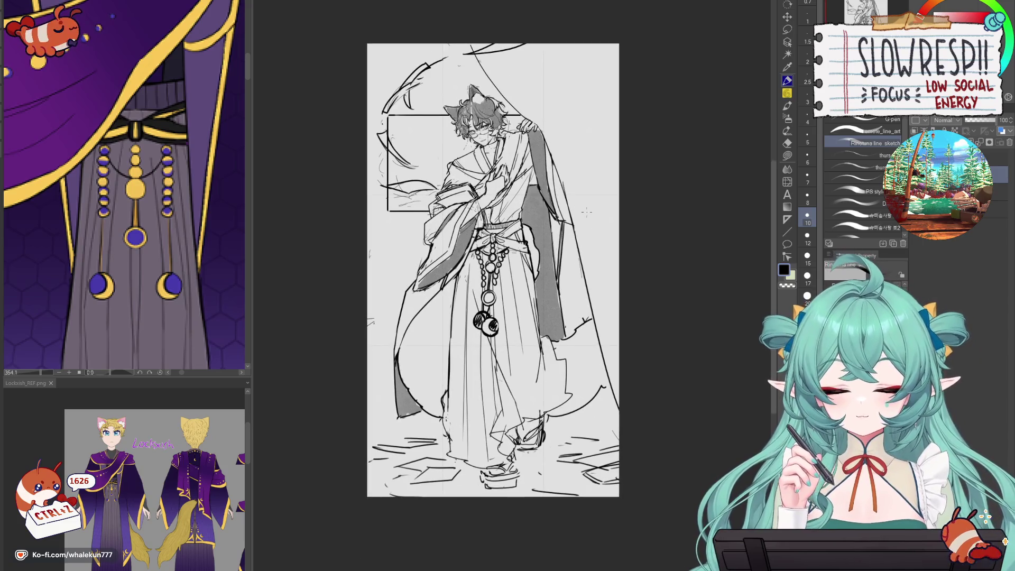
drag(398, 136, 415, 240)
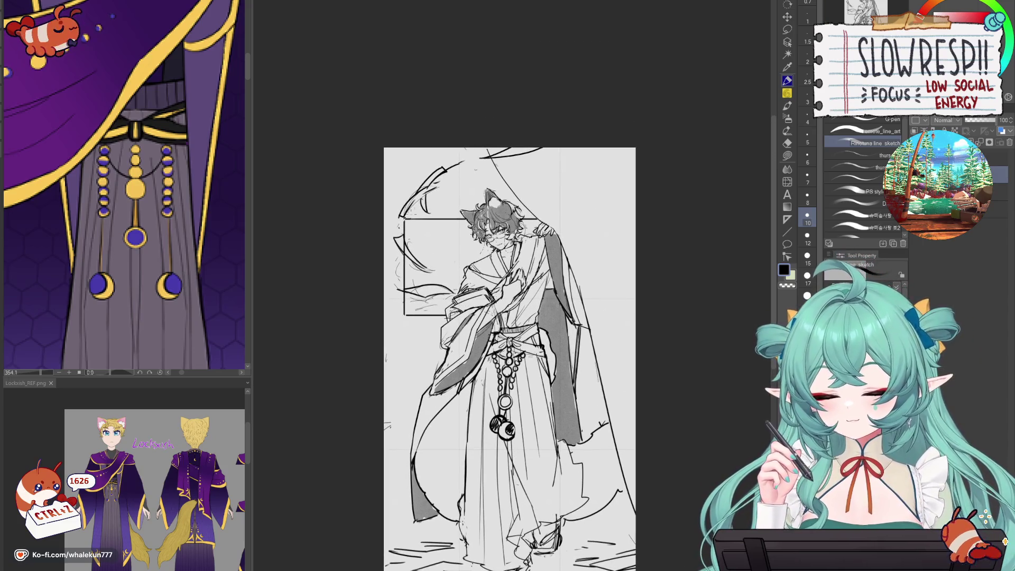
drag(513, 359, 520, 290)
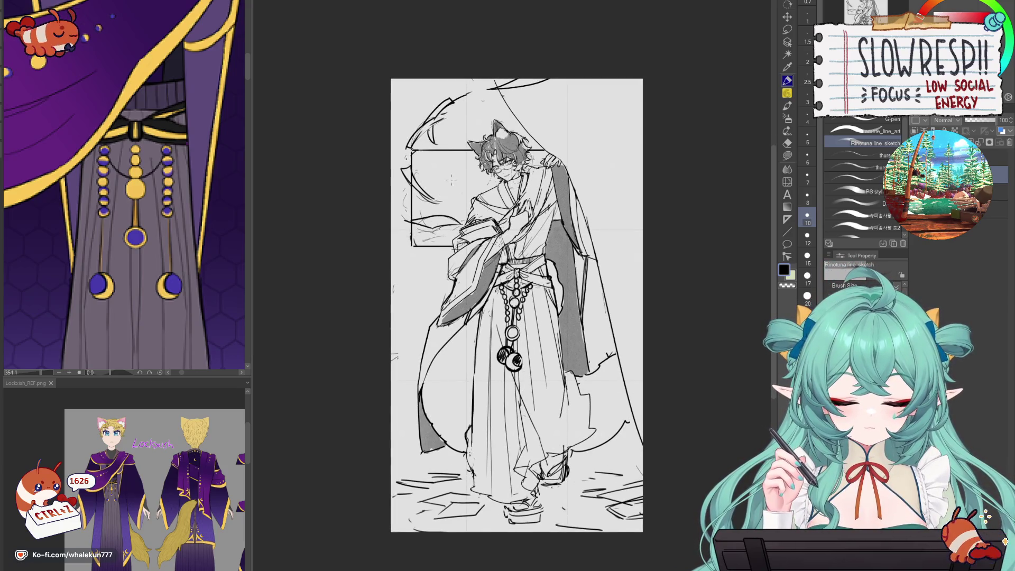
drag(459, 169, 474, 211)
key(ctrl+z)
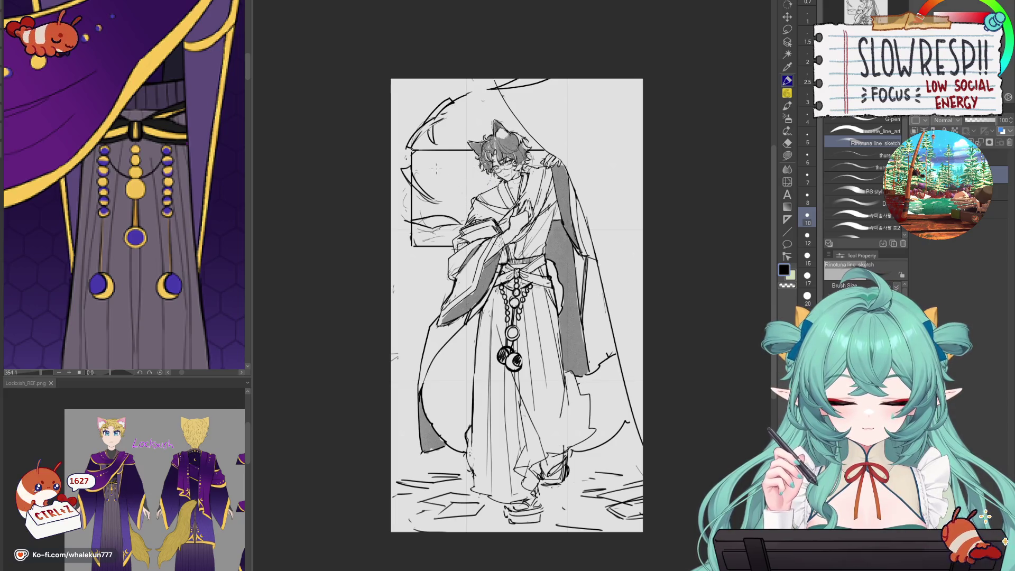
key(ctrl+z)
key(ctrl+z)
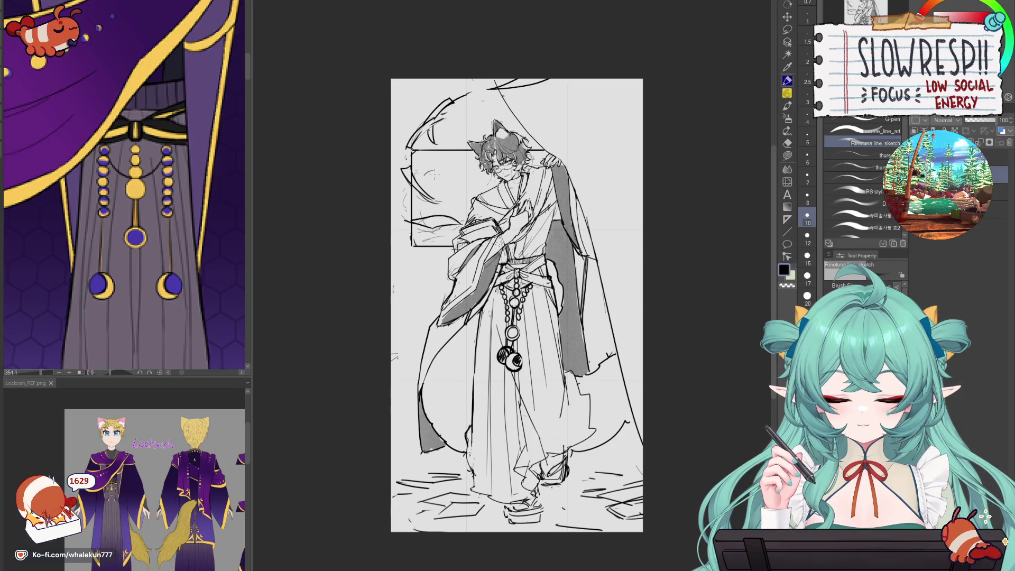
drag(473, 164, 461, 218)
key(ctrl+z)
key(ctrl+z)
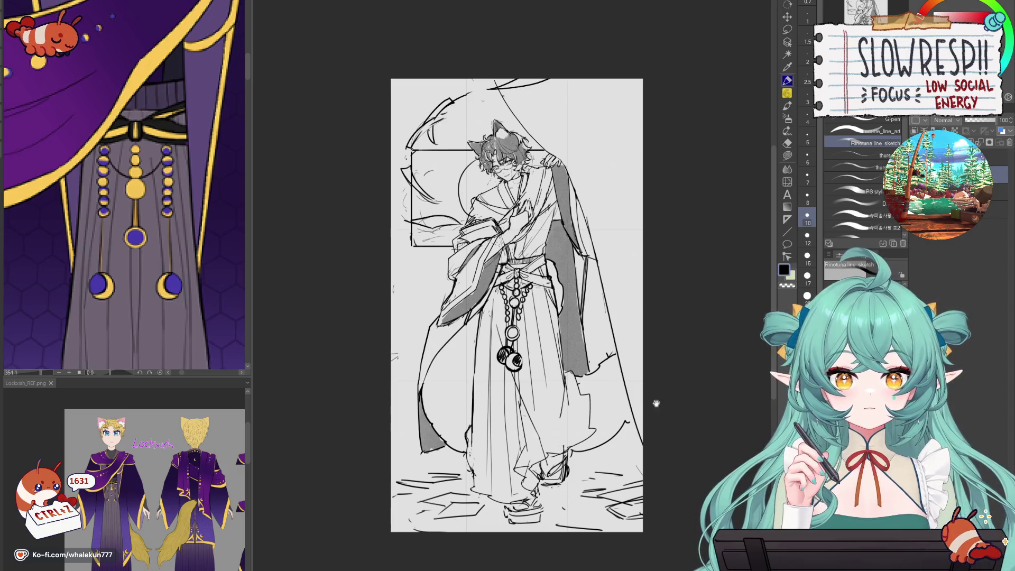
- With Move Layer (K), shift the rectangular frame slightly right, then pull it partway back
scroll(657, 405, down, 2)
key(k)
key(ctrl+z)
drag(622, 360, 641, 364)
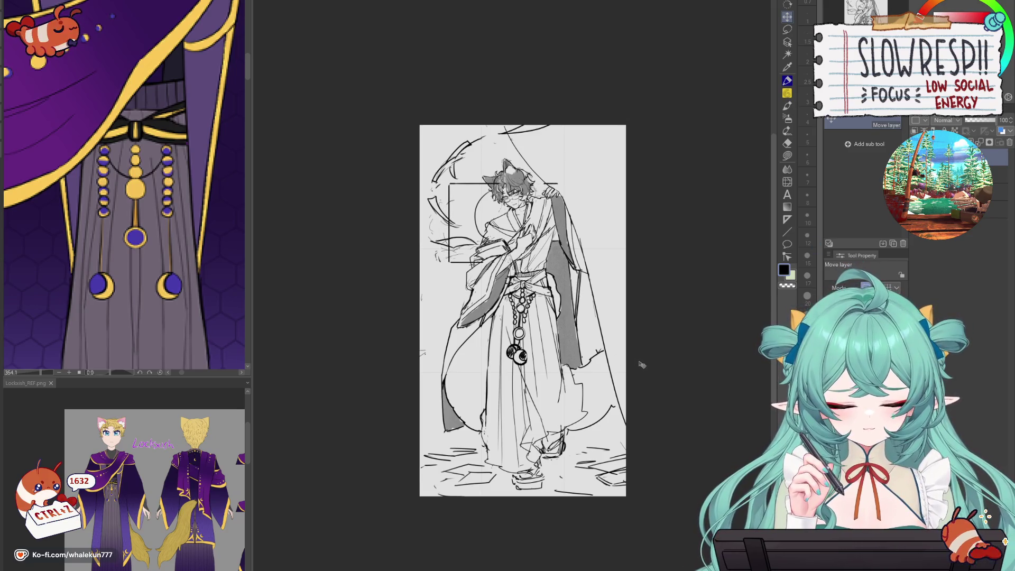
key(ctrl+z)
key(ctrl+z)
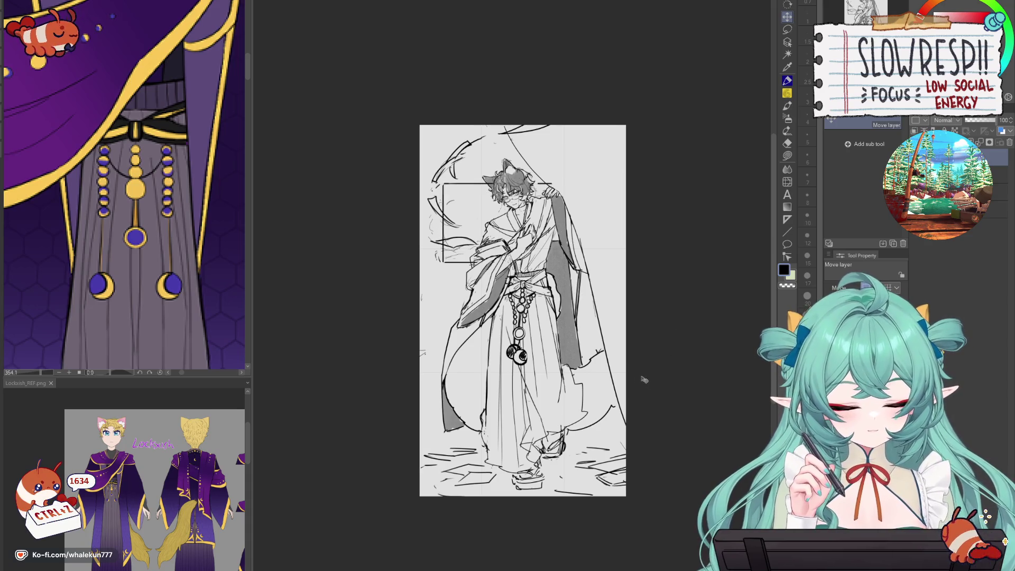
- Lasso an area around the head, then clear the selection with Ctrl+D
key(e)
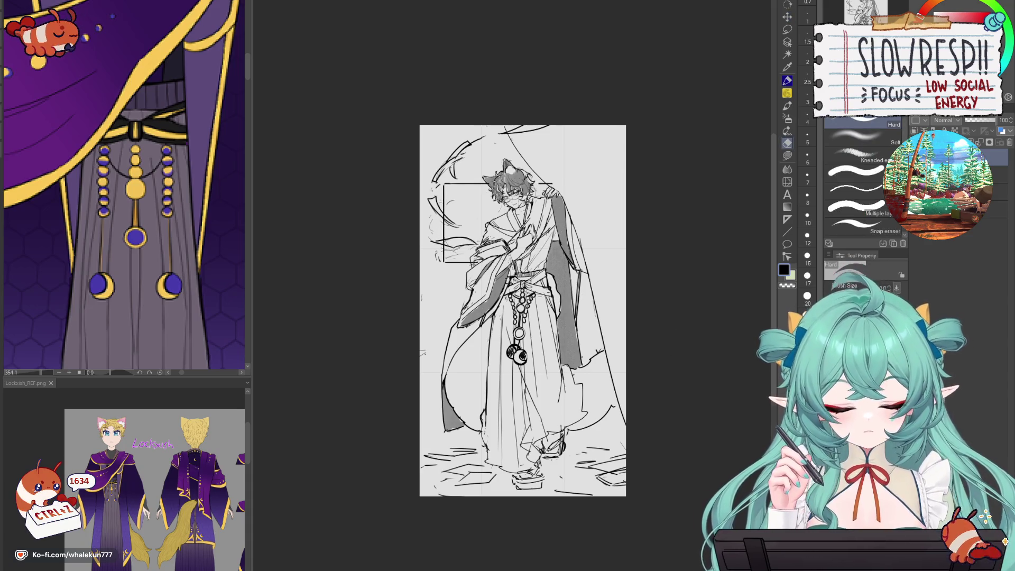
key(m)
mouse_move(538, 168)
mouse_down()
mouse_move(584, 195)
mouse_move(560, 204)
mouse_up()
key(k)
key(ctrl+d)
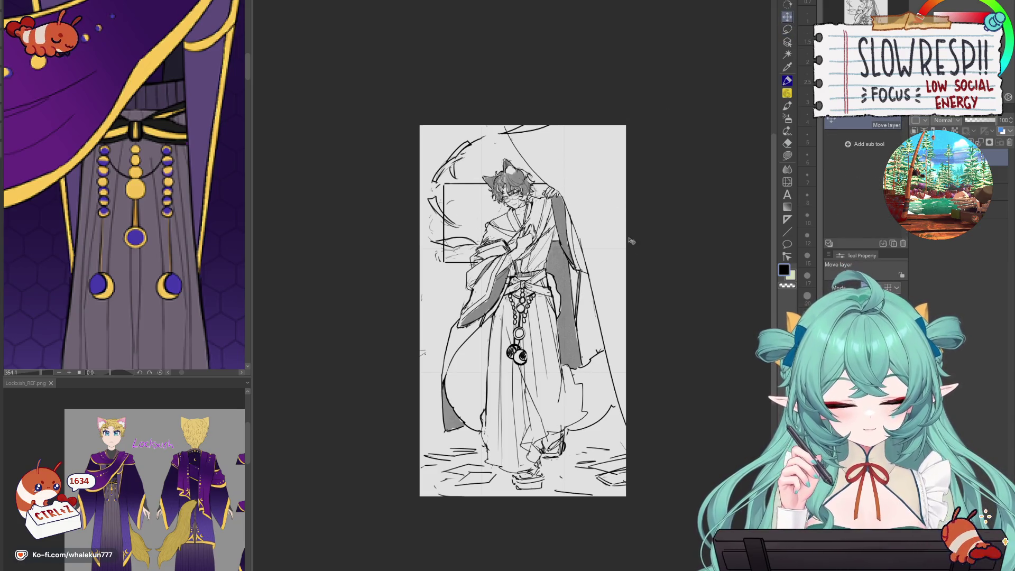
scroll(613, 339, down, 2)
scroll(613, 338, up, 1)
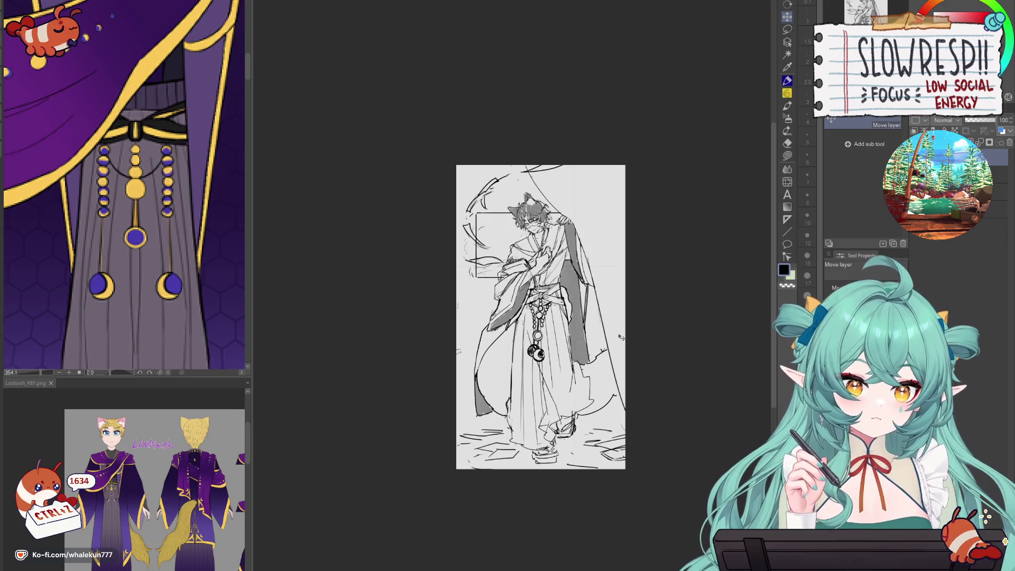
scroll(621, 338, up, 3)
- Return to the pen and try short lines and curves beside the face, undoing each
key(e)
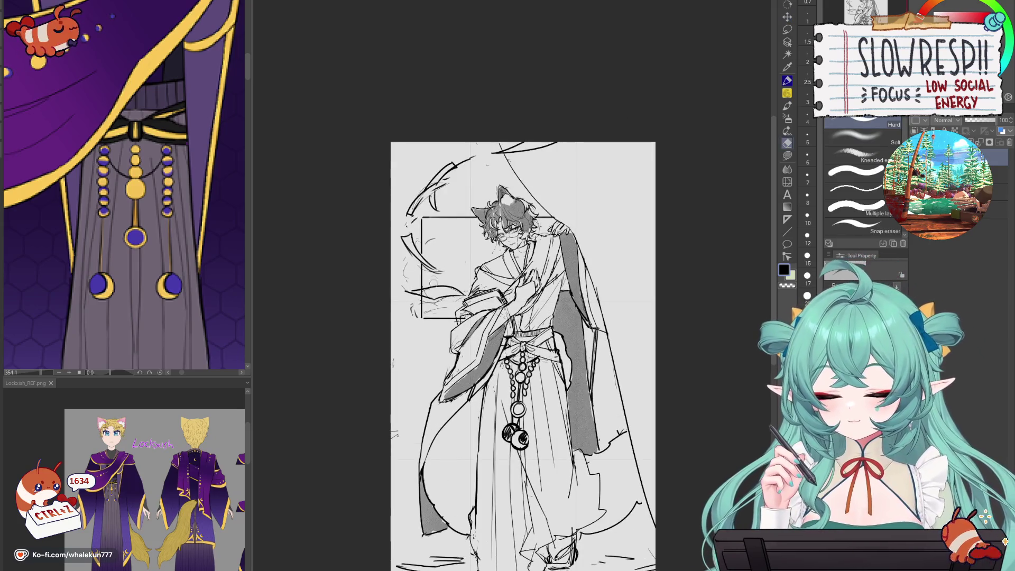
key(p)
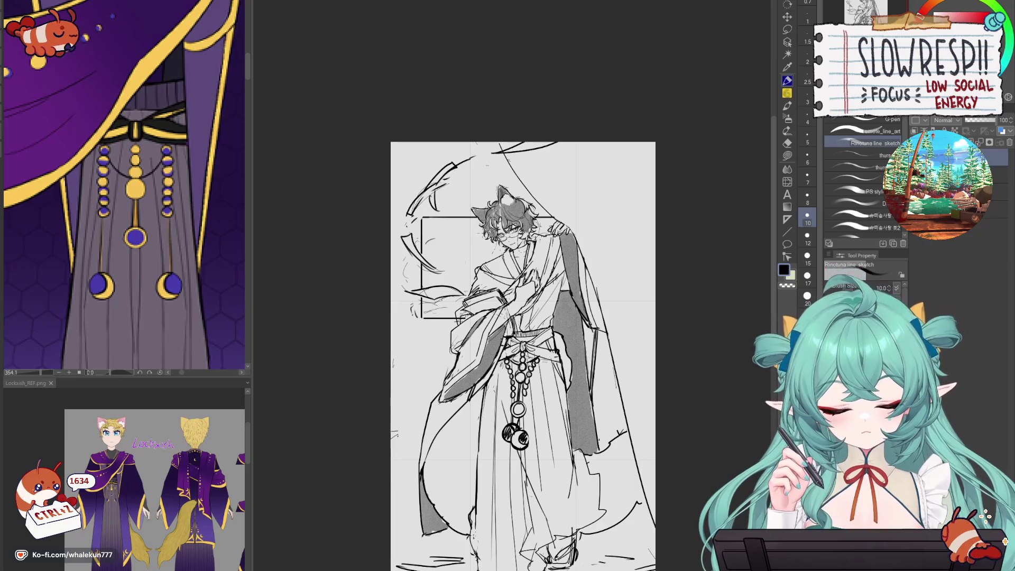
drag(466, 267, 469, 290)
key(ctrl+z)
drag(478, 232, 463, 252)
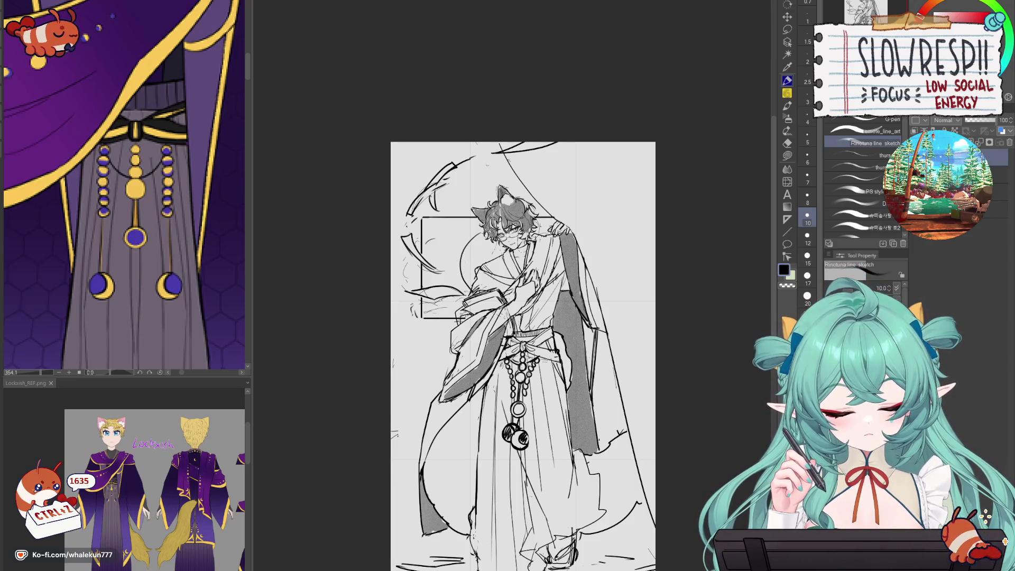
key(ctrl+z)
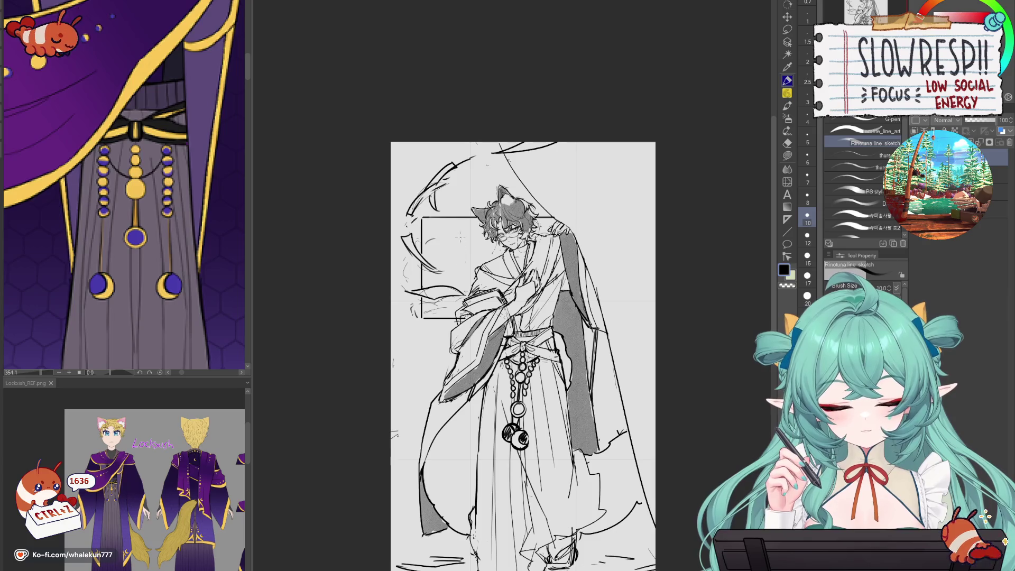
mouse_move(468, 231)
mouse_down()
mouse_move(444, 246)
mouse_move(454, 287)
mouse_up()
key(ctrl+z)
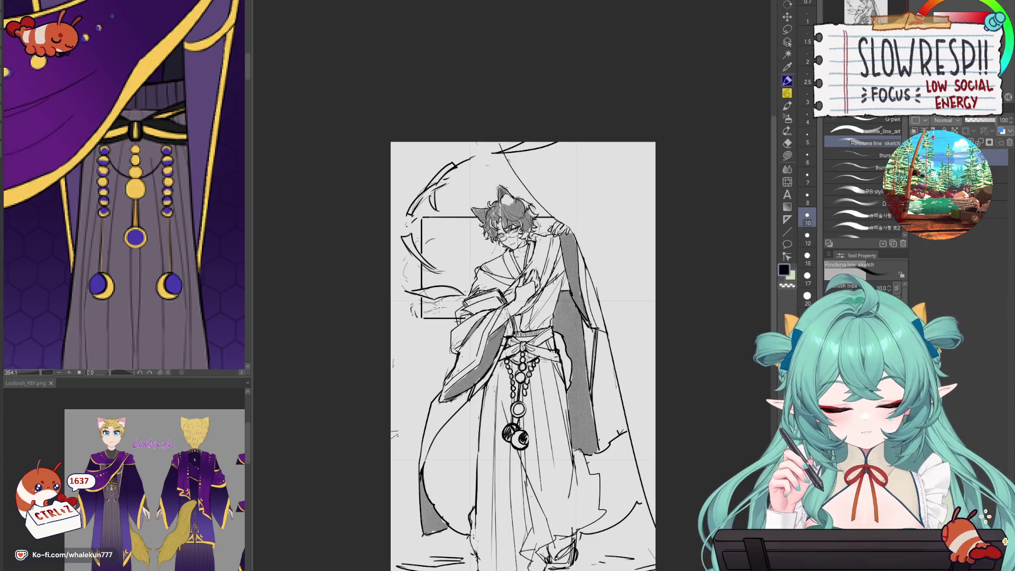
- Try drawing small bead circles at the sleeve corner, undoing stray strokes
scroll(522, 355, down, 5)
scroll(514, 302, up, 2)
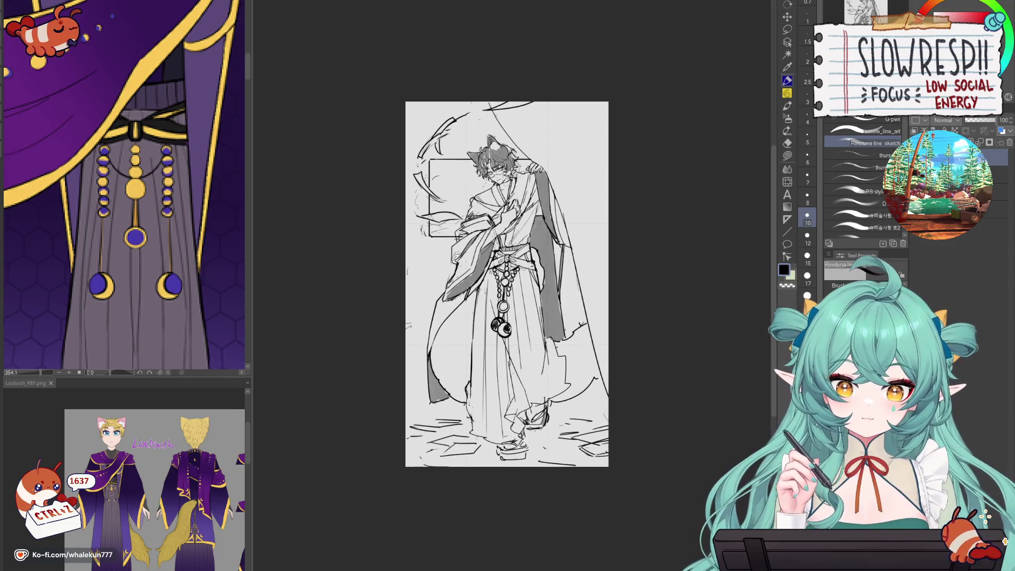
scroll(463, 264, up, 3)
mouse_move(412, 273)
mouse_down()
mouse_move(413, 262)
mouse_move(411, 342)
mouse_up()
key(ctrl+z)
key(ctrl+z)
key(ctrl+z)
mouse_move(411, 257)
mouse_down()
mouse_move(402, 259)
mouse_move(408, 376)
mouse_up()
key(ctrl+z)
key(ctrl+z)
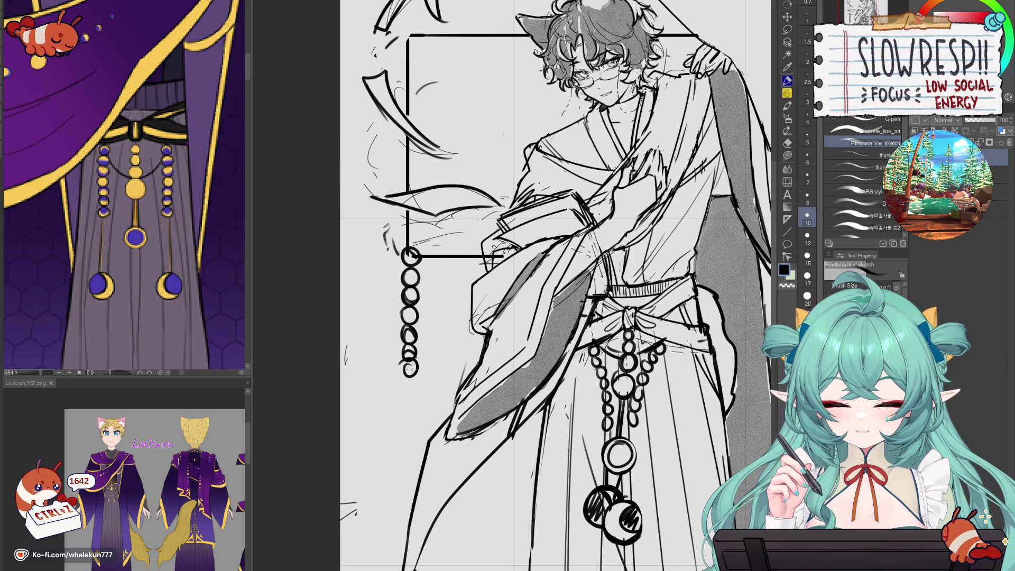
- Undo uneven strokes by the lowest bead and redraw a line across the second bead
key(ctrl+z)
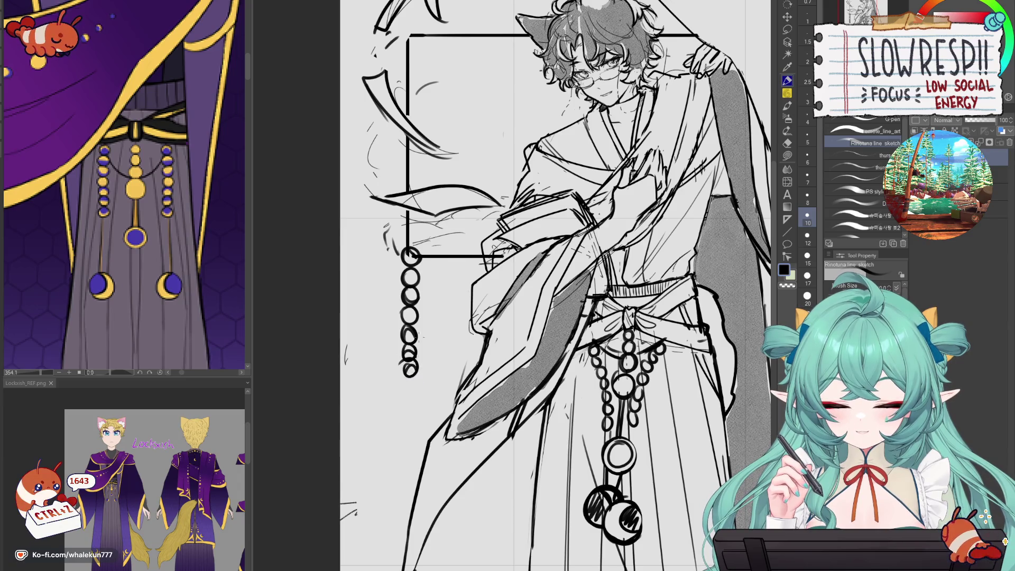
key(ctrl+z)
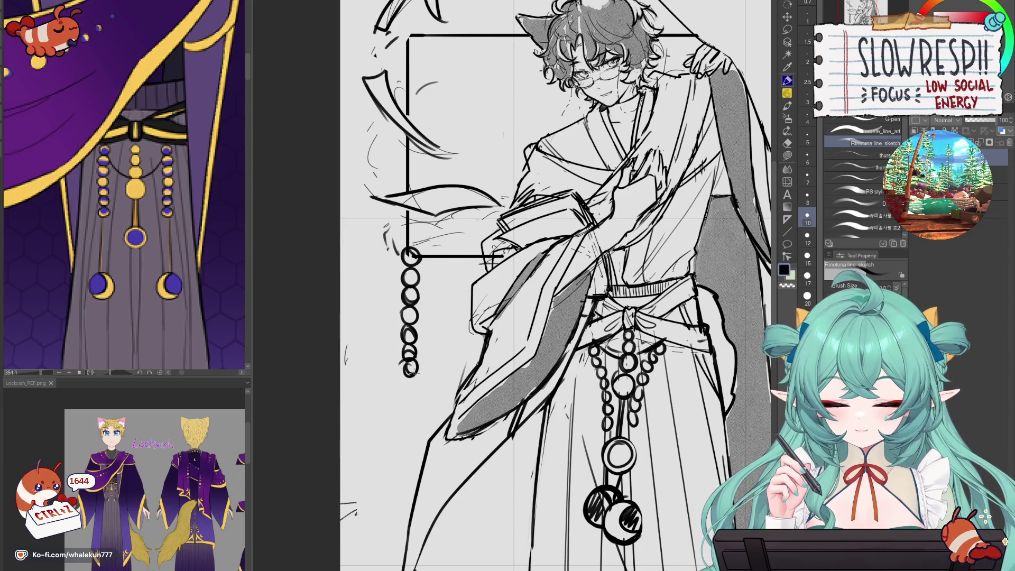
key(ctrl+z)
key(ctrl+z)
drag(403, 277, 418, 276)
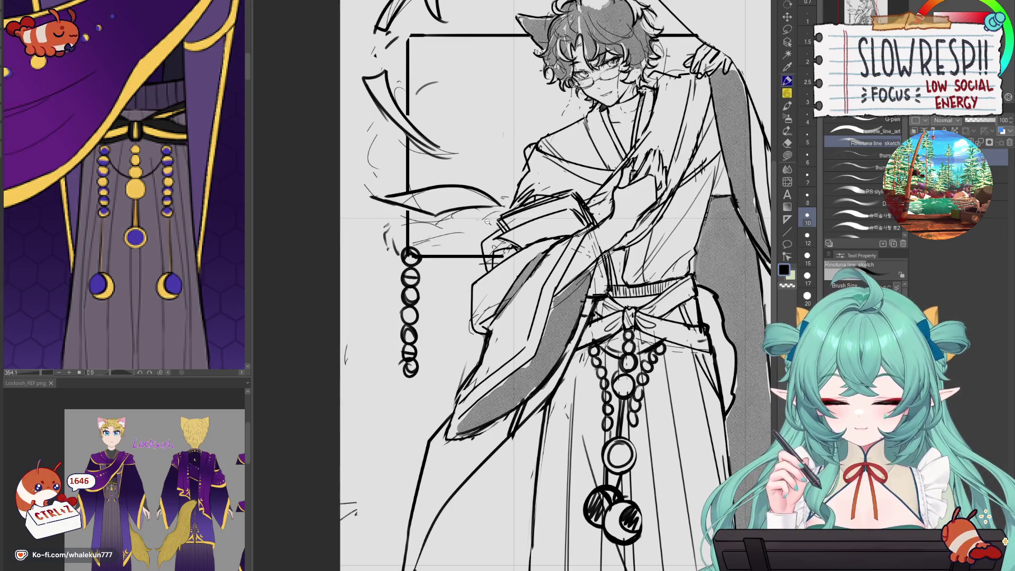
scroll(486, 222, down, 6)
scroll(579, 420, up, 4)
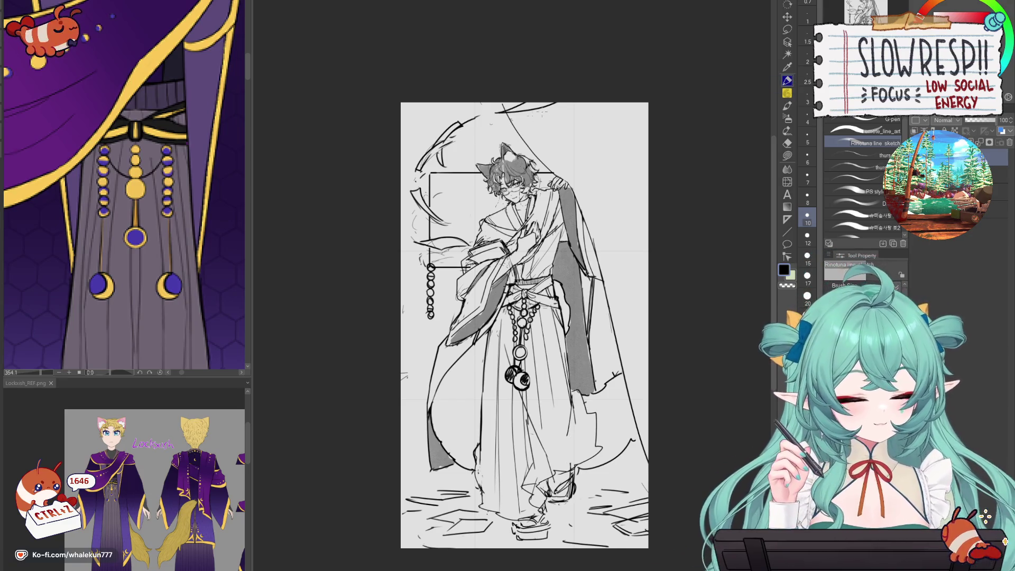
drag(553, 111, 510, 138)
key(ctrl+z)
- Try a long curve across the top of the drawing, undo it, and erase part of the topmost bead
drag(590, 101, 461, 132)
key(ctrl+z)
key(ctrl+z)
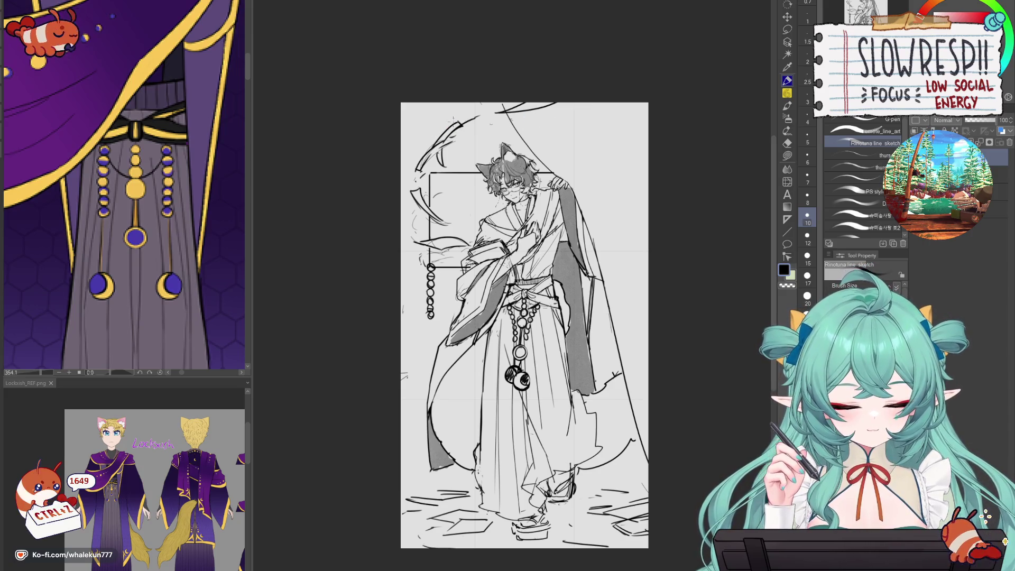
key(ctrl+z)
drag(452, 136, 629, 103)
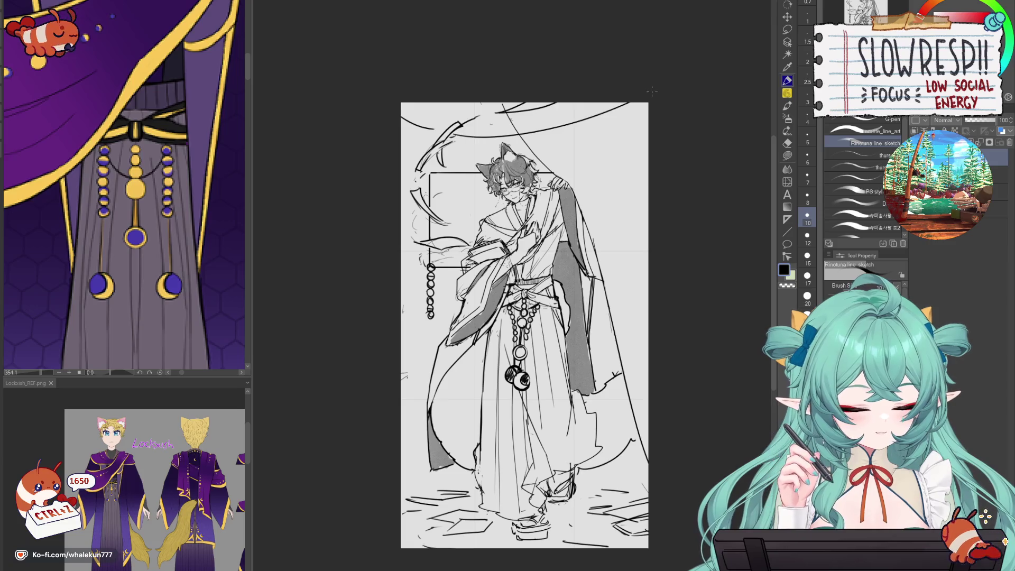
key(e)
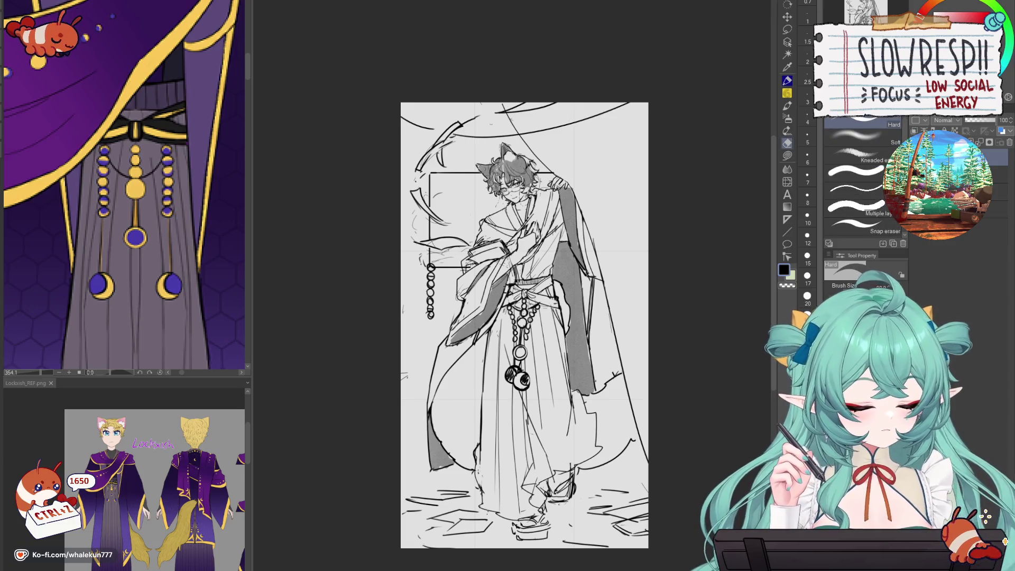
key(ctrl+z)
key(ctrl+z)
key(ctrl+z)
drag(427, 267, 432, 285)
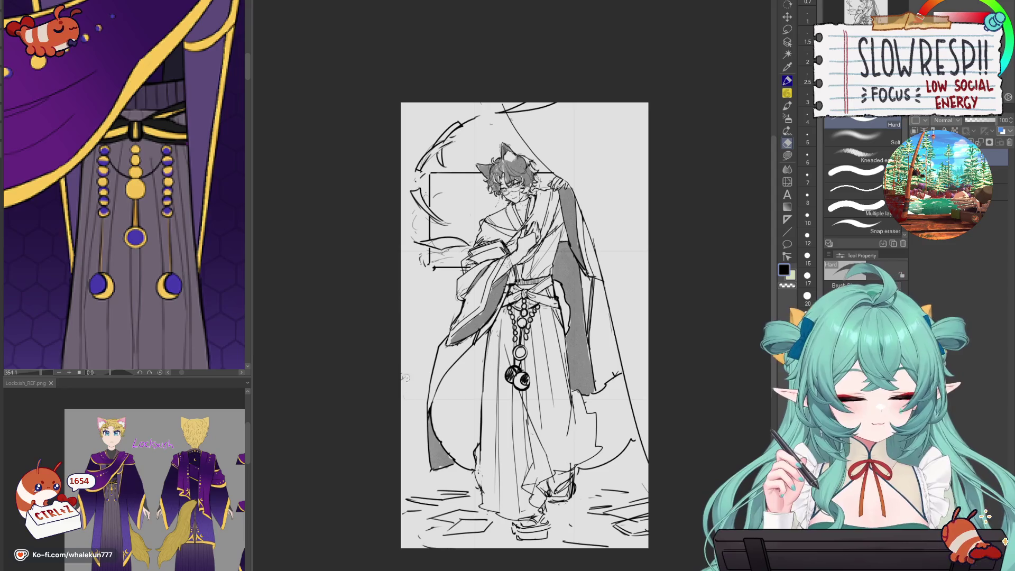
- Draw a diagonal curtain line from the head to the top edge, then erase its end and the rough upper-left box lines
key(p)
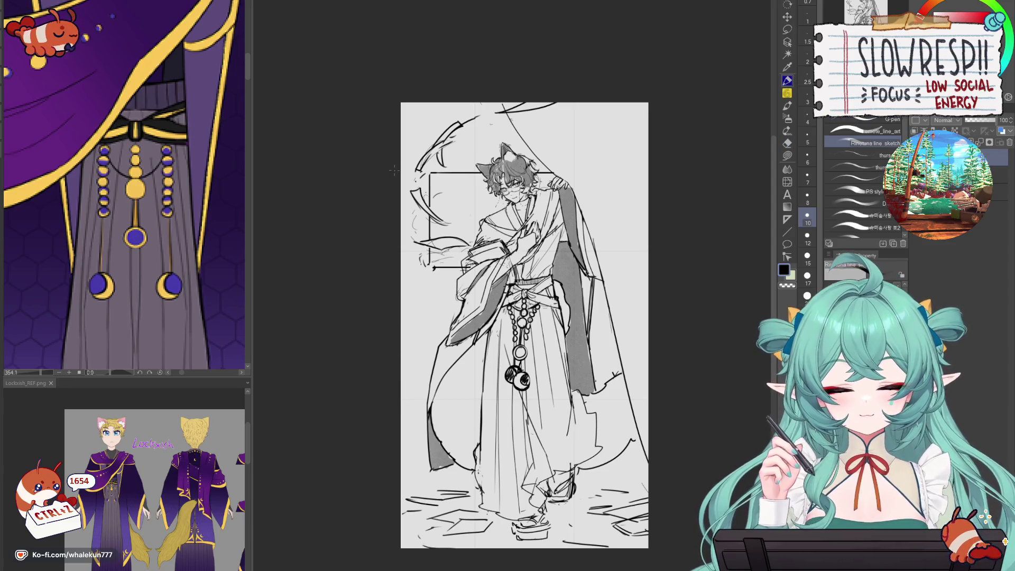
drag(449, 153, 588, 88)
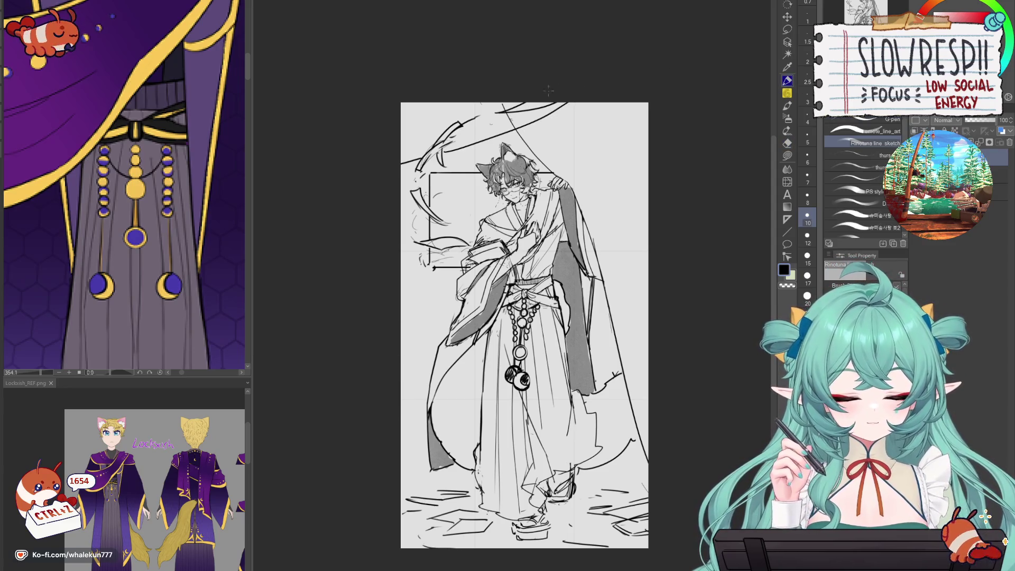
key(ctrl+z)
key(ctrl+z)
key(ctrl+z)
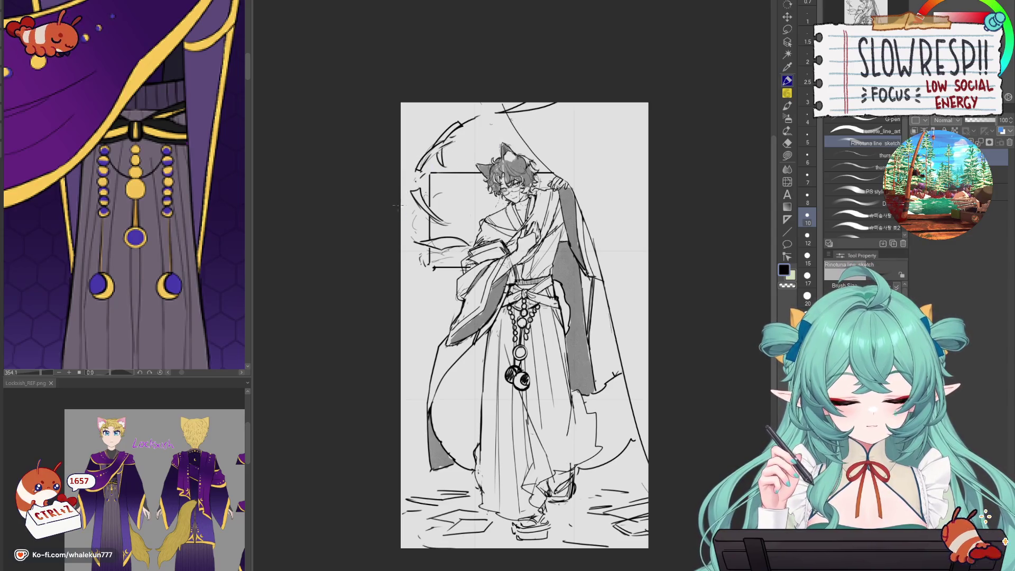
key(ctrl+z)
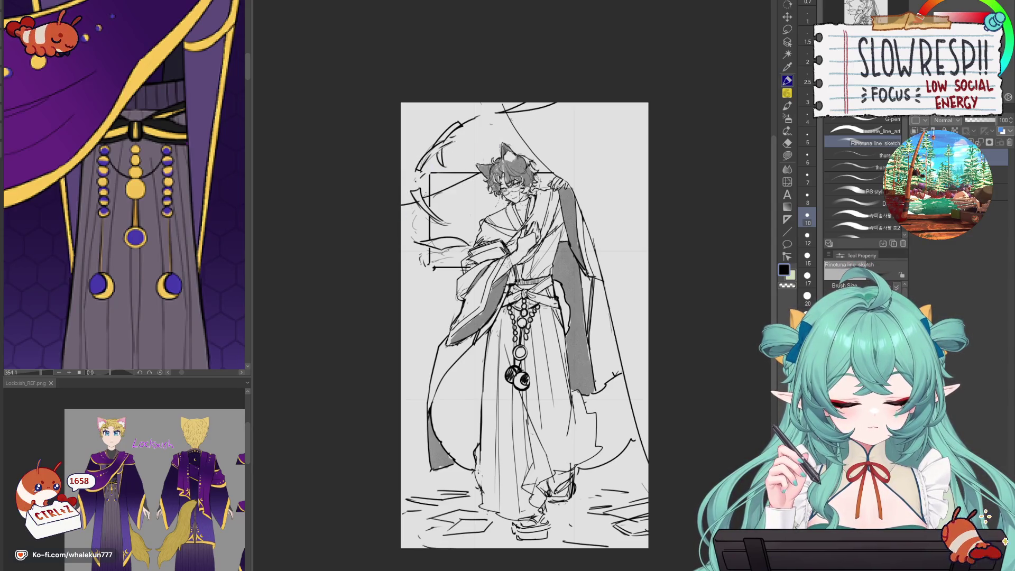
drag(516, 142, 558, 101)
key(ctrl+z)
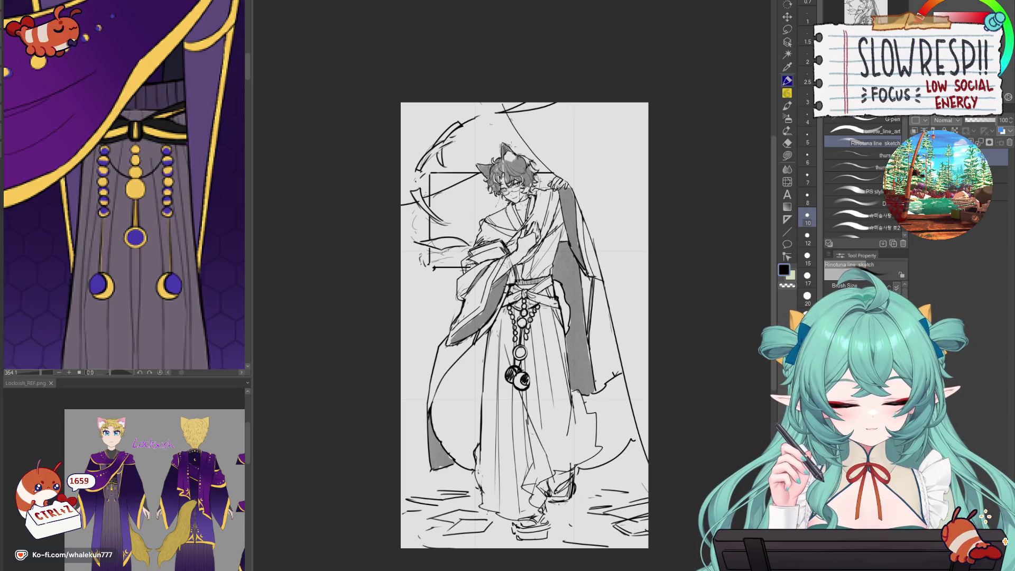
key(e)
mouse_move(511, 118)
mouse_down()
mouse_move(516, 133)
mouse_move(528, 116)
mouse_up()
drag(438, 187, 437, 174)
scroll(581, 356, down, 5)
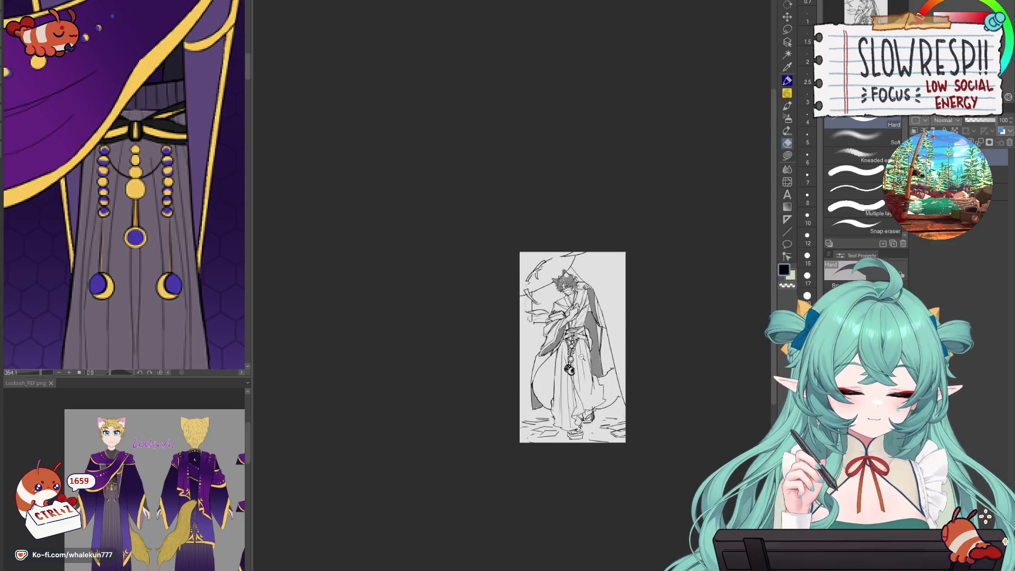
- Try a down-left stroke near the top of the sketch, undo it, and reposition the view
scroll(593, 308, up, 5)
key(p)
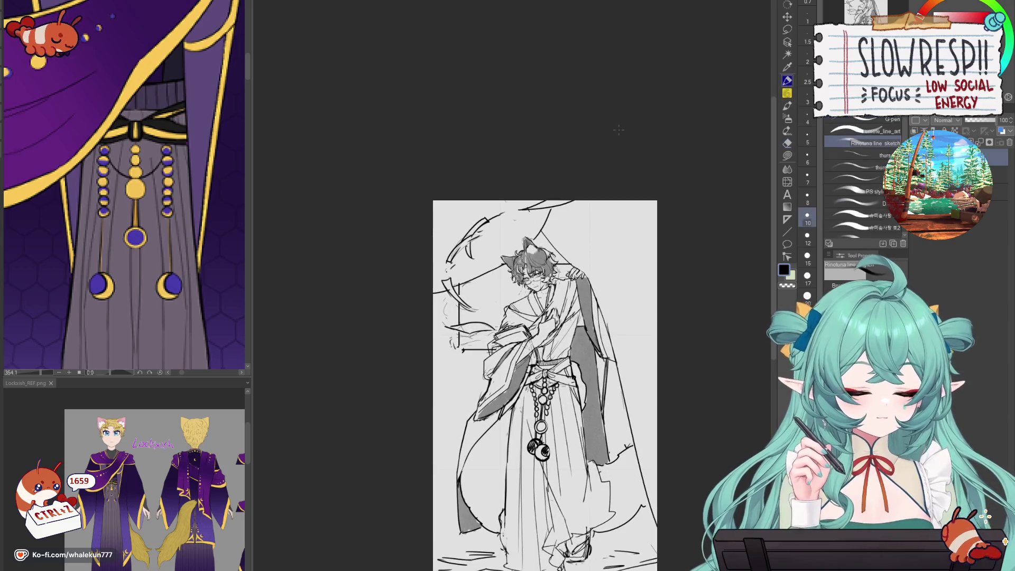
key(ctrl+z)
mouse_move(521, 200)
mouse_down()
mouse_move(471, 267)
mouse_move(432, 269)
mouse_up()
key(ctrl+z)
drag(595, 268, 549, 255)
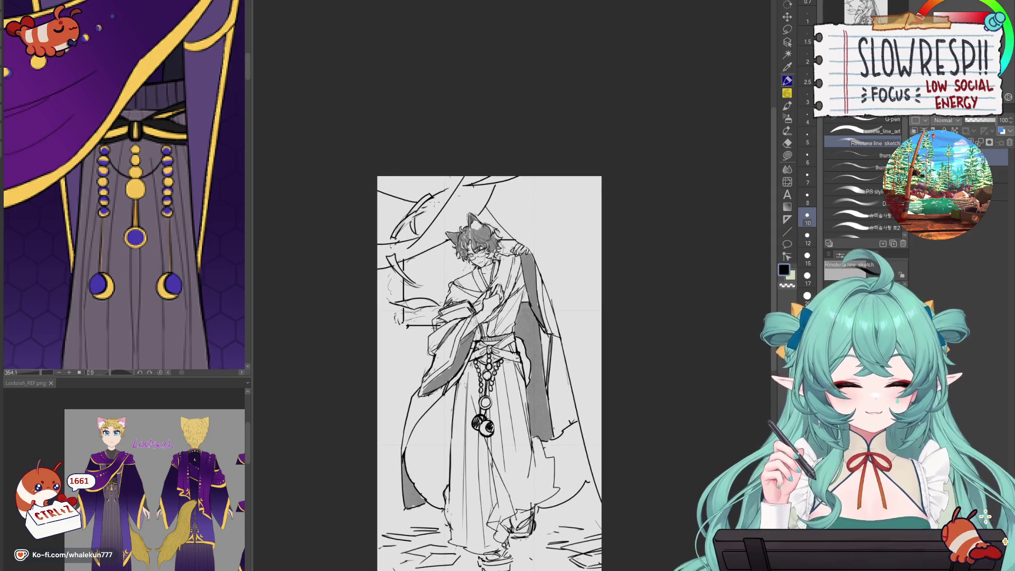
- Draw a horizontal line across the upper body, then undo the recent short strokes
drag(485, 216, 600, 213)
key(ctrl+z)
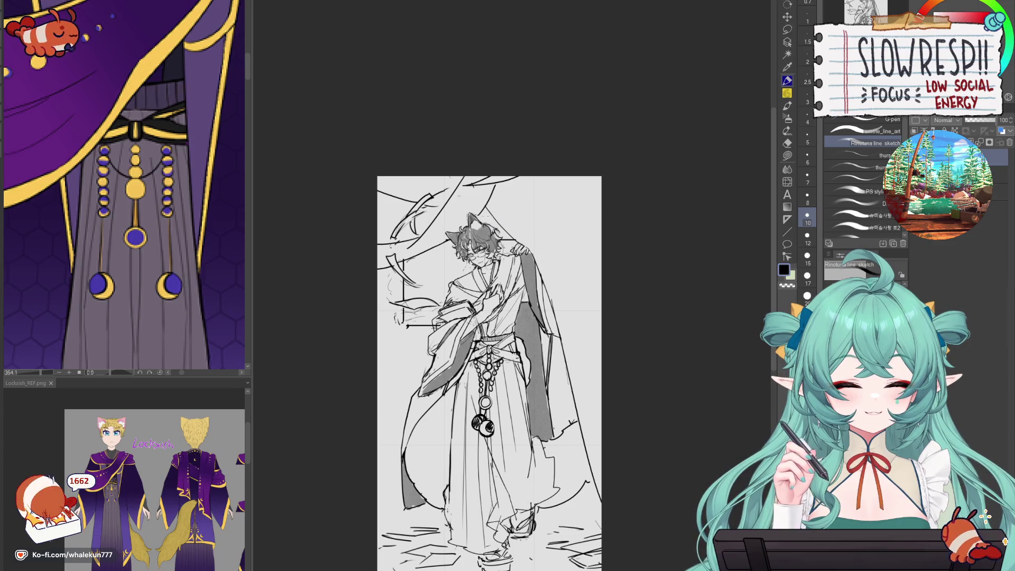
drag(477, 214, 601, 214)
key(e)
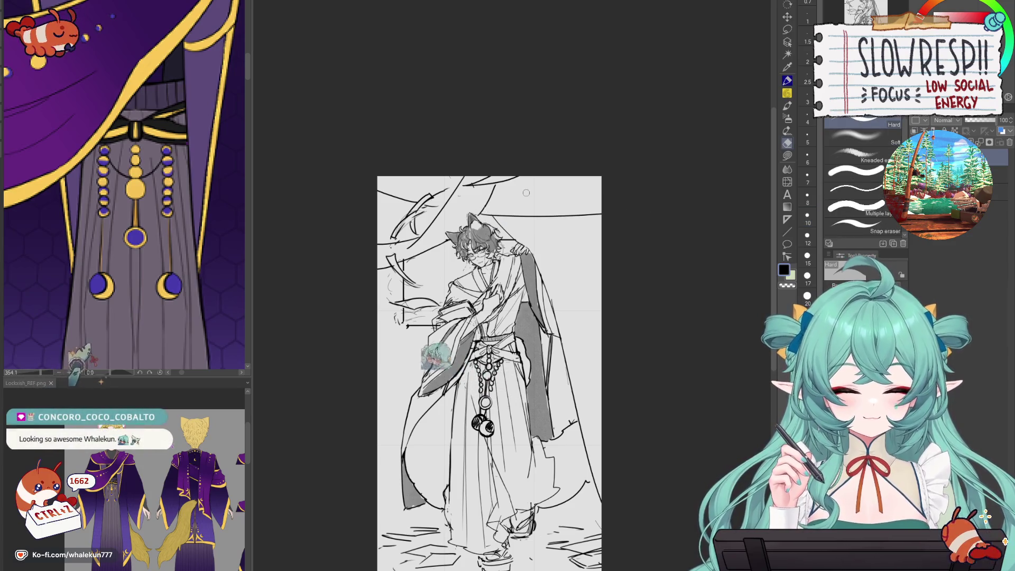
key(p)
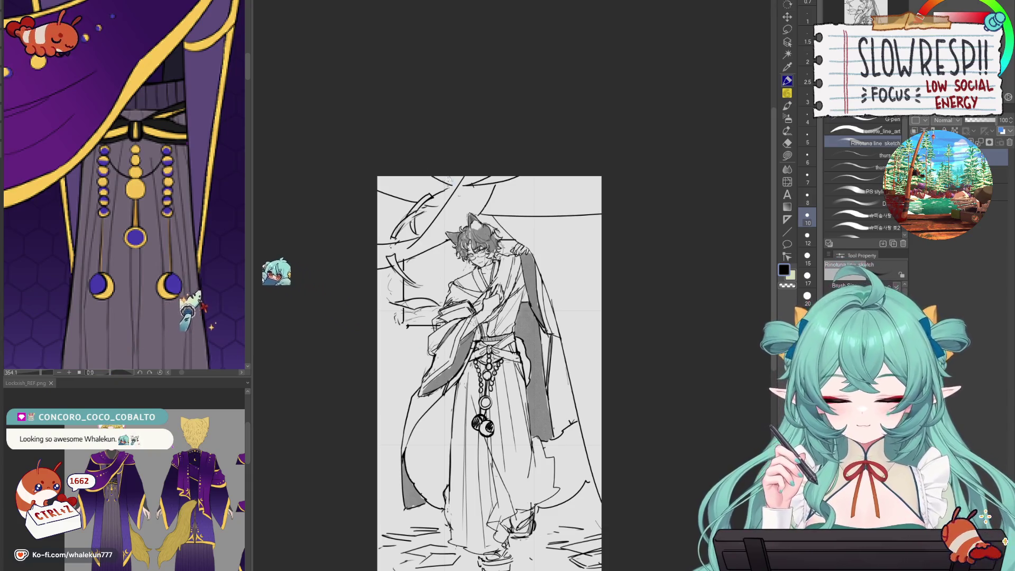
key(ctrl+z)
key(ctrl+z)
key(ctrl+z)
key(ctrl+z)
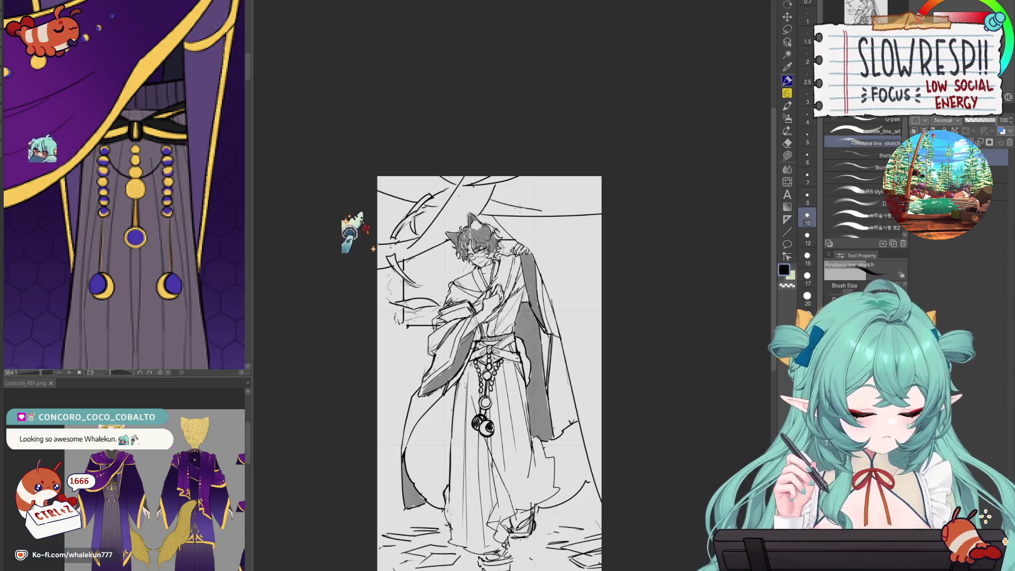
key(ctrl+z)
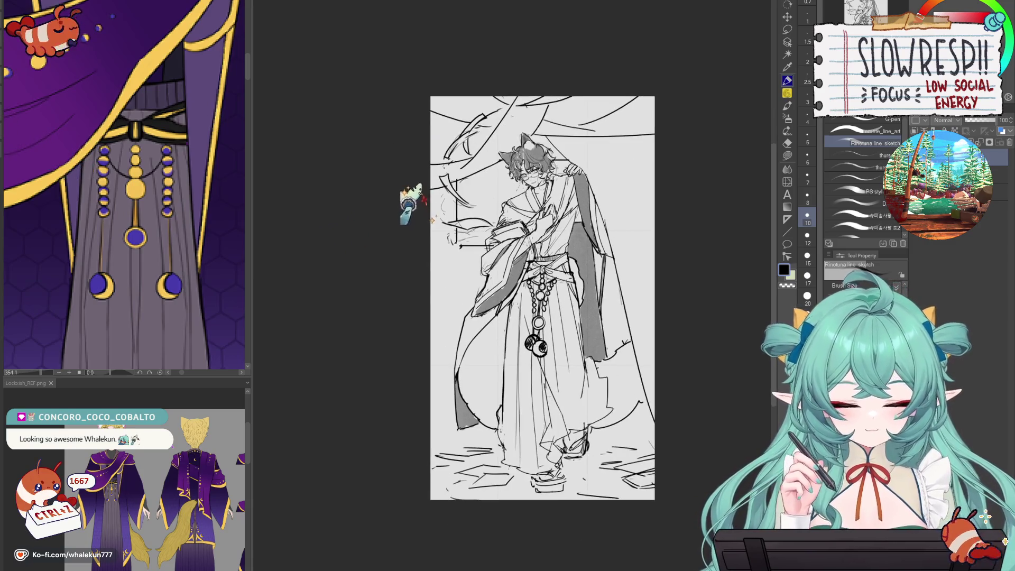
key(ctrl+z)
key(ctrl+z)
- Draw a long vertical edge line down the left side from the top
drag(436, 137, 439, 390)
key(ctrl+z)
drag(438, 96, 440, 417)
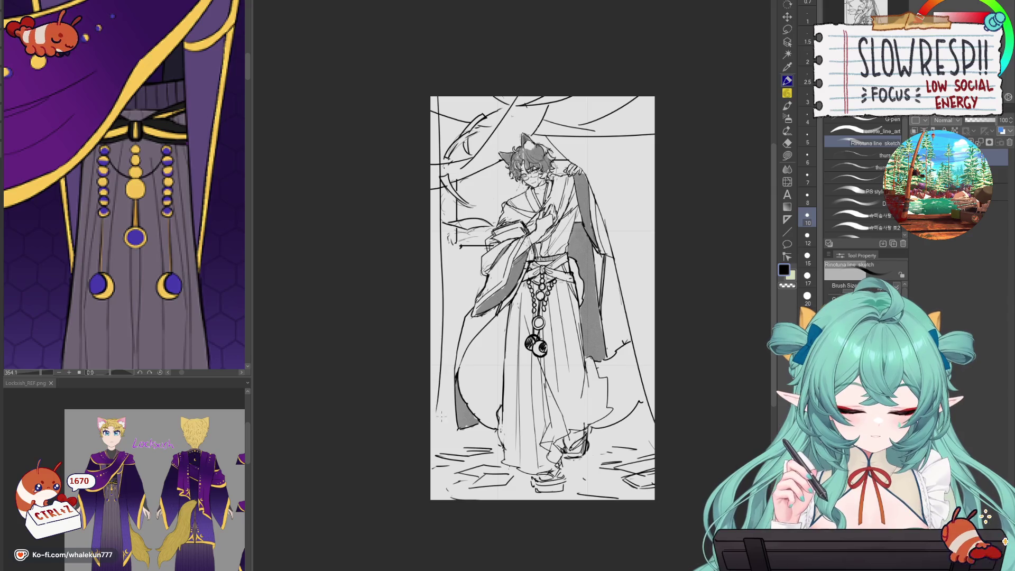
drag(630, 318, 579, 357)
key(ctrl+z)
- Redraw the curved curtain line at the top right and retry a short upper stroke
drag(530, 136, 603, 244)
key(ctrl+z)
drag(539, 136, 603, 241)
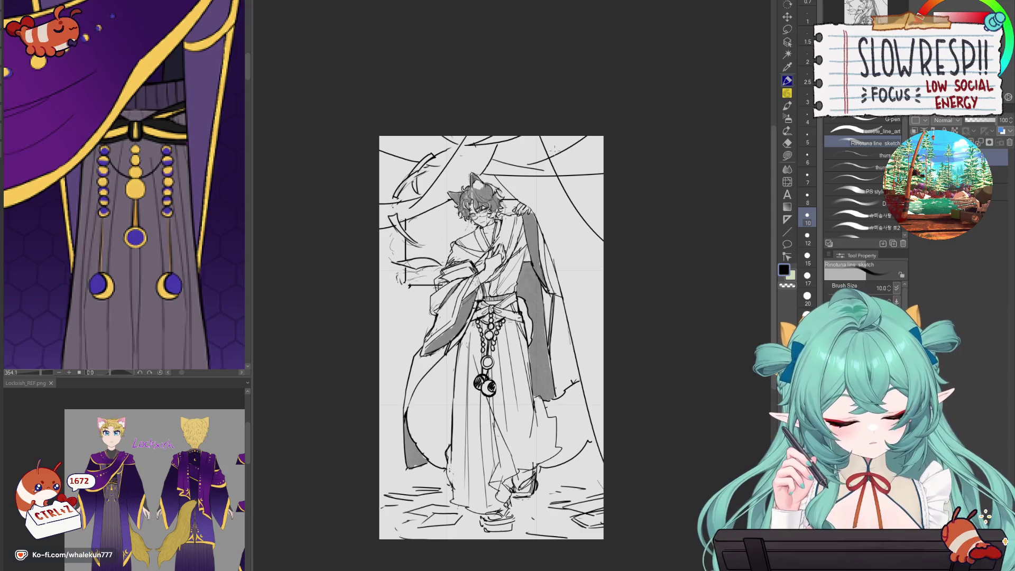
key(e)
key(p)
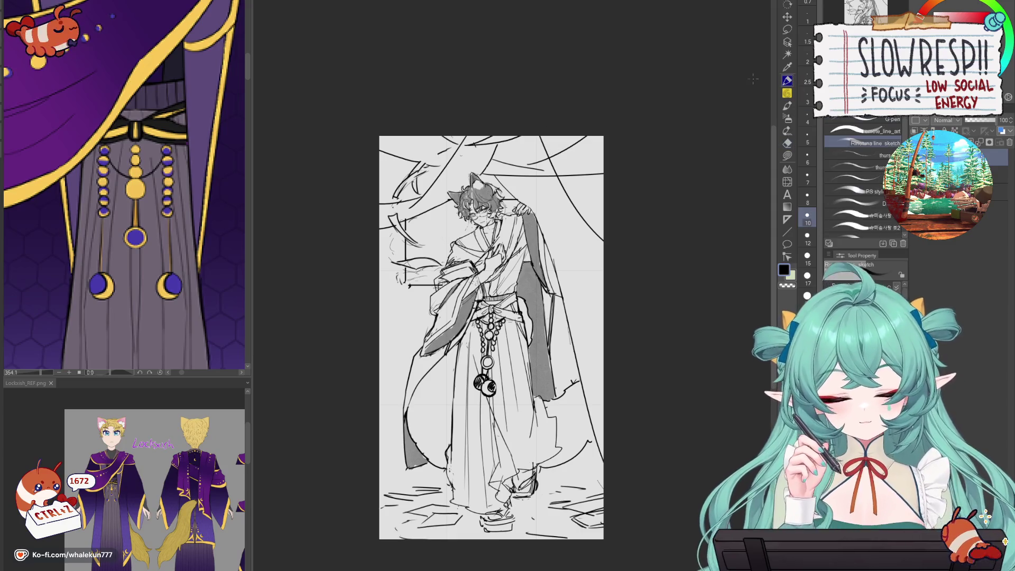
drag(411, 165, 445, 161)
key(ctrl+z)
- Undo the last two strokes, nudge the view up, and zoom out on the sketch
key(e)
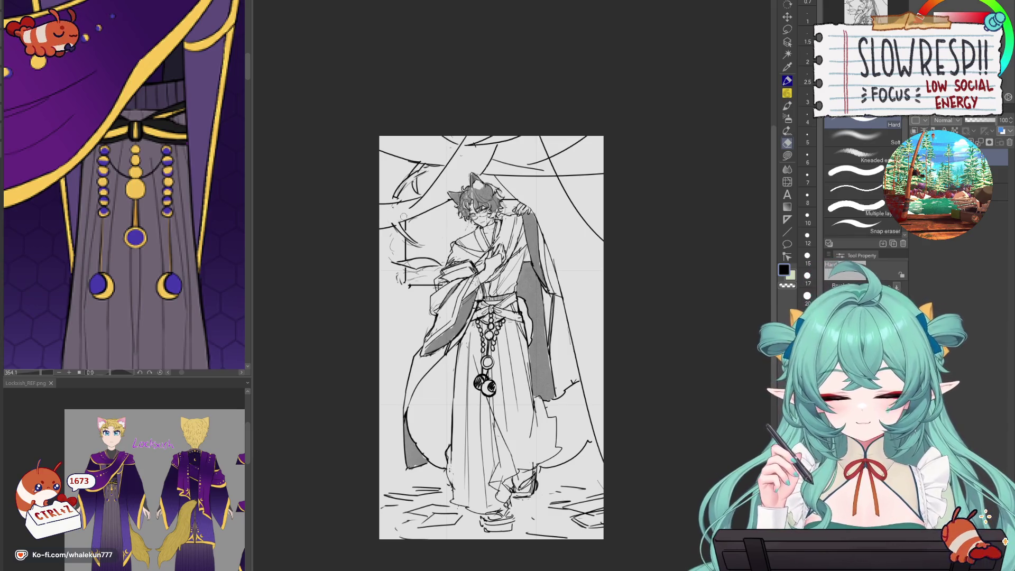
key(p)
key(e)
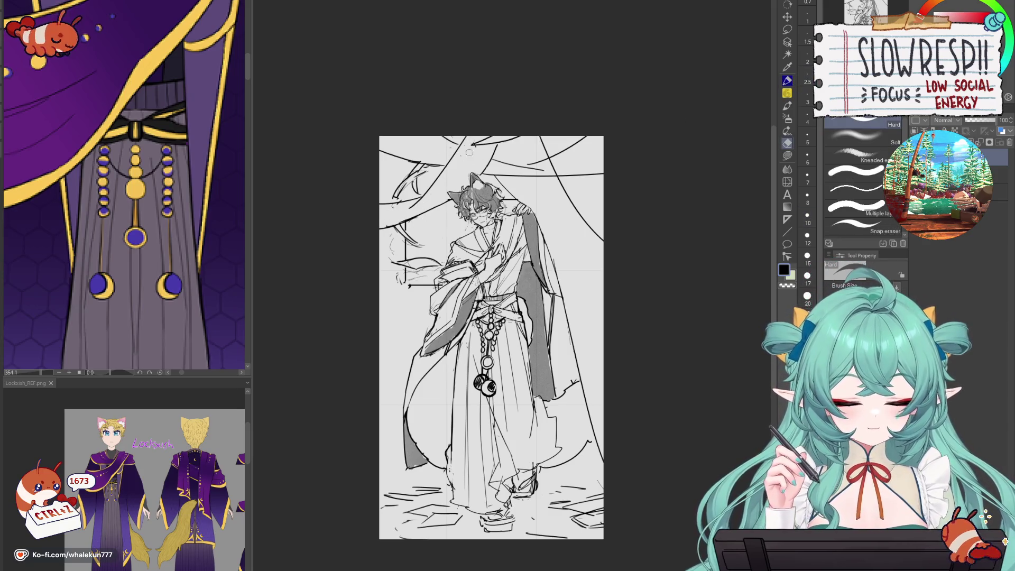
key(p)
key(ctrl+z)
key(ctrl+z)
key(e)
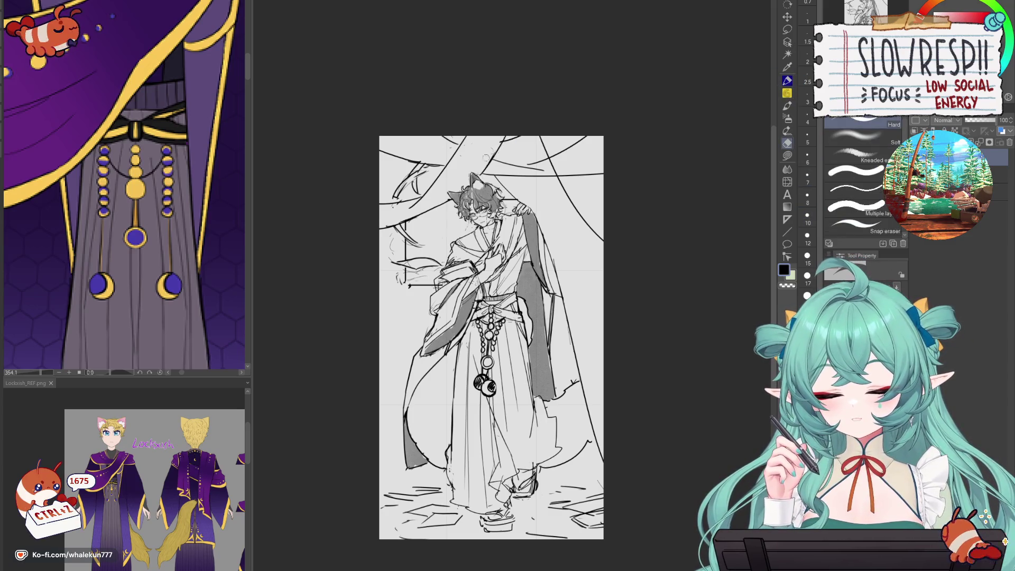
key(p)
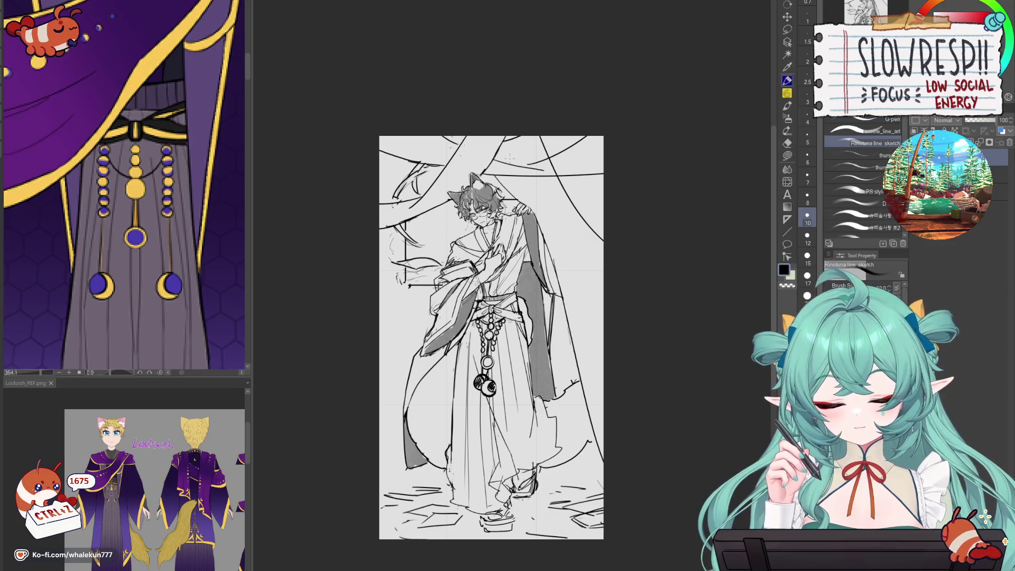
drag(608, 259, 612, 242)
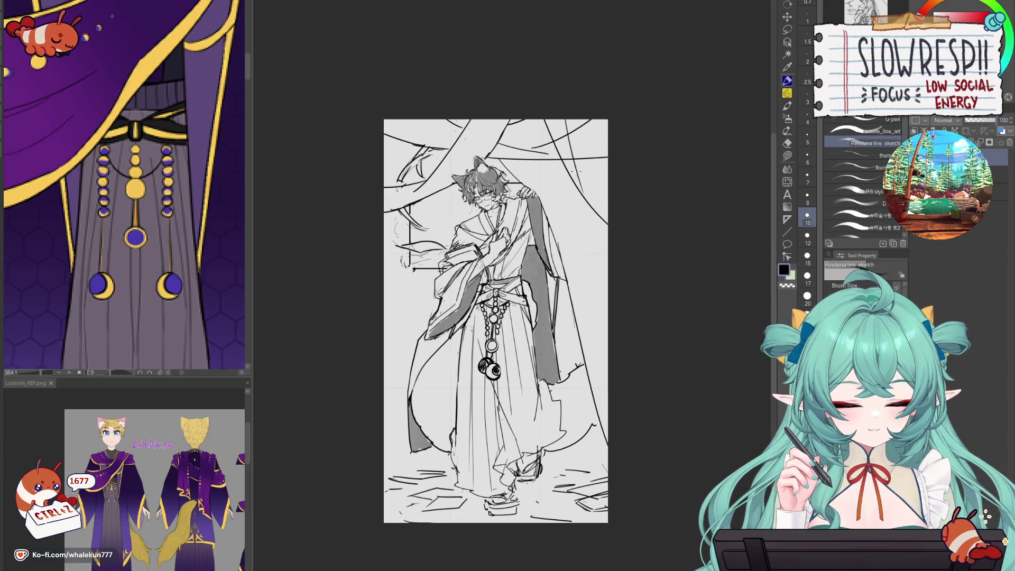
key(e)
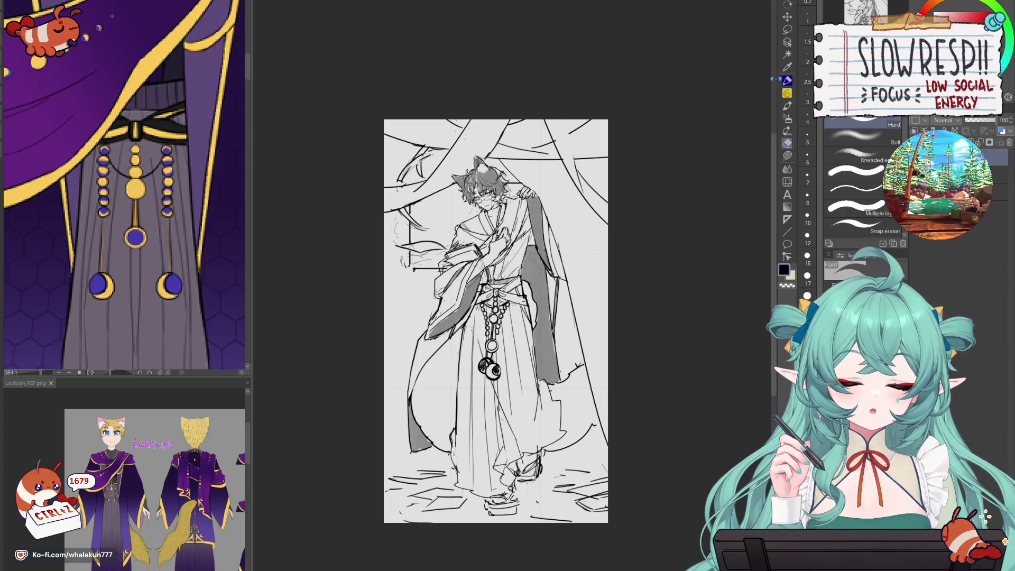
key(p)
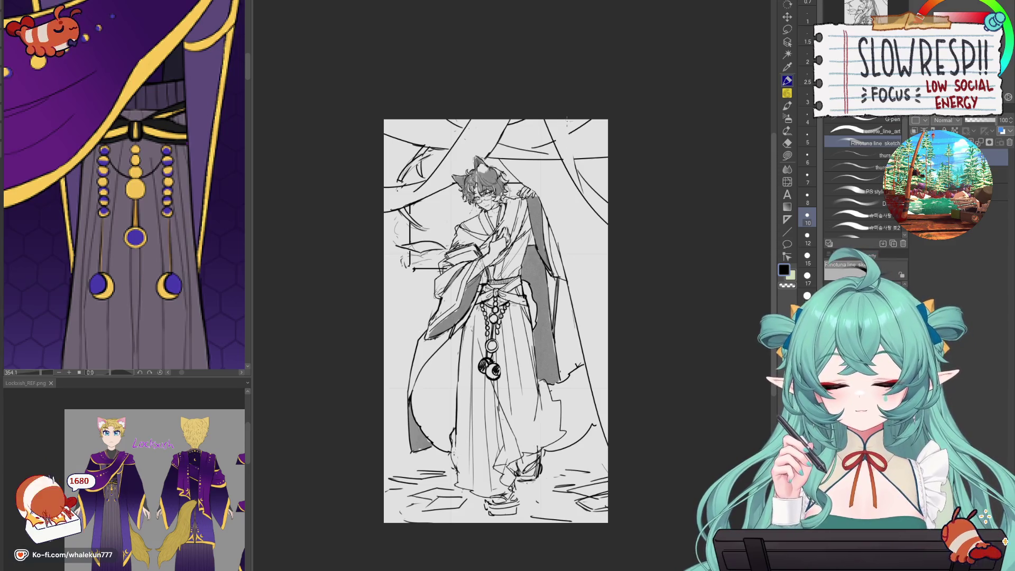
ctrl+alt+click(595, 418)
scroll(595, 418, up, 1)
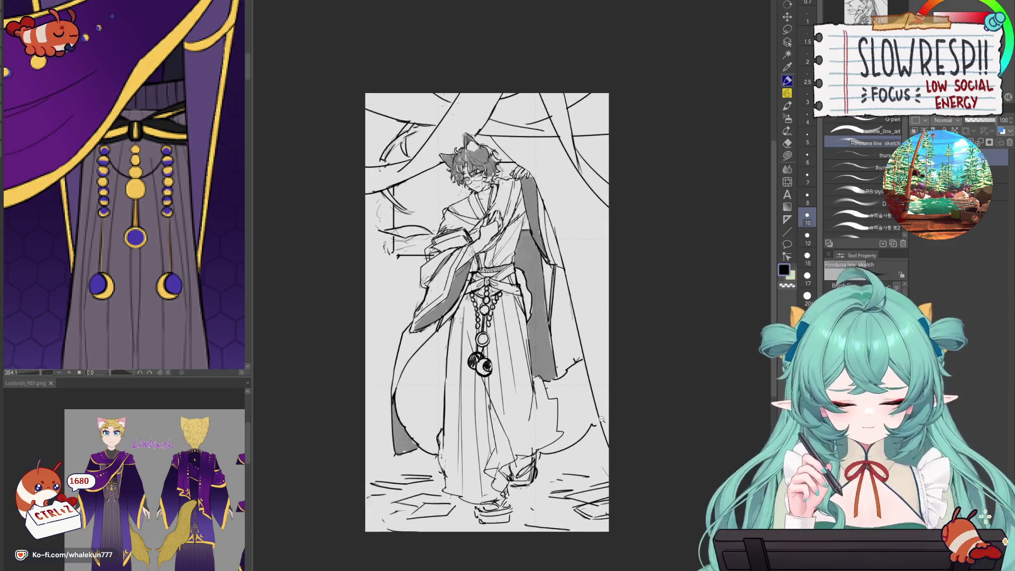
- Erase stray marks at the left edge and repeatedly redraw the left-side vertical line
key(e)
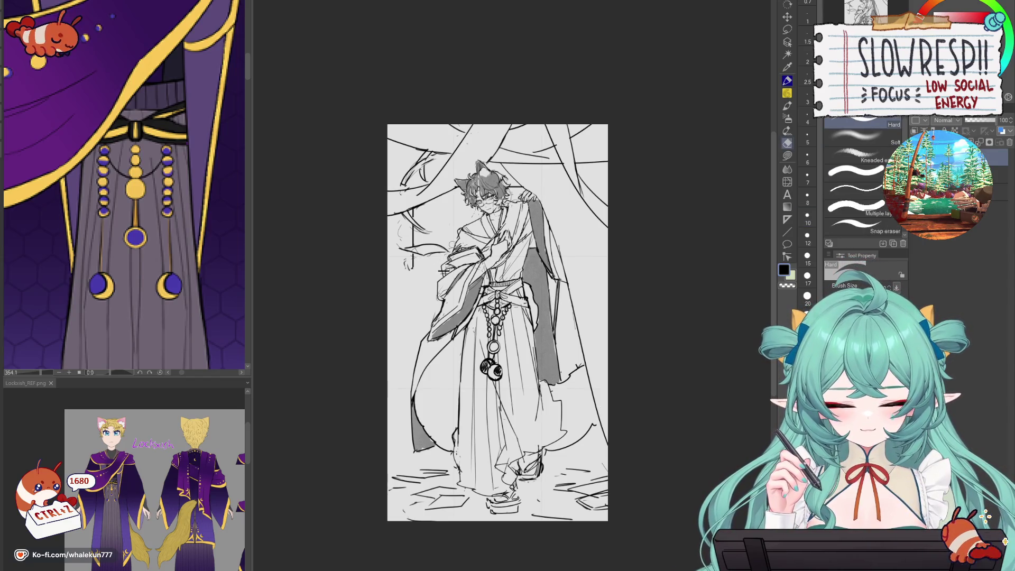
drag(400, 222, 406, 268)
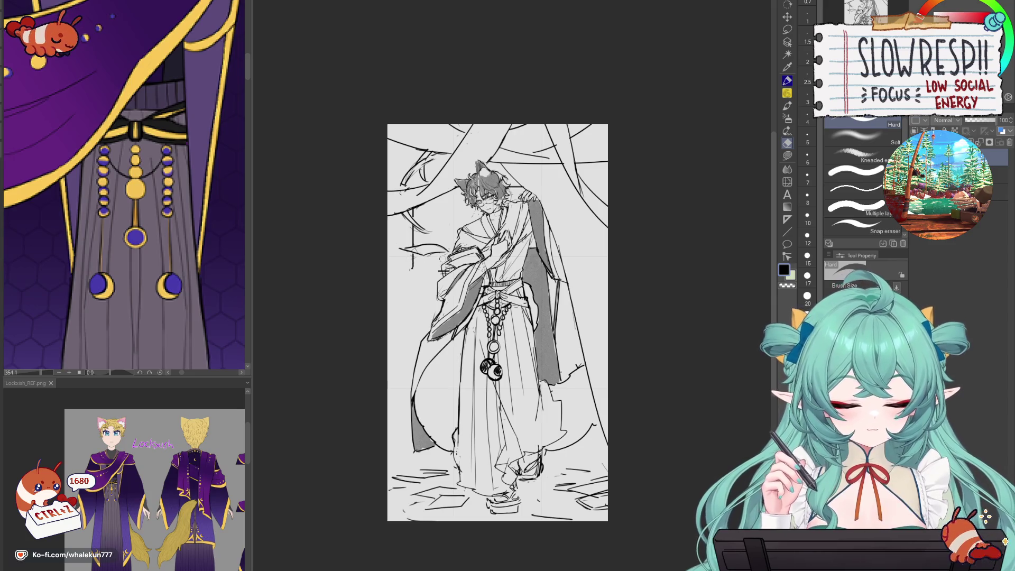
key(p)
key(ctrl+z)
drag(413, 254, 413, 340)
key(ctrl+z)
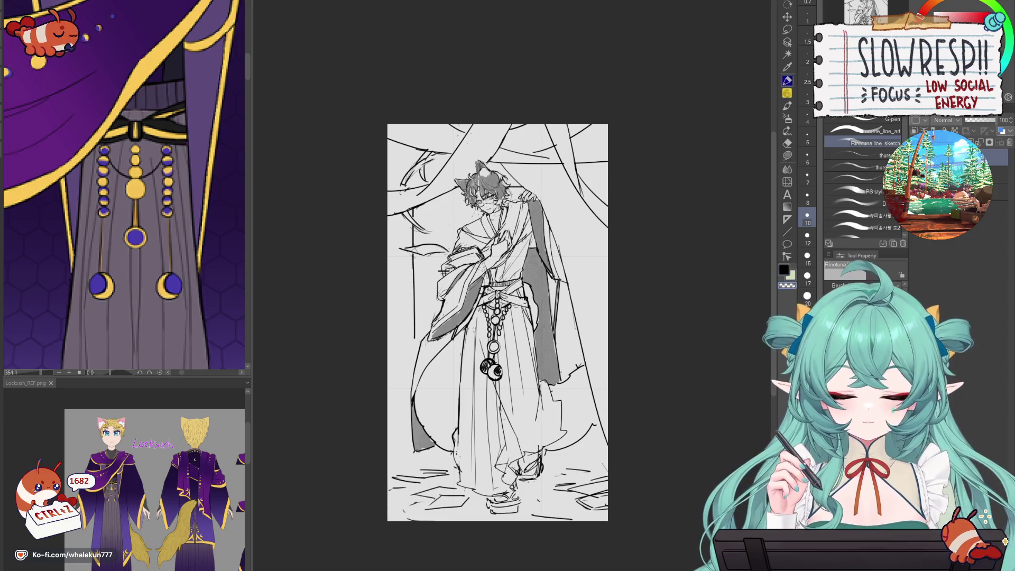
key(ctrl+z)
key(ctrl+z)
drag(411, 253, 416, 340)
key(ctrl+z)
drag(413, 253, 415, 340)
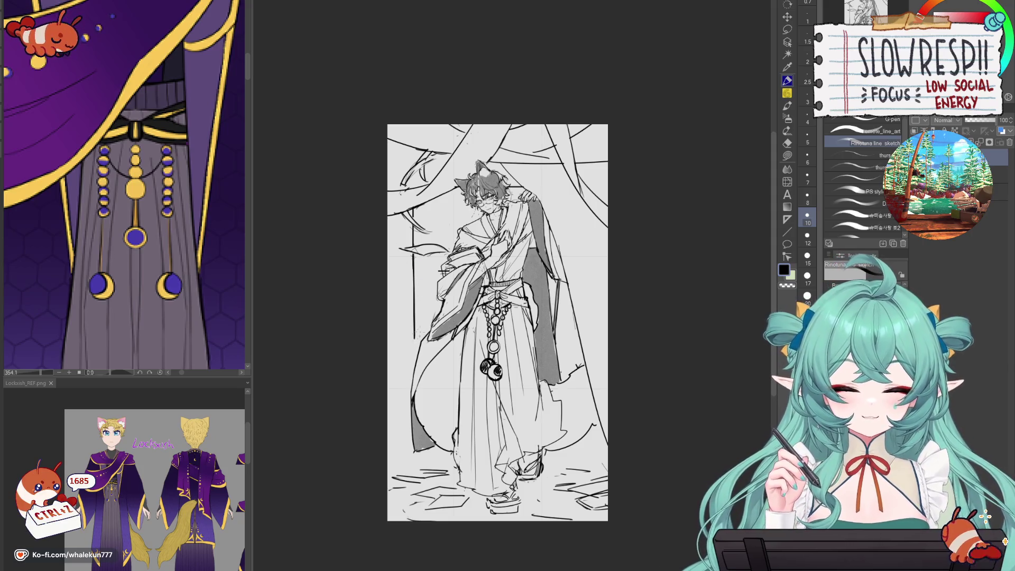
key(ctrl+z)
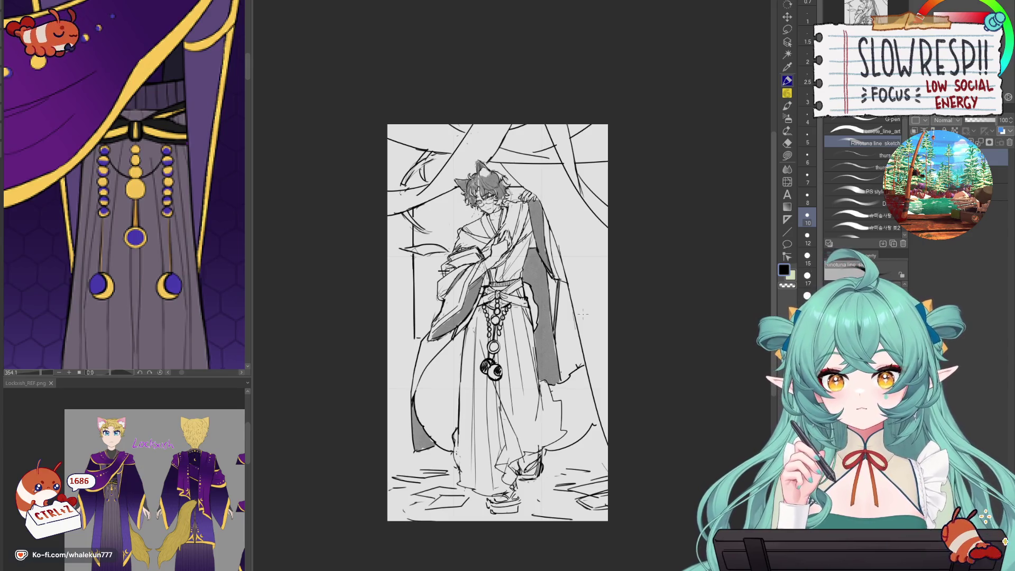
- Redraw a lower-left stroke and erase part of the vertical line
mouse_move(390, 342)
mouse_down()
mouse_move(416, 459)
mouse_move(443, 479)
mouse_up()
key(ctrl+z)
key(ctrl+z)
mouse_move(390, 390)
mouse_down()
mouse_move(432, 473)
mouse_move(456, 427)
mouse_move(436, 430)
mouse_move(450, 430)
mouse_up()
key(e)
key(p)
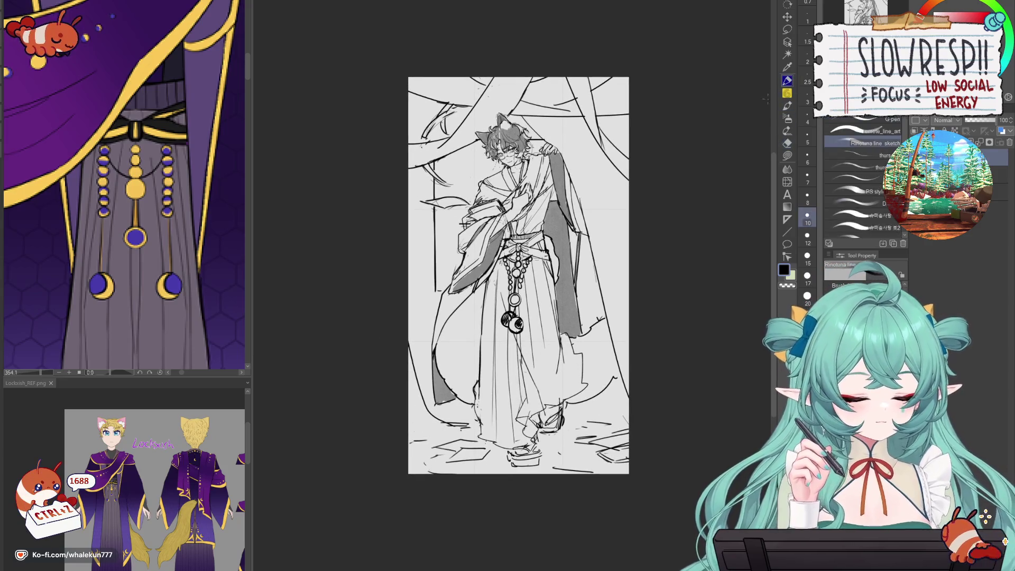
drag(449, 246, 454, 323)
key(e)
drag(439, 284, 438, 318)
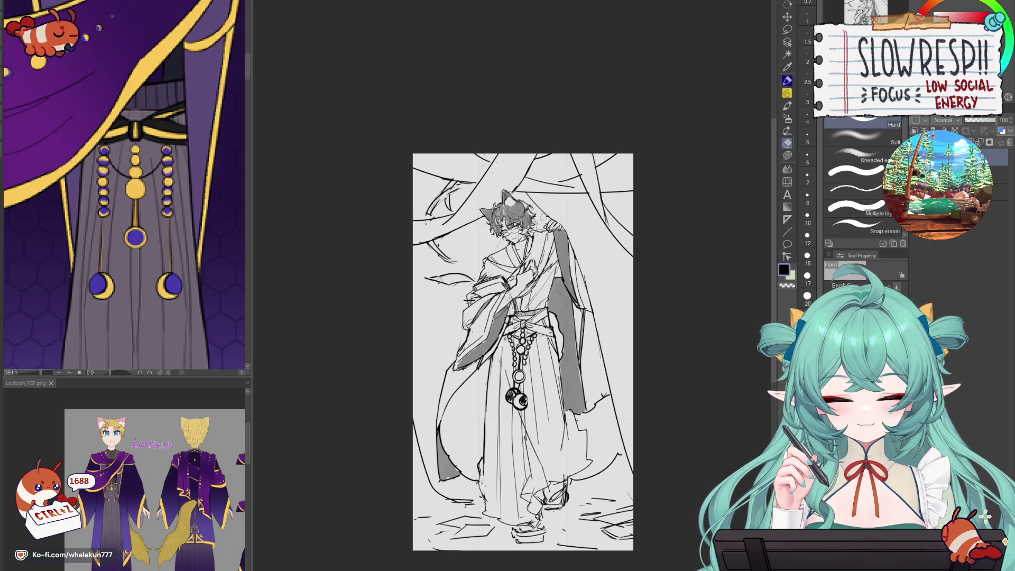
key(p)
drag(597, 452, 595, 363)
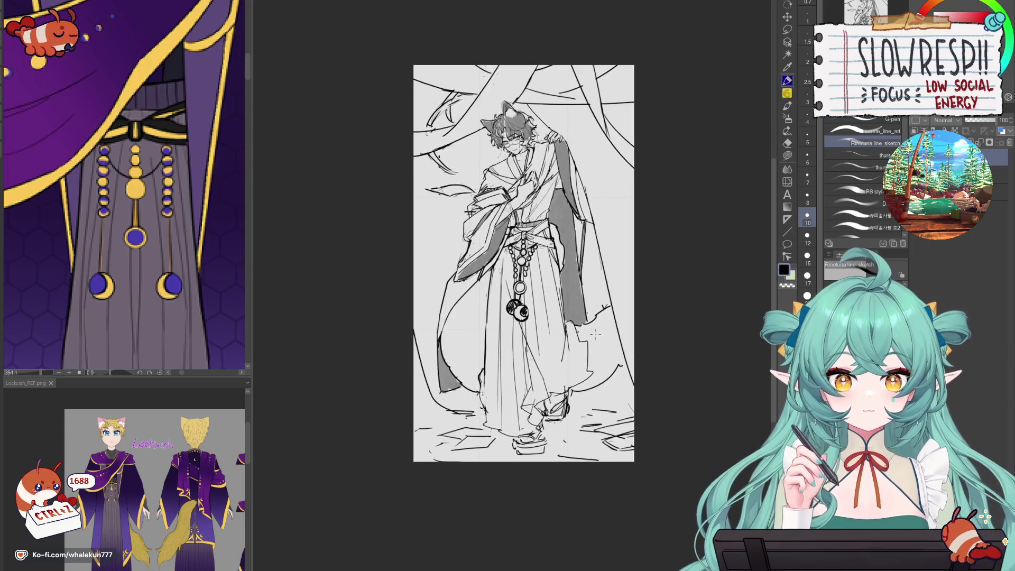
- Flip the canvas horizontally and try pencil strokes near the figure's feet, undoing them
key(h)
key(h)
drag(460, 421, 476, 418)
key(ctrl+z)
key(ctrl+z)
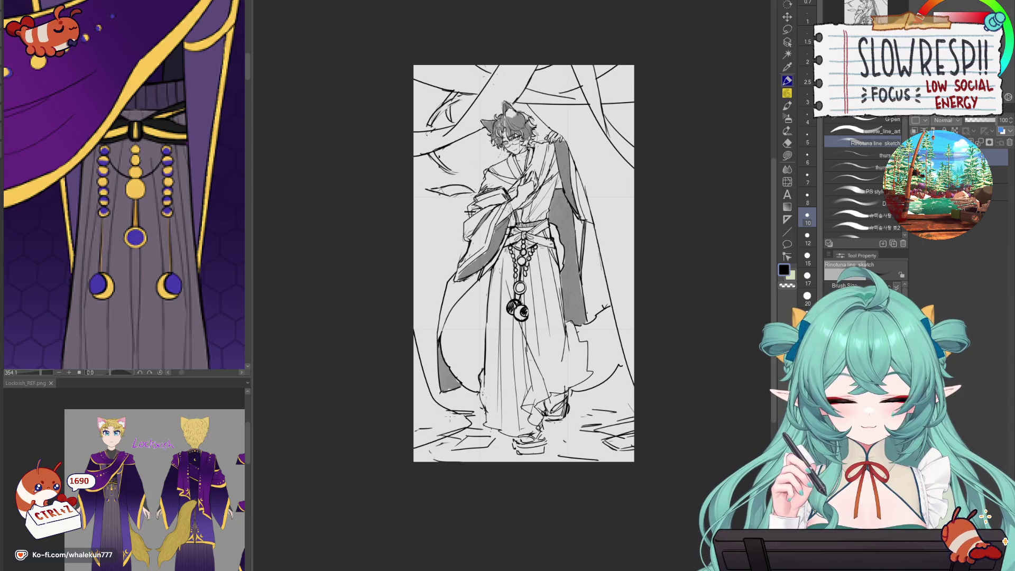
key(p)
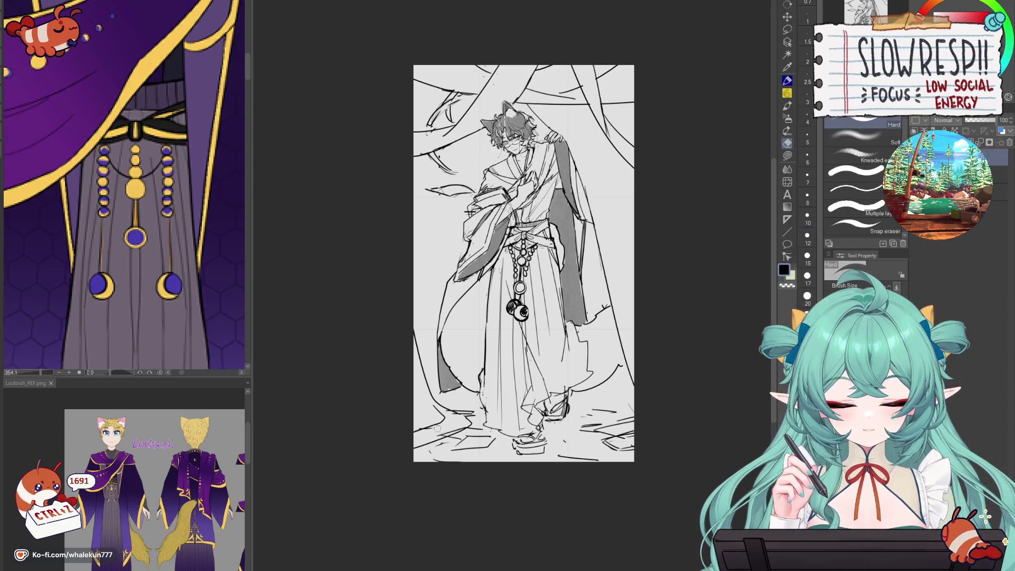
drag(422, 426, 456, 423)
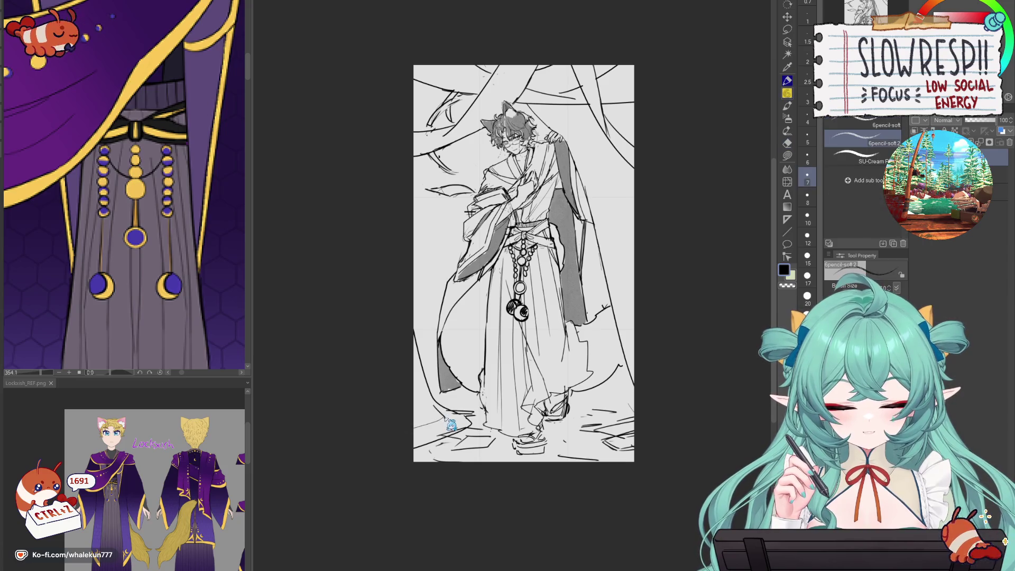
key(ctrl+z)
key(p)
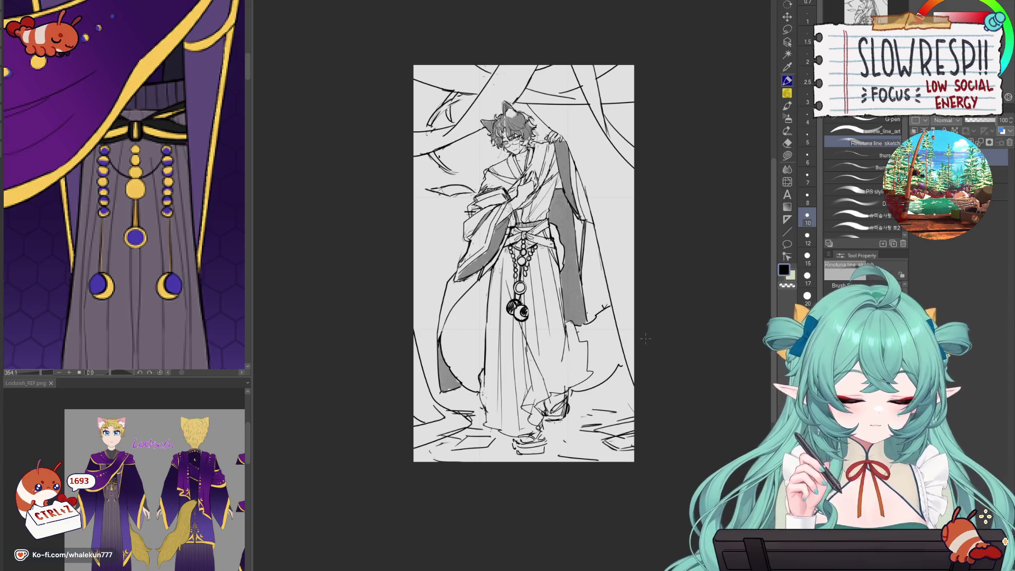
- Try strokes along the right edge, left edge and upper left, undoing each attempt
drag(631, 354, 607, 420)
key(ctrl+z)
drag(418, 198, 397, 304)
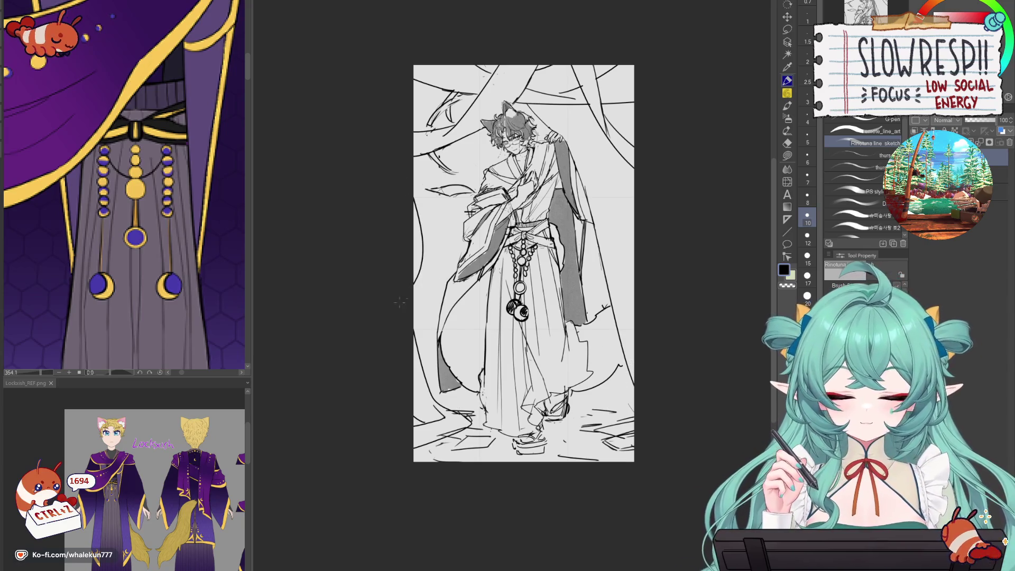
key(ctrl+z)
drag(413, 197, 437, 320)
key(ctrl+z)
drag(422, 174, 431, 286)
key(ctrl+z)
drag(423, 84, 425, 132)
key(ctrl+z)
drag(423, 77, 415, 131)
key(ctrl+z)
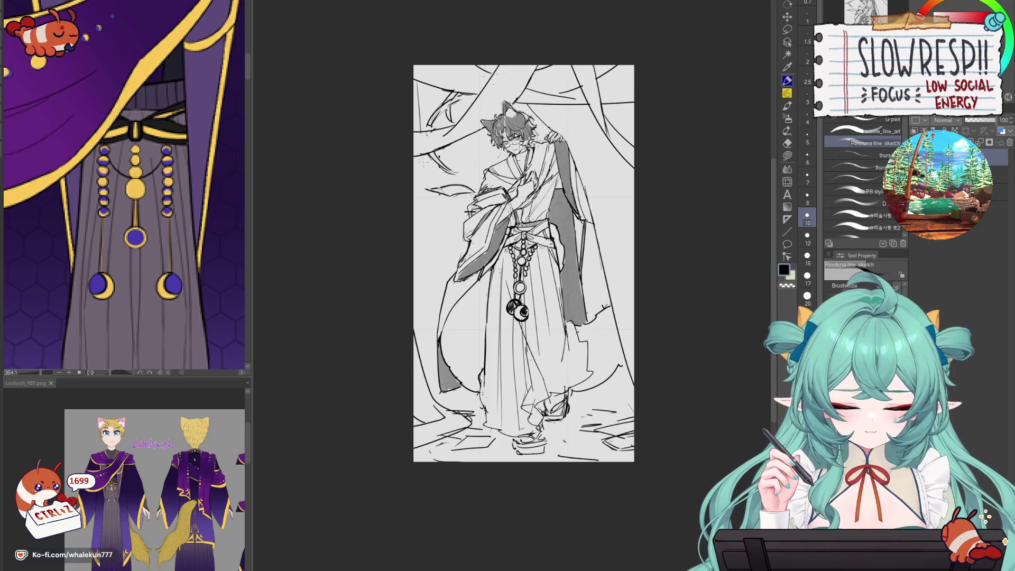
- Draw pencil lines down the figure's left side, redrawing them until they fit
drag(435, 239, 451, 282)
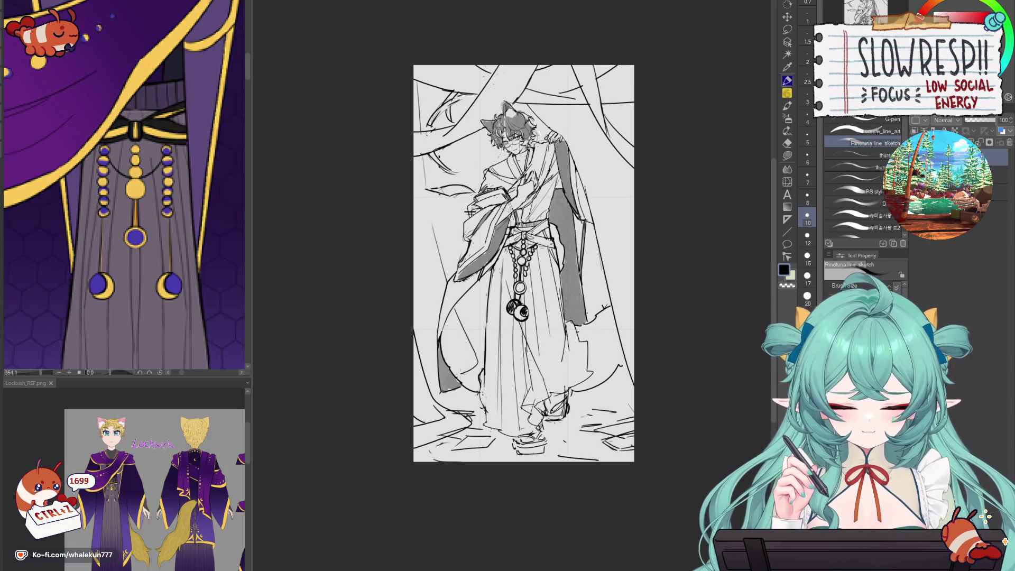
drag(414, 281, 434, 338)
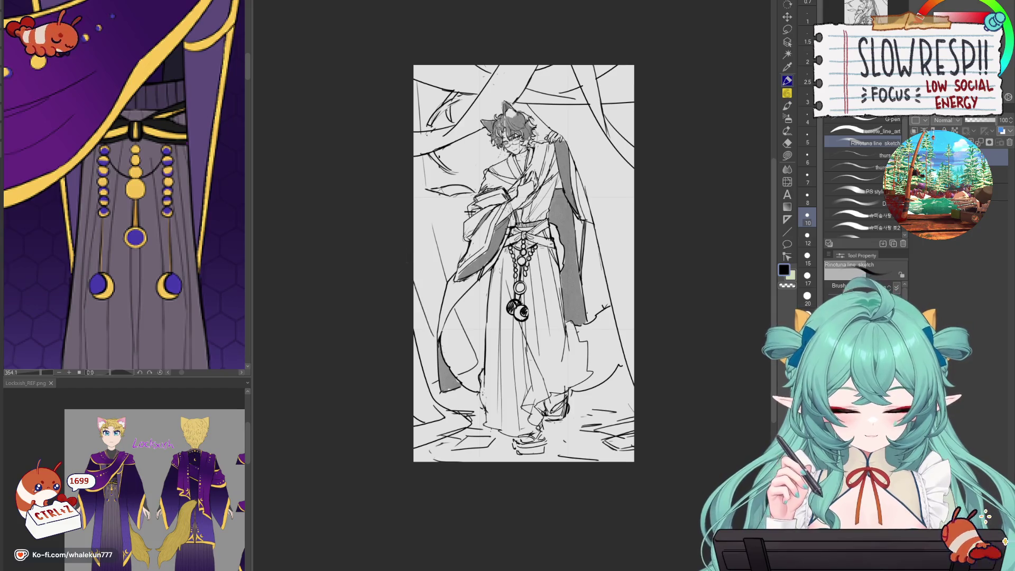
key(ctrl+z)
mouse_move(413, 289)
mouse_down()
mouse_move(453, 366)
mouse_move(431, 346)
mouse_up()
key(ctrl+z)
key(ctrl+z)
key(ctrl+z)
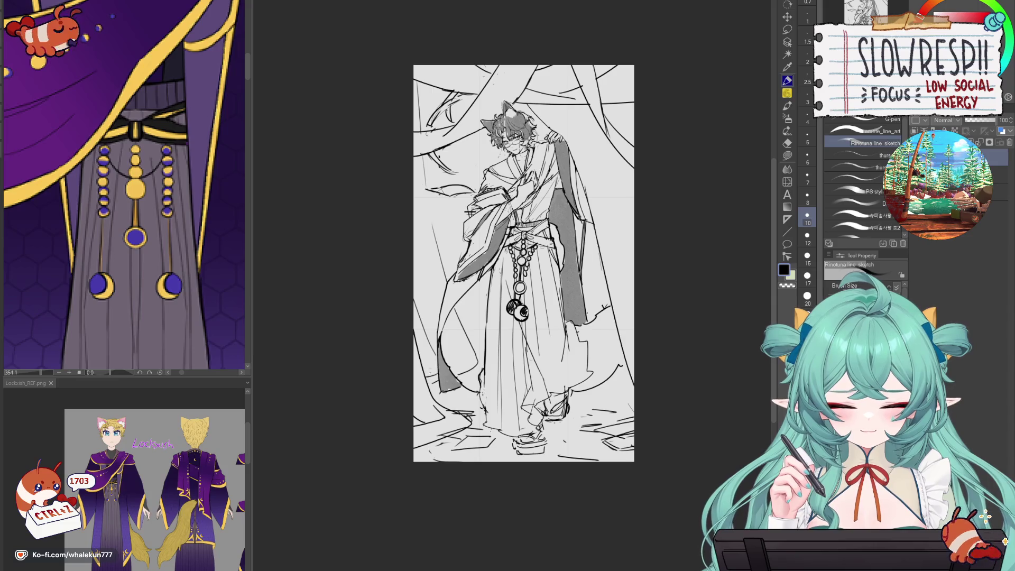
drag(477, 359, 478, 375)
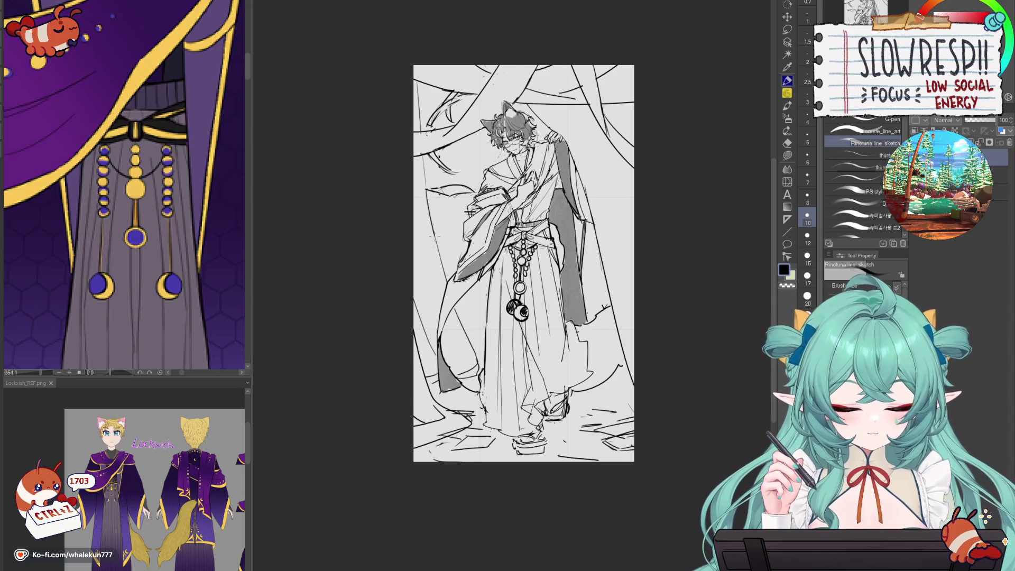
key(ctrl+z)
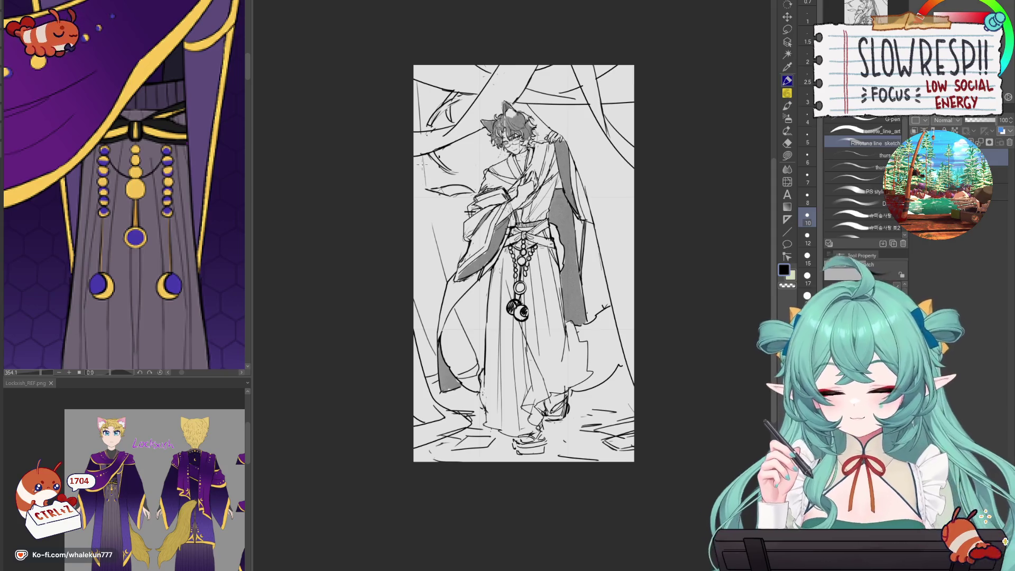
key(e)
key(p)
mouse_move(436, 161)
mouse_down()
mouse_move(423, 177)
mouse_move(436, 254)
mouse_up()
key(ctrl+z)
key(ctrl+z)
drag(423, 161, 438, 249)
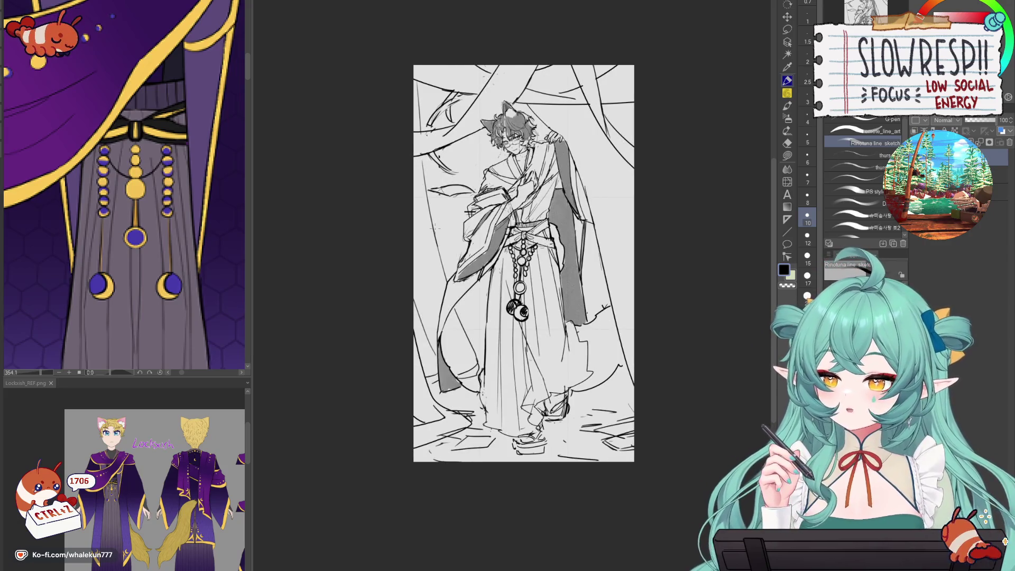
- Try strokes near the head and down the left side, then undo them
drag(584, 343, 587, 335)
key(ctrl+z)
key(ctrl+z)
key(ctrl+z)
key(ctrl+z)
key(ctrl+z)
key(ctrl+z)
key(ctrl+z)
key(ctrl+z)
key(ctrl+z)
drag(479, 131, 474, 175)
key(ctrl+z)
key(ctrl+z)
drag(479, 131, 429, 347)
key(ctrl+z)
drag(465, 206, 462, 259)
key(ctrl+z)
key(ctrl+z)
mouse_move(482, 126)
mouse_down()
mouse_move(482, 185)
mouse_move(473, 165)
mouse_up()
key(ctrl+z)
key(ctrl+z)
key(ctrl+z)
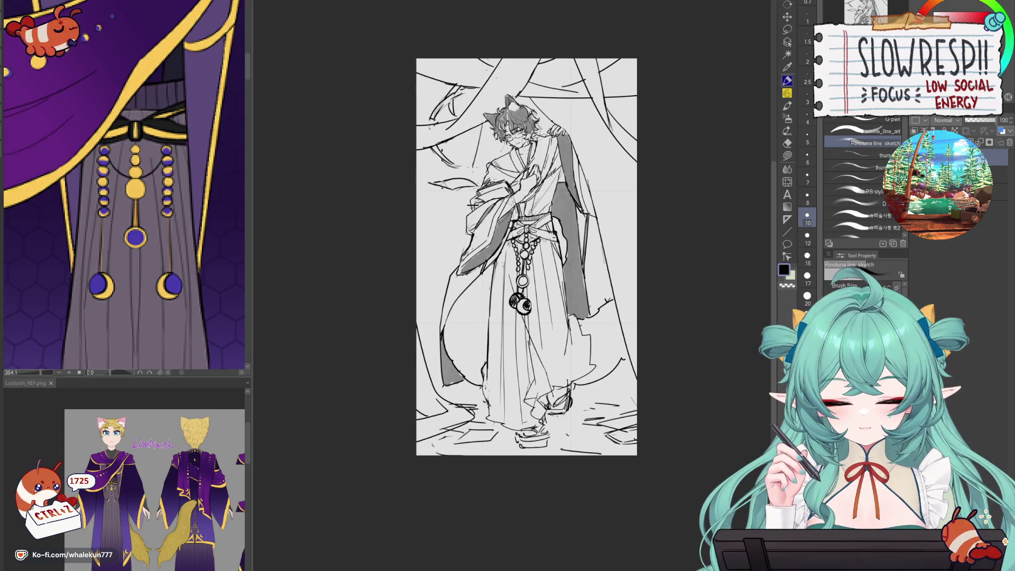
drag(461, 203, 426, 363)
key(ctrl+z)
drag(460, 184, 426, 365)
key(ctrl+z)
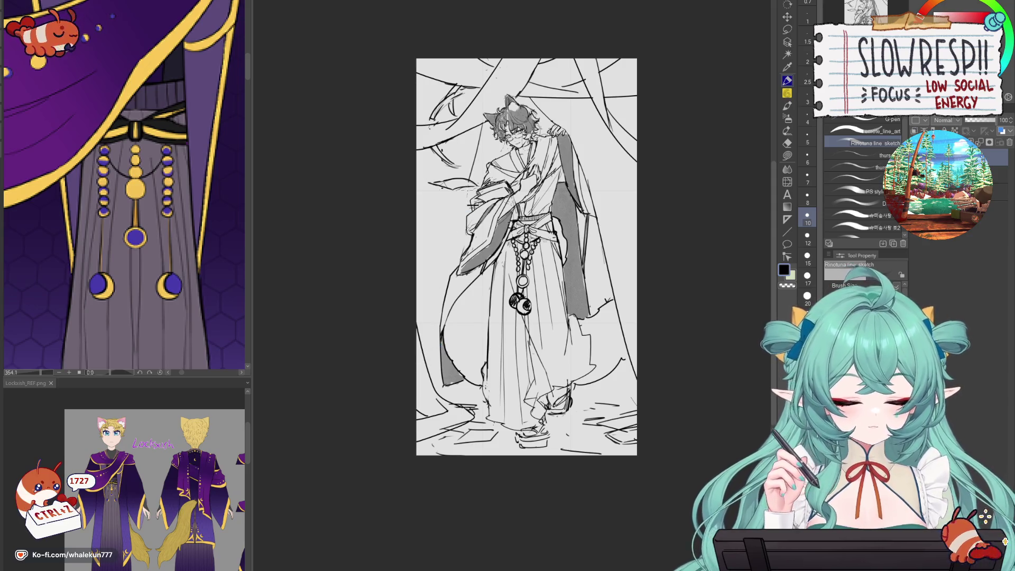
key(ctrl+z)
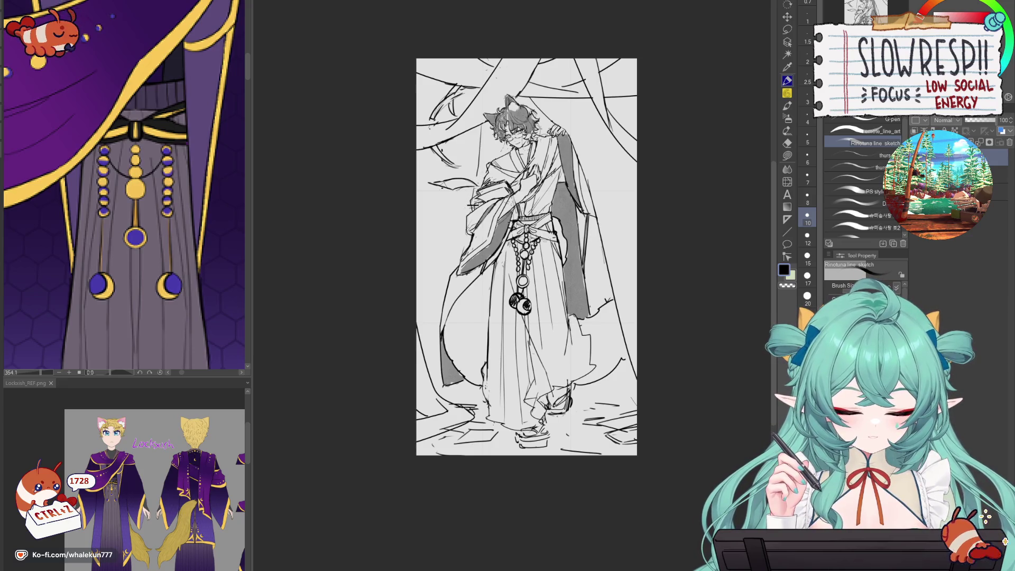
key(ctrl+z)
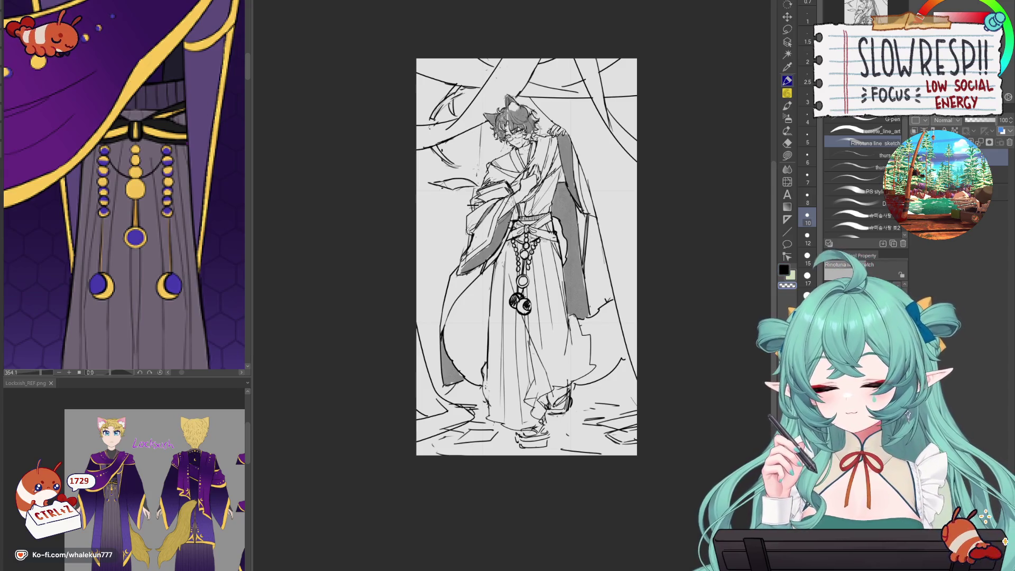
key(ctrl+z)
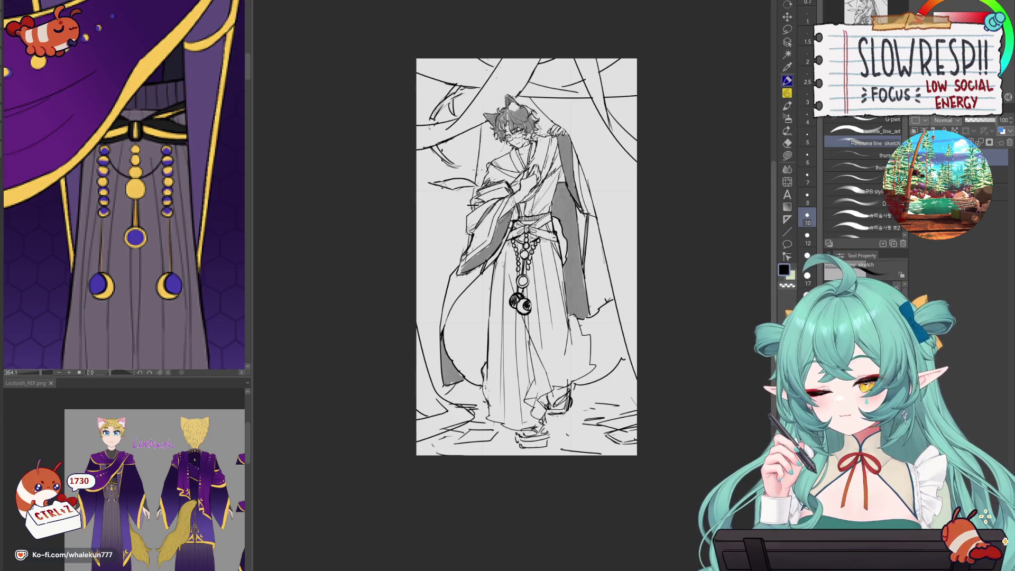
scroll(454, 219, up, 5)
- Erase the scribble marks near the head and the horizontal scribbles left of the sleeve
key(e)
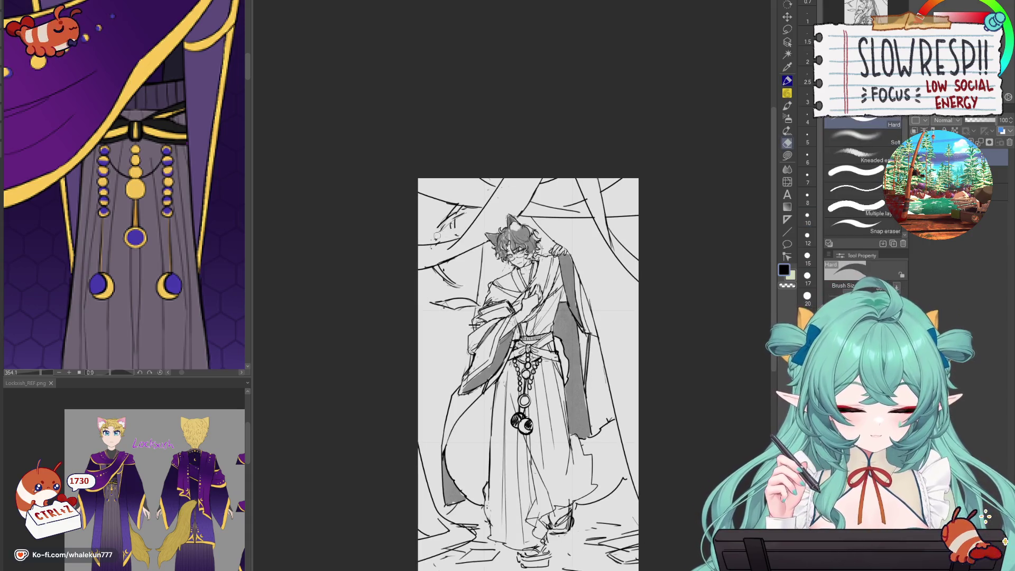
drag(453, 219, 455, 210)
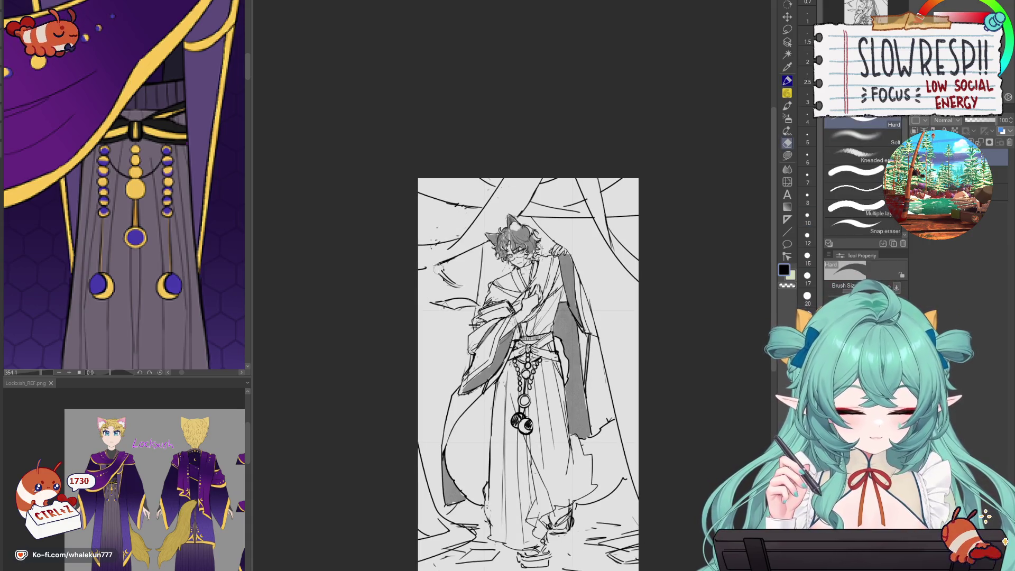
drag(529, 317, 507, 246)
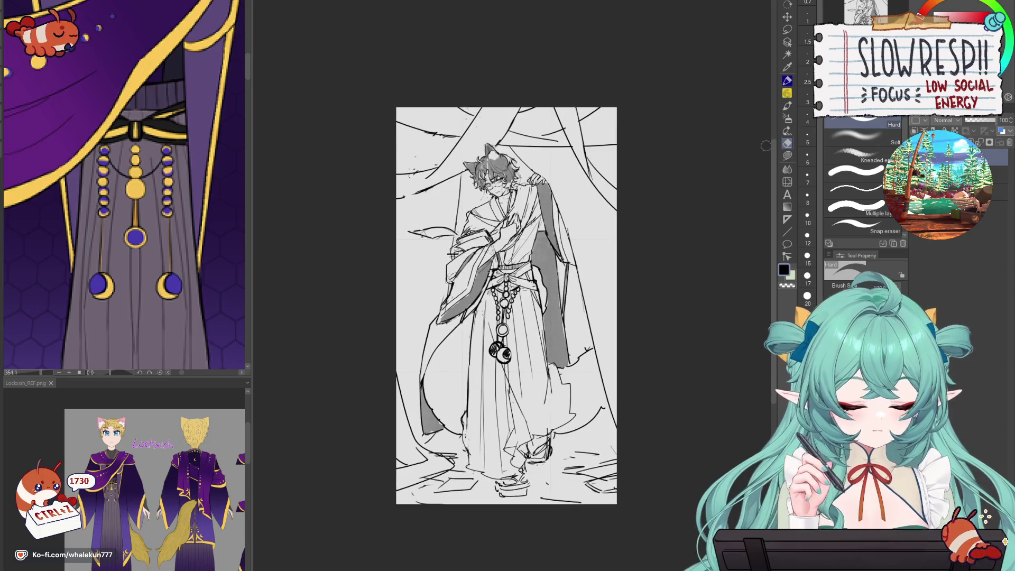
key(p)
key(e)
drag(418, 230, 457, 233)
key(p)
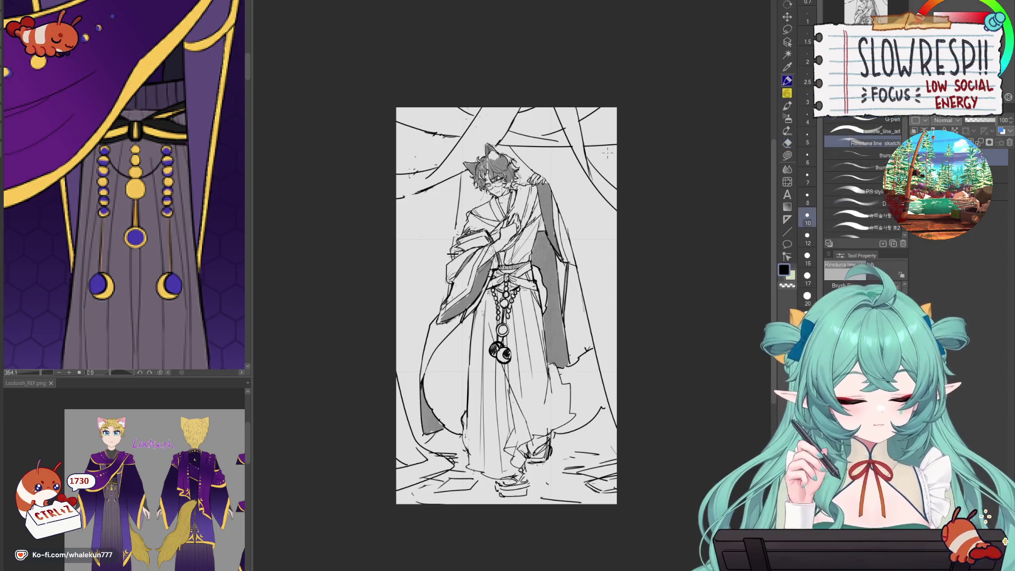
key(ctrl+z)
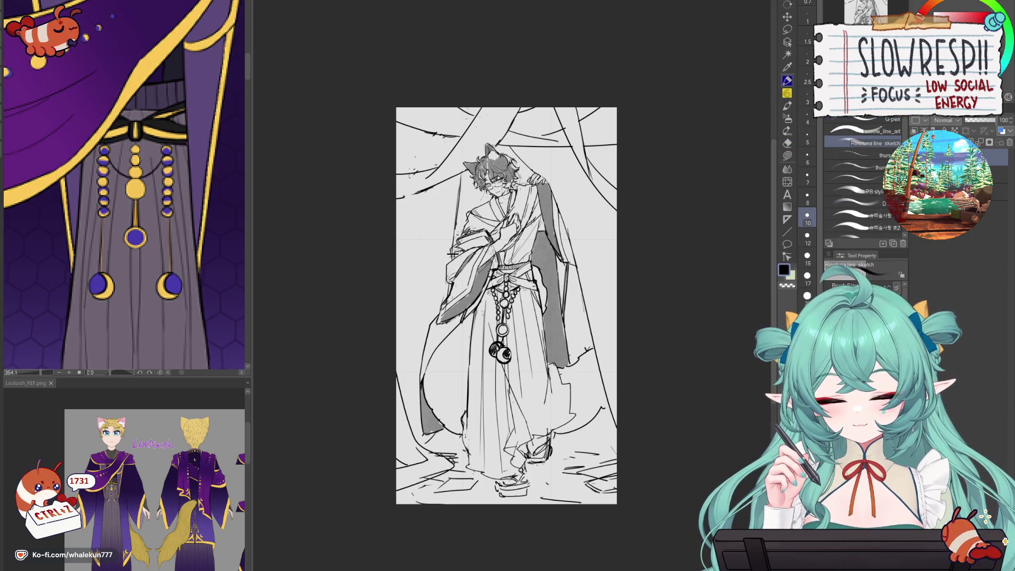
- Fit the drawing in view and draw long lines on the figure's left and right sides
scroll(585, 204, down, 5)
scroll(576, 334, up, 5)
mouse_move(580, 355)
mouse_down()
mouse_move(566, 476)
mouse_move(565, 440)
mouse_up()
drag(454, 194, 444, 300)
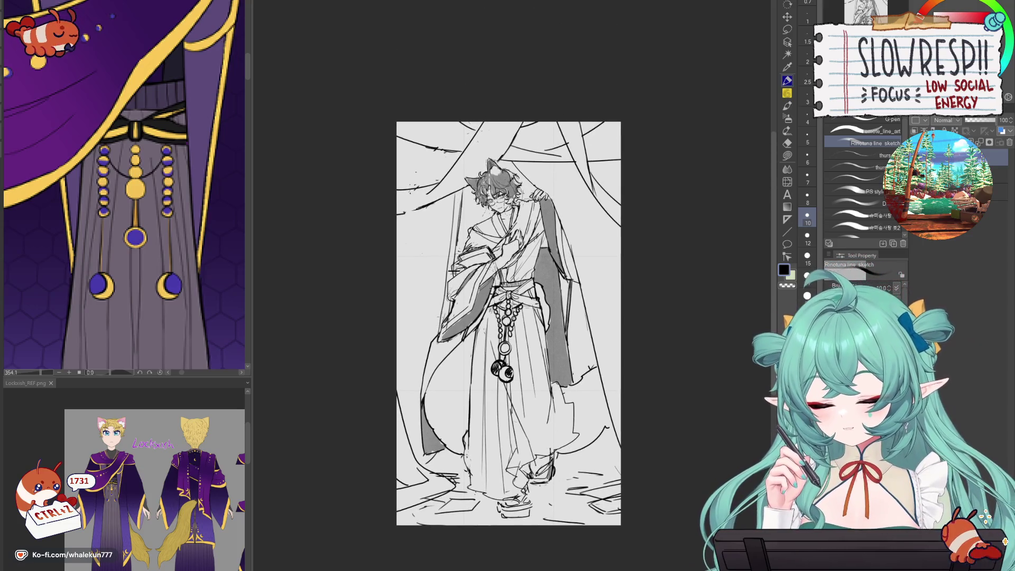
drag(595, 337, 618, 436)
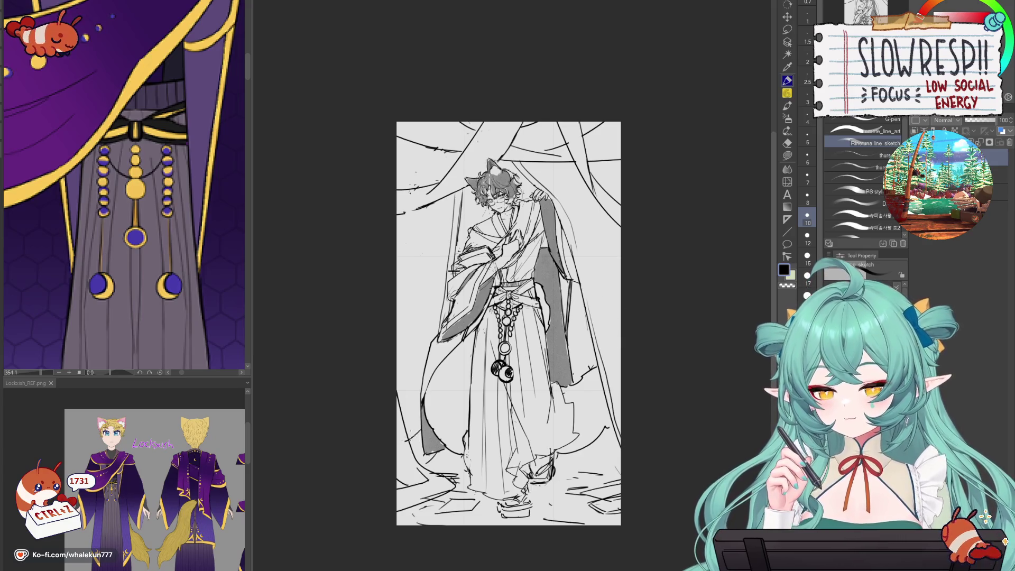
drag(437, 388, 448, 400)
key(ctrl+z)
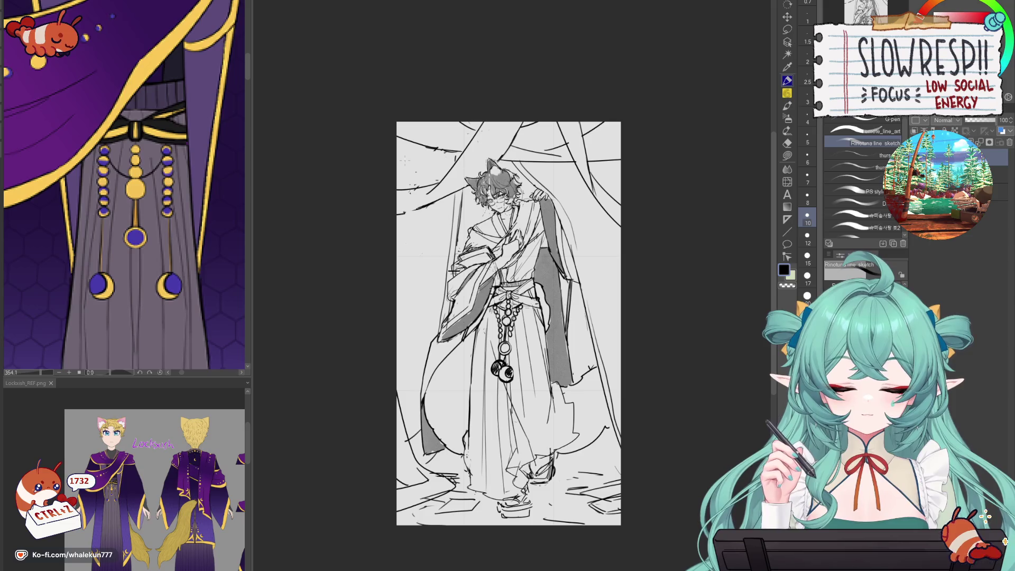
key(ctrl+z)
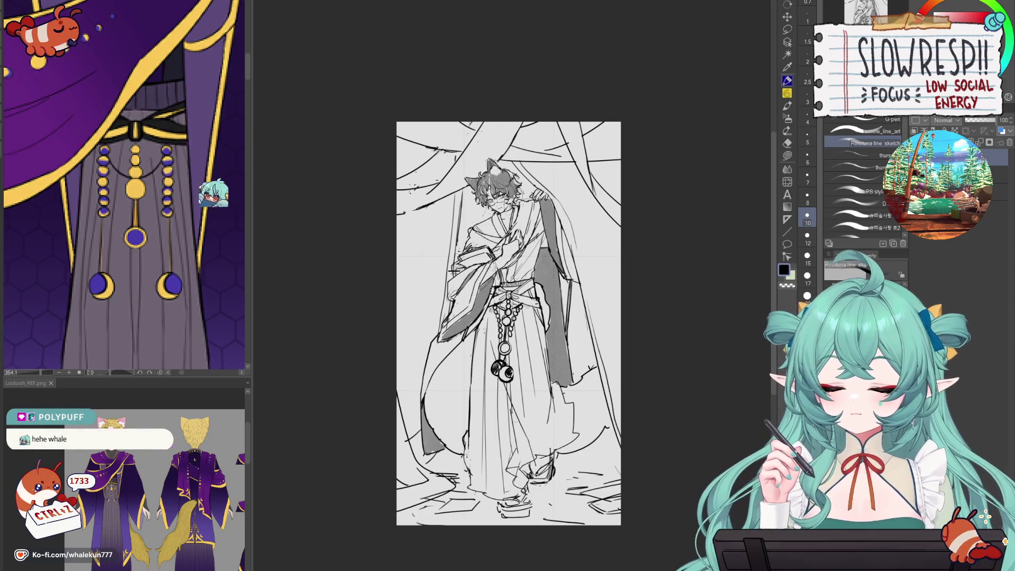
- Shift the view and undo several recent sketch lines
drag(412, 163, 364, 188)
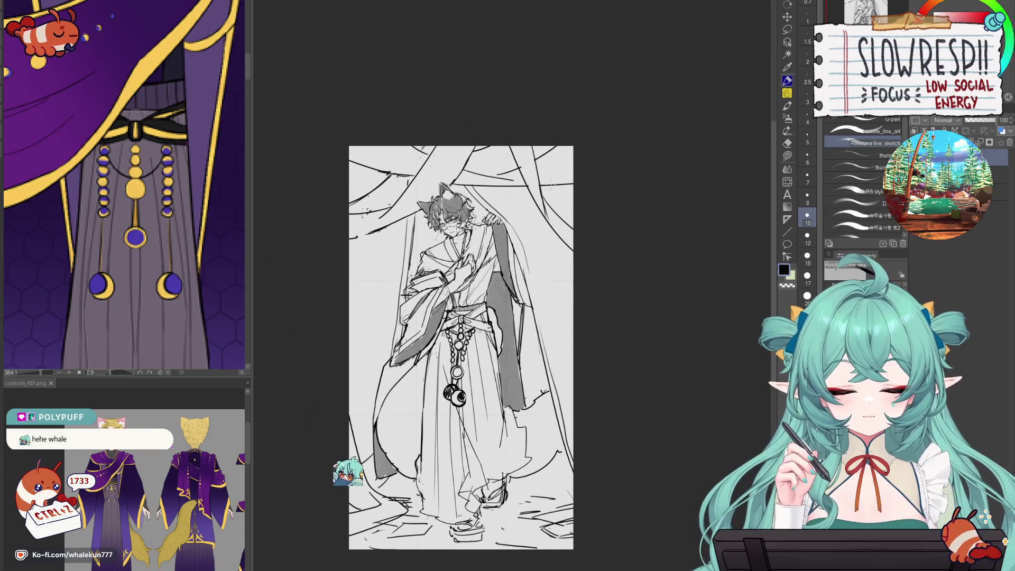
key(e)
key(p)
key(ctrl+z)
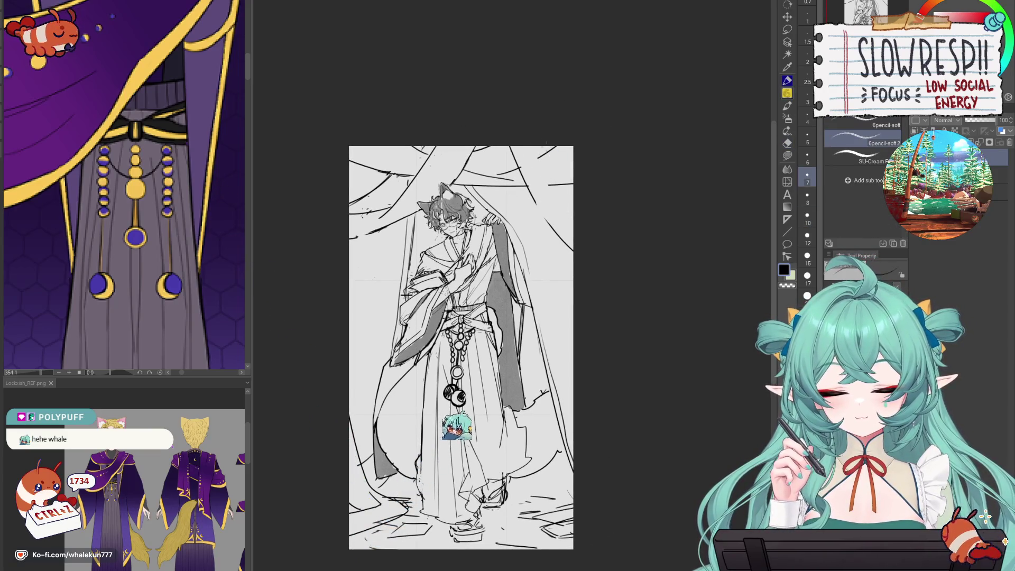
key(ctrl+z)
key(ctrl+z)
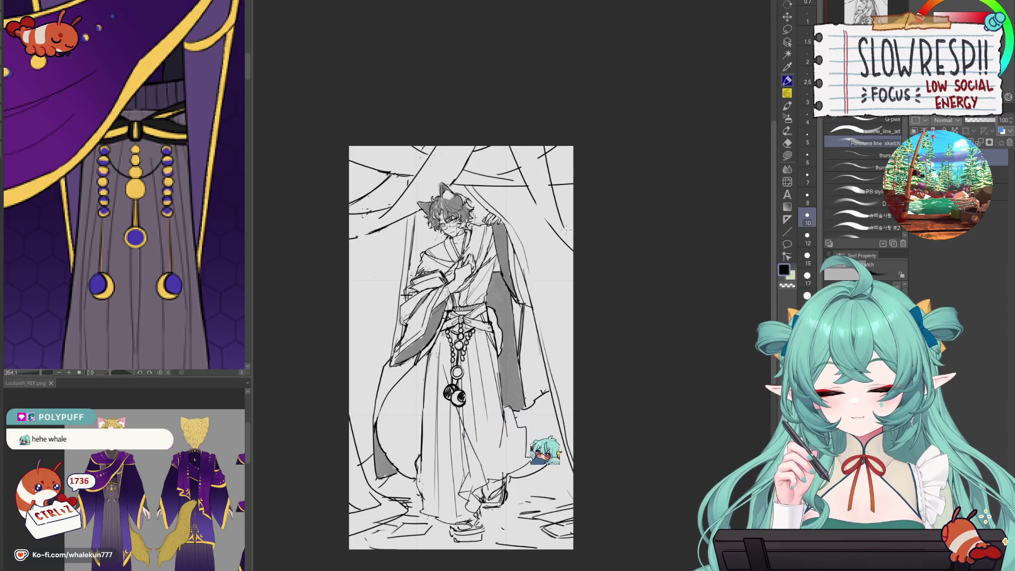
key(ctrl+z)
key(ctrl+z)
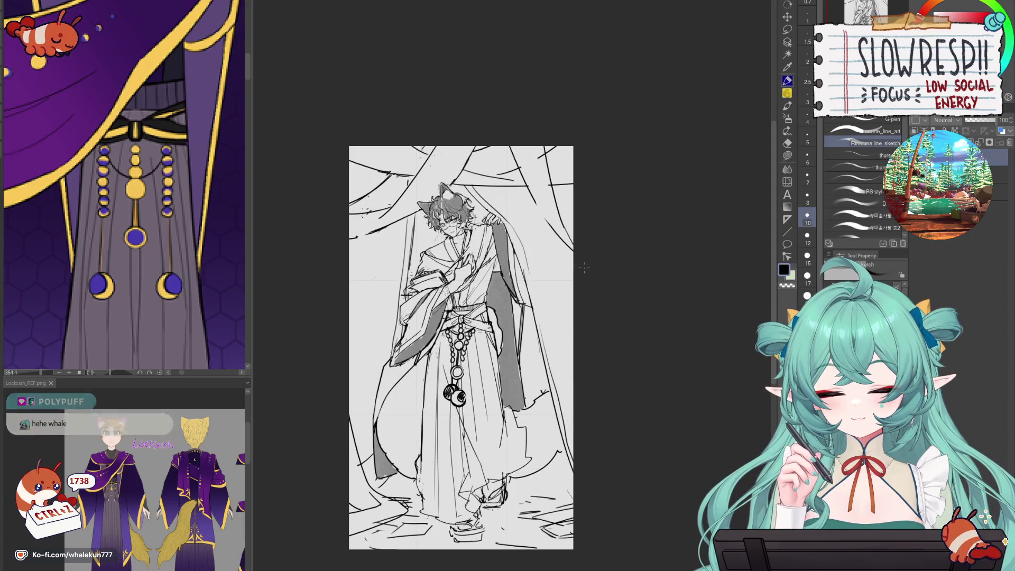
key(e)
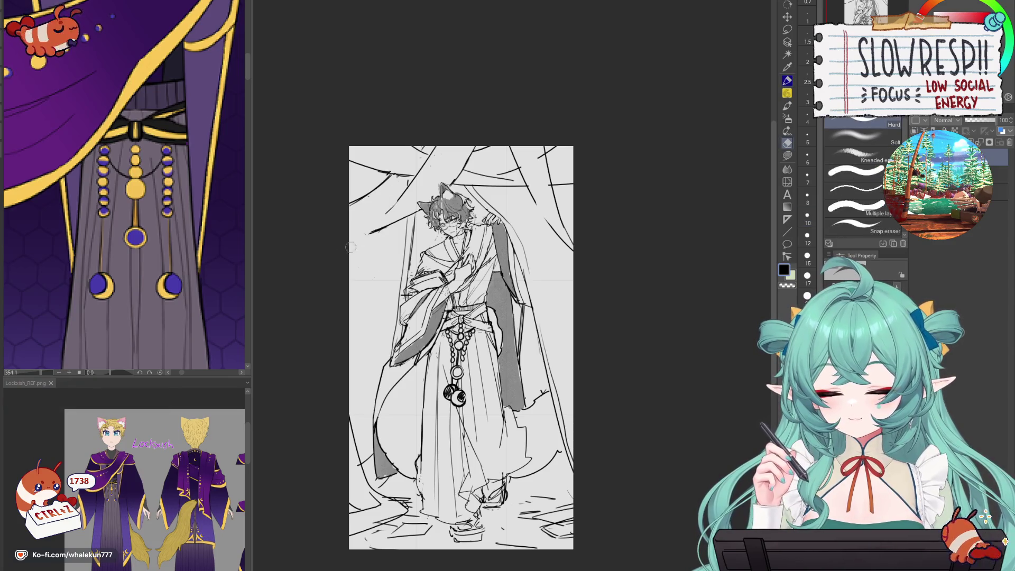
key(p)
- Undo the sketch strokes left of the head and move the drawing lower in view
key(ctrl+z)
key(ctrl+z)
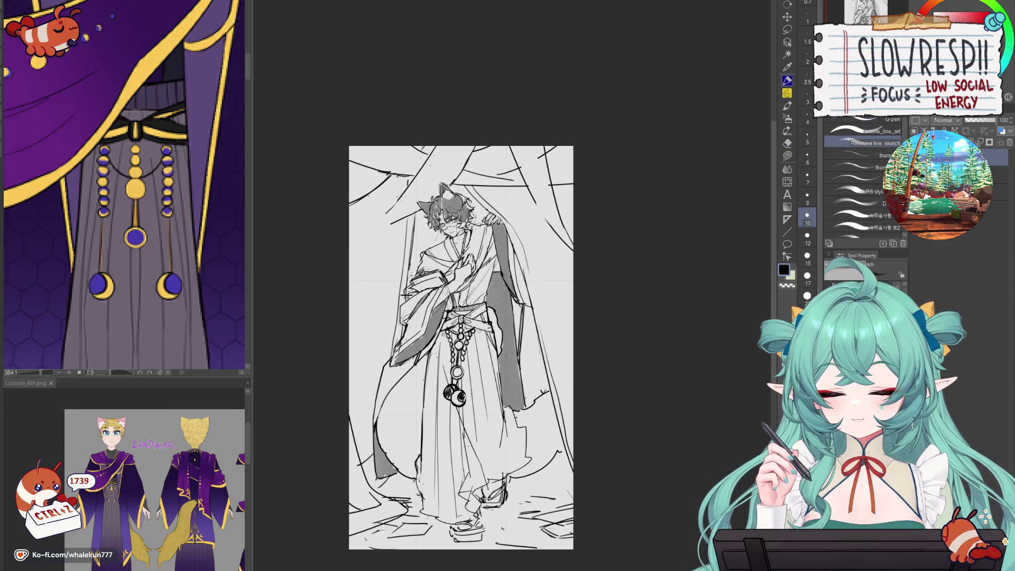
key(ctrl+z)
key(ctrl+z)
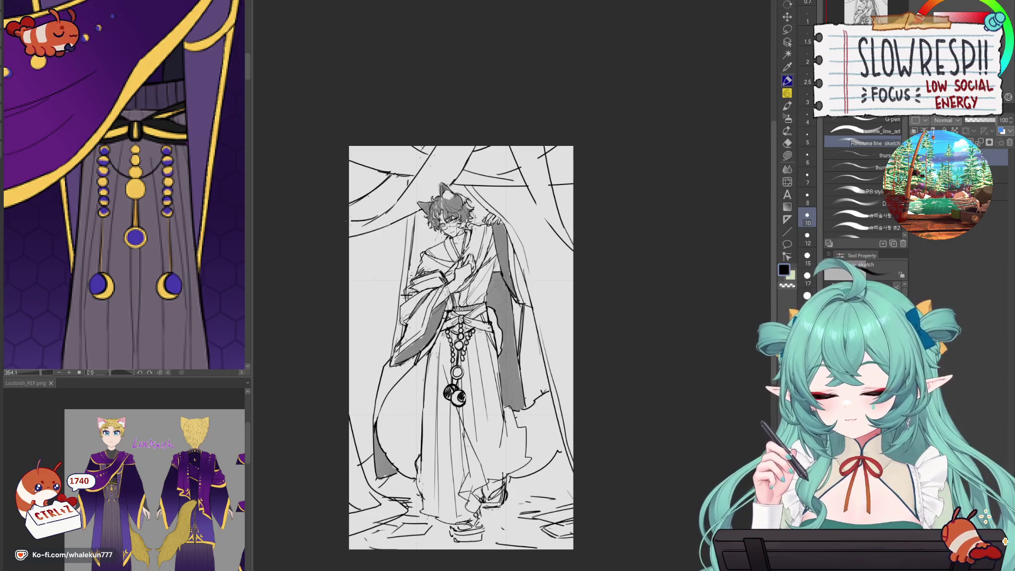
key(e)
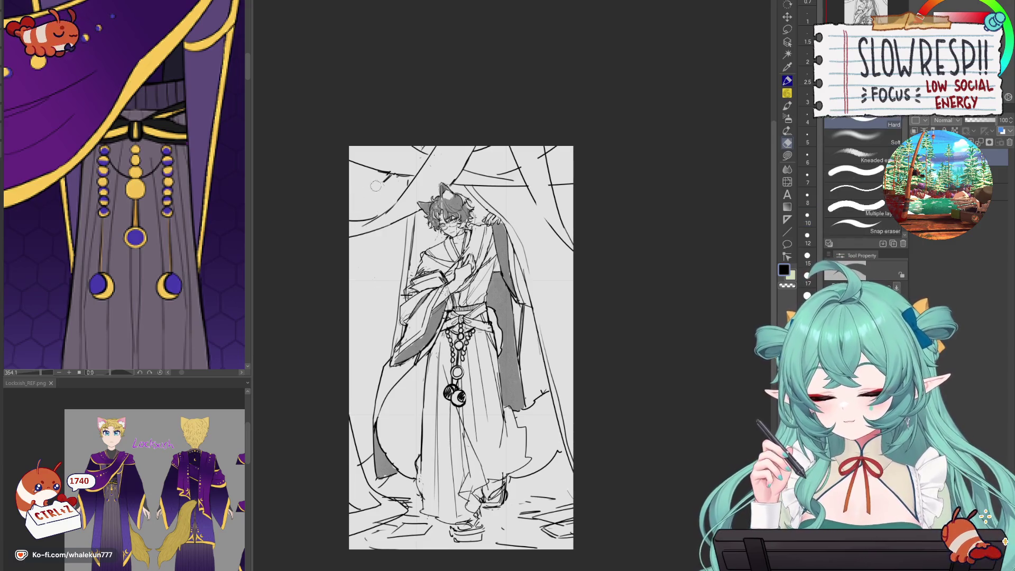
key(p)
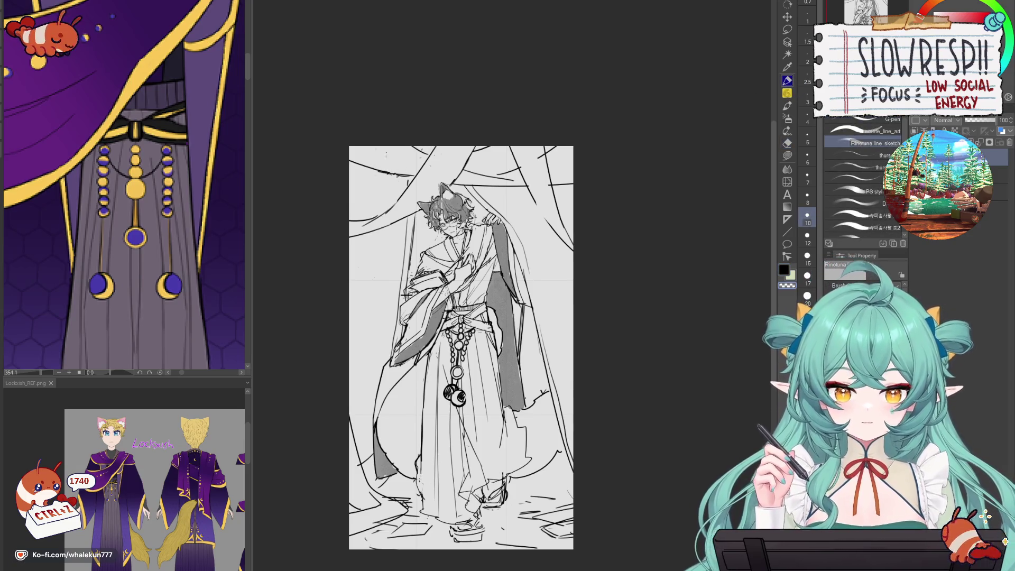
drag(532, 276, 539, 332)
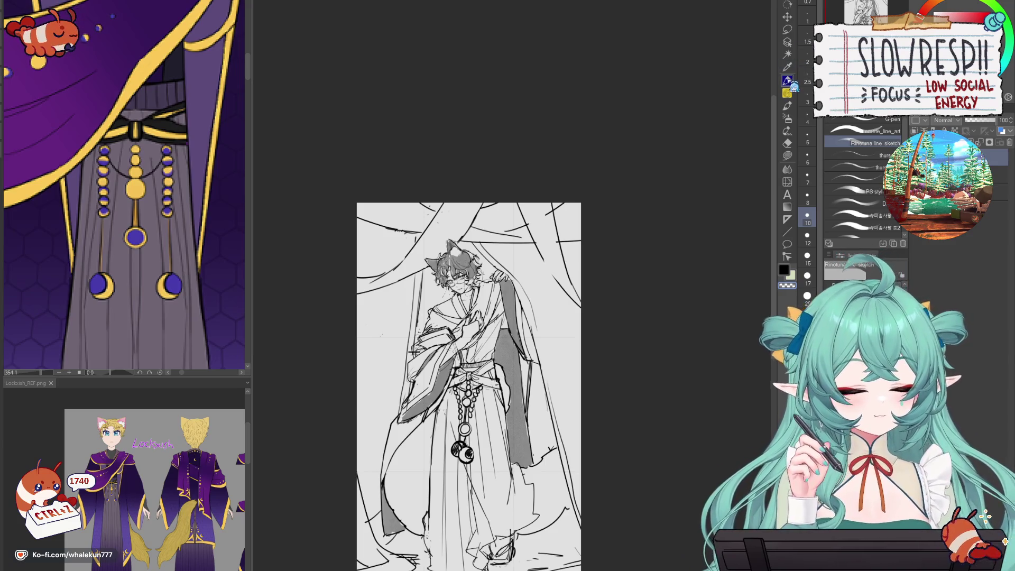
scroll(536, 368, down, 2)
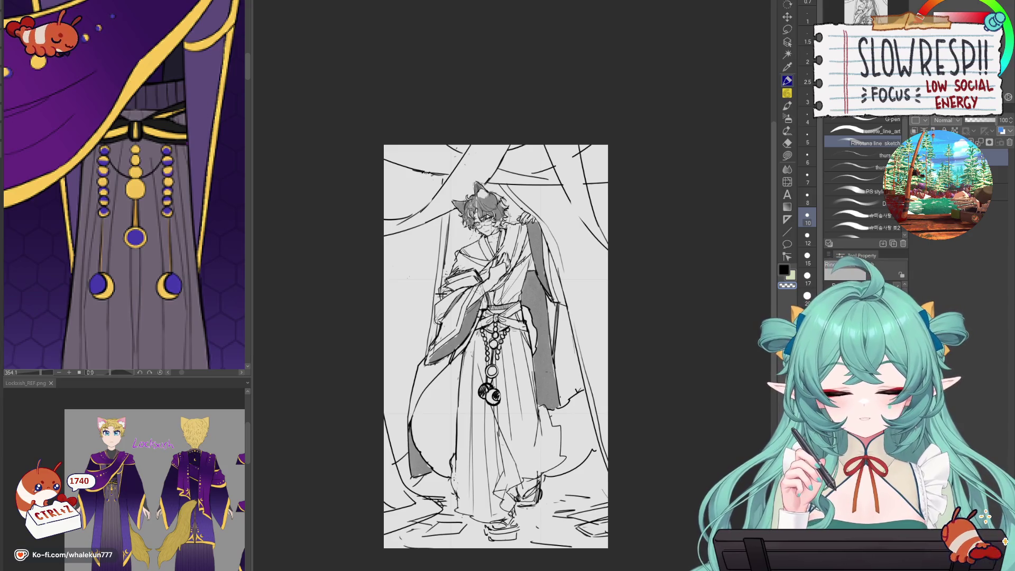
scroll(552, 368, down, 2)
scroll(552, 369, up, 1)
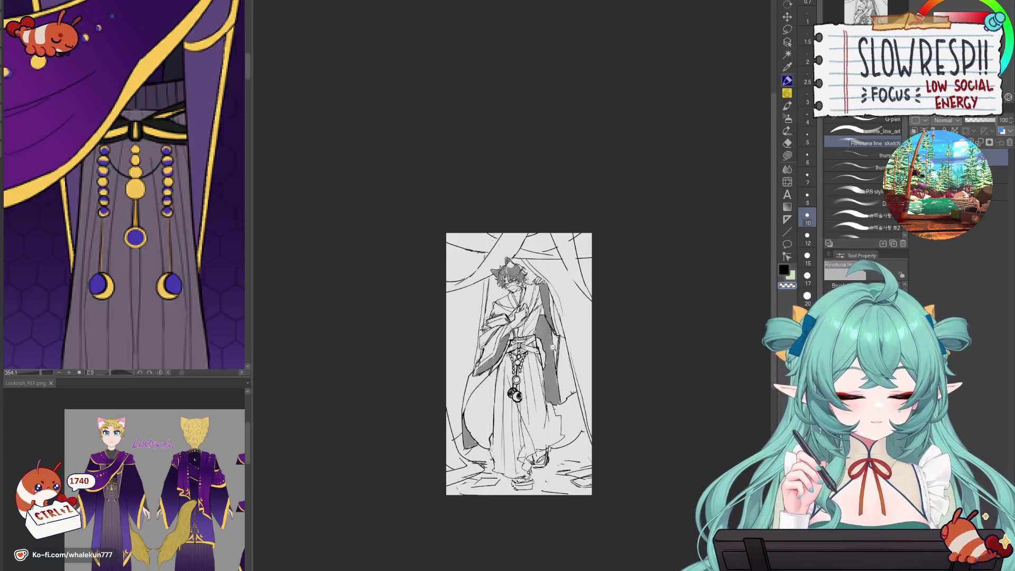
- With a watercolor brush, paint grey diagonal shading at the upper left and retry the top right
click(786, 106)
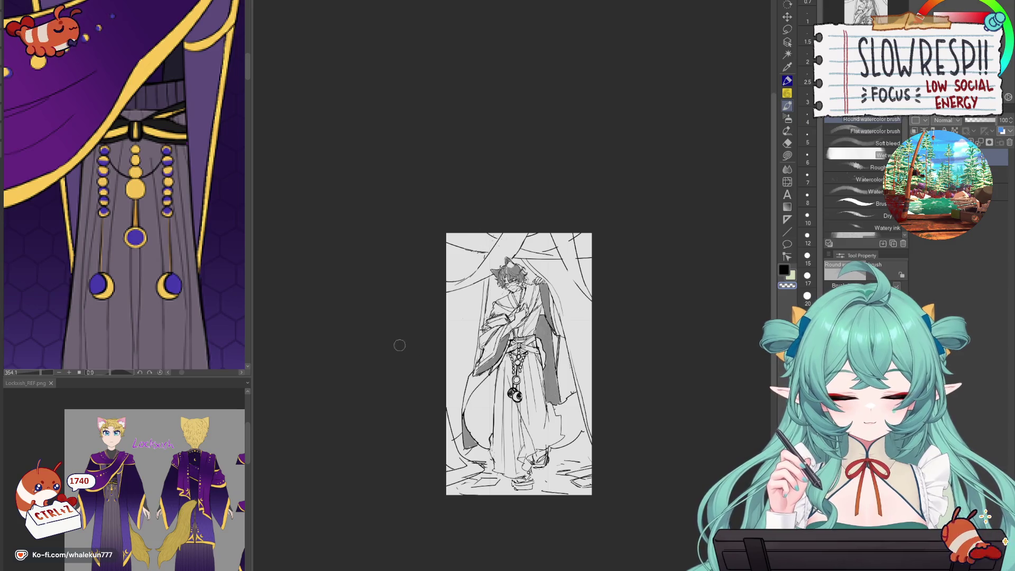
drag(484, 222, 447, 324)
key(ctrl+z)
drag(484, 214, 441, 320)
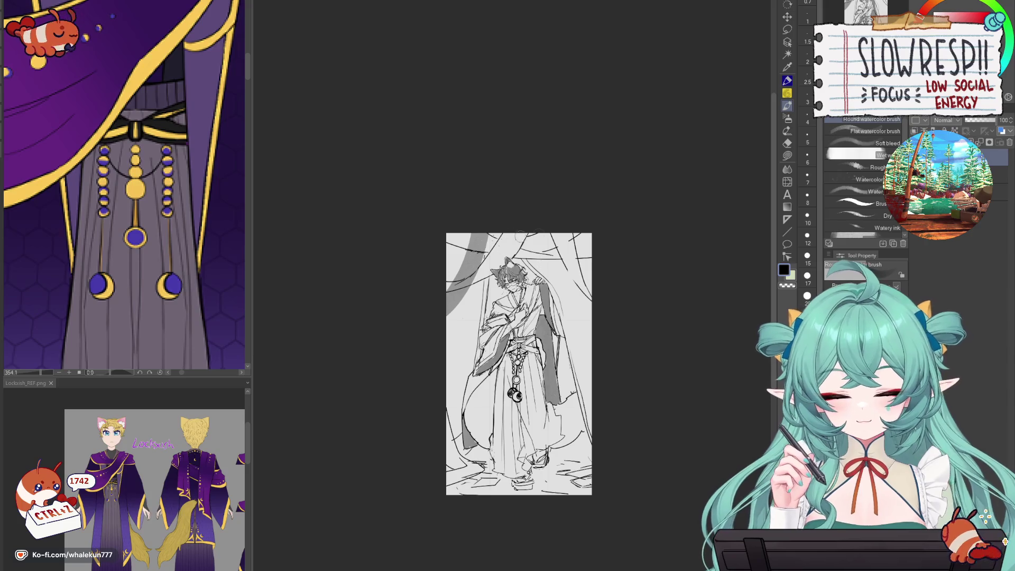
drag(560, 237, 579, 301)
key(ctrl+z)
drag(554, 227, 573, 272)
key(ctrl+z)
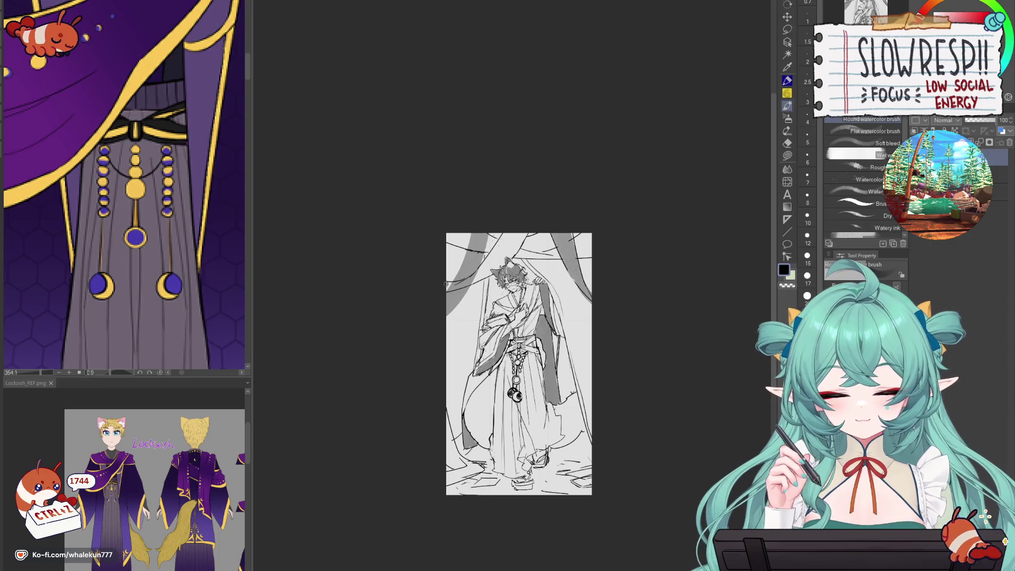
- Paint a grey wash across the top band of the curtains, retrying until it fits
drag(521, 234, 494, 264)
key(ctrl+z)
key(ctrl+z)
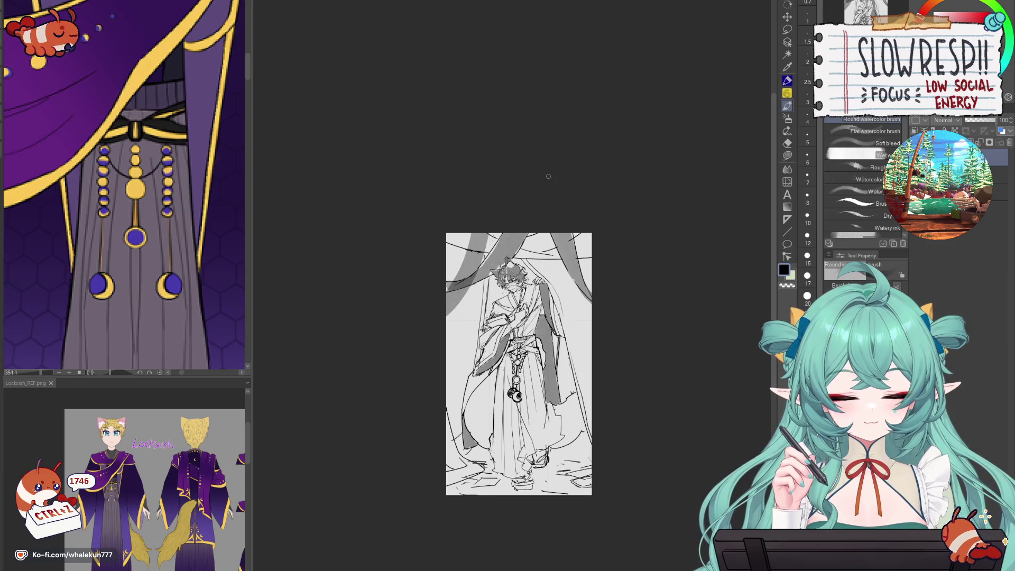
mouse_move(444, 232)
mouse_down()
mouse_move(523, 258)
mouse_move(560, 253)
mouse_move(505, 248)
mouse_move(568, 258)
mouse_move(598, 229)
mouse_move(599, 251)
mouse_up()
key(ctrl+z)
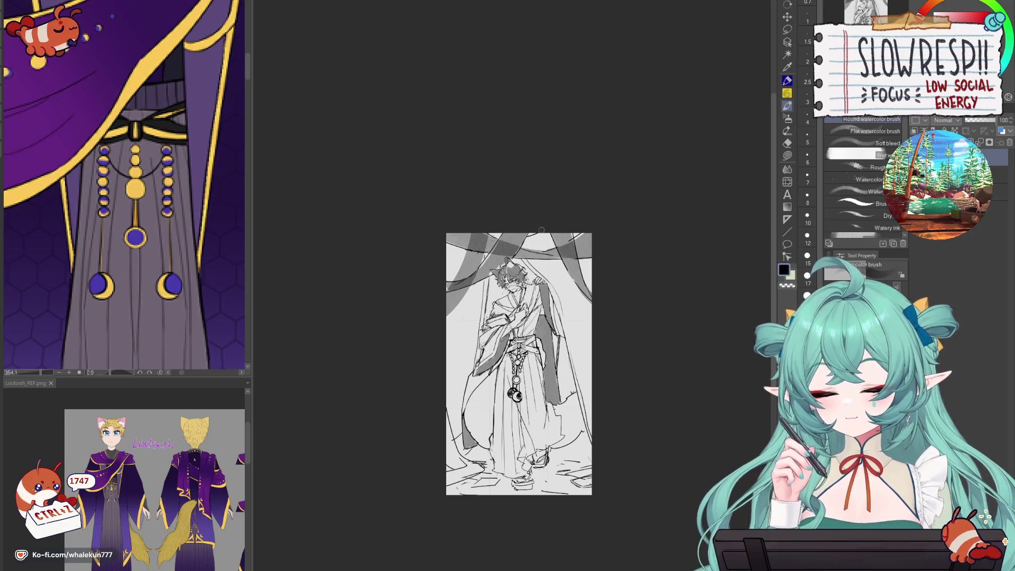
mouse_move(511, 240)
mouse_down()
mouse_move(558, 237)
mouse_move(449, 248)
mouse_move(536, 237)
mouse_up()
key(ctrl+z)
mouse_move(437, 252)
mouse_down()
mouse_move(494, 253)
mouse_move(536, 233)
mouse_up()
key(ctrl+z)
key(ctrl+z)
drag(467, 235, 540, 233)
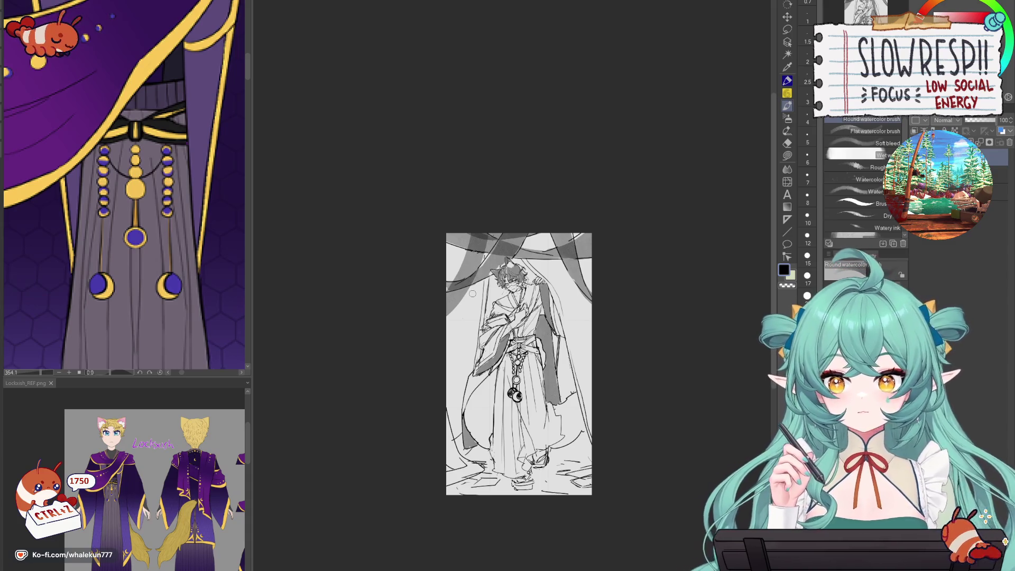
key(p)
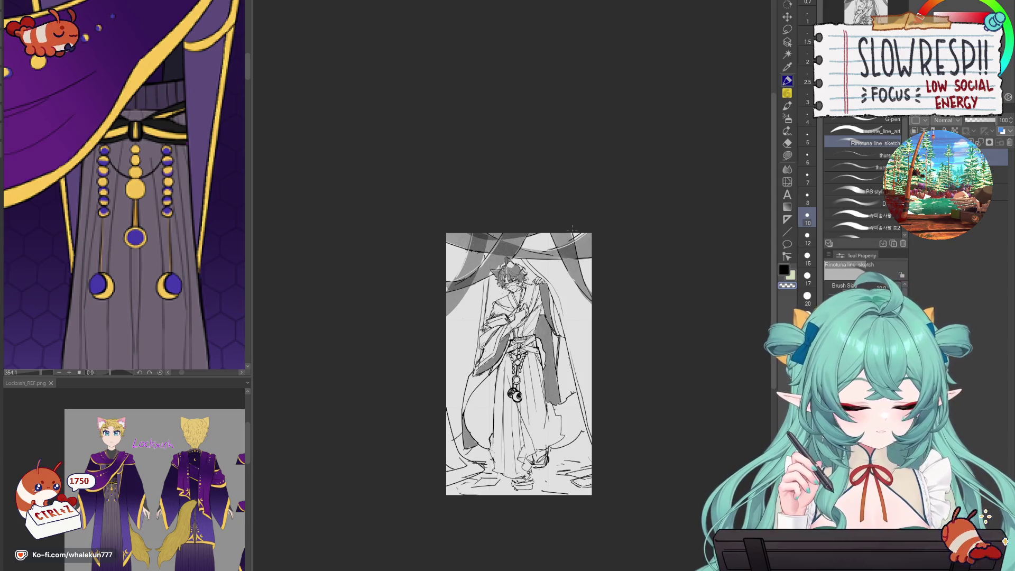
key(ctrl+z)
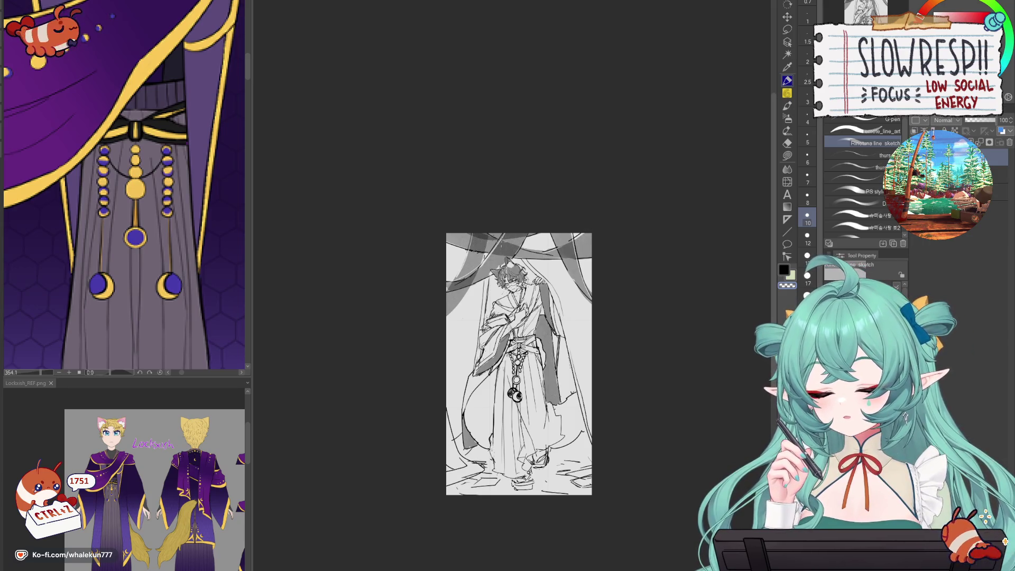
scroll(513, 233, down, 3)
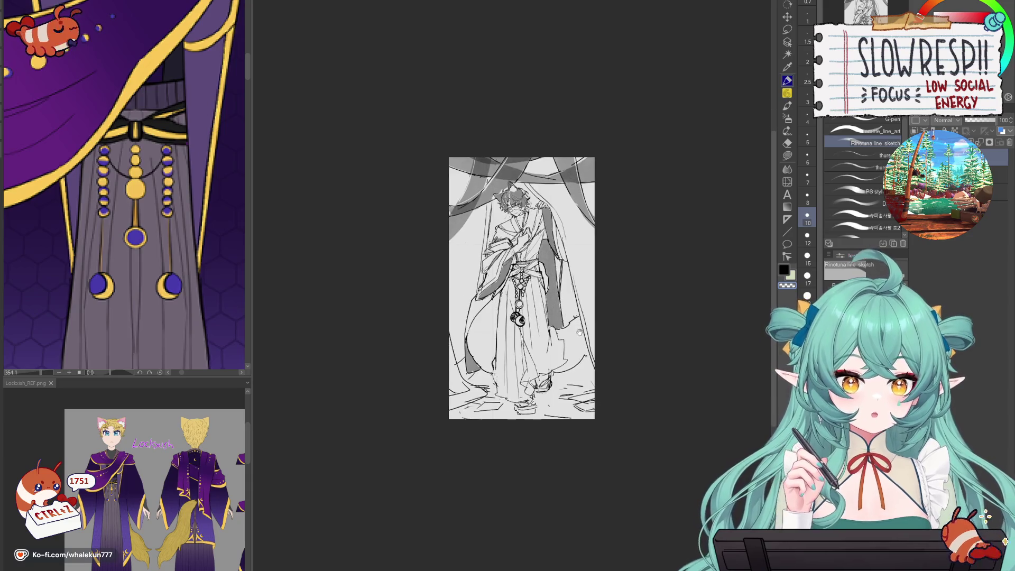
- Brush grey watercolor down the left and right canvas edges and select the layer below
click(791, 108)
mouse_move(447, 344)
mouse_down()
mouse_move(453, 385)
mouse_move(470, 392)
mouse_move(456, 399)
mouse_up()
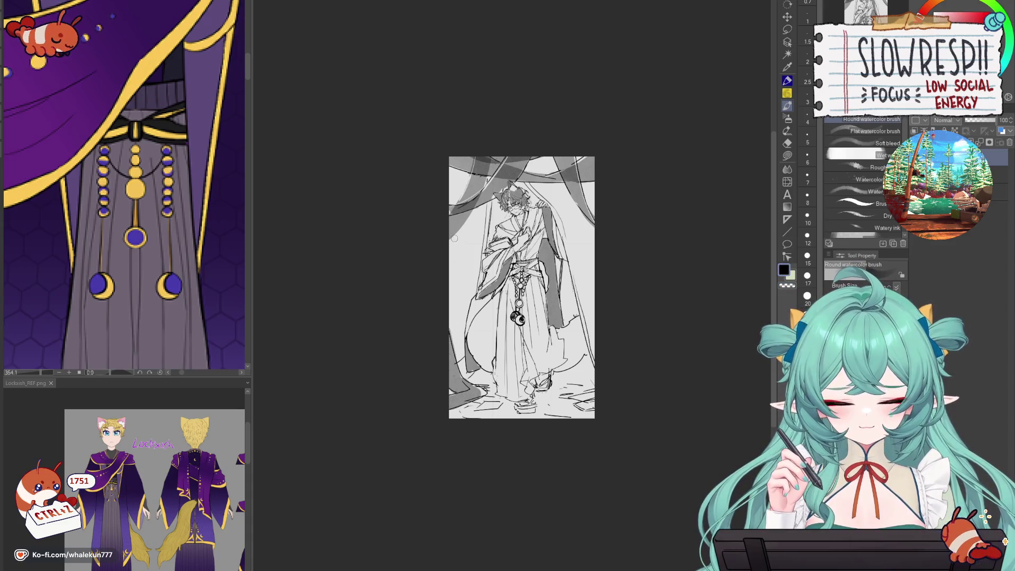
drag(457, 149, 444, 306)
key(ctrl+z)
mouse_move(458, 159)
mouse_down()
mouse_move(458, 309)
mouse_move(452, 199)
mouse_up()
drag(588, 157, 588, 346)
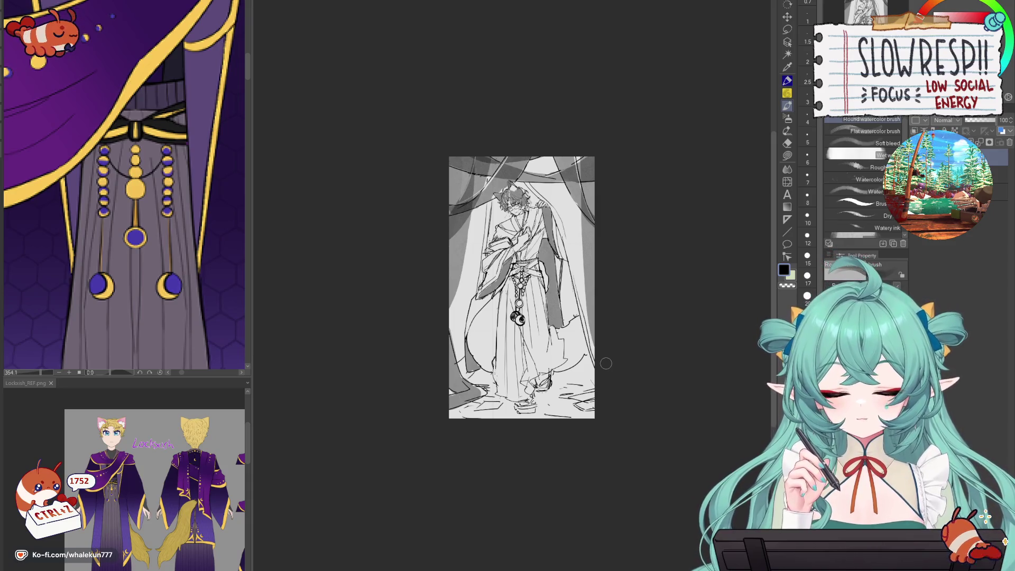
click(998, 174)
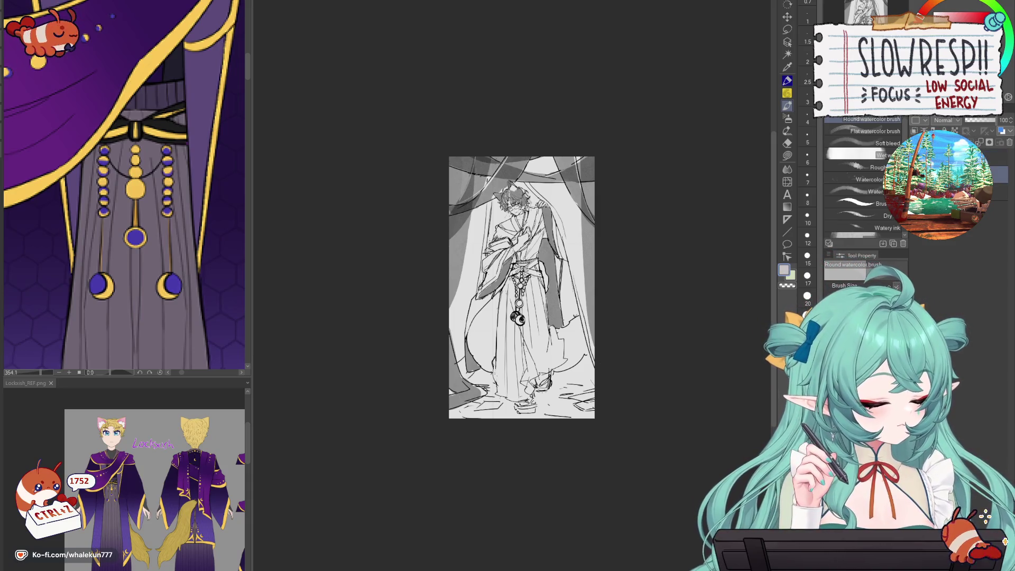
scroll(475, 219, up, 2)
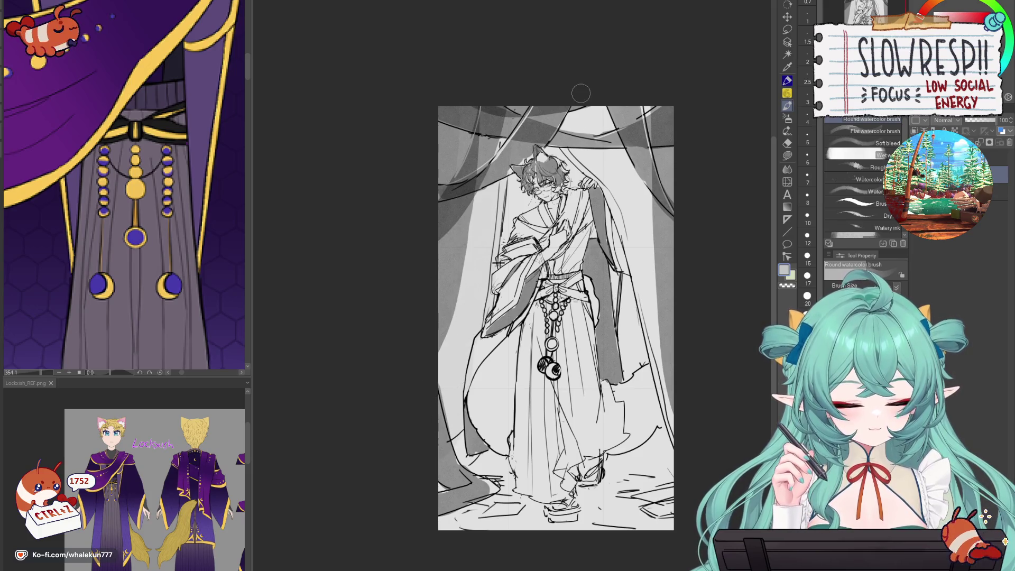
- Shade the left, top and upper-right curtains with grey wash, then zoom out
mouse_move(494, 113)
mouse_down()
mouse_move(476, 248)
mouse_move(460, 180)
mouse_up()
drag(486, 196, 458, 264)
mouse_move(455, 111)
mouse_down()
mouse_move(441, 253)
mouse_move(454, 338)
mouse_up()
mouse_move(480, 237)
mouse_down()
mouse_move(475, 323)
mouse_move(444, 422)
mouse_move(454, 468)
mouse_up()
drag(449, 420, 452, 430)
drag(586, 135, 595, 148)
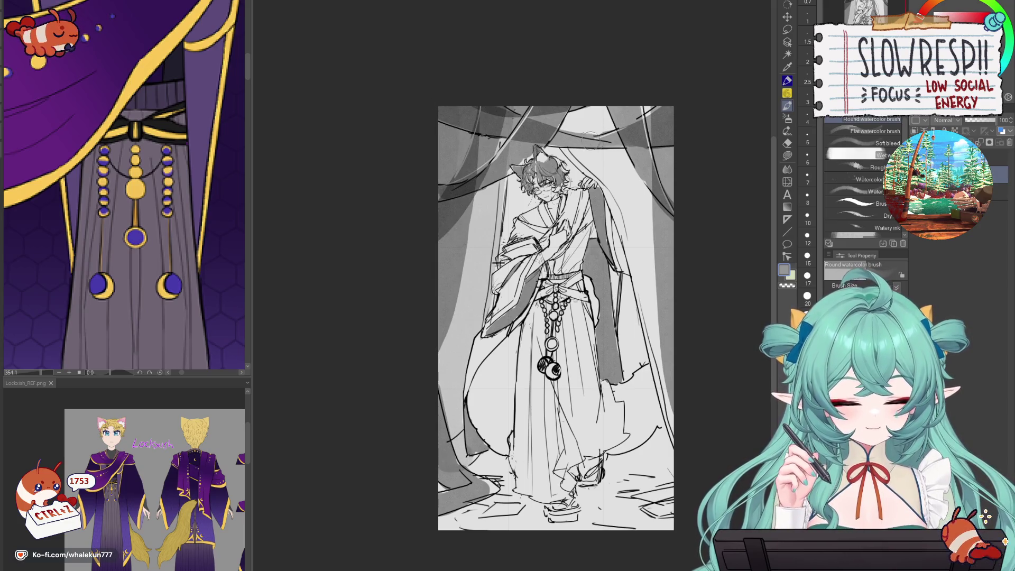
drag(555, 119, 619, 185)
mouse_move(602, 111)
mouse_down()
mouse_move(553, 117)
mouse_move(552, 135)
mouse_move(634, 158)
mouse_up()
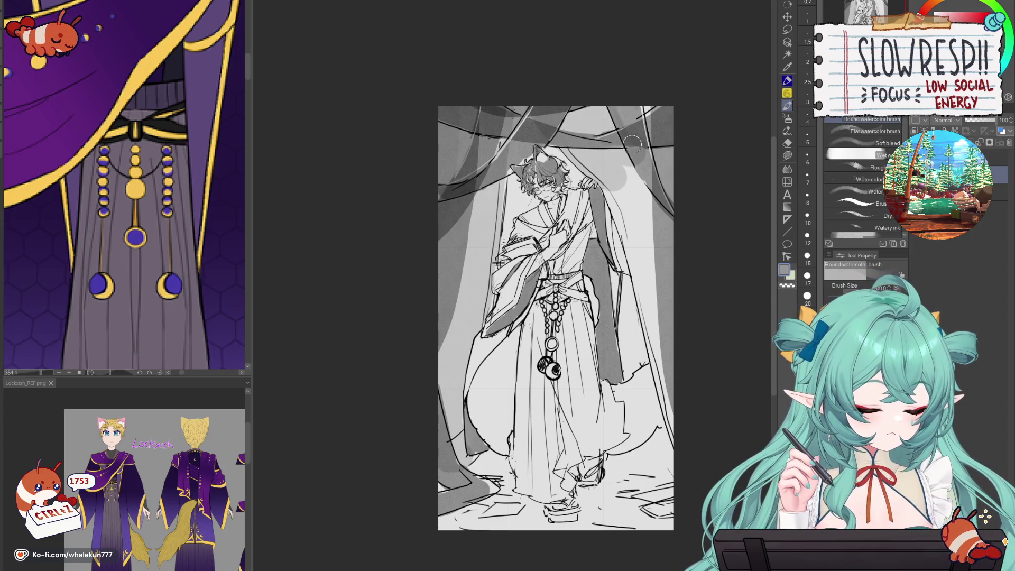
drag(624, 93, 668, 193)
mouse_move(650, 232)
mouse_down()
mouse_move(615, 180)
mouse_move(642, 296)
mouse_move(666, 338)
mouse_move(658, 439)
mouse_move(661, 370)
mouse_up()
click(787, 80)
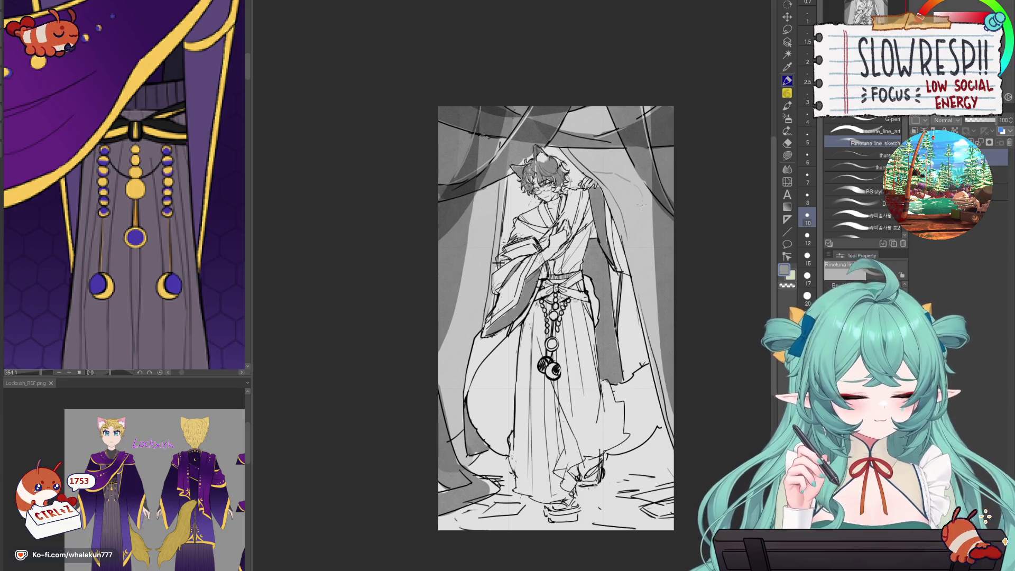
click(638, 284)
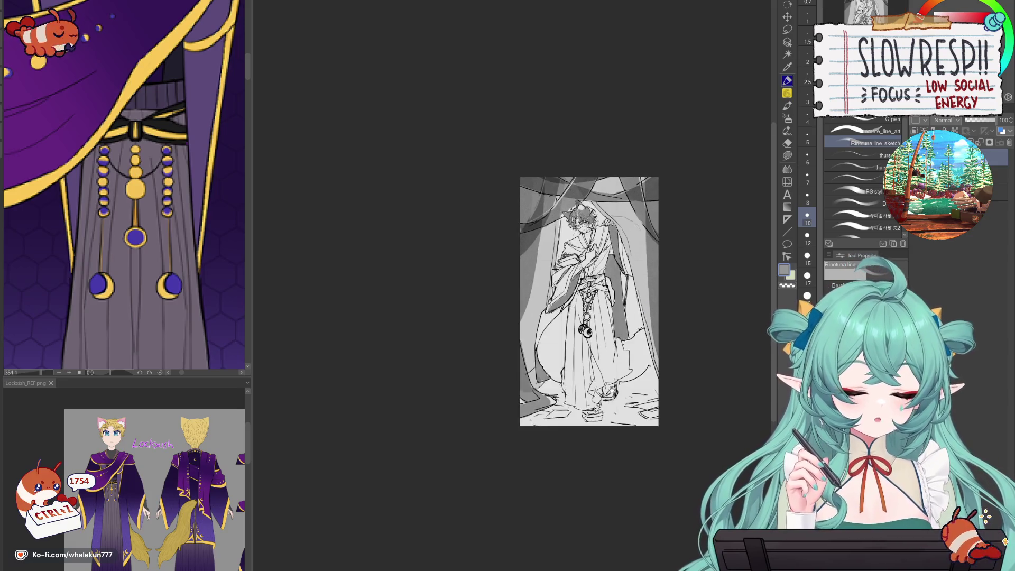
click(612, 391)
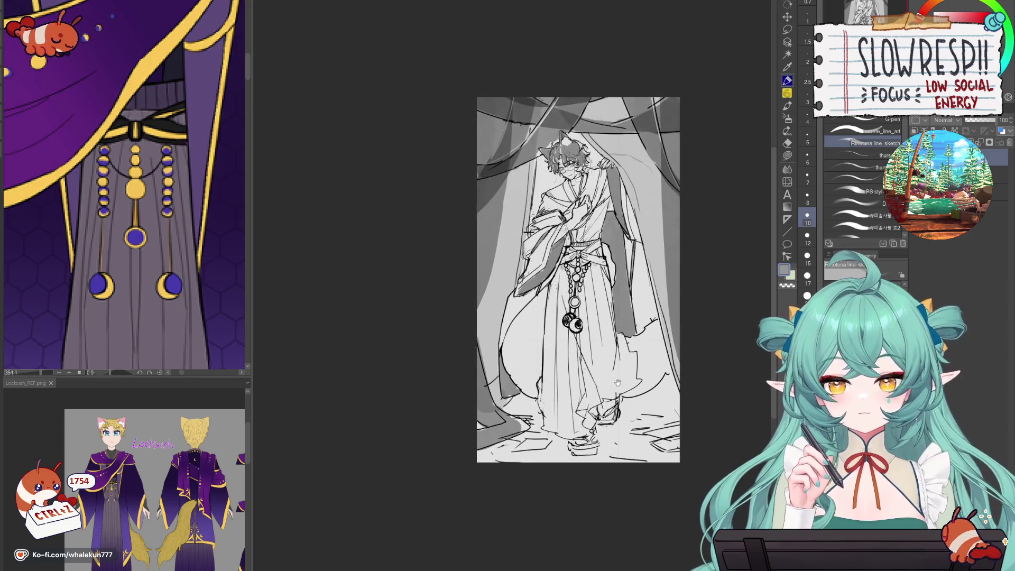
click(619, 384)
click(566, 400)
alt+click(568, 401)
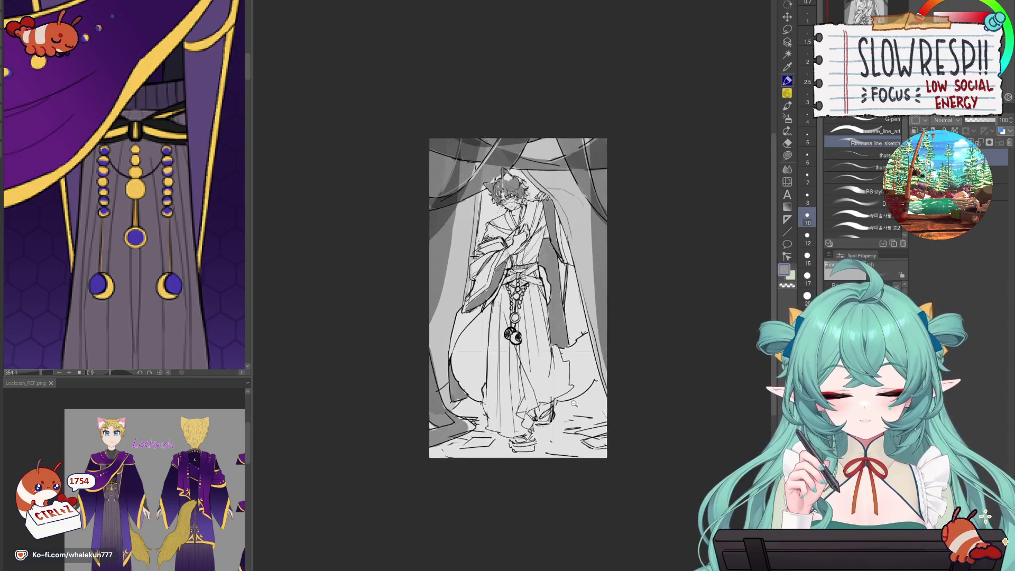
click(576, 404)
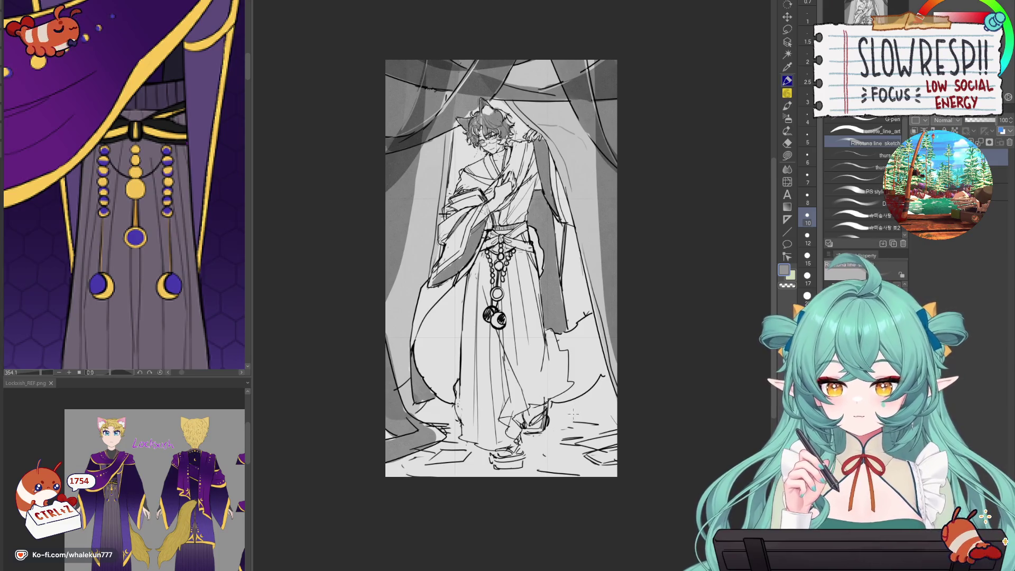
drag(573, 412, 578, 434)
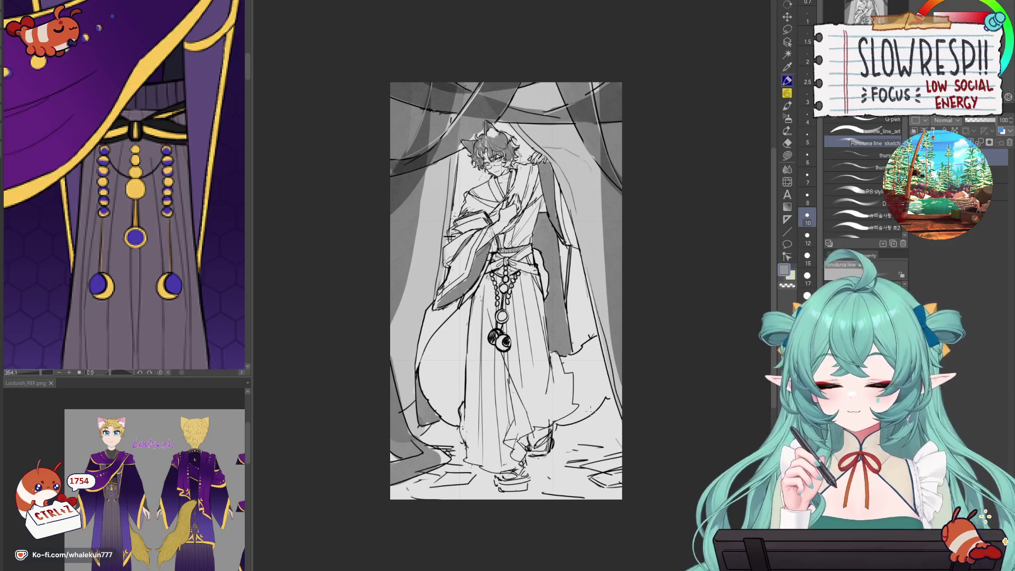
key(k)
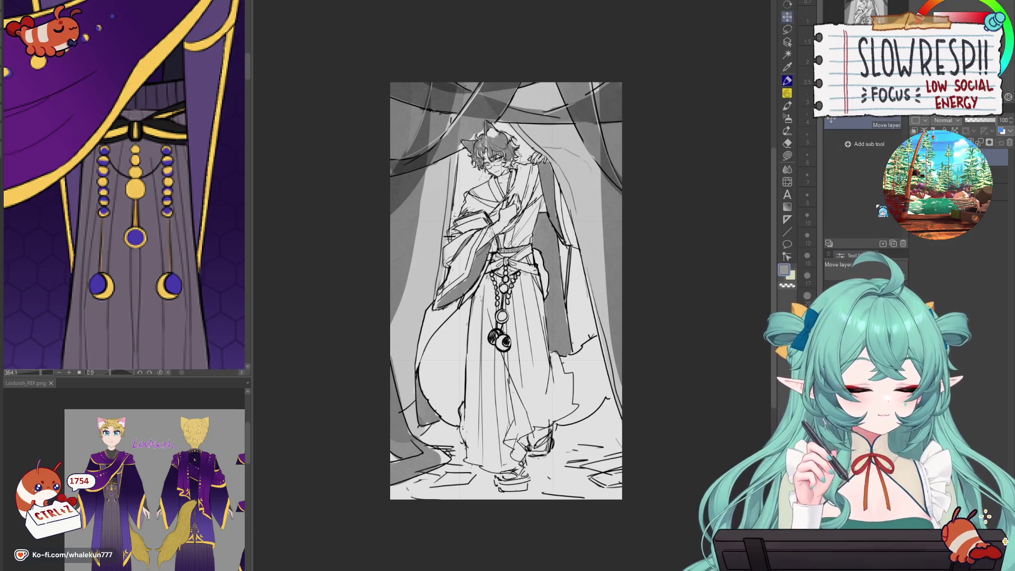
scroll(627, 417, down, 5)
scroll(641, 410, up, 5)
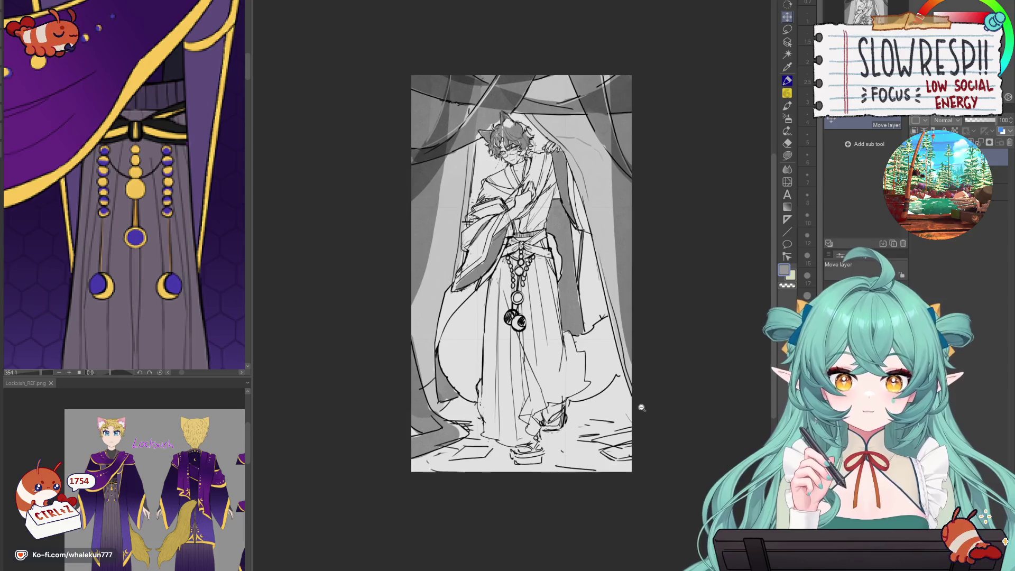
scroll(641, 408, up, 3)
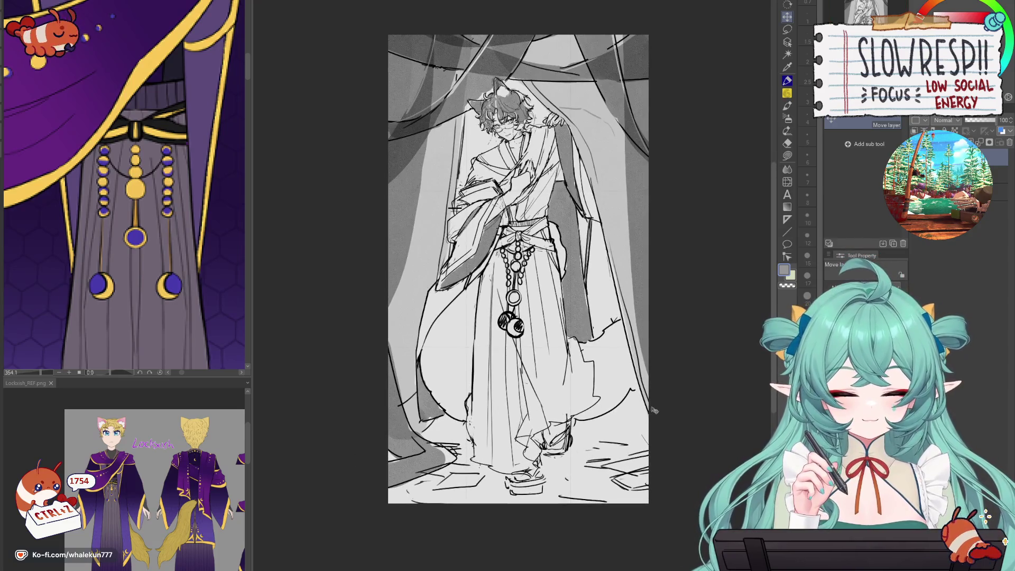
key(ctrl+t)
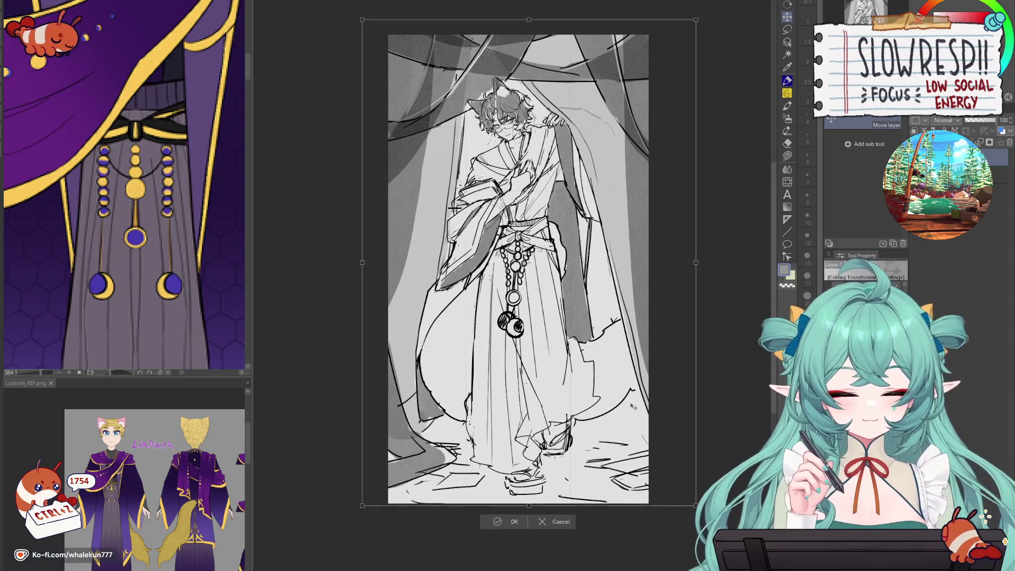
click(525, 515)
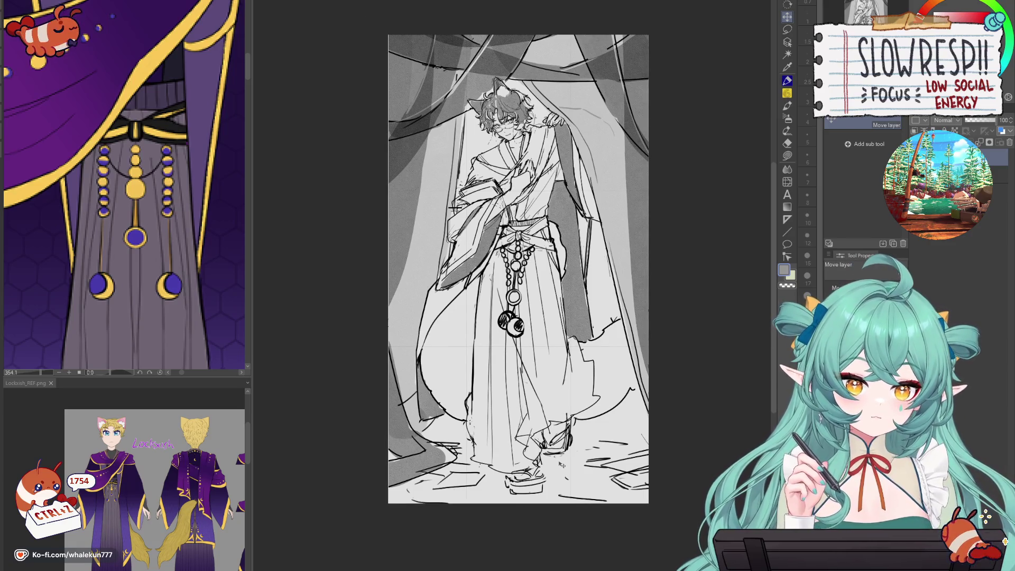
key(ctrl+z)
key(ctrl+z)
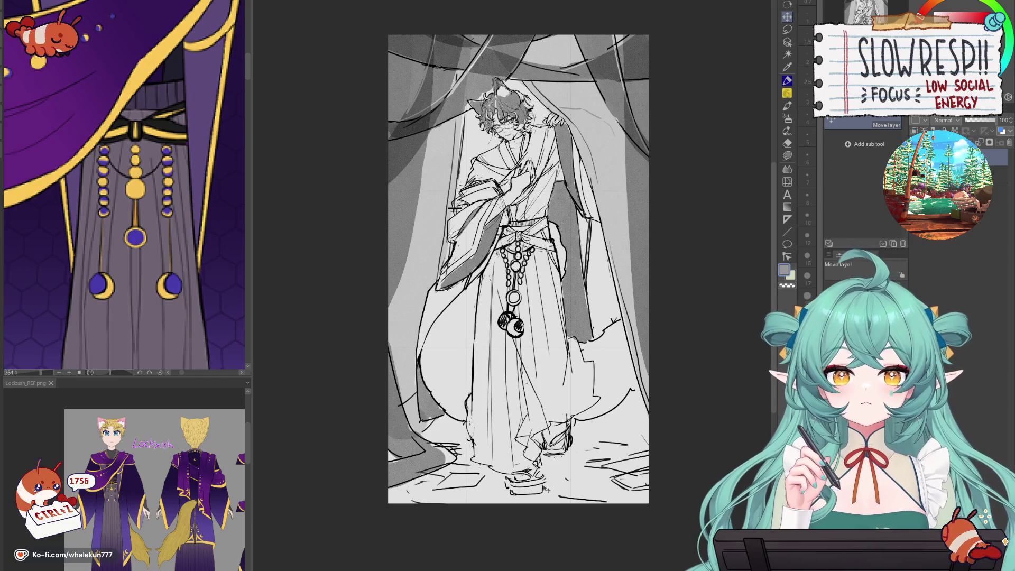
click(993, 174)
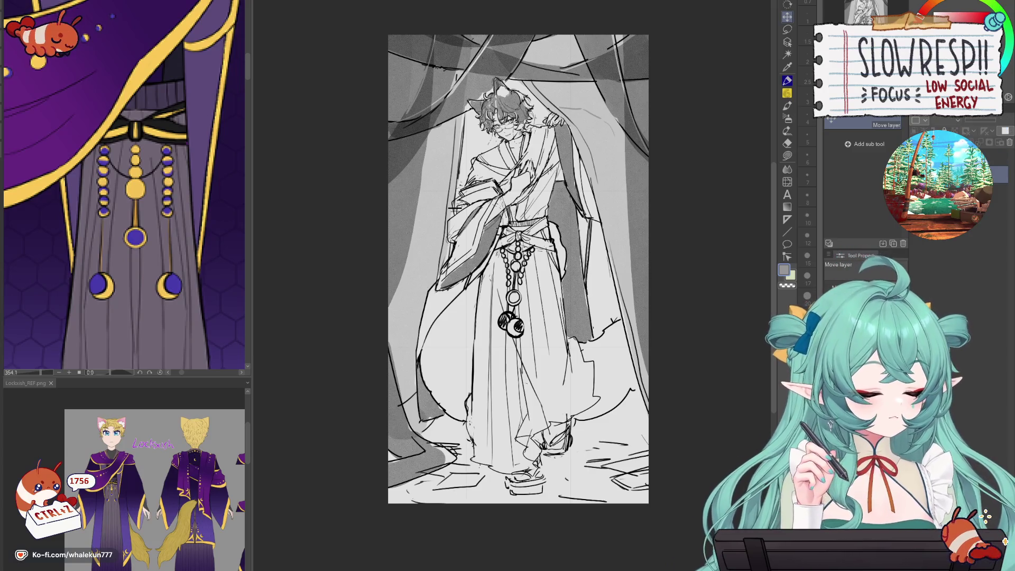
click(787, 156)
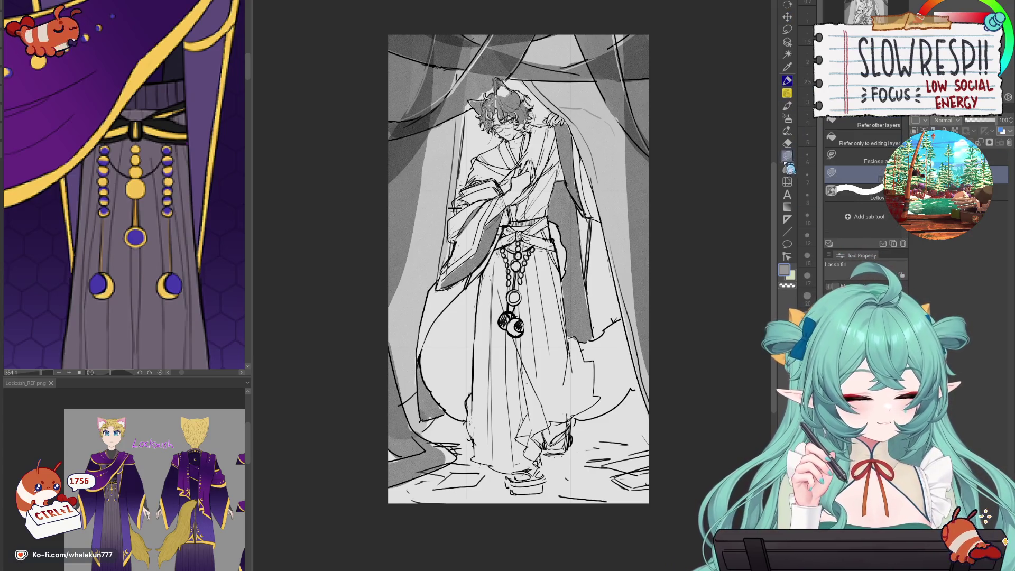
- Fill the face with flat peach skin colour and set the colour layer to Multiply
scroll(220, 326, down, 5)
scroll(178, 146, up, 2)
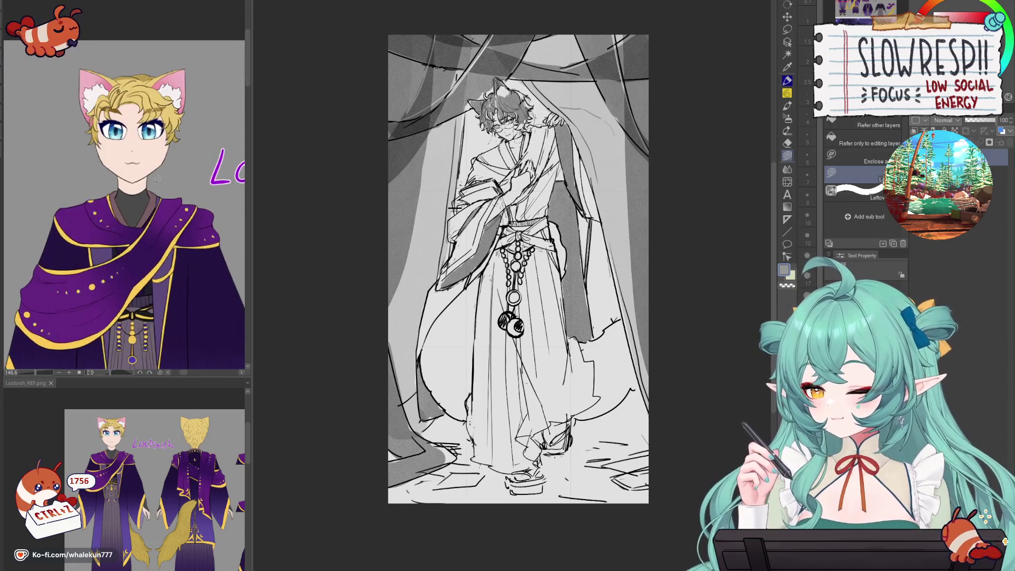
scroll(515, 264, up, 4)
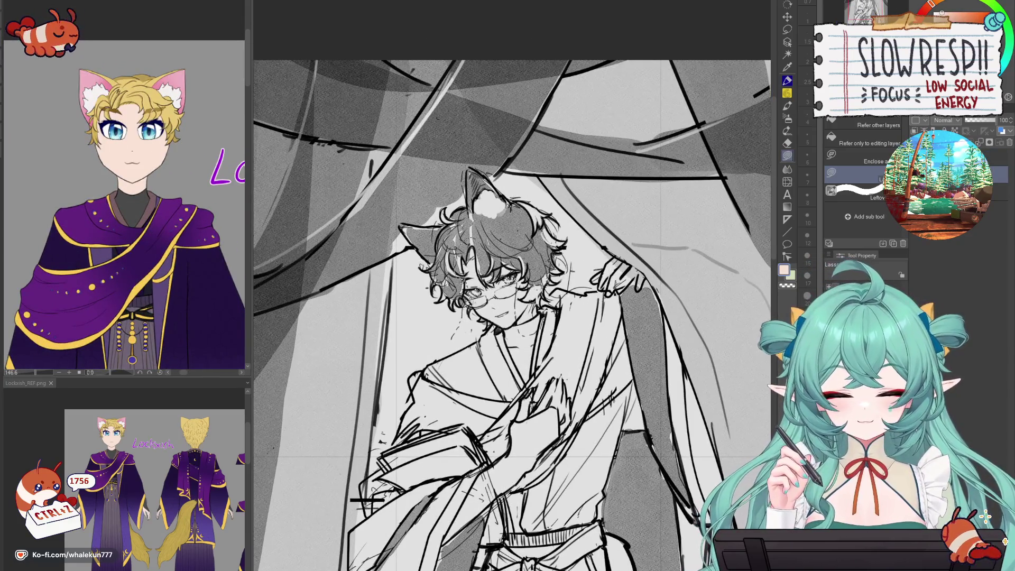
mouse_move(475, 309)
mouse_down()
mouse_move(531, 317)
mouse_move(513, 299)
mouse_up()
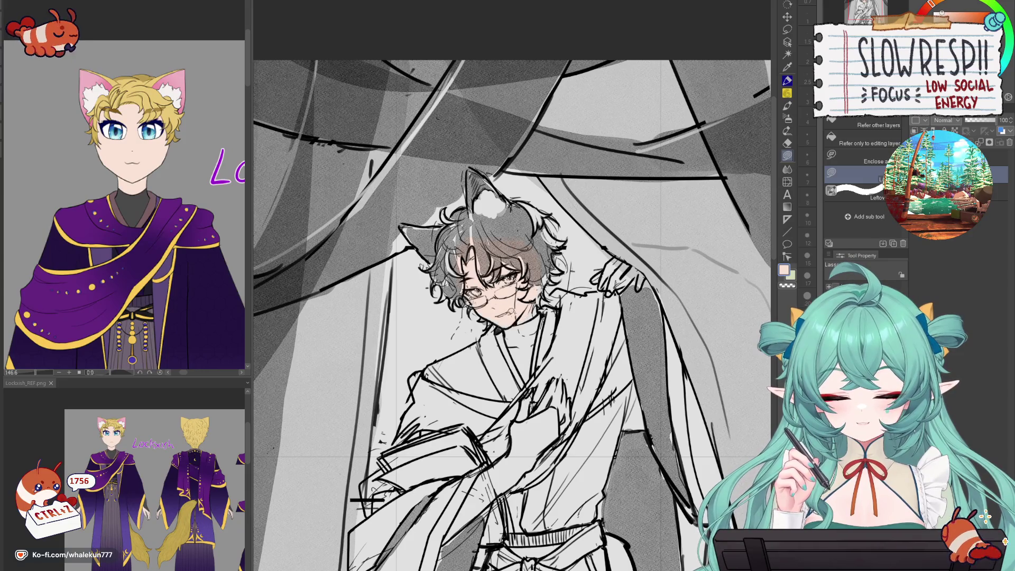
scroll(554, 247, down, 3)
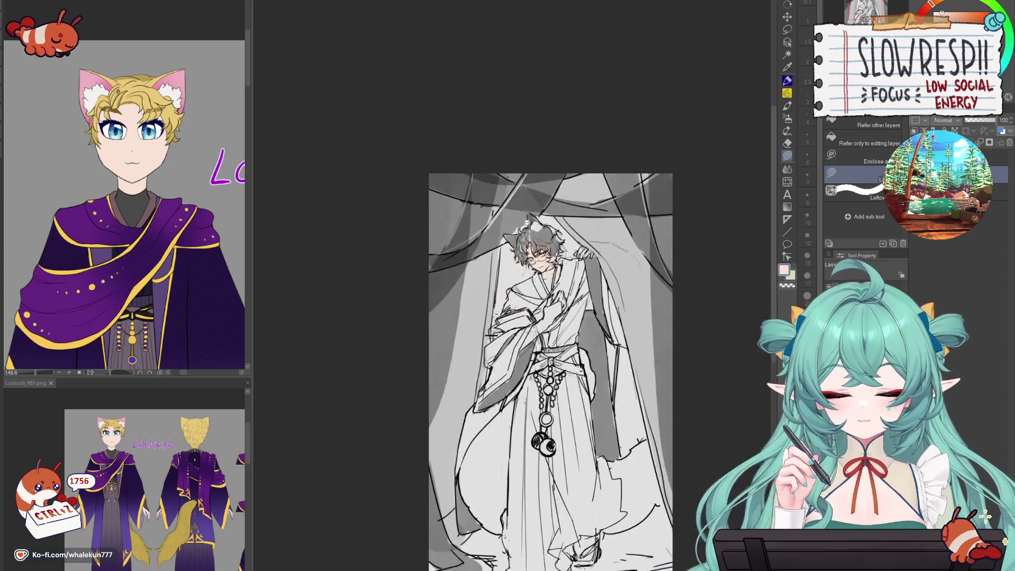
scroll(570, 328, up, 3)
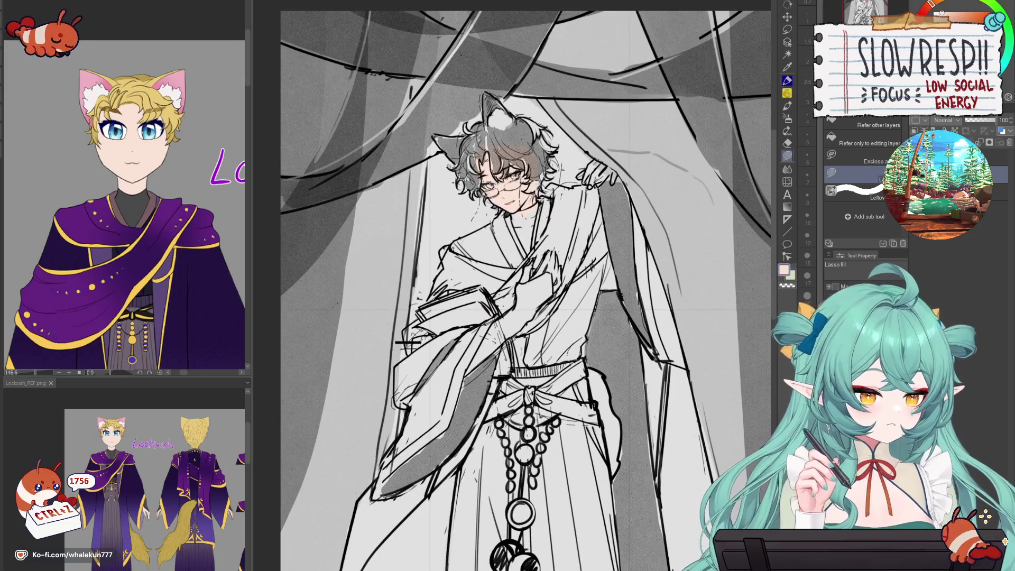
drag(505, 146, 499, 147)
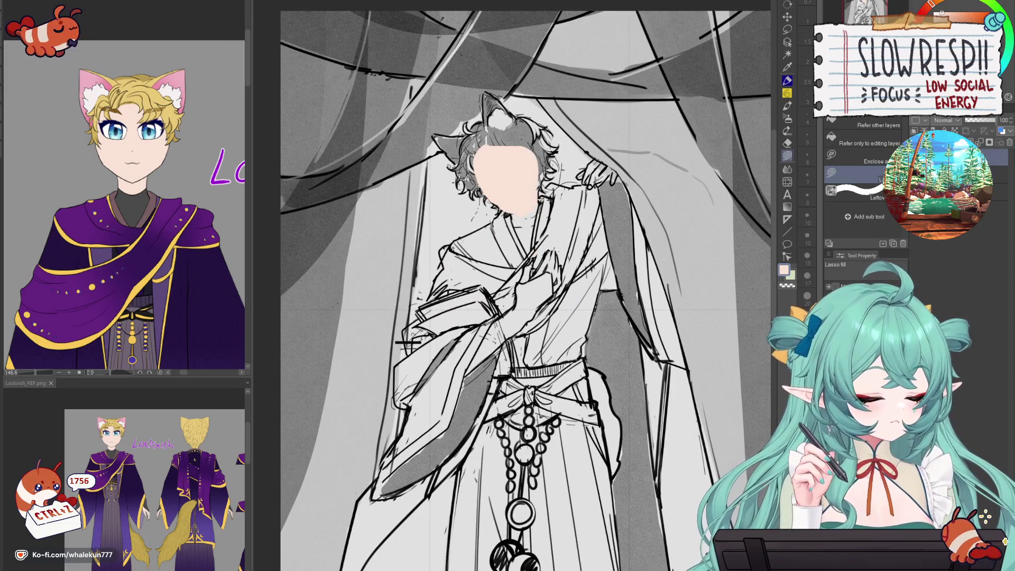
click(944, 120)
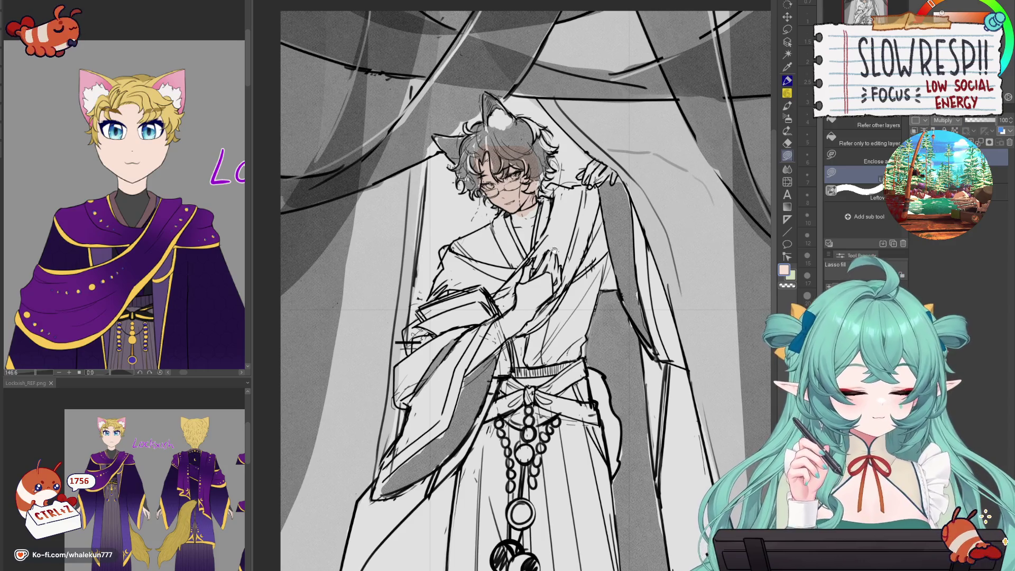
- Fill the chest and the hand on the curtain with peach, and erase stray colour near the left ear
drag(554, 247, 564, 287)
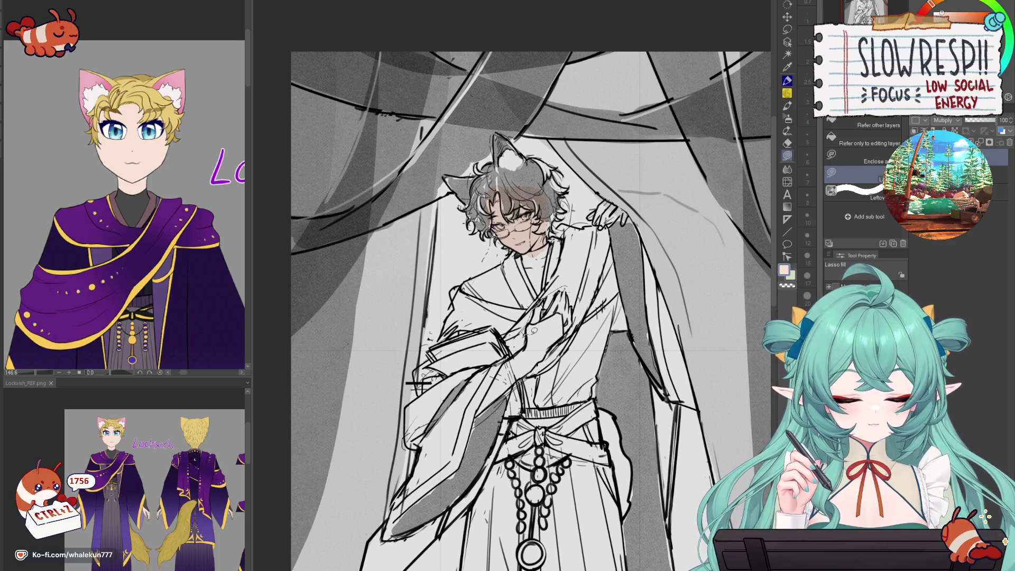
drag(529, 329, 578, 271)
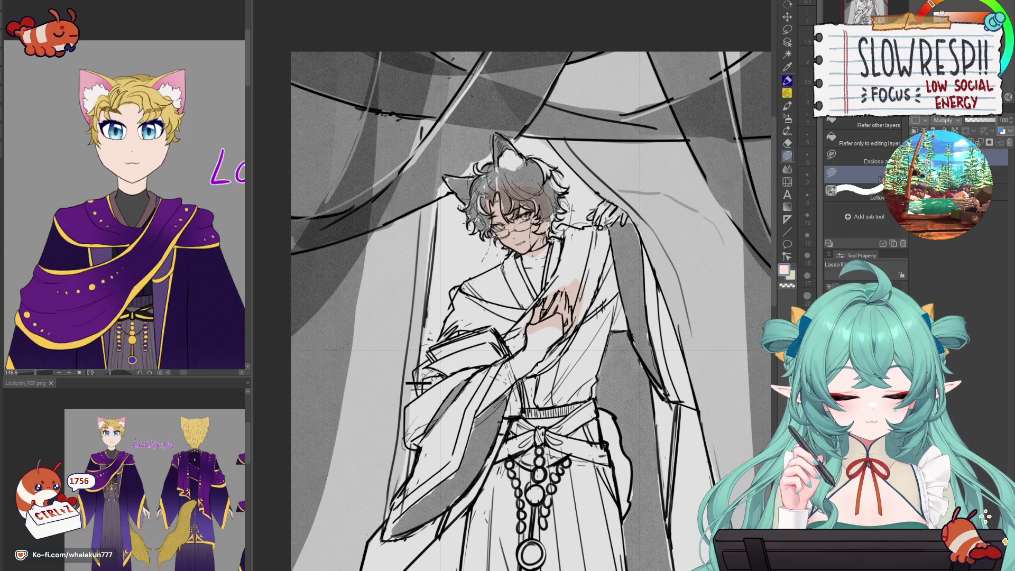
drag(623, 219, 632, 195)
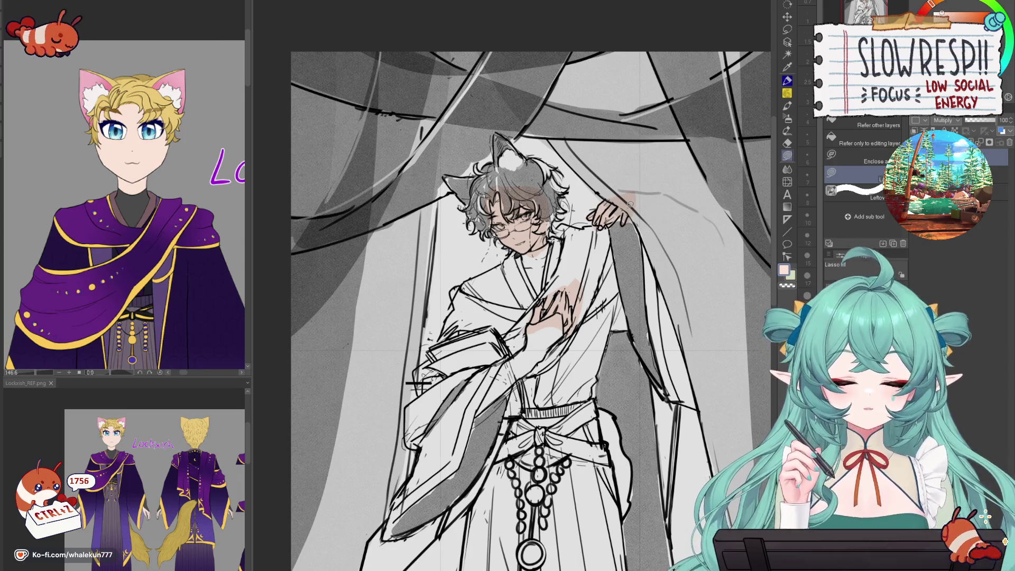
click(960, 17)
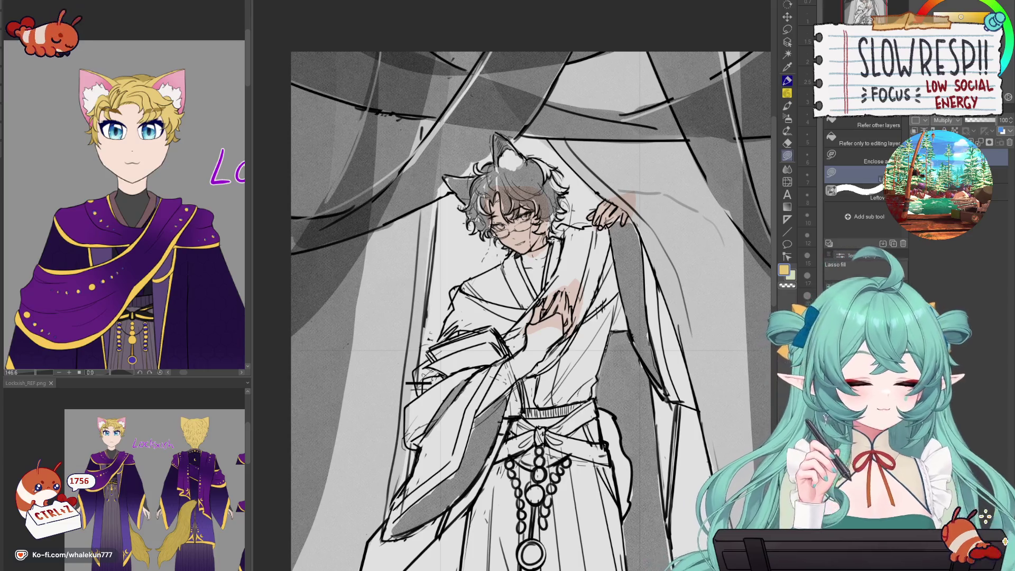
key(e)
mouse_move(448, 183)
mouse_down()
mouse_move(463, 197)
mouse_move(467, 163)
mouse_up()
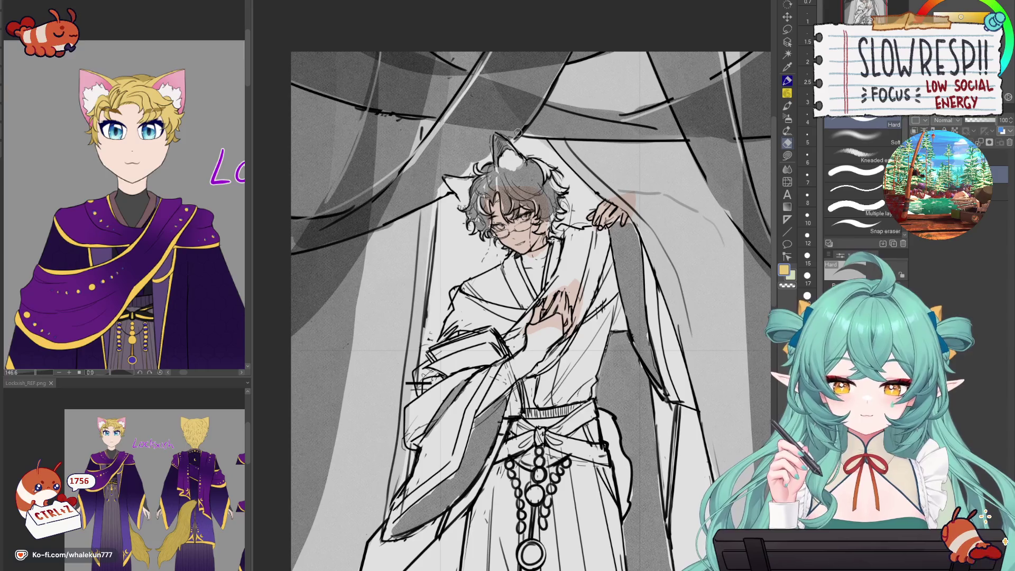
- Lasso-fill the left fox ear and the hair beside the glasses and on the right in yellow
key(g)
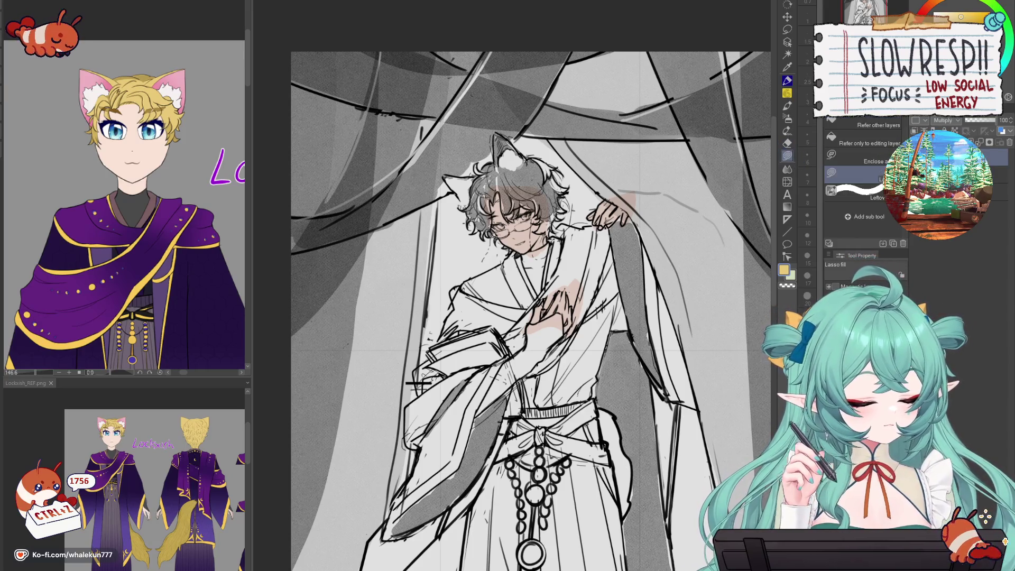
mouse_move(477, 171)
mouse_down()
mouse_move(448, 182)
mouse_move(475, 218)
mouse_move(499, 177)
mouse_up()
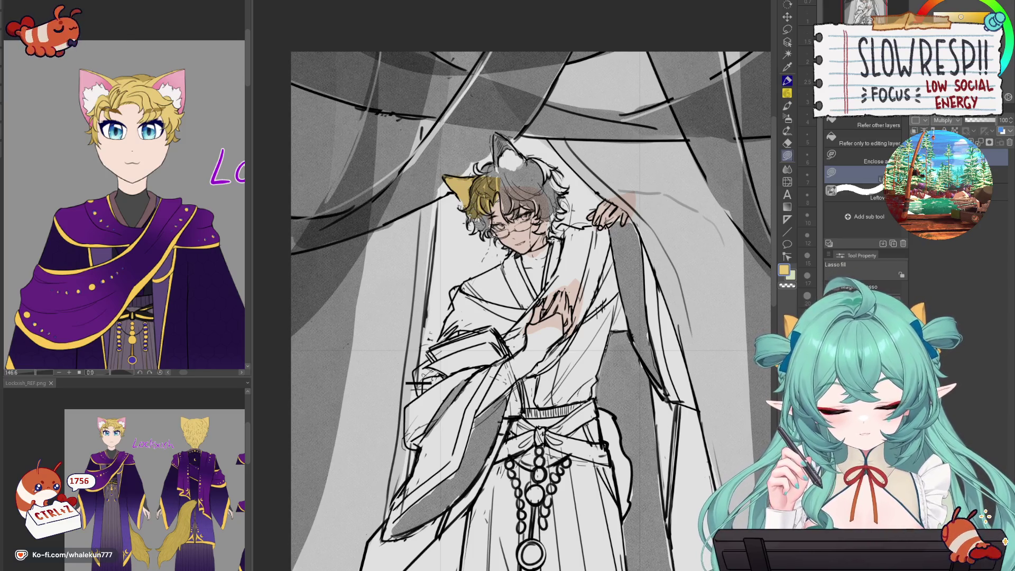
mouse_move(496, 211)
mouse_down()
mouse_move(478, 227)
mouse_move(489, 238)
mouse_move(500, 219)
mouse_move(494, 235)
mouse_up()
mouse_move(515, 200)
mouse_down()
mouse_move(492, 165)
mouse_move(519, 216)
mouse_move(510, 177)
mouse_move(539, 174)
mouse_move(530, 200)
mouse_move(550, 232)
mouse_move(544, 158)
mouse_move(561, 222)
mouse_up()
mouse_move(547, 157)
mouse_down()
mouse_move(570, 177)
mouse_move(554, 195)
mouse_up()
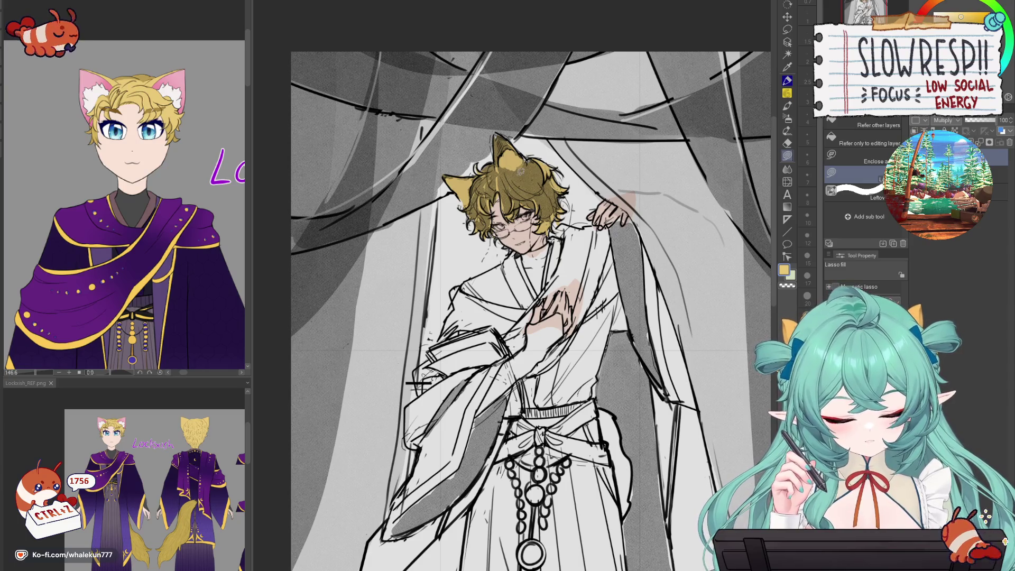
- Zoom to the face, test a grey-green iris fill and pink cheek blush, then undo the blush
scroll(523, 185, up, 3)
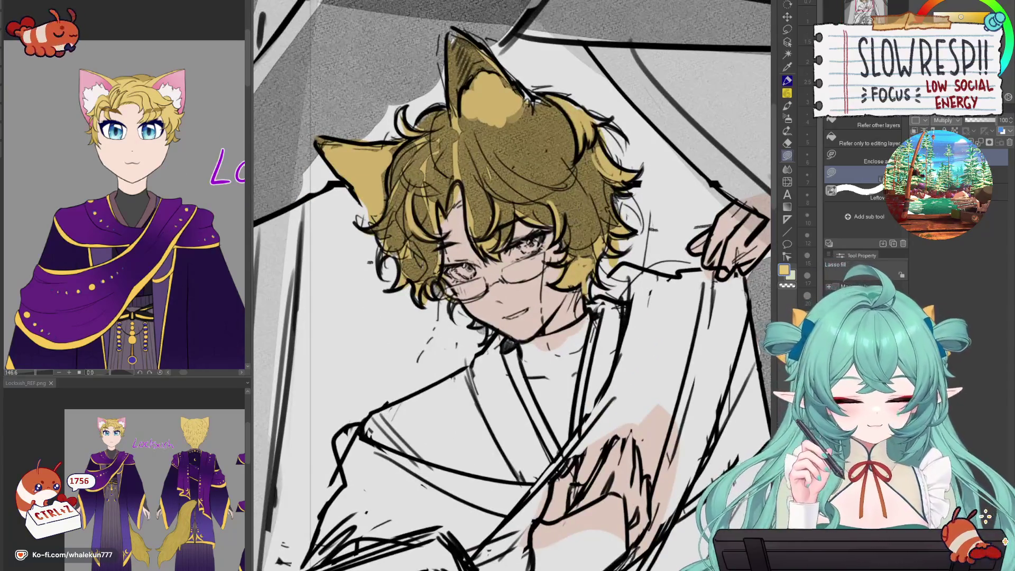
mouse_move(542, 234)
mouse_down()
mouse_move(520, 248)
mouse_move(544, 235)
mouse_up()
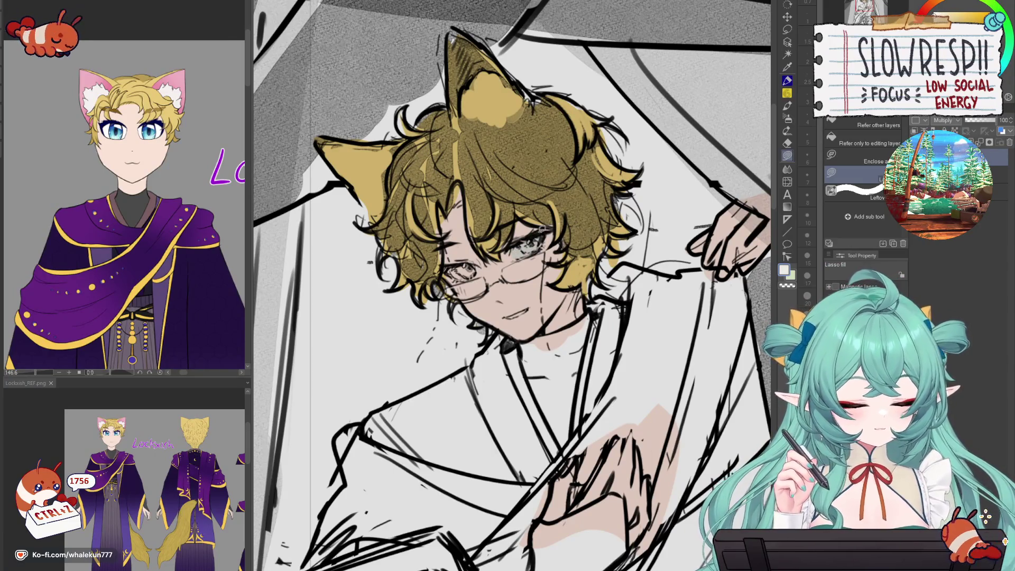
key(b)
click(930, 10)
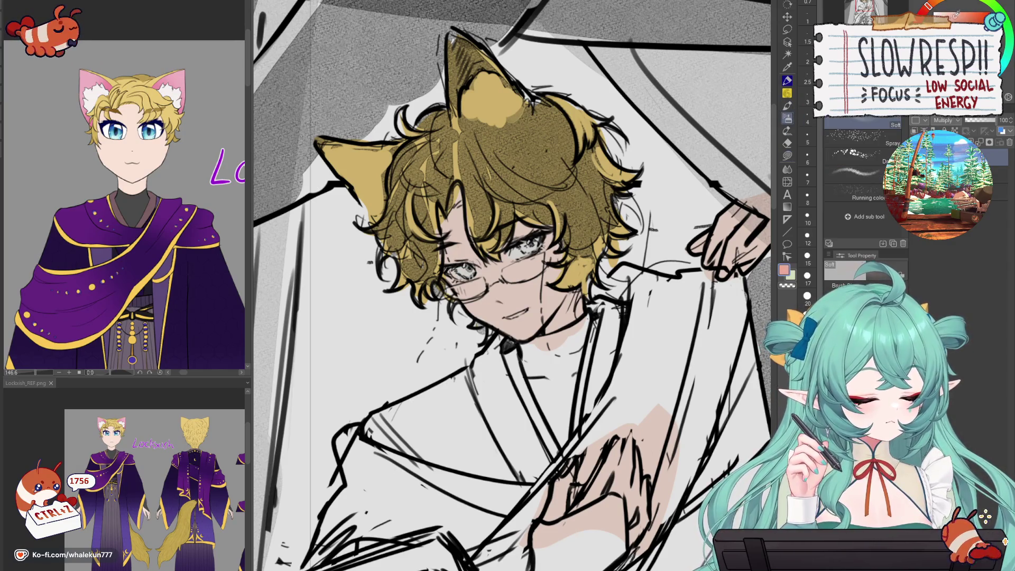
mouse_move(507, 275)
mouse_down()
mouse_move(555, 267)
mouse_move(520, 264)
mouse_move(546, 242)
mouse_up()
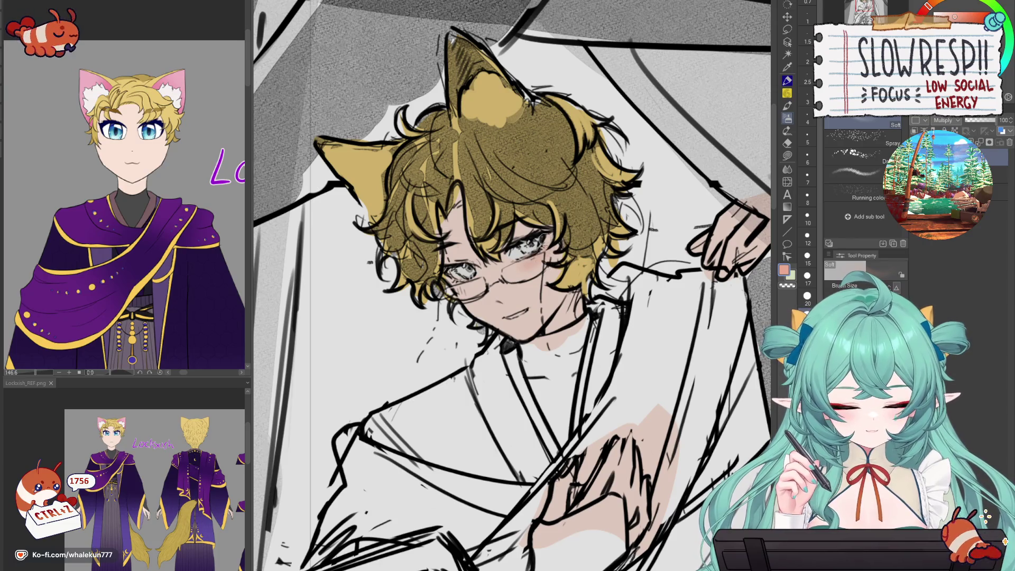
key(ctrl+z)
key(ctrl+z)
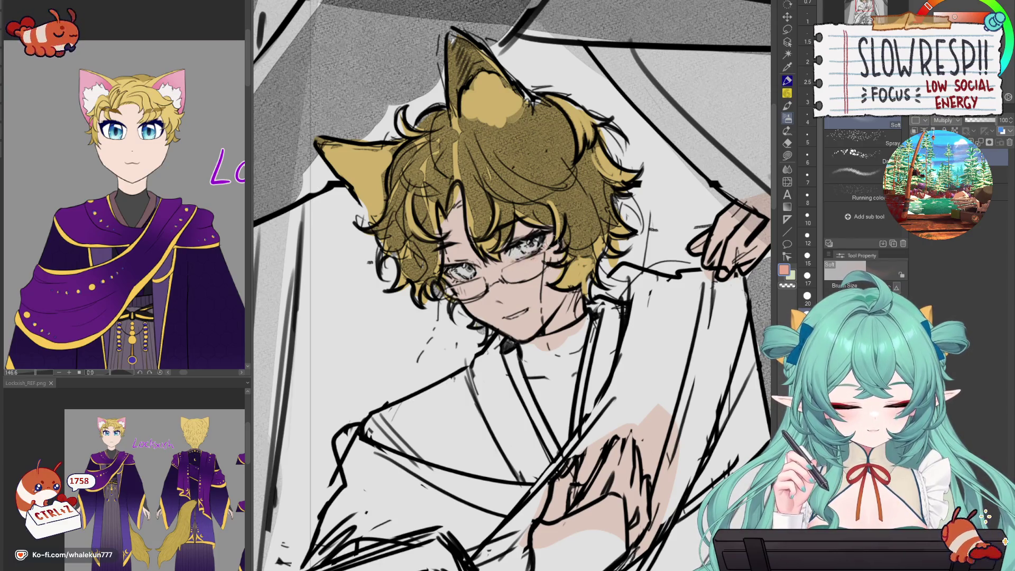
- Eyedrop the reference character's eye blue and lasso fill the left and right irises
key(g)
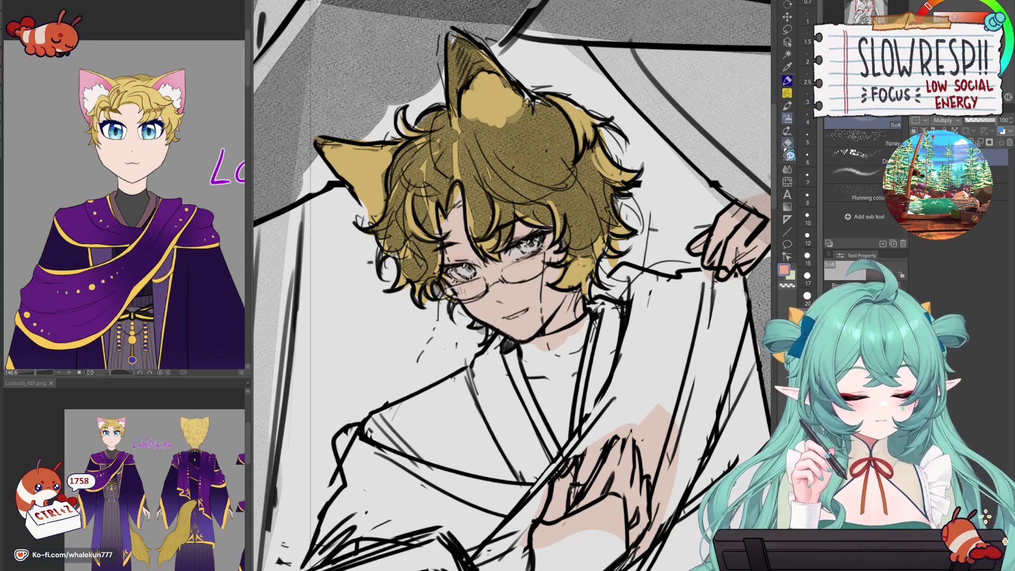
alt+click(502, 272)
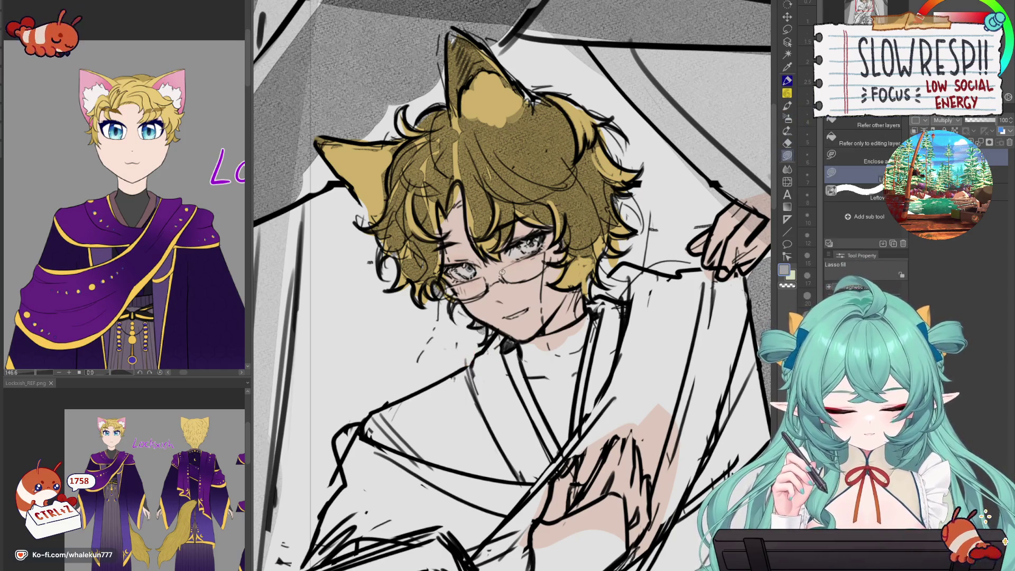
alt+click(147, 130)
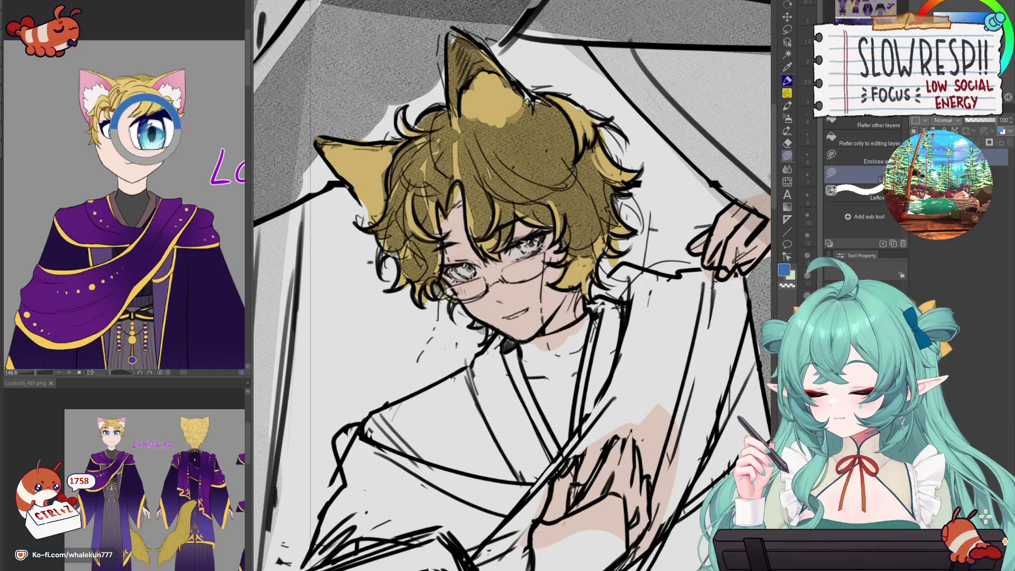
drag(458, 264, 458, 266)
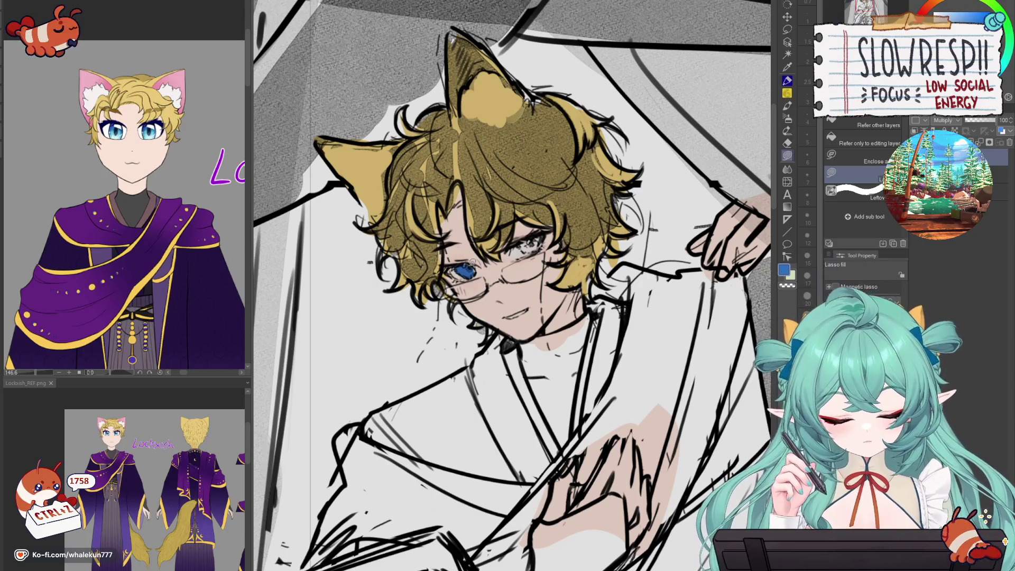
mouse_move(522, 243)
mouse_down()
mouse_move(544, 251)
mouse_move(539, 234)
mouse_up()
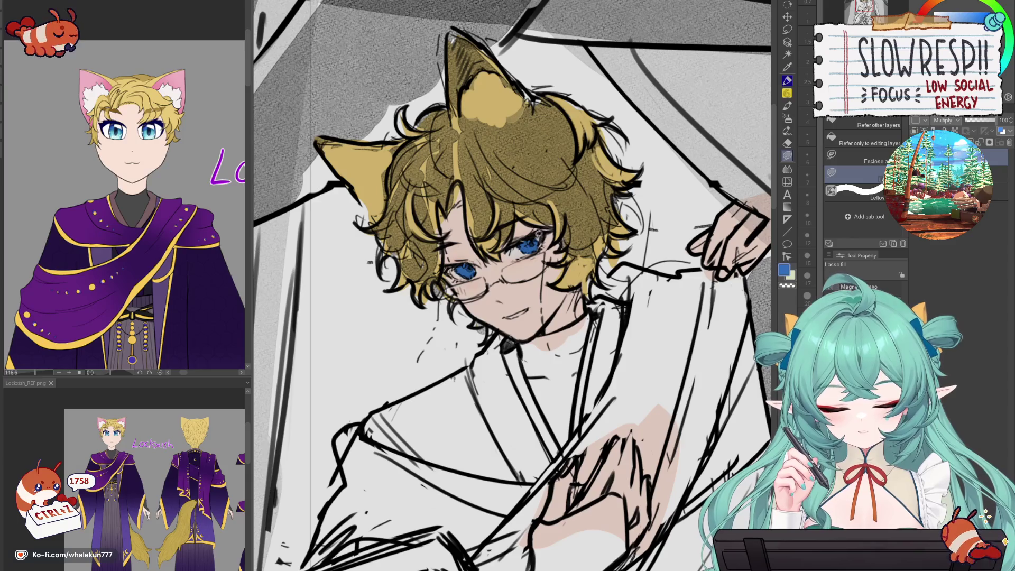
scroll(553, 216, down, 5)
- Undo the last change, then fill the top-left curtain drape with the reference cloak's purple
scroll(571, 259, down, 2)
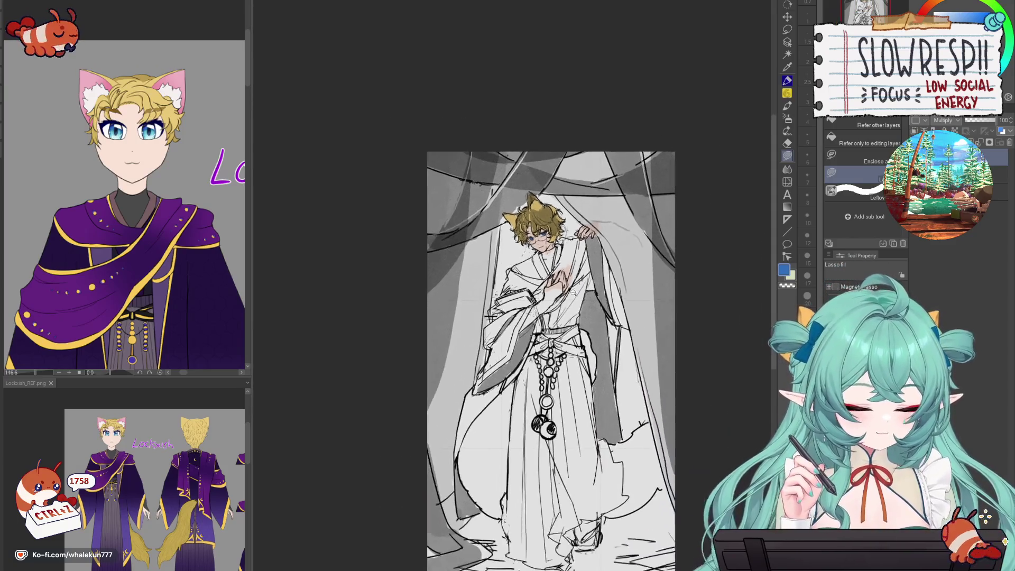
scroll(587, 304, up, 1)
scroll(587, 304, down, 2)
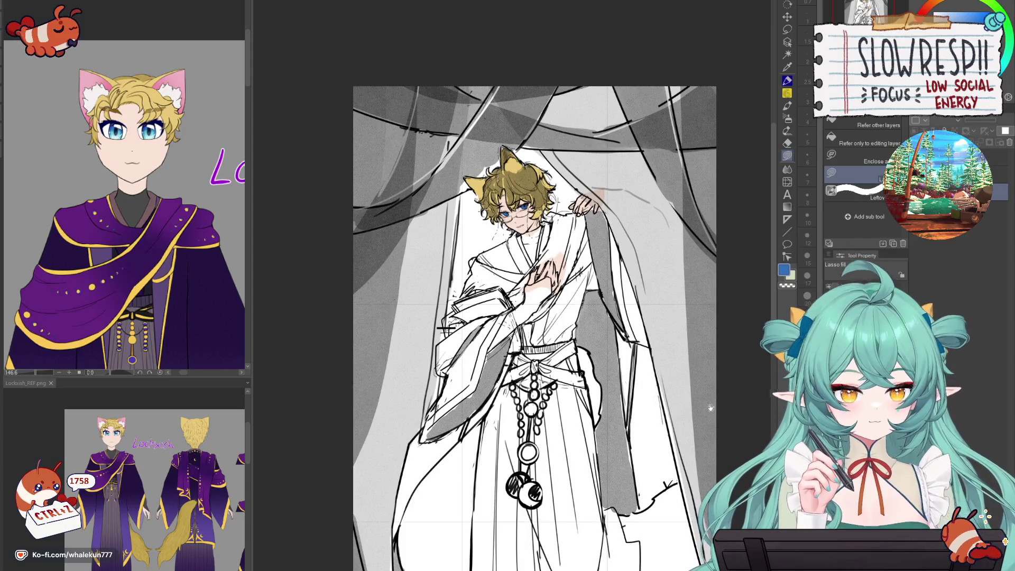
scroll(607, 421, up, 1)
scroll(607, 423, down, 2)
key(ctrl+z)
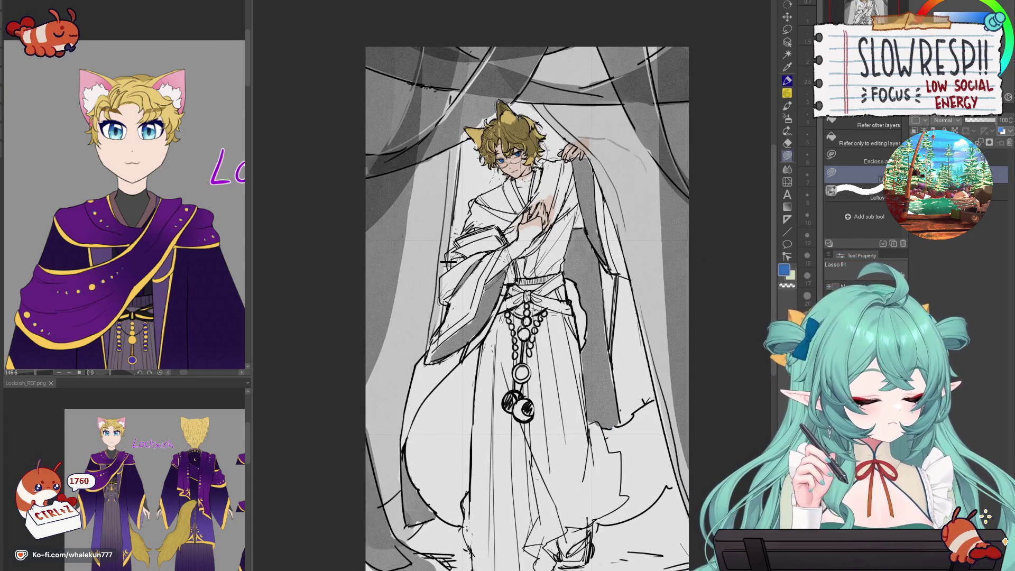
alt+click(164, 213)
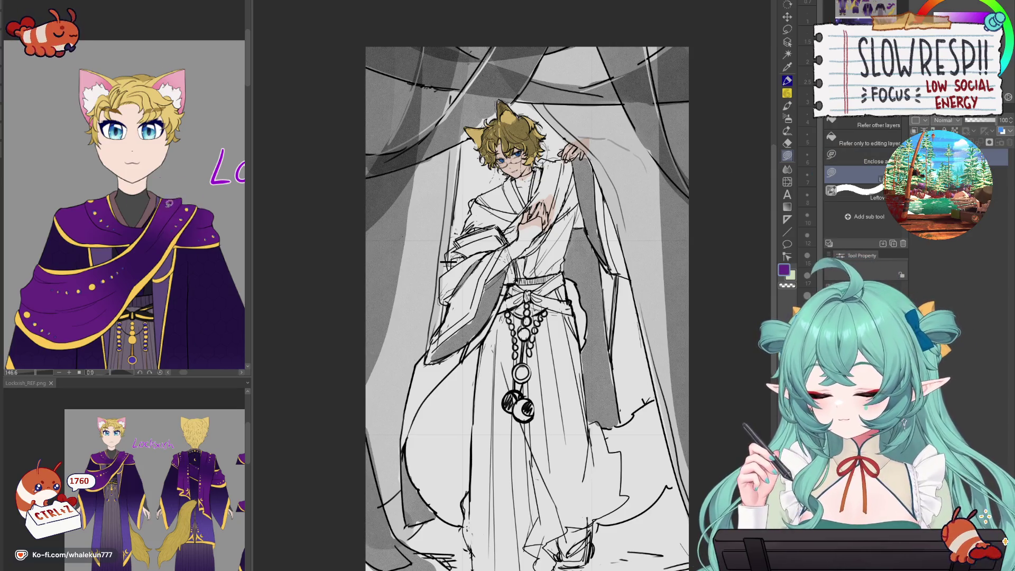
mouse_move(549, 40)
mouse_down()
mouse_move(486, 129)
mouse_move(400, 170)
mouse_move(550, 8)
mouse_up()
- Hide the flat colour and colour test layers to return to grey line art
scroll(448, 263, down, 5)
scroll(521, 304, up, 4)
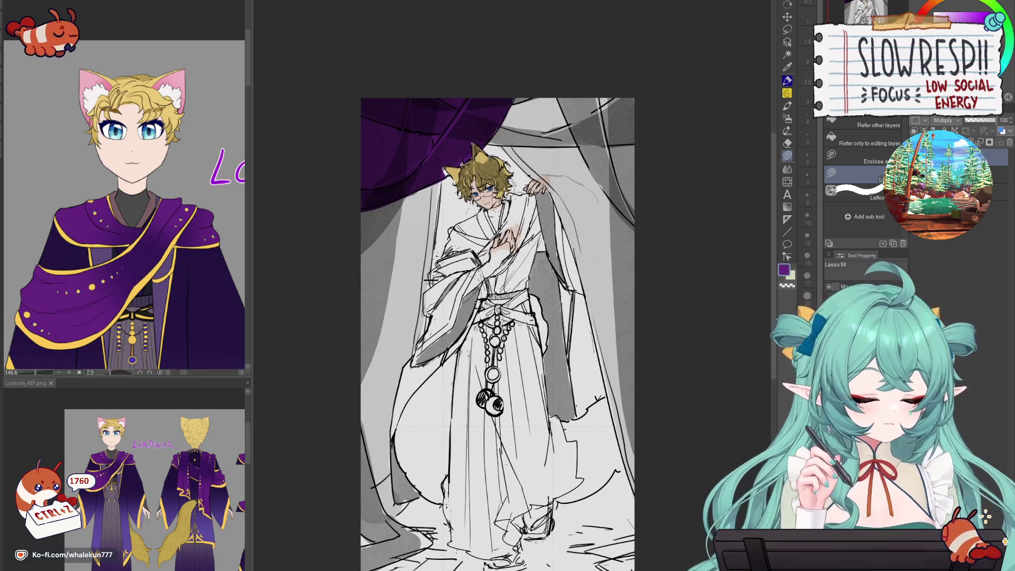
click(919, 190)
click(1007, 153)
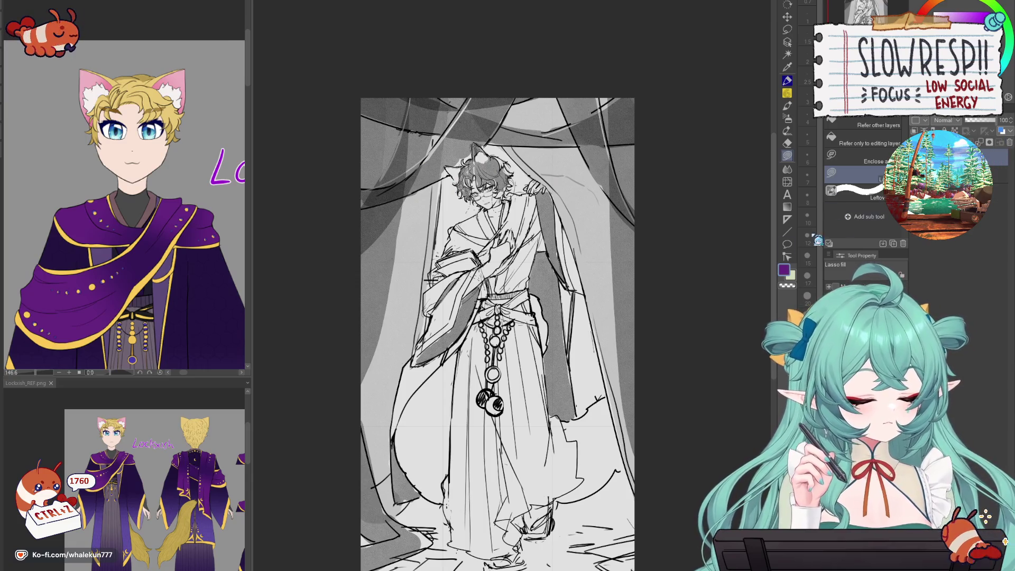
- Undo several recent changes to the drawing
scroll(635, 351, down, 2)
scroll(635, 350, up, 3)
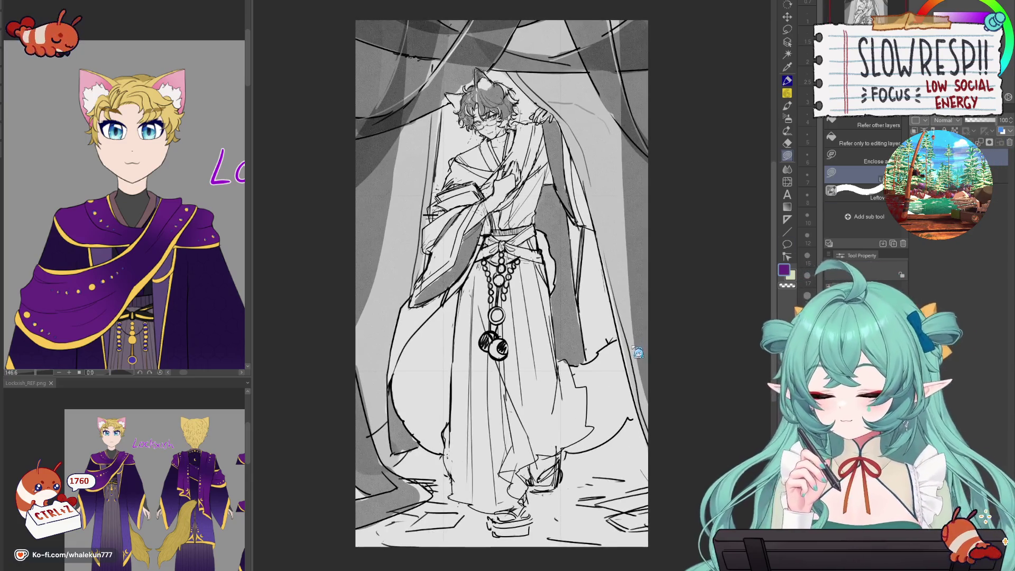
drag(623, 379, 628, 414)
key(ctrl+z)
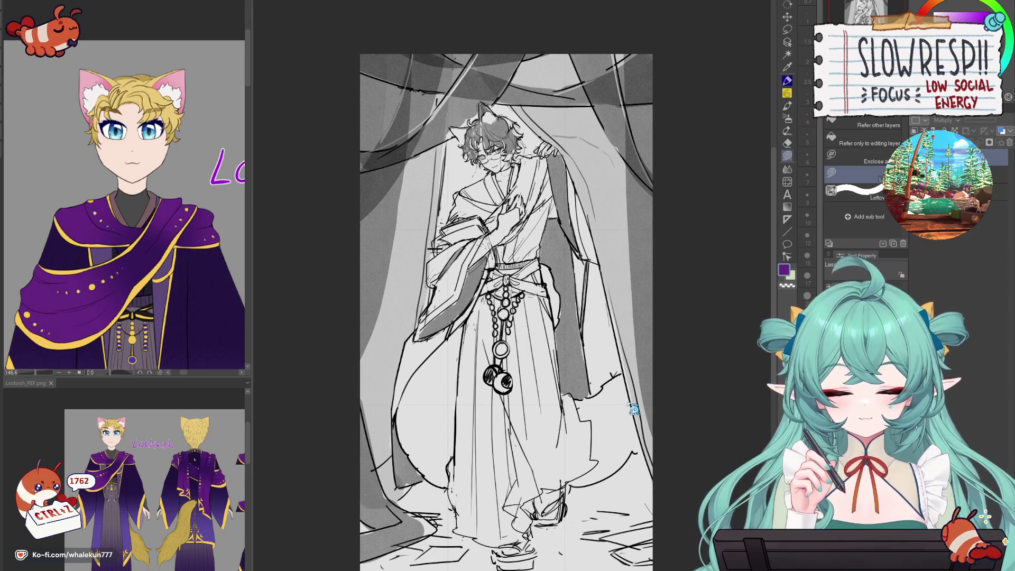
key(ctrl+z)
key(ctrl+z)
key(ctrl+z)
key(ctrl+z)
key(ctrl+z)
key(ctrl+z)
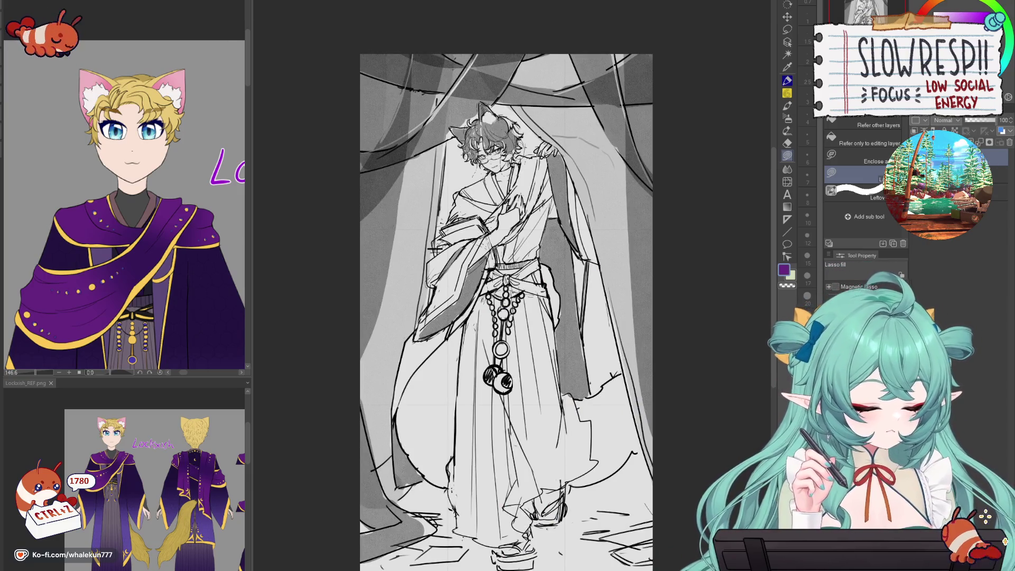
- Paint a grey round watercolor stroke on the curtain beside the shoulder
click(786, 80)
click(787, 107)
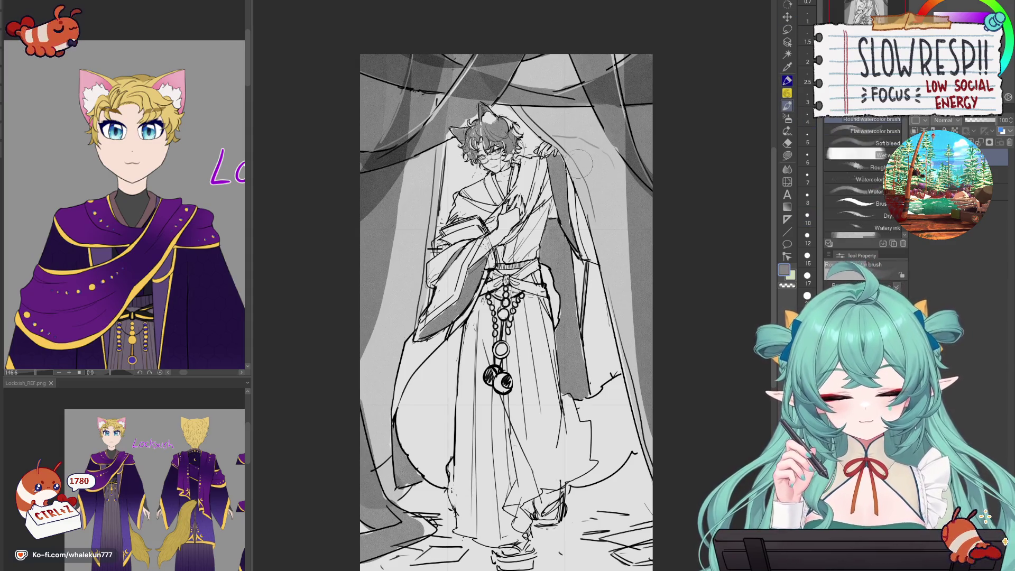
mouse_move(567, 144)
mouse_down()
mouse_move(597, 158)
mouse_move(586, 161)
mouse_up()
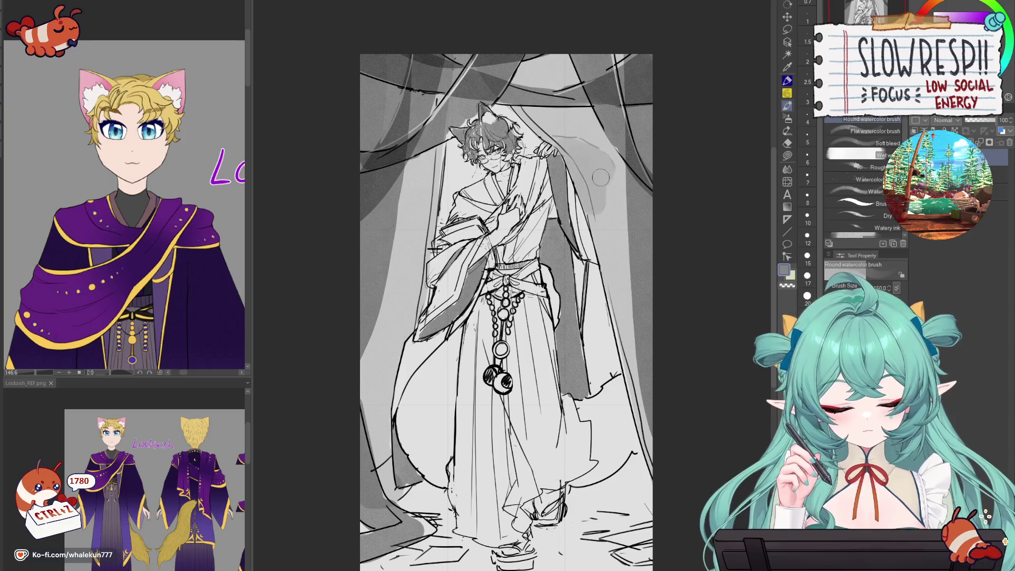
scroll(618, 211, down, 5)
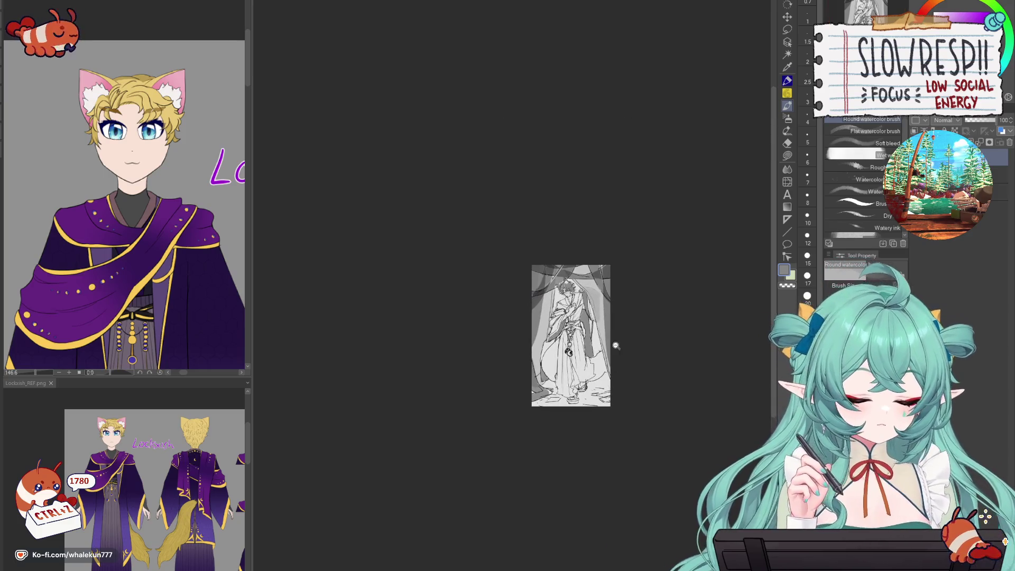
scroll(613, 348, up, 5)
scroll(636, 347, down, 4)
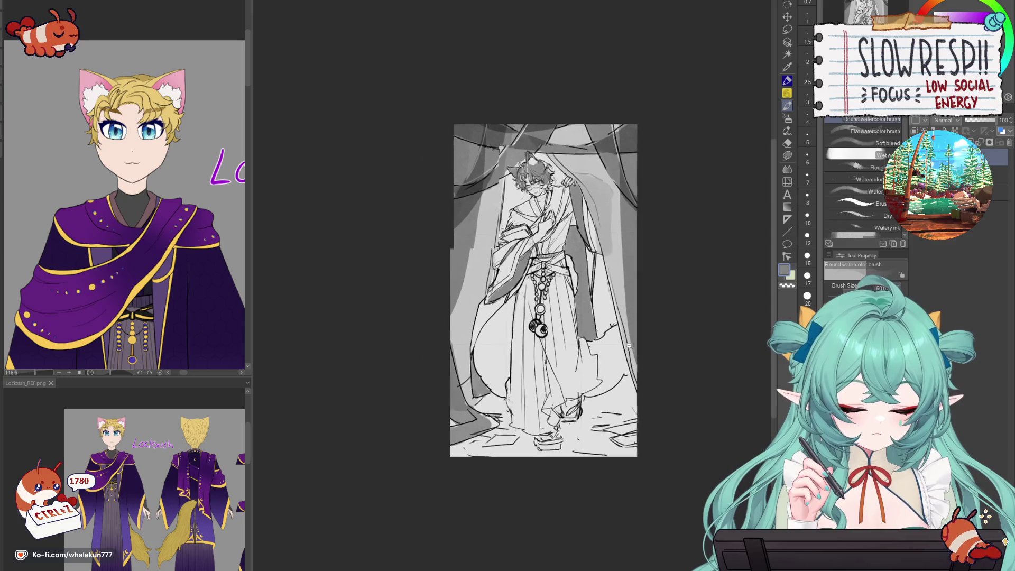
scroll(622, 378, up, 4)
scroll(623, 377, up, 1)
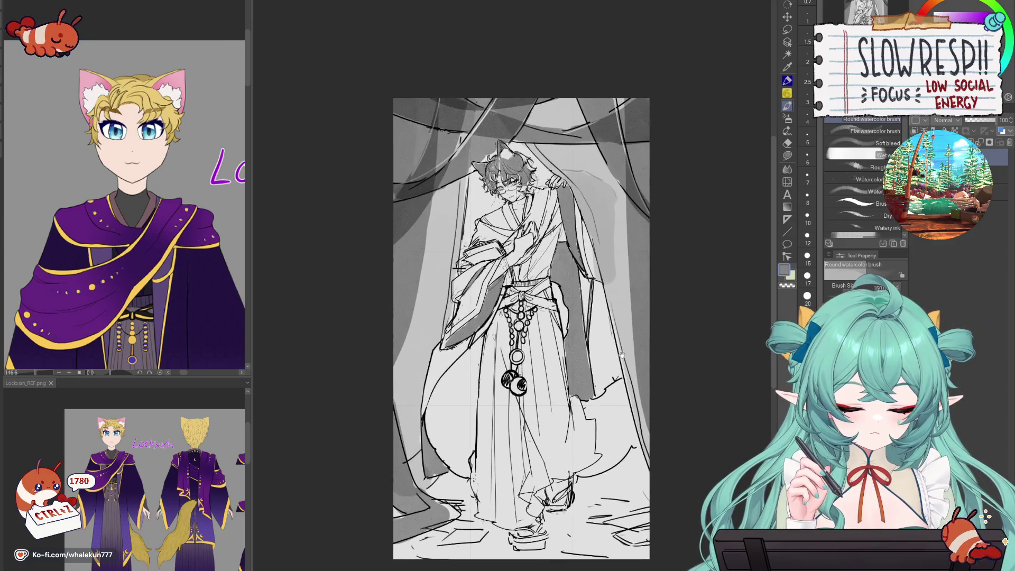
- Select a larger Soft airbrush for lightening the curtain shading
click(787, 118)
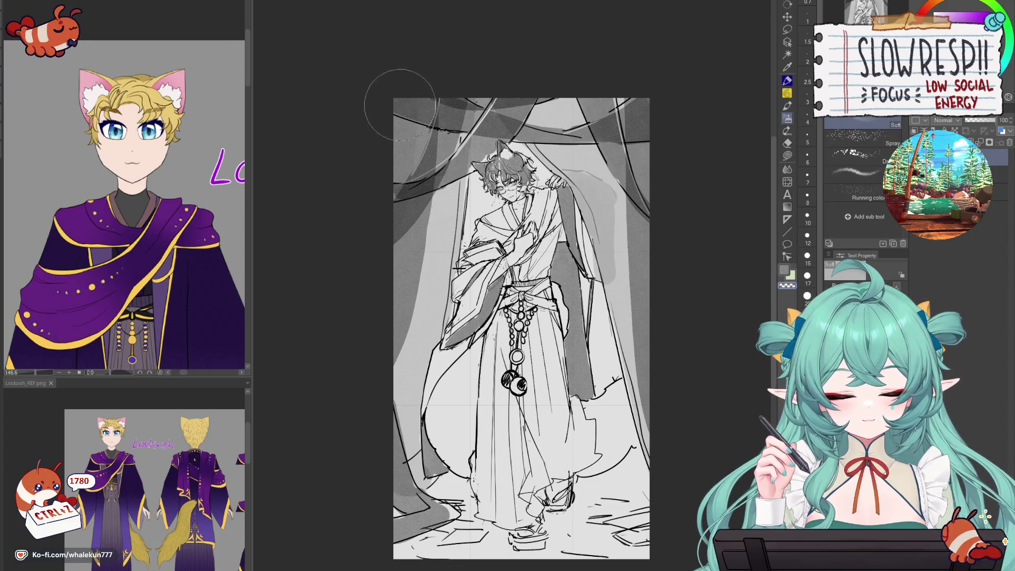
key(bracketright)
key(bracketright)
key(bracketright)
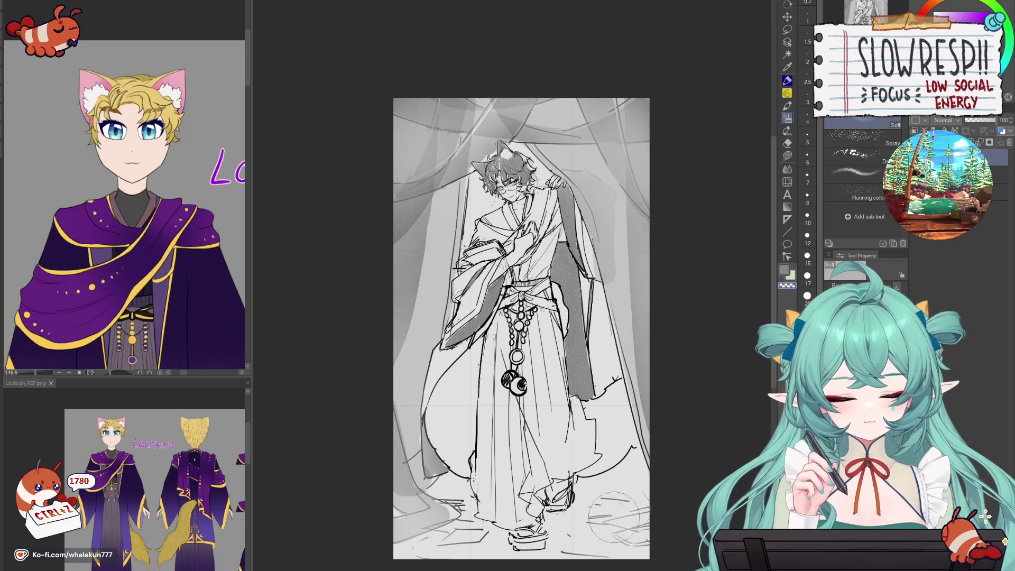
drag(679, 387, 693, 348)
click(787, 81)
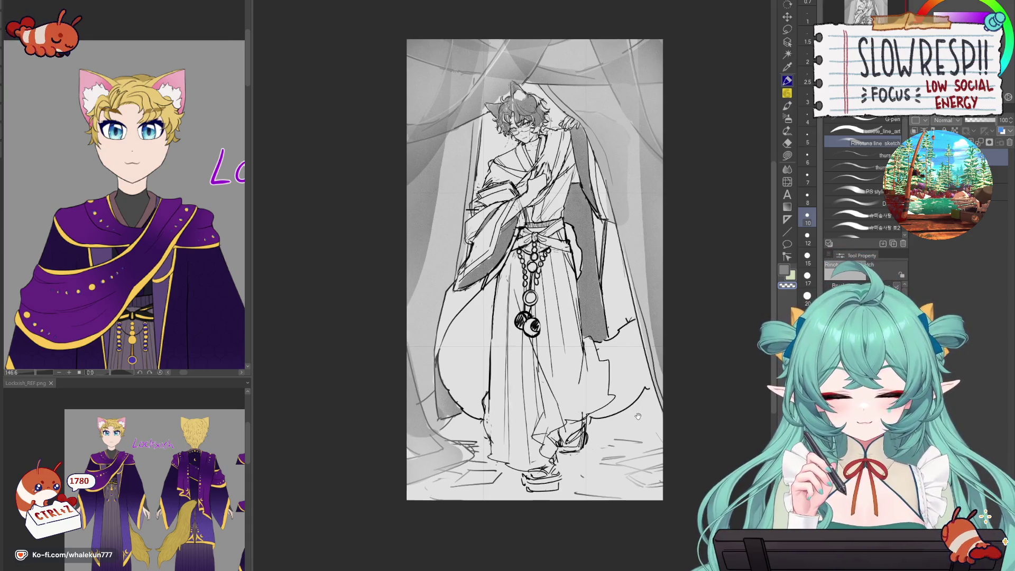
drag(641, 410, 636, 421)
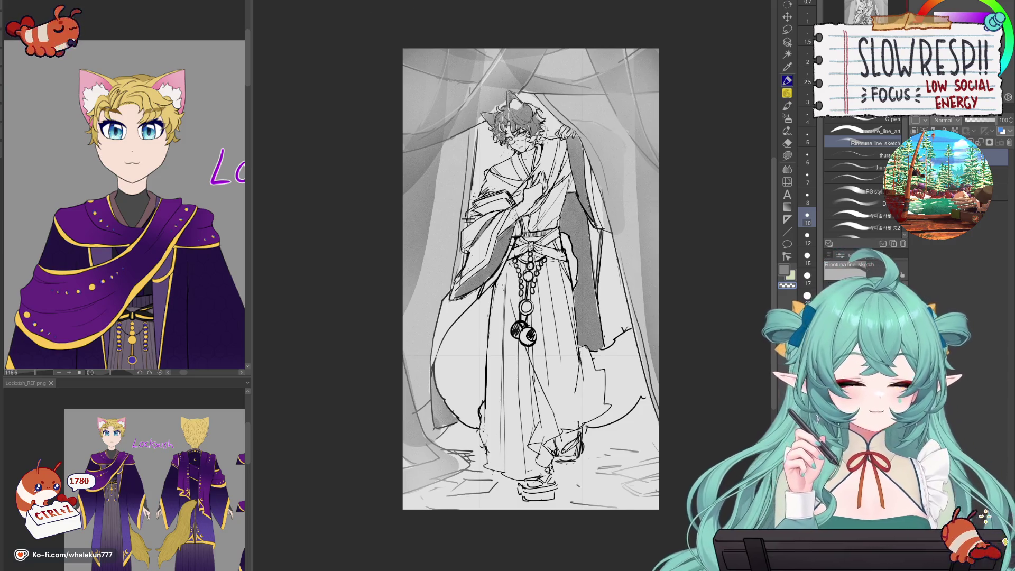
scroll(593, 199, up, 2)
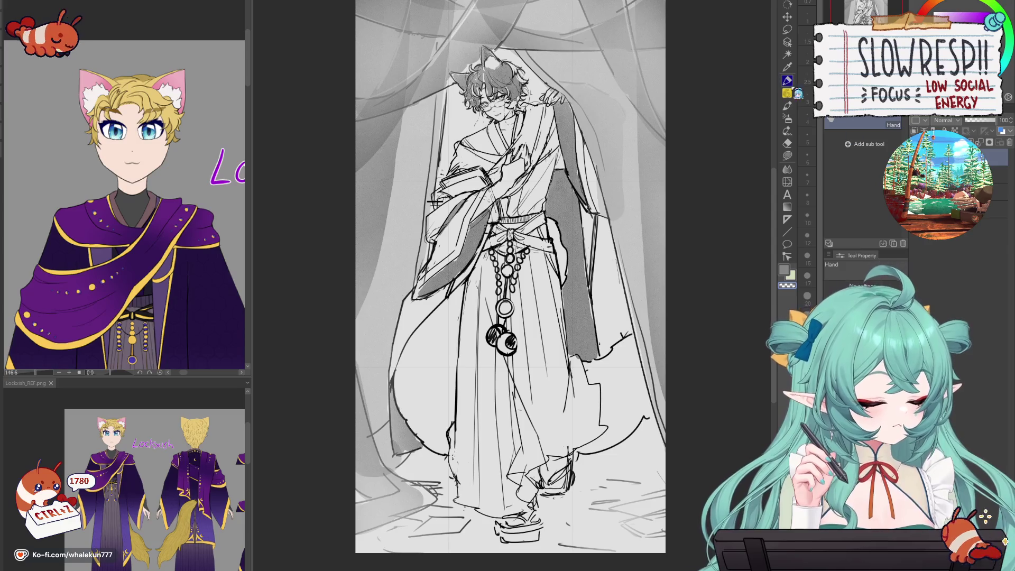
click(787, 80)
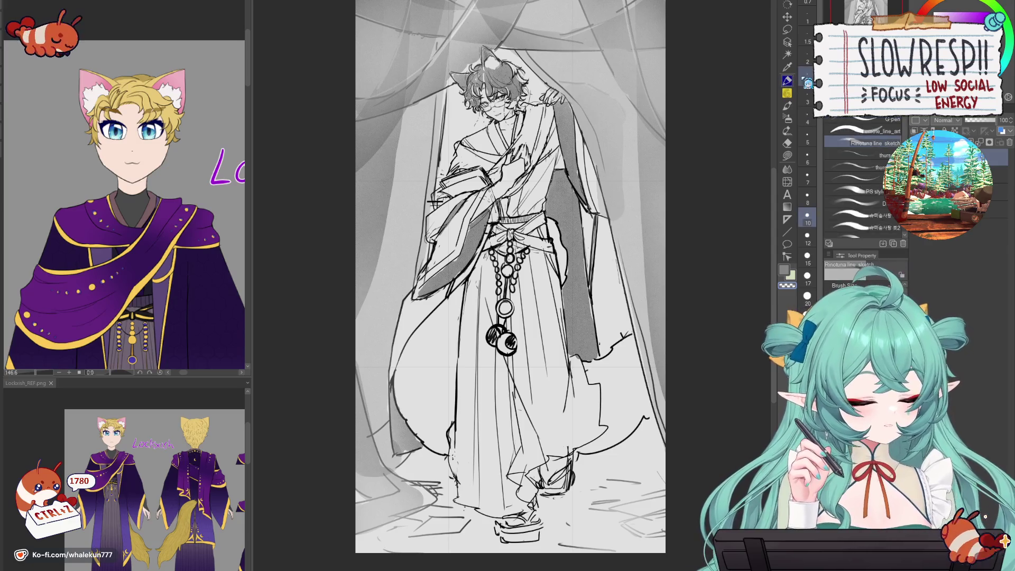
click(787, 106)
scroll(498, 107, up, 3)
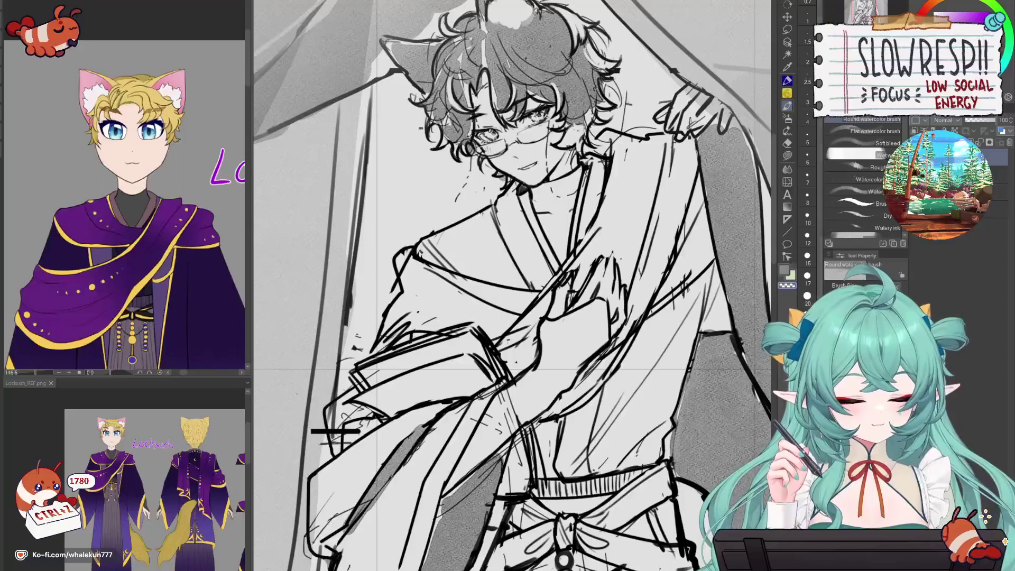
- Shrink the line sketch pen to size 4, paint white teeth highlights, then zoom out
key(p)
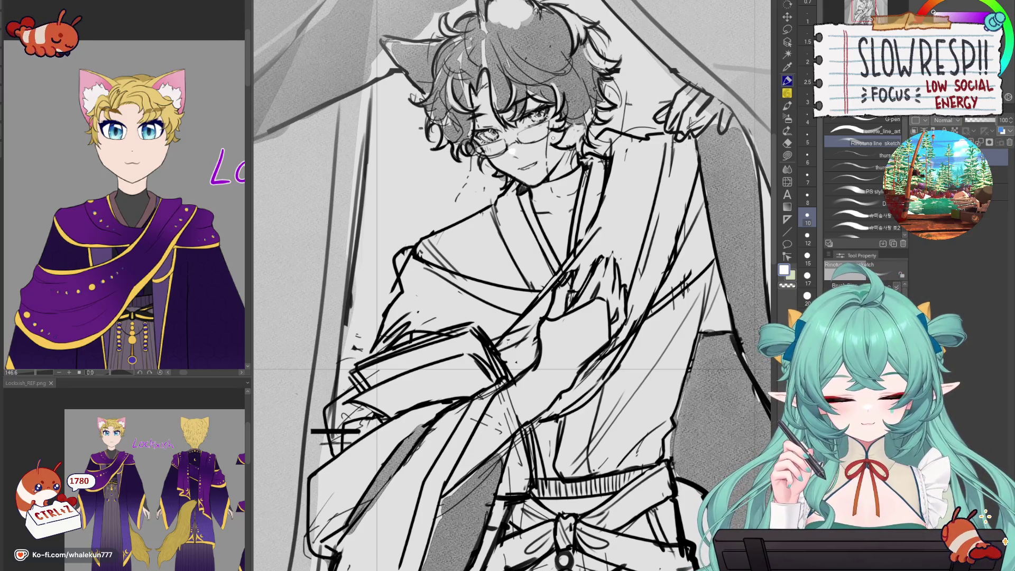
scroll(506, 108, down, 3)
scroll(506, 109, up, 6)
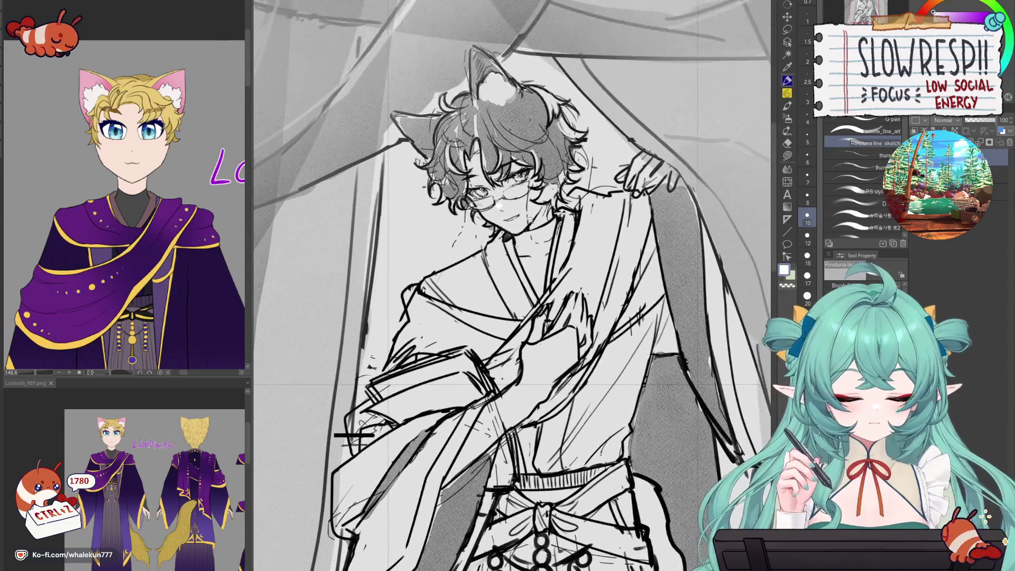
key(bracketleft)
key(bracketleft)
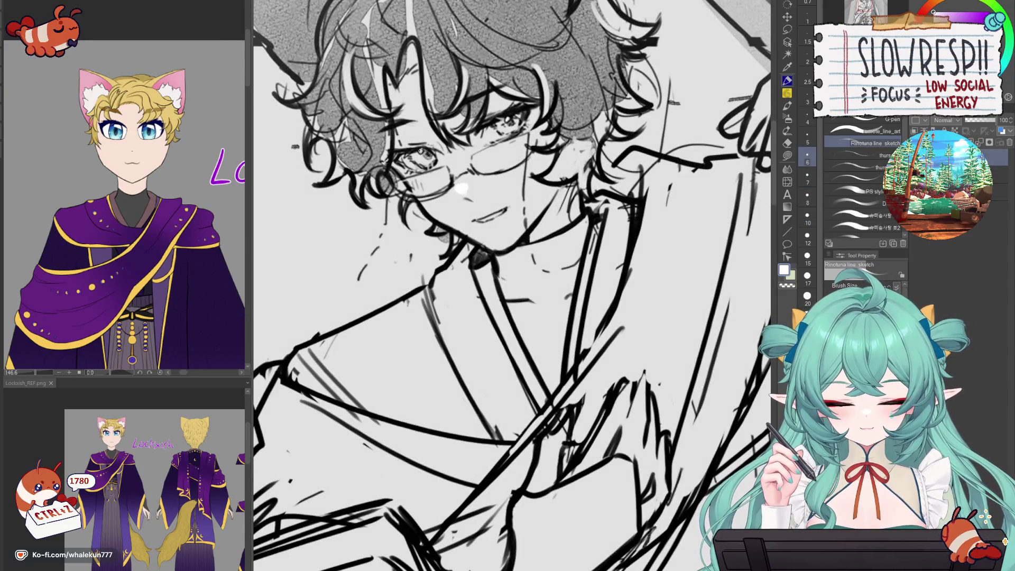
key(ctrl+z)
key(bracketleft)
key(bracketleft)
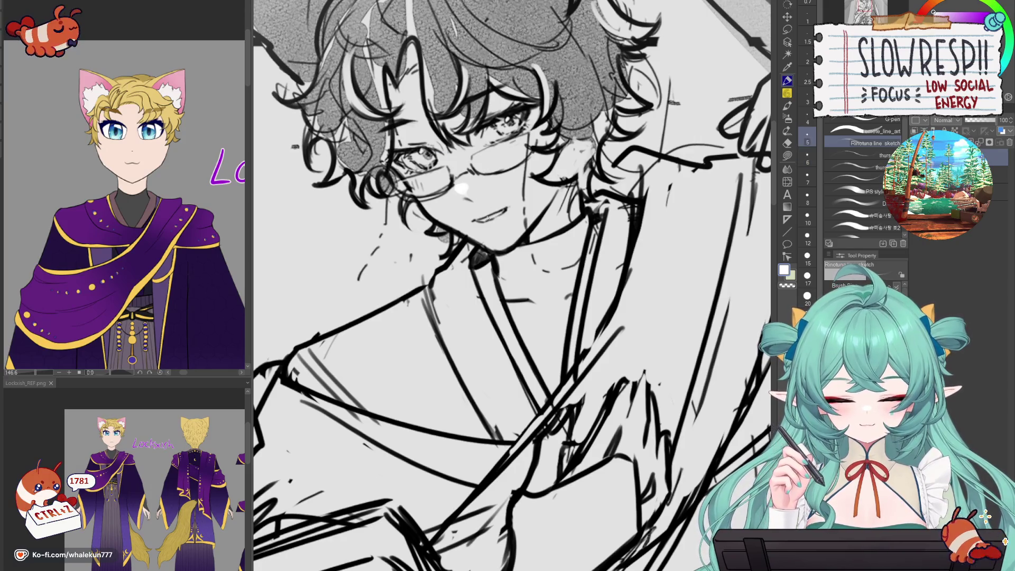
drag(481, 218, 498, 212)
drag(490, 215, 506, 209)
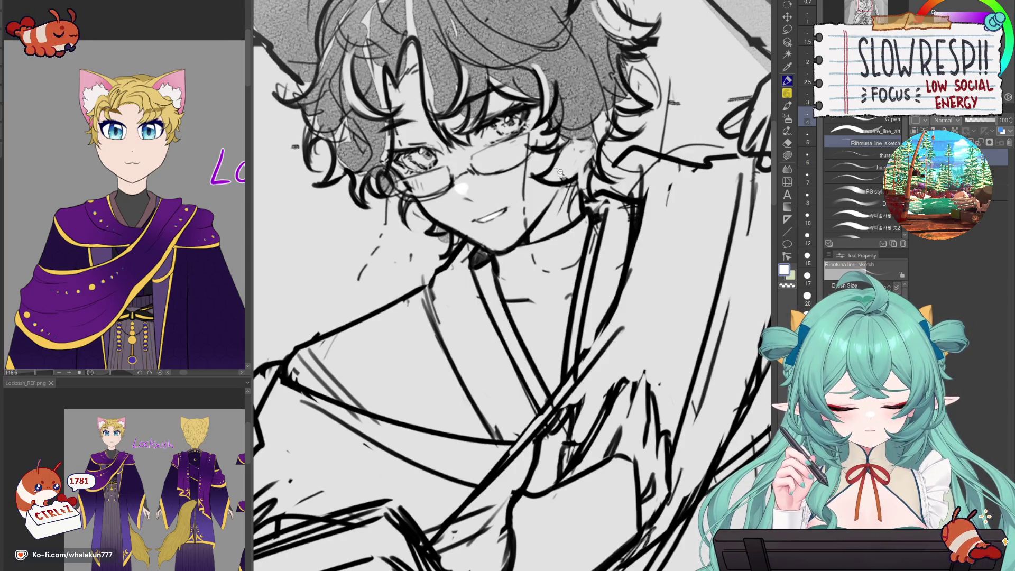
key(ctrl+0)
scroll(639, 337, up, 1)
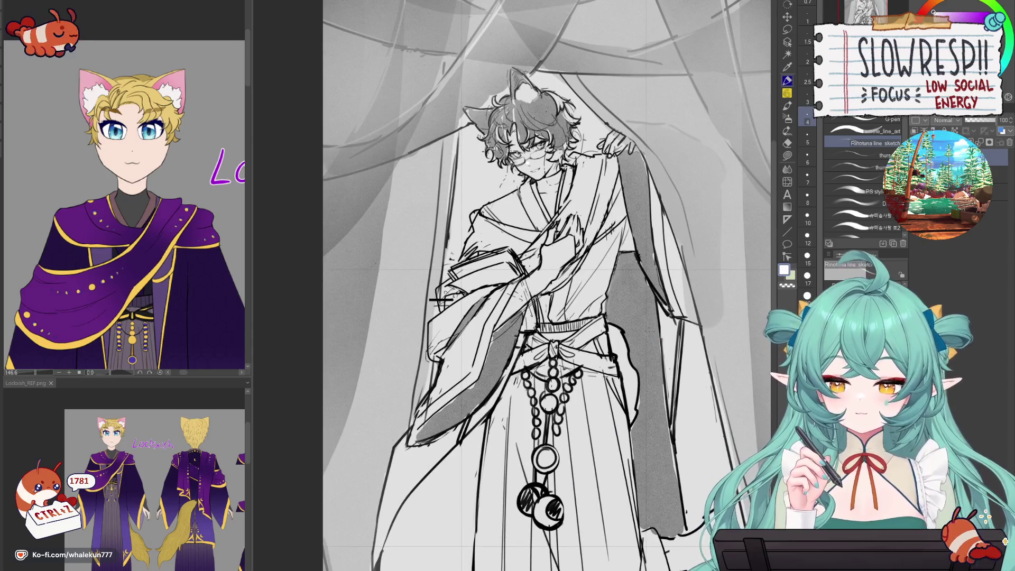
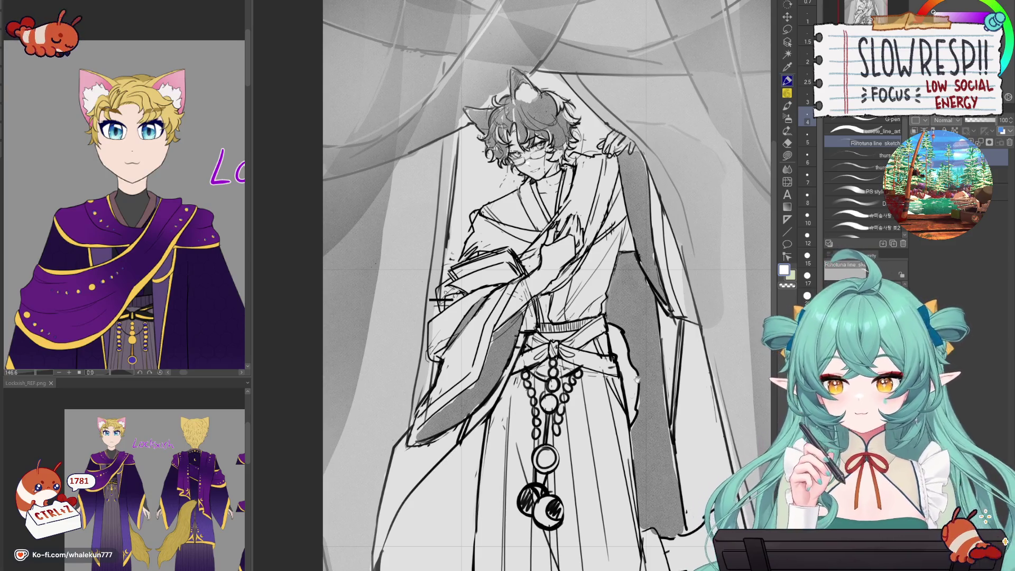
- Zoom the canvas so the full cat-eared figure and curtains fit in view
key(ctrl+minus)
key(ctrl+minus)
key(ctrl+minus)
key(ctrl+plus)
key(ctrl+plus)
key(ctrl+plus)
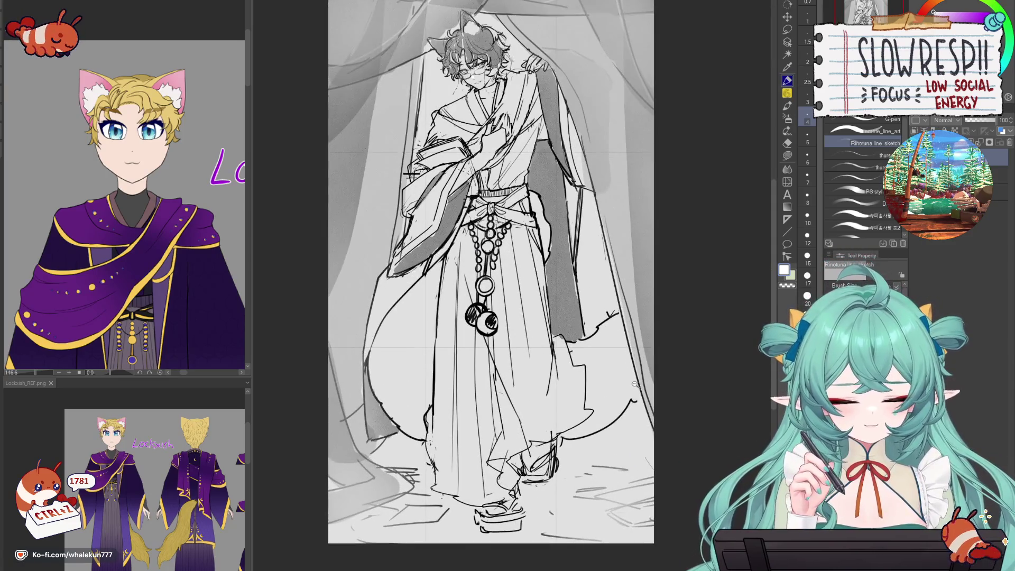
key(ctrl+minus)
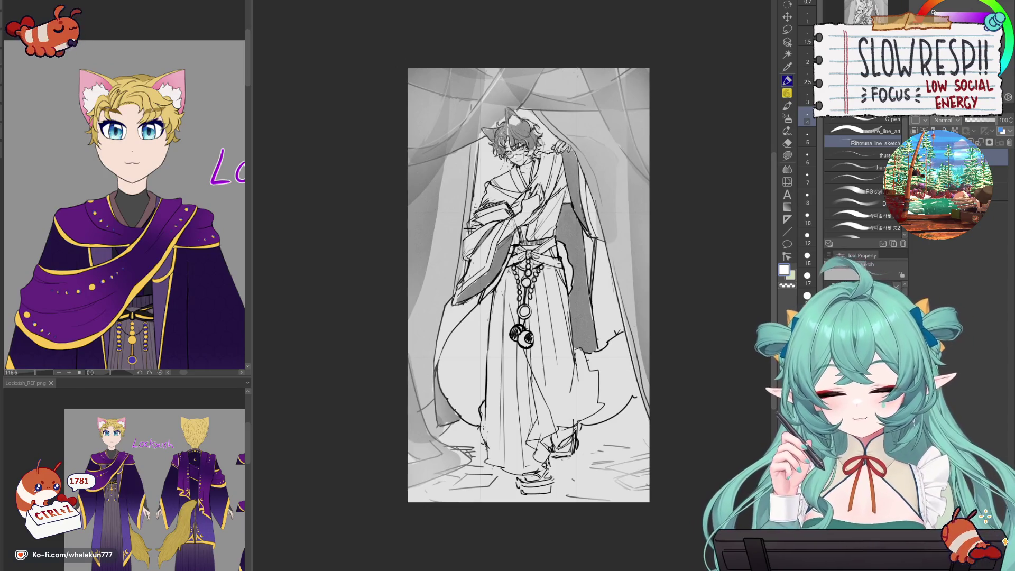
- Switch to black, remove the stray top mark, and add beads to the hanging chains
key(x)
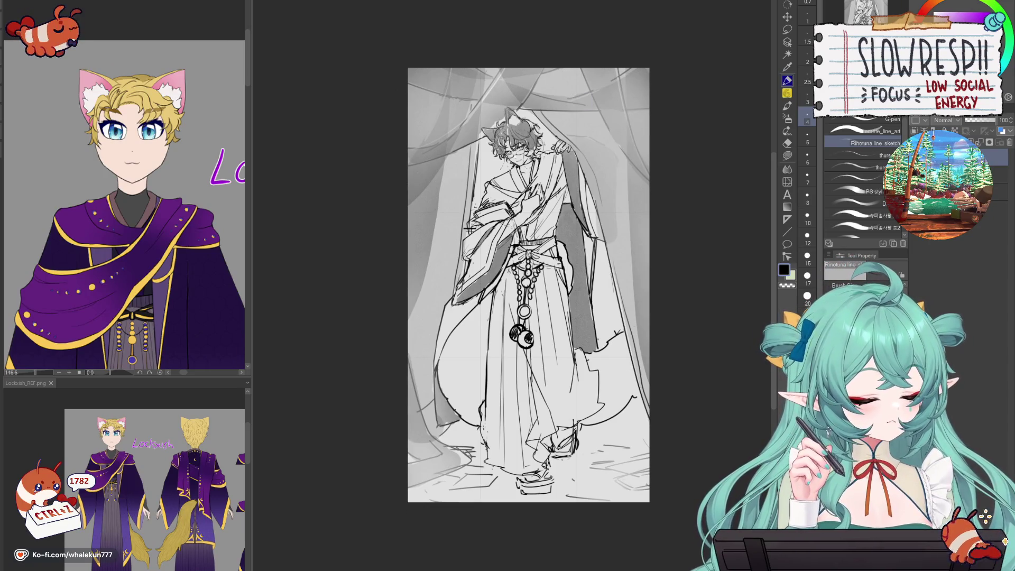
key(ctrl+z)
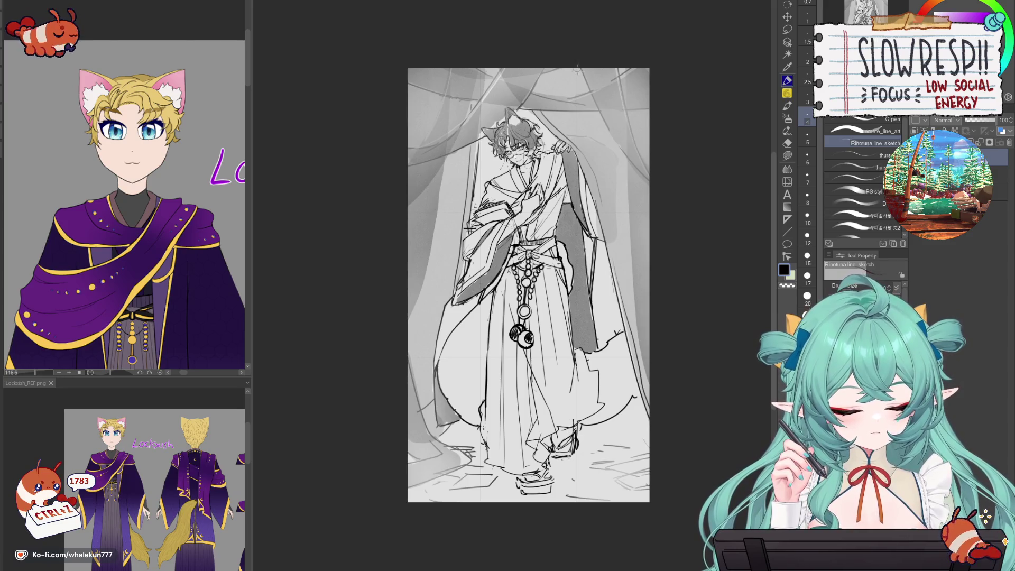
drag(589, 103, 594, 111)
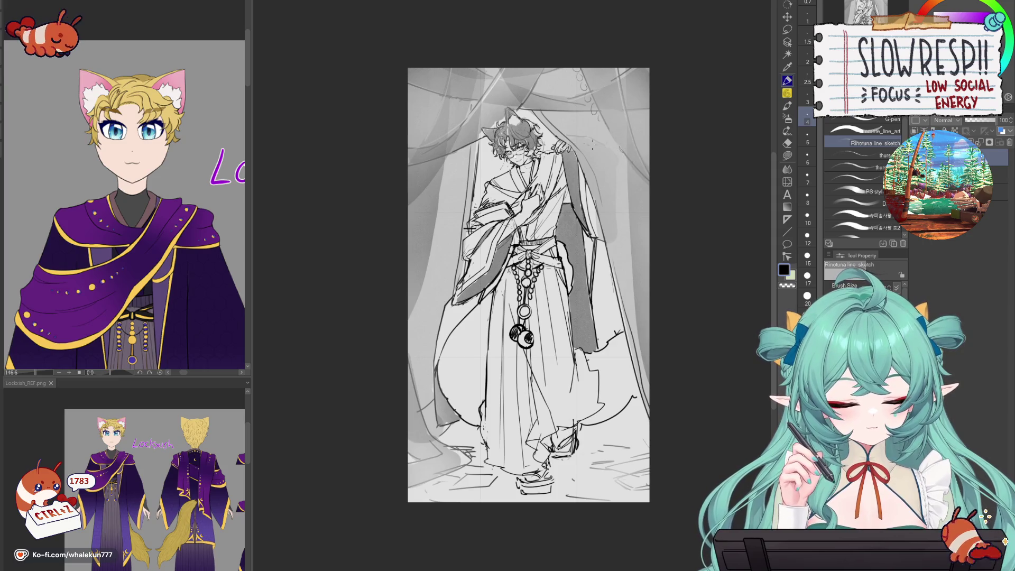
drag(415, 165, 438, 159)
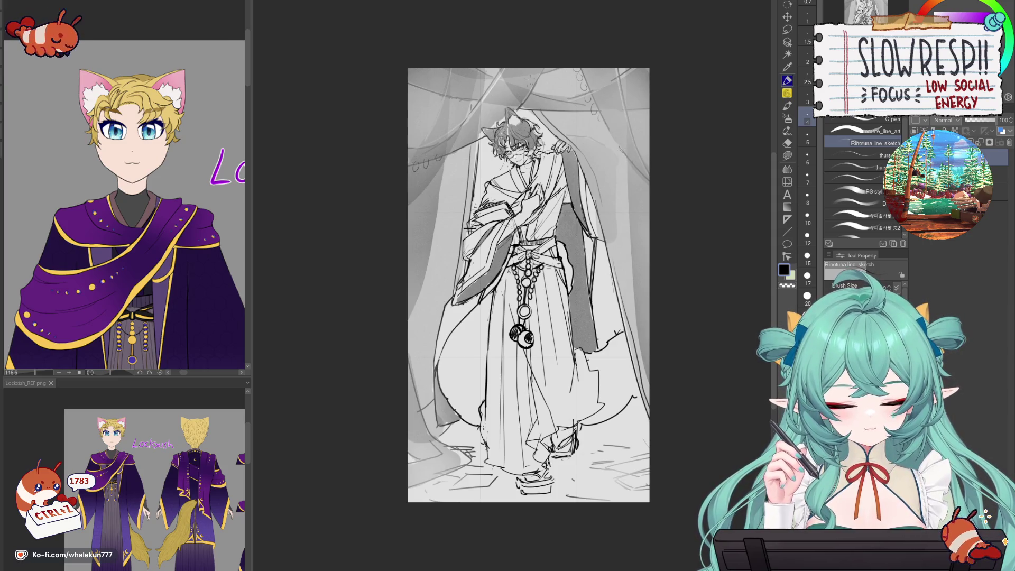
- Try long curved strokes at the lower right with a thicker pen, then undo them
key(])
mouse_move(649, 390)
mouse_down()
mouse_move(597, 420)
mouse_move(601, 502)
mouse_up()
key(ctrl+z)
mouse_move(646, 399)
mouse_down()
mouse_move(602, 417)
mouse_move(583, 502)
mouse_up()
mouse_move(649, 399)
mouse_down()
mouse_move(631, 406)
mouse_move(585, 500)
mouse_up()
key(ctrl+z)
key(ctrl+z)
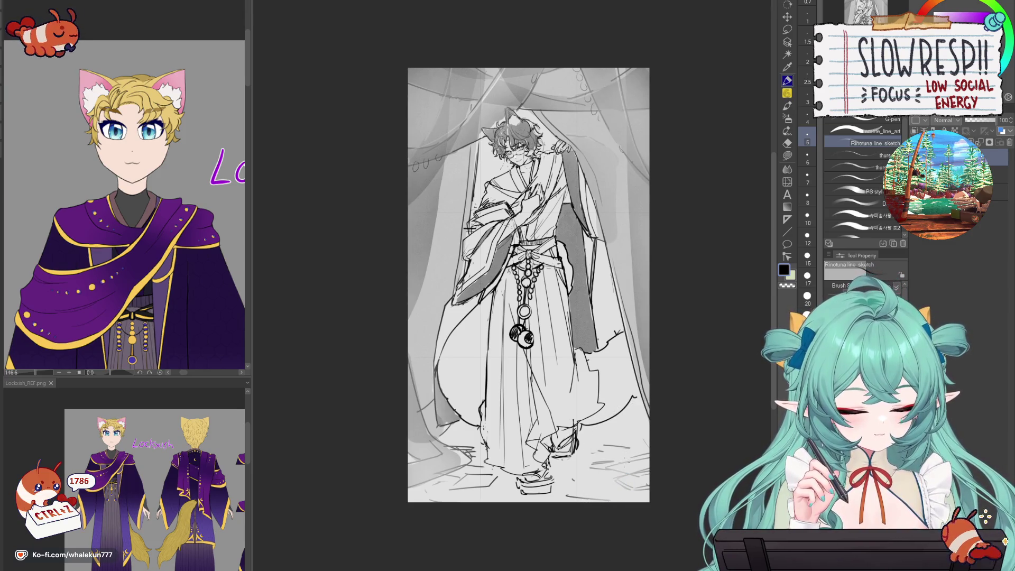
- Thicken the G-pen toward size 10 and sketch short ground lines around the feet
mouse_move(607, 468)
mouse_down()
mouse_move(577, 481)
mouse_move(577, 494)
mouse_move(601, 495)
mouse_up()
key(bracketright)
key(bracketright)
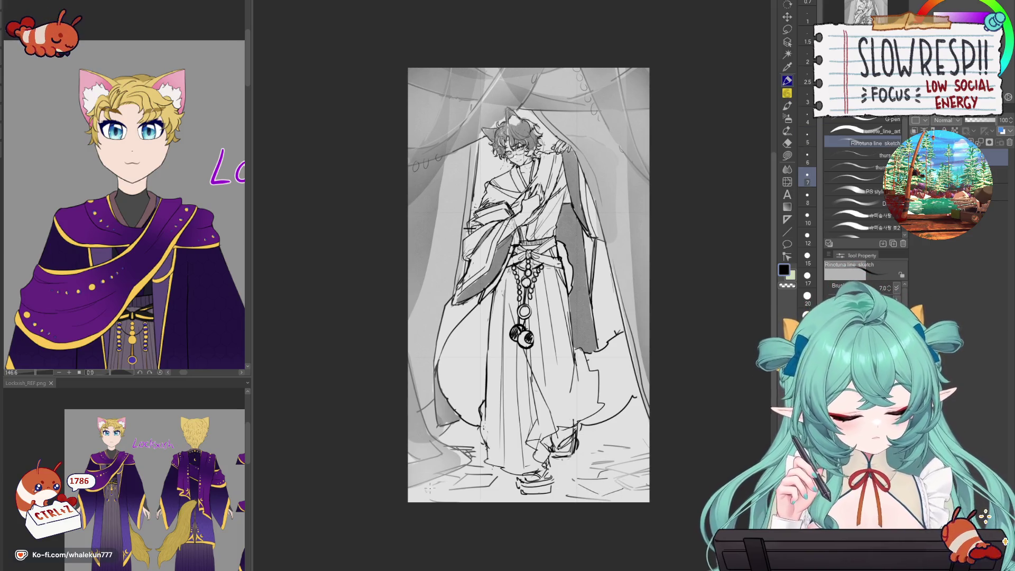
key(bracketright)
key(bracketright)
mouse_move(413, 491)
mouse_down()
mouse_move(458, 483)
mouse_move(490, 497)
mouse_up()
drag(617, 436, 601, 442)
drag(451, 441, 480, 436)
mouse_move(581, 444)
mouse_down()
mouse_move(628, 440)
mouse_move(621, 432)
mouse_move(639, 425)
mouse_up()
key(ctrl+z)
key(ctrl+z)
key(ctrl+z)
drag(625, 432, 641, 432)
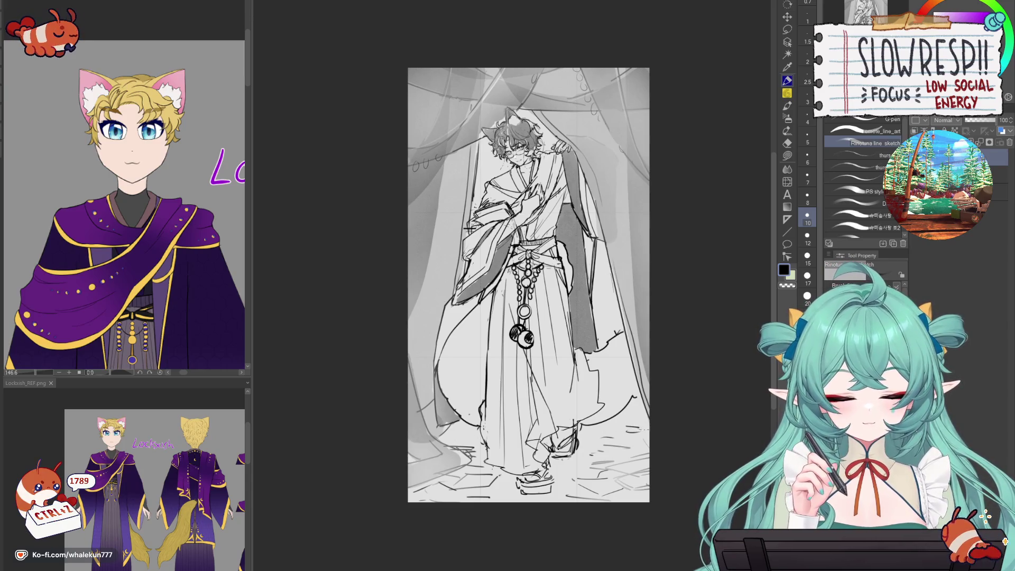